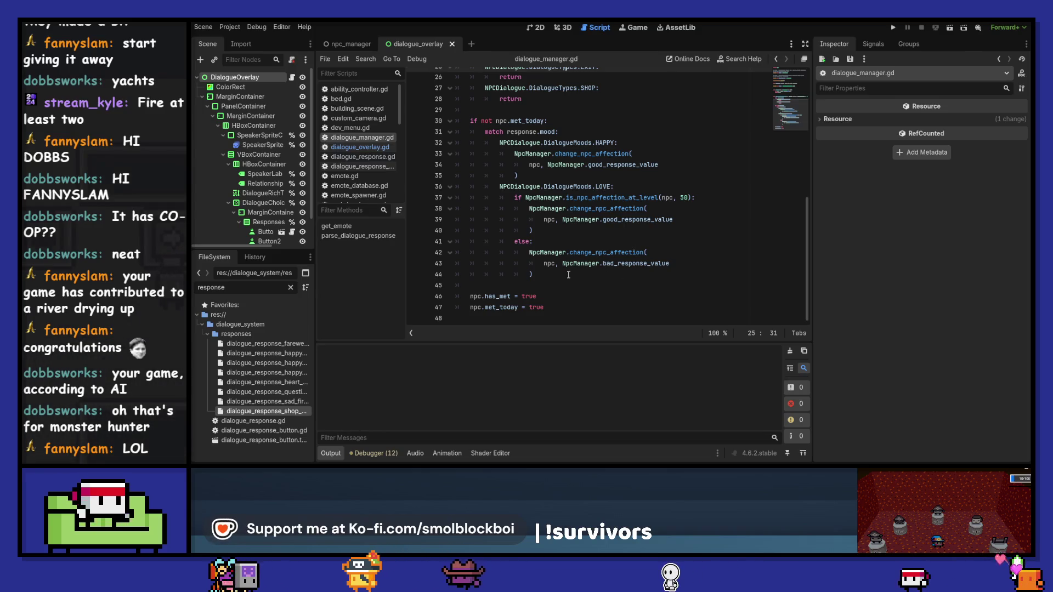
# Step: Review parse_dialogue_response in dialogue_manager.gd, then return to dialogue_overlay.gd at line 88
pyautogui.scroll(4, 568, 274)
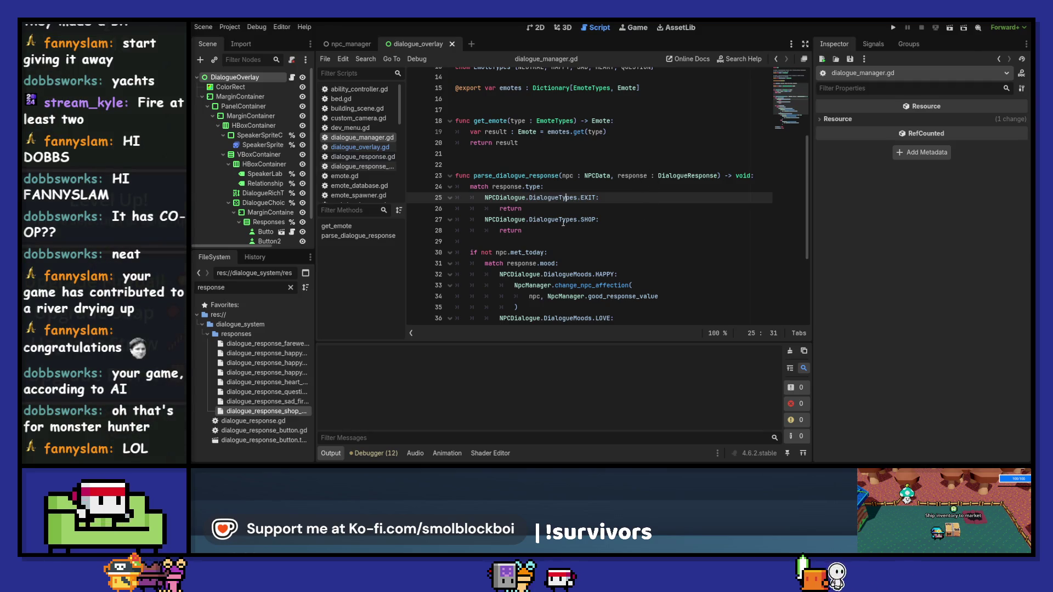
pyautogui.hotkey('alt', 'Left')
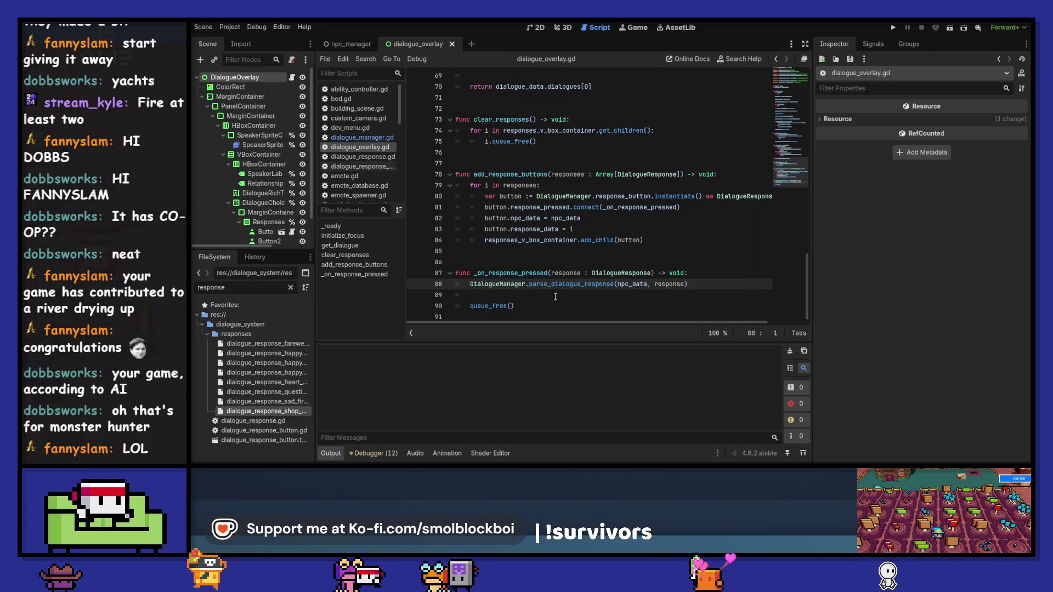
# Step: Insert blank lines below the parse_dialogue_response call, briefly checking that function's definition
pyautogui.click(555, 296)
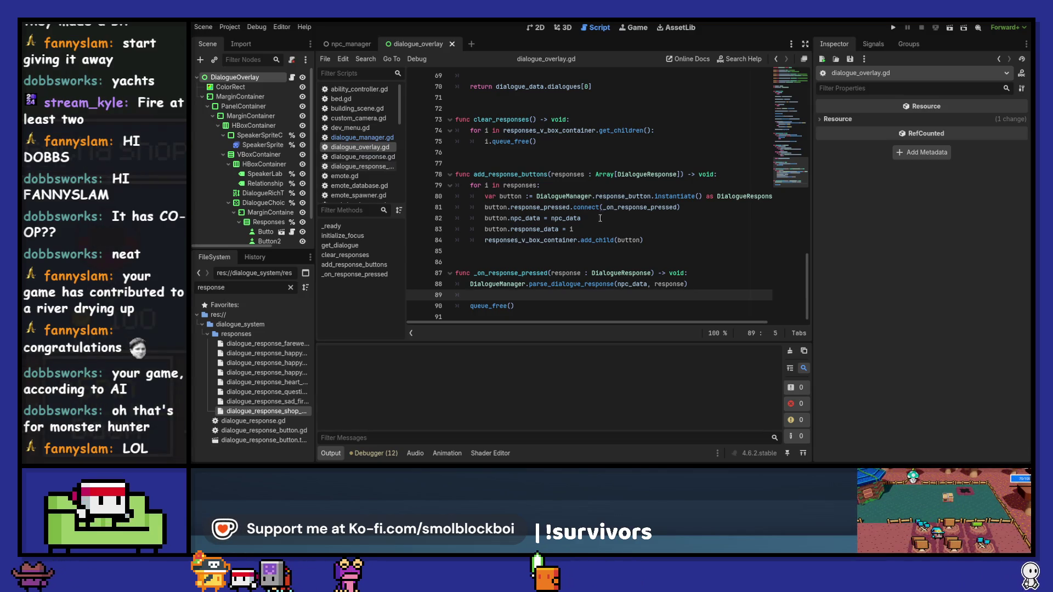
pyautogui.press('Return')
pyautogui.press('Return')
pyautogui.press('Up')
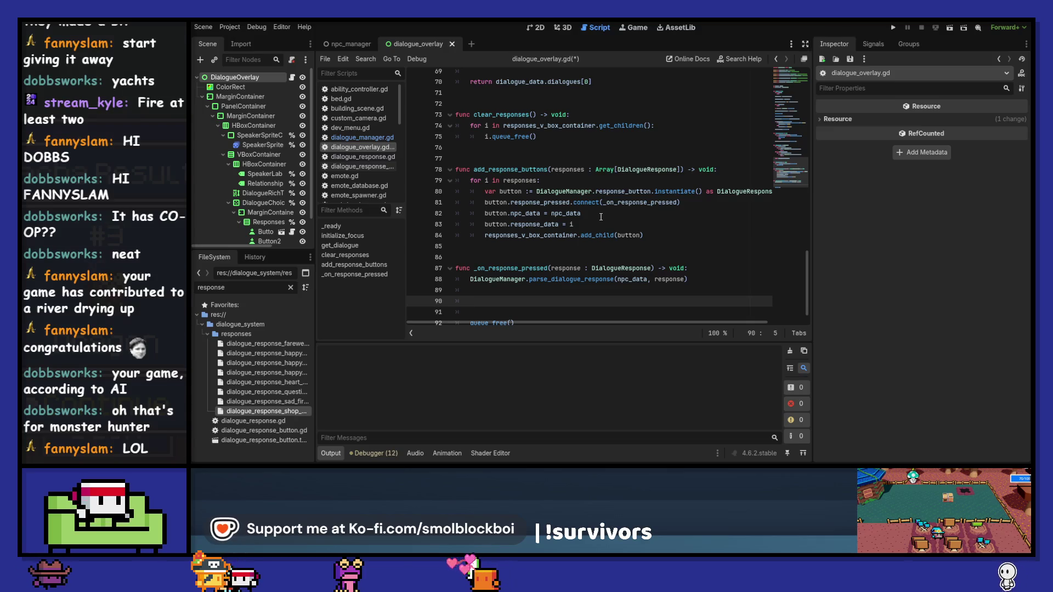
pyautogui.keyDown('ctrl'); pyautogui.click(573, 280); pyautogui.keyUp('ctrl')
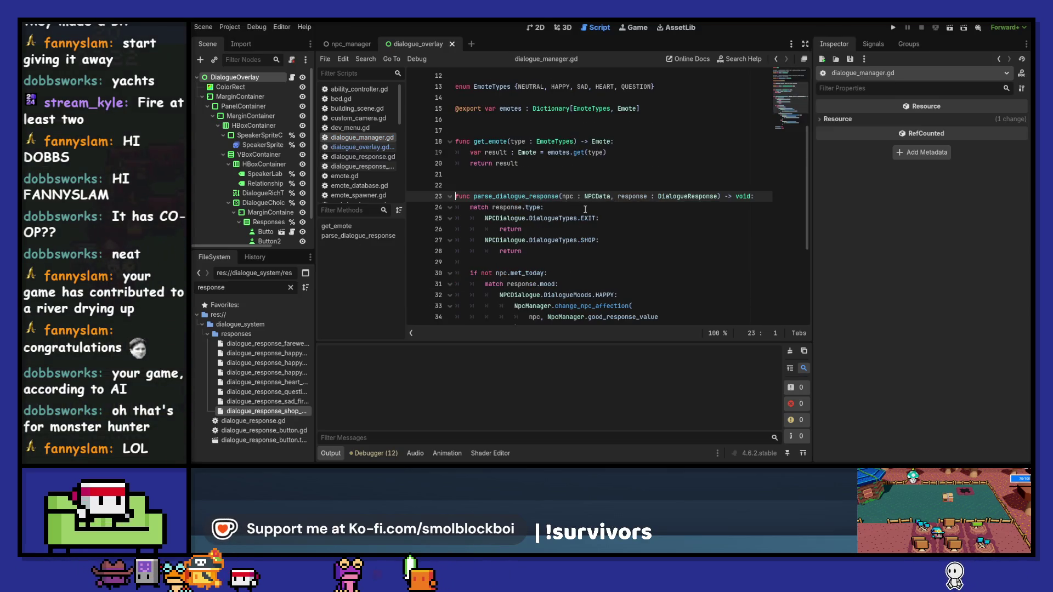
pyautogui.click(291, 78)
pyautogui.scroll(-1, 532, 273)
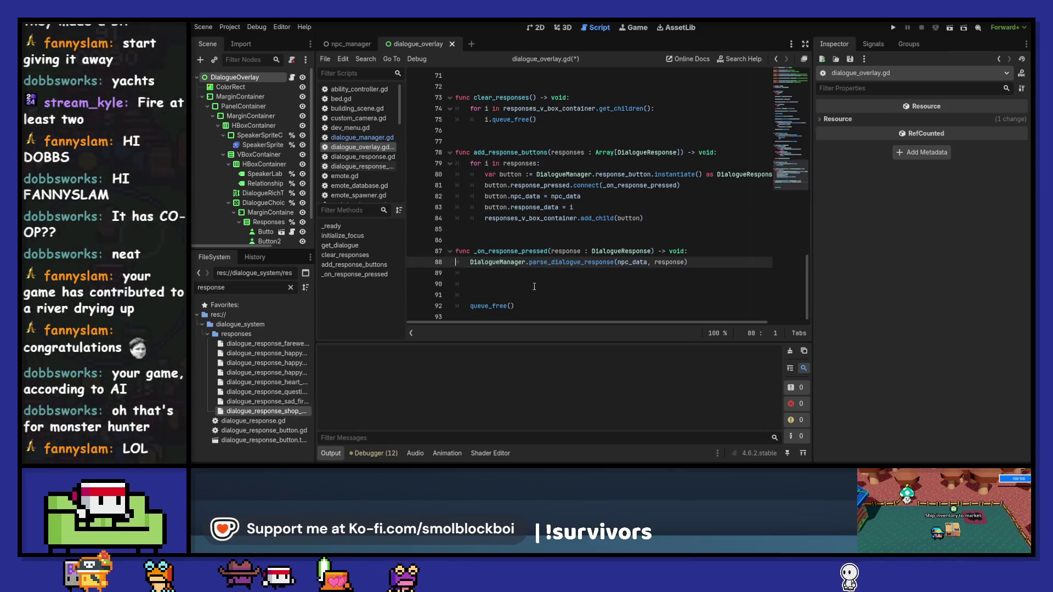
pyautogui.click(532, 286)
# Step: Put NPCDialogue.DialogueTypes.SHOP on line 90, discarding a trial 'match response.type' line
pyautogui.write('match ')
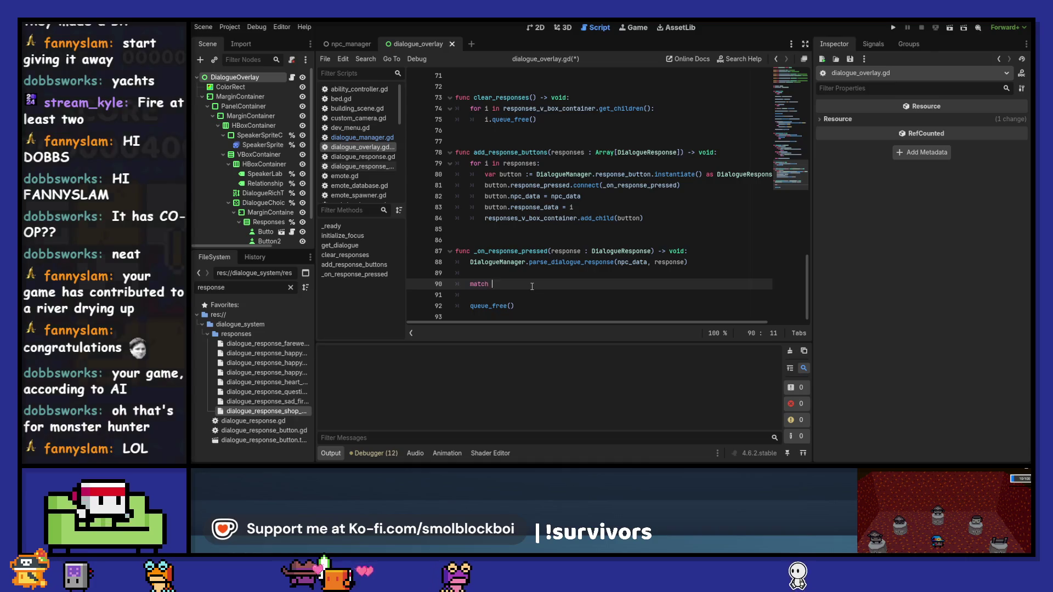
pyautogui.write('response.t')
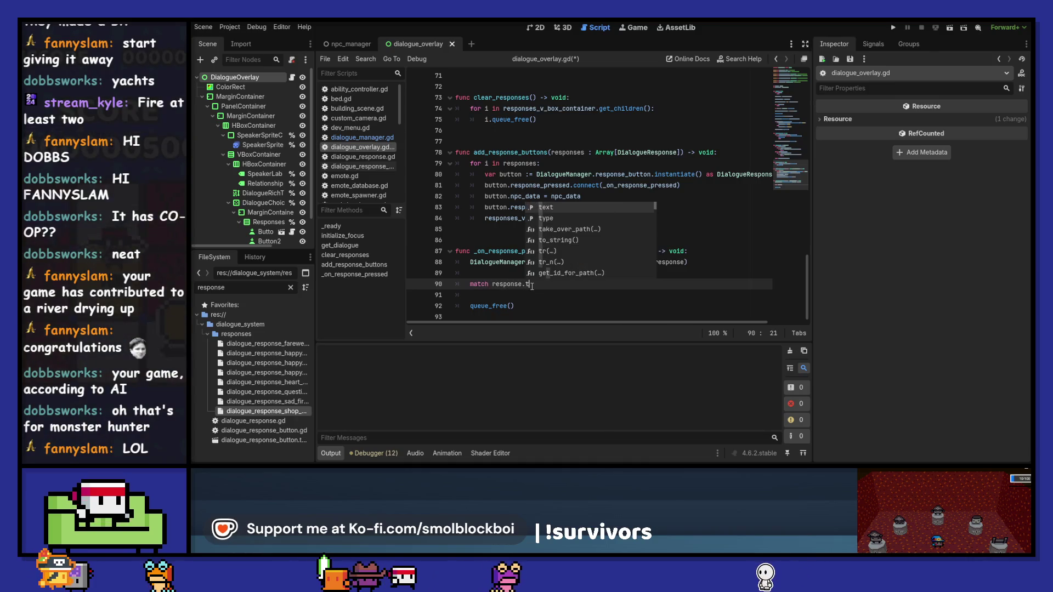
pyautogui.write('ype:')
pyautogui.press('Return')
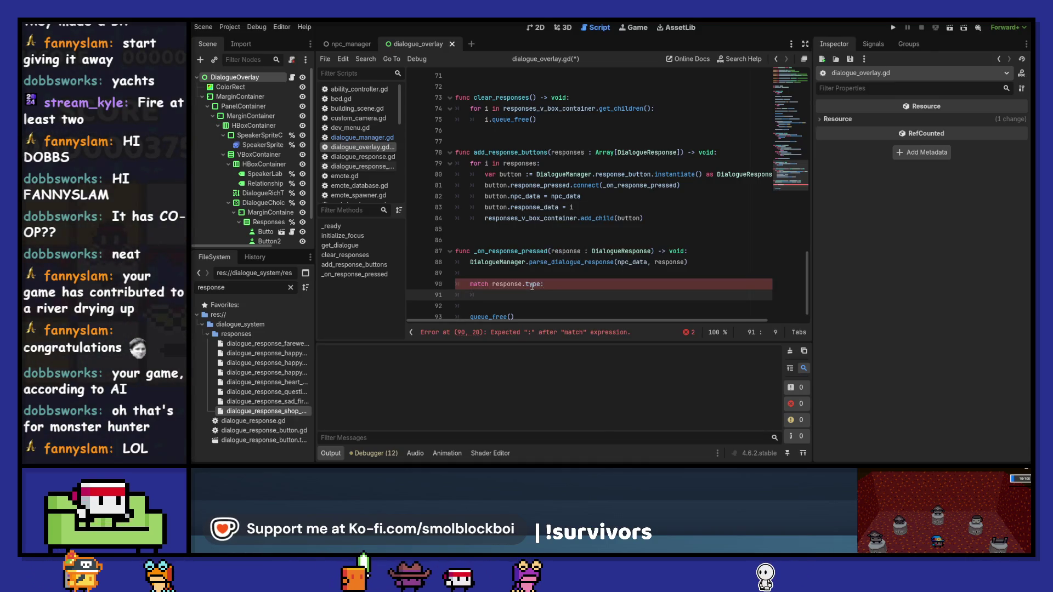
pyautogui.write('NPCDialogue.')
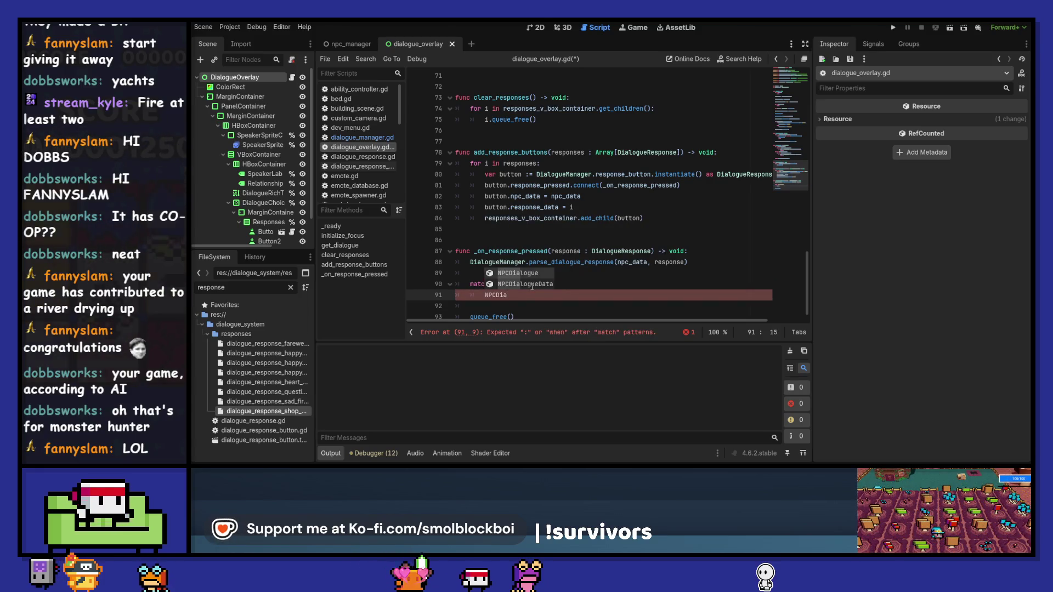
pyautogui.write('DialogueTypes.')
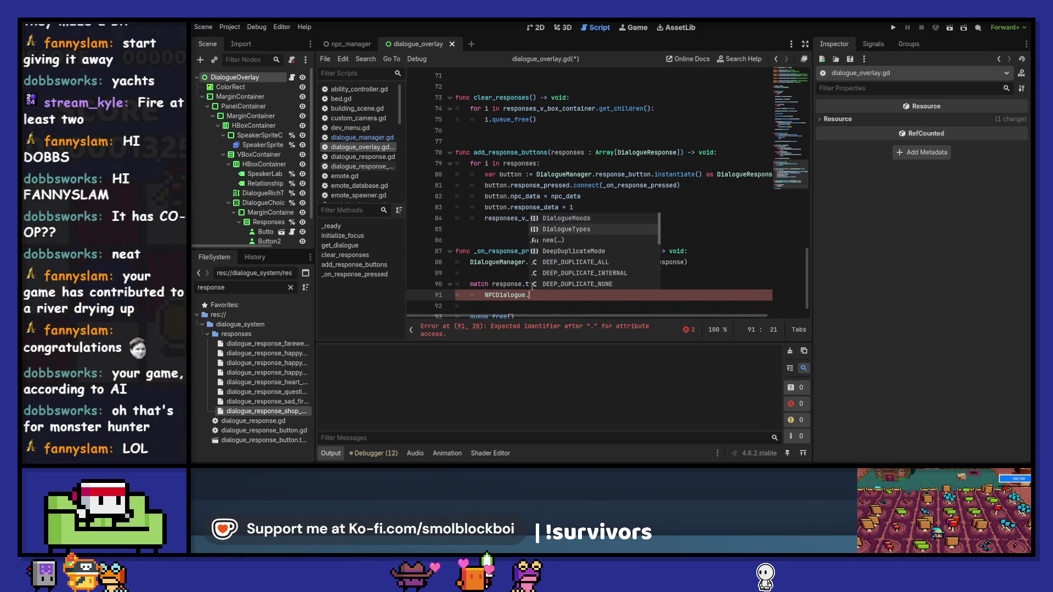
pyautogui.press('Down')
pyautogui.press('Down')
pyautogui.press('Down')
pyautogui.press('Down')
pyautogui.press('Down')
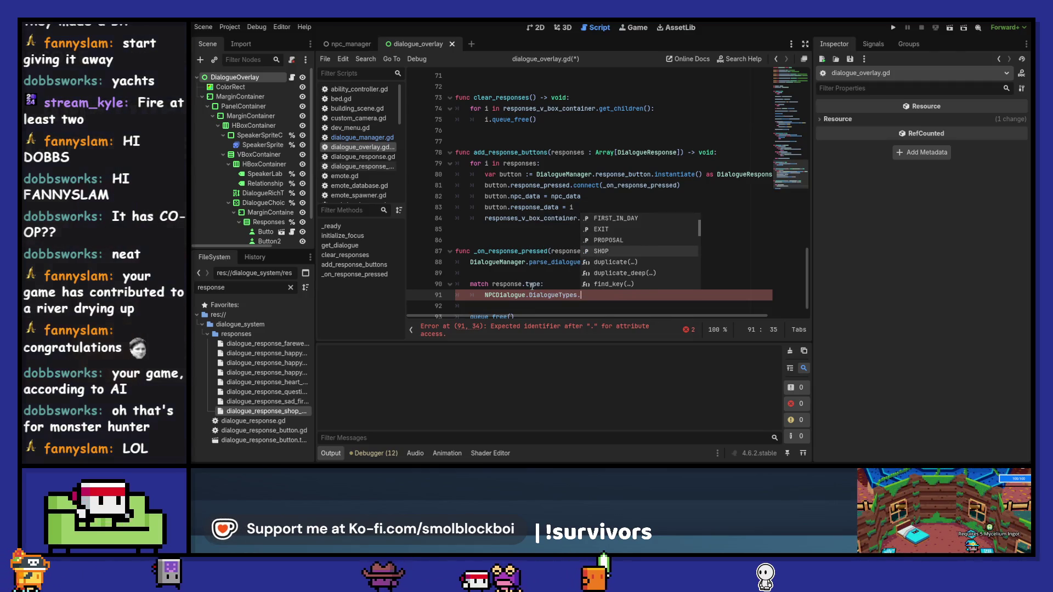
pyautogui.press('Return')
pyautogui.press('Up')
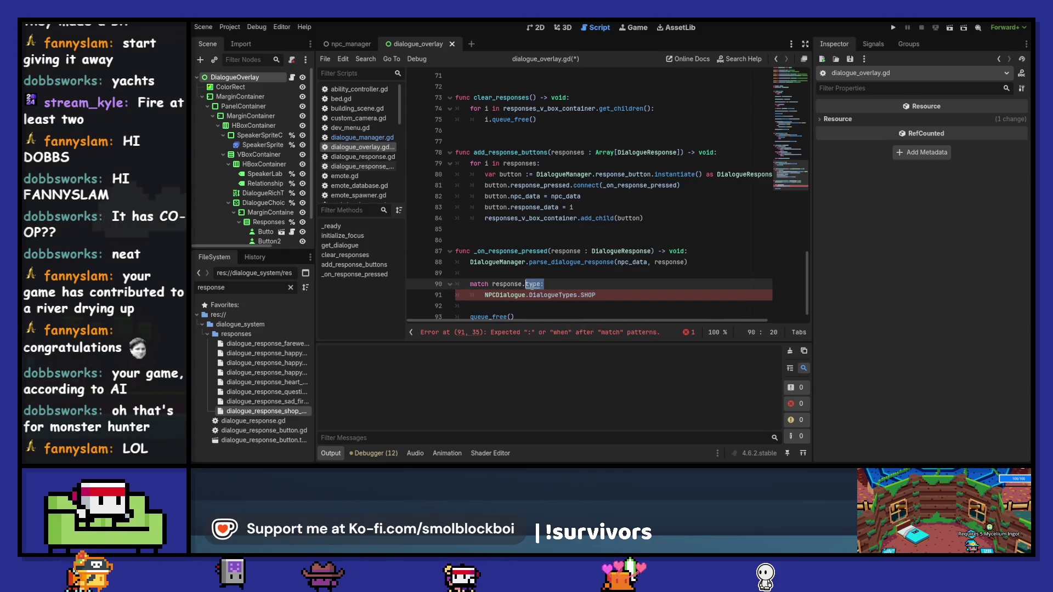
pyautogui.hotkey('shift', 'Home')
pyautogui.press('BackSpace')
pyautogui.press('Down')
pyautogui.press('Right')
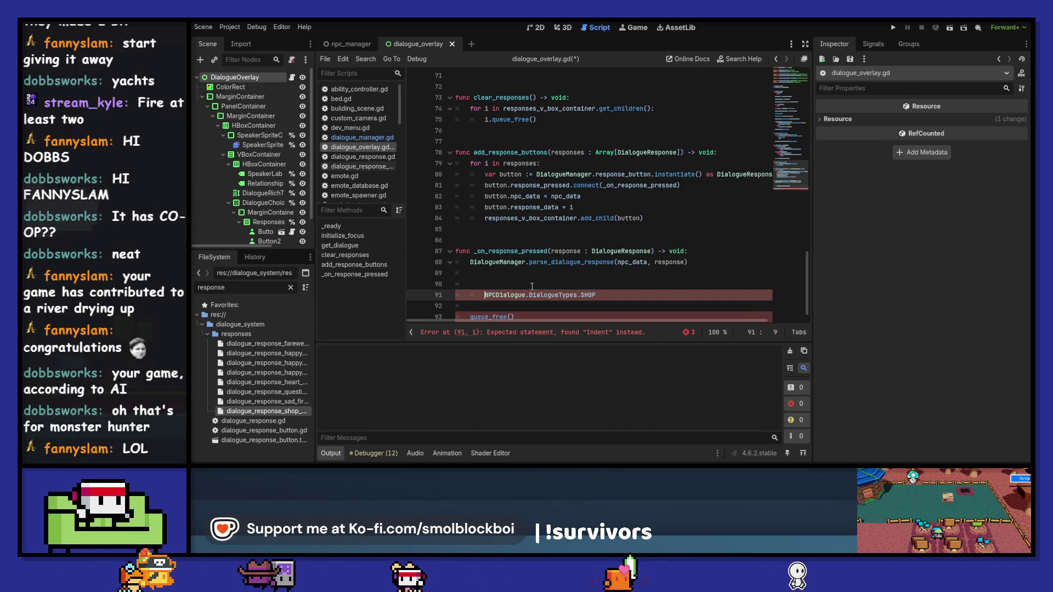
pyautogui.press('Home')
pyautogui.press('BackSpace')
pyautogui.press('BackSpace')
# Step: Turn it into 'if response.type == NPCDialogue.DialogueTypes.SHOP:' with a pass body, and save
pyautogui.press('Right')
pyautogui.press('Right')
pyautogui.press('End')
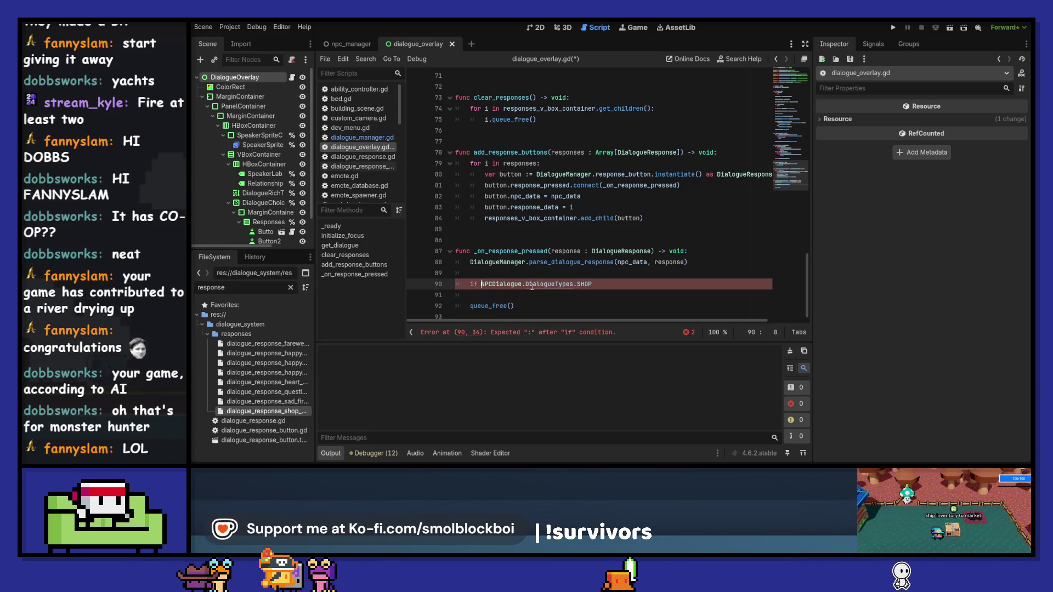
pyautogui.write('.type ==')
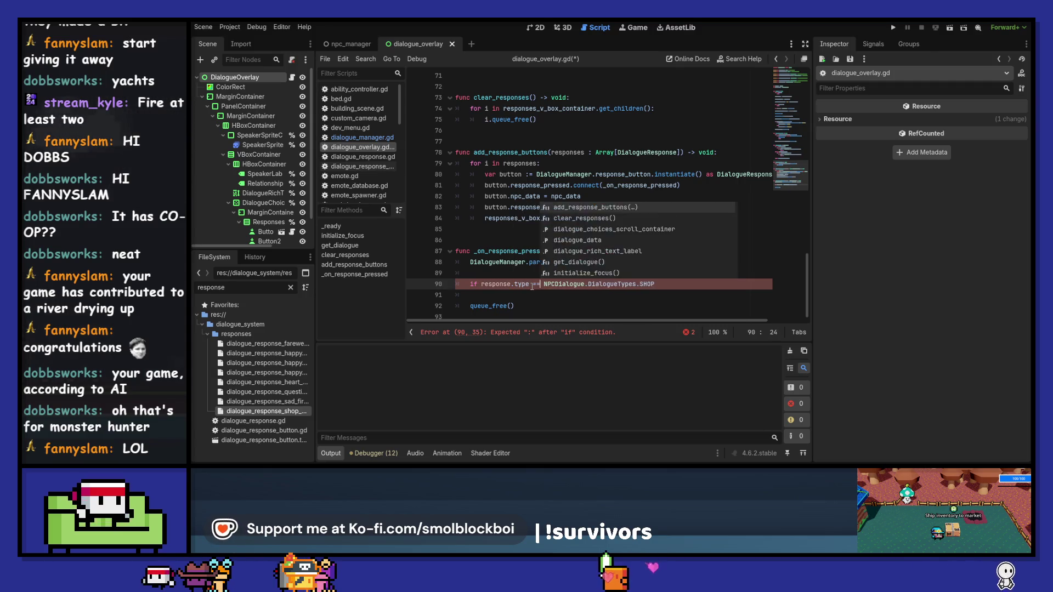
pyautogui.hotkey('ctrl', 'Right')
pyautogui.hotkey('ctrl', 'Right')
pyautogui.hotkey('ctrl', 'Right')
pyautogui.write(':')
pyautogui.press('Return')
pyautogui.write('pa')
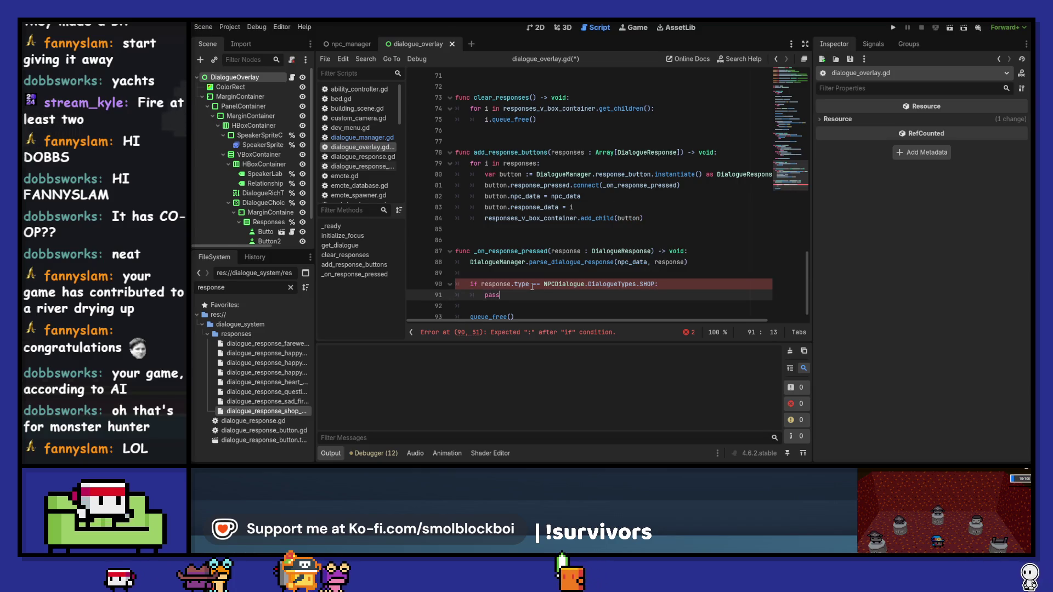
pyautogui.hotkey('ctrl', 's')
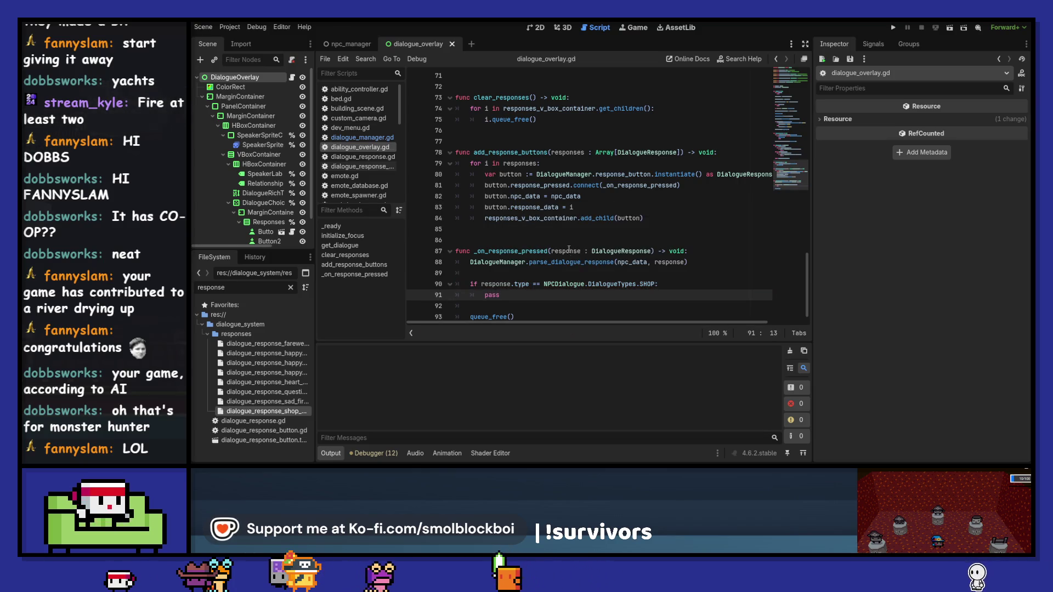
pyautogui.scroll(-1, 562, 241)
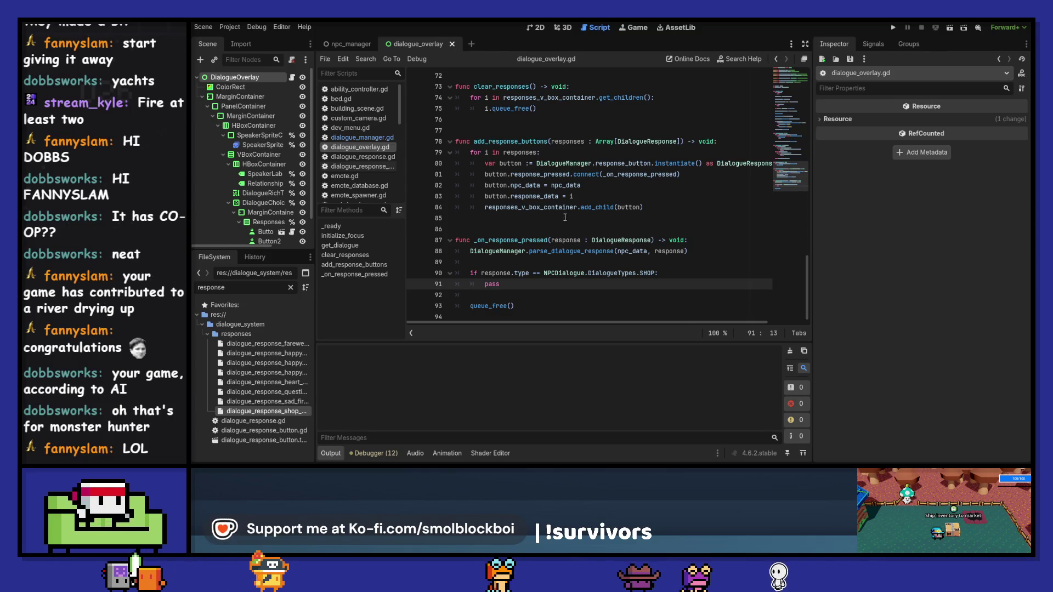
pyautogui.scroll(20, 564, 217)
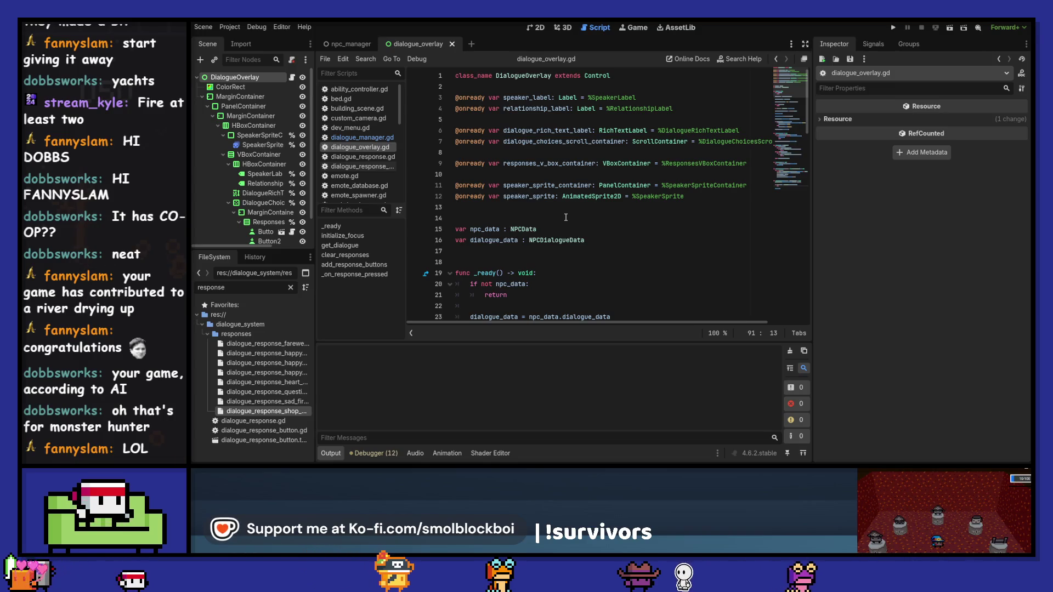
pyautogui.scroll(-2, 565, 217)
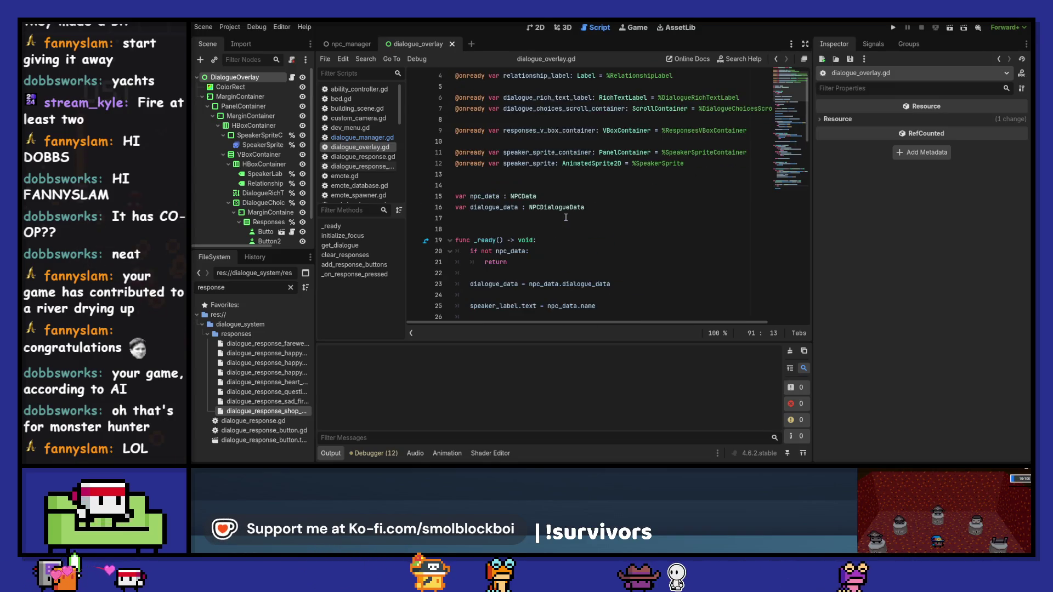
pyautogui.scroll(1, 565, 217)
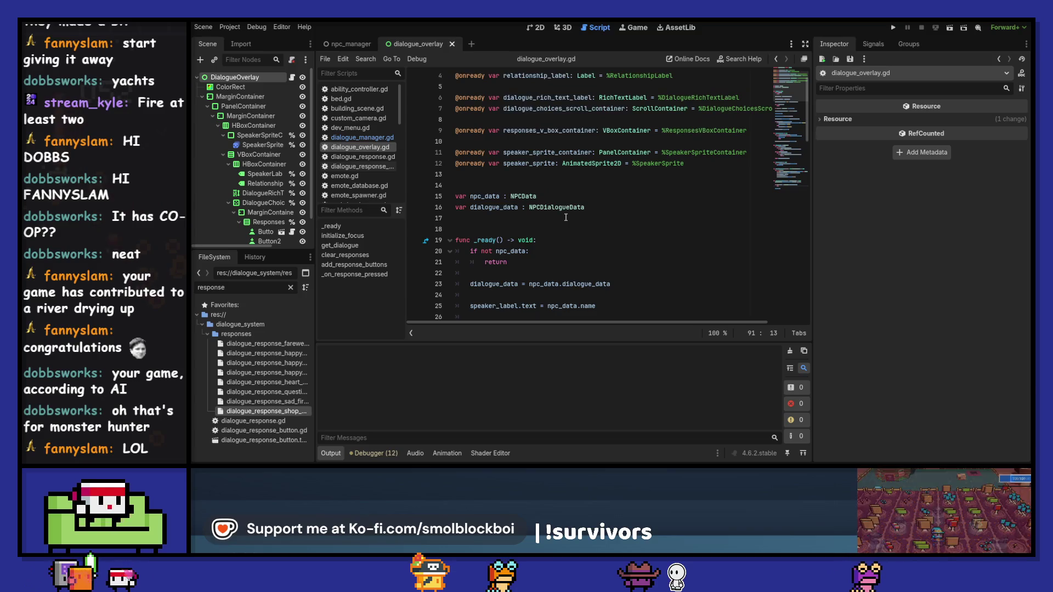
pyautogui.doubleClick(478, 197)
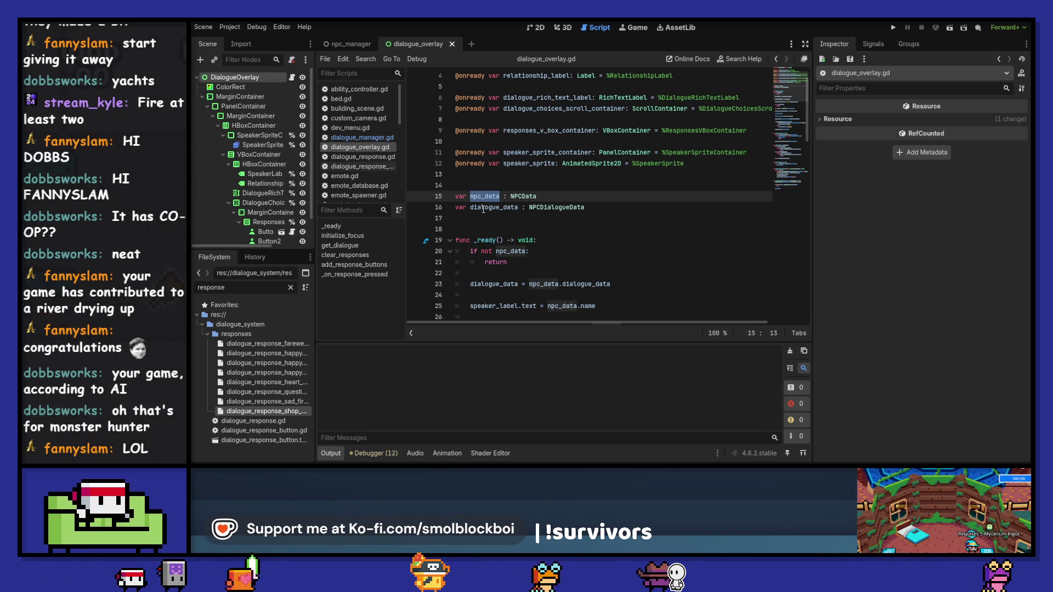
pyautogui.doubleClick(483, 207)
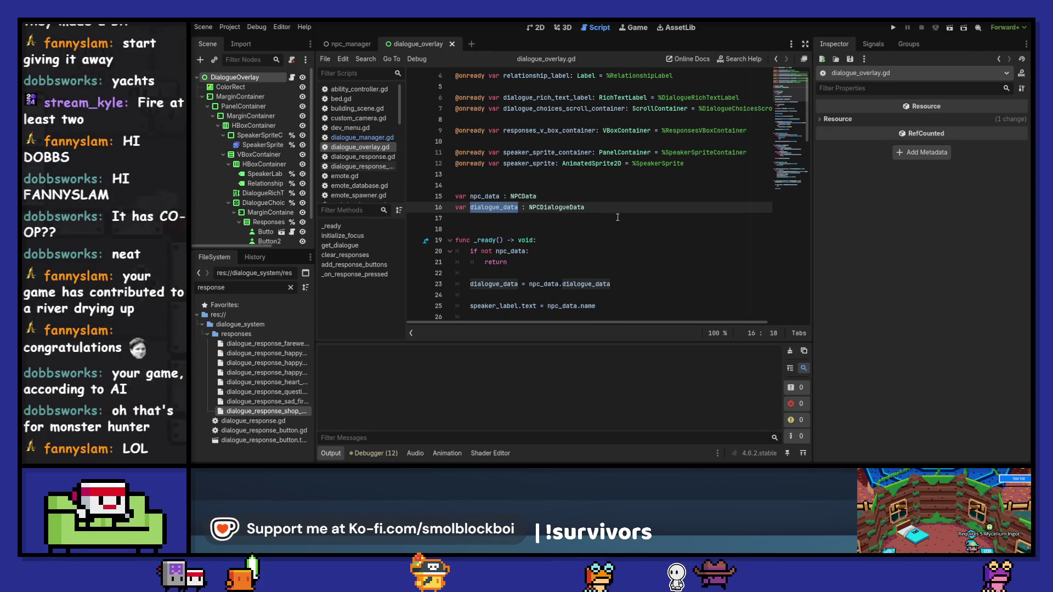
pyautogui.scroll(-3, 618, 218)
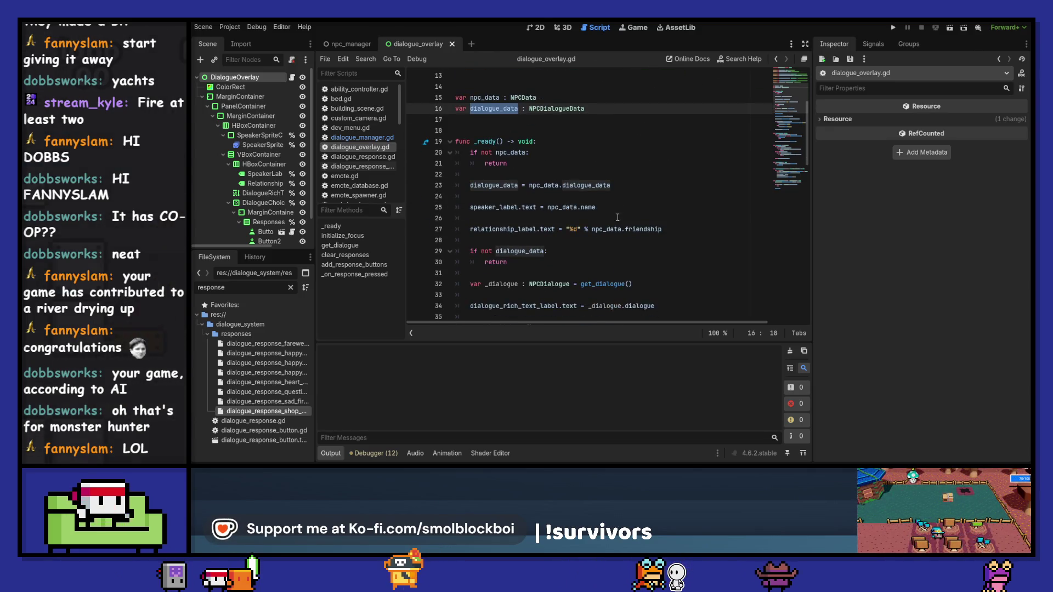
pyautogui.scroll(-5, 617, 218)
pyautogui.scroll(5, 617, 218)
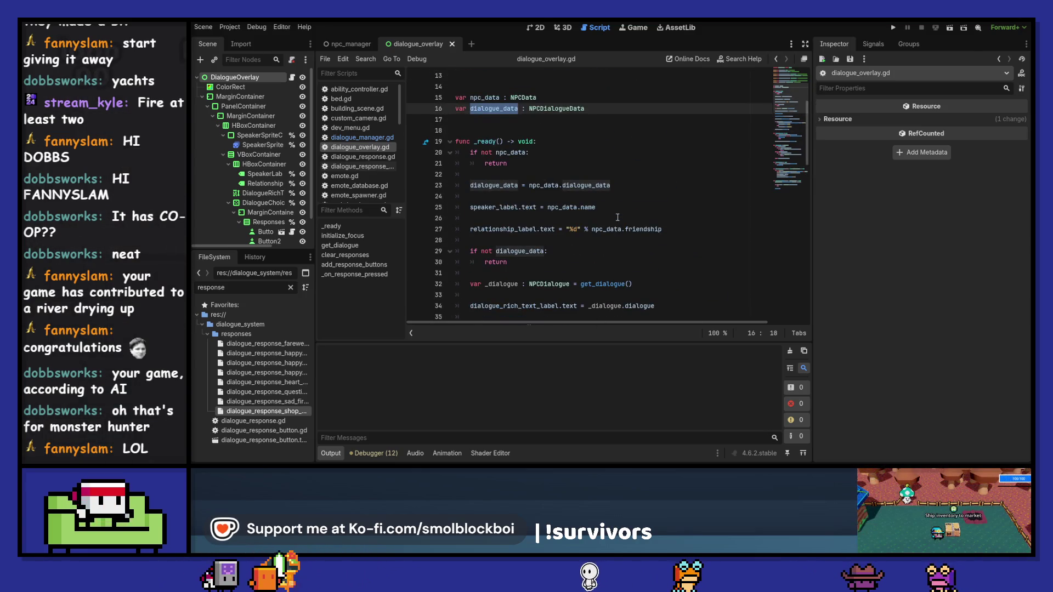
pyautogui.scroll(-20, 617, 218)
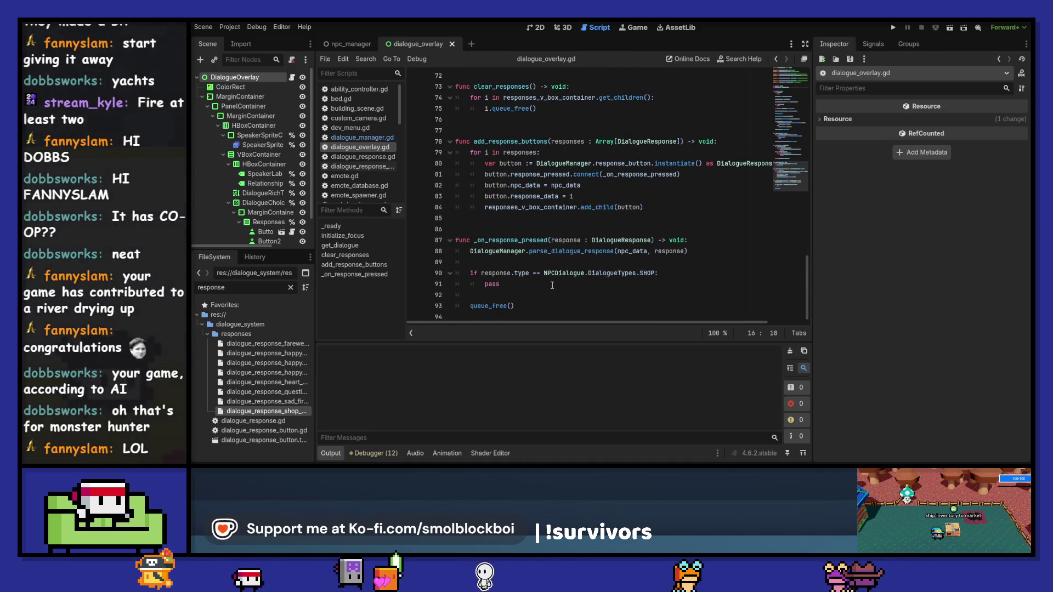
pyautogui.scroll(17, 552, 285)
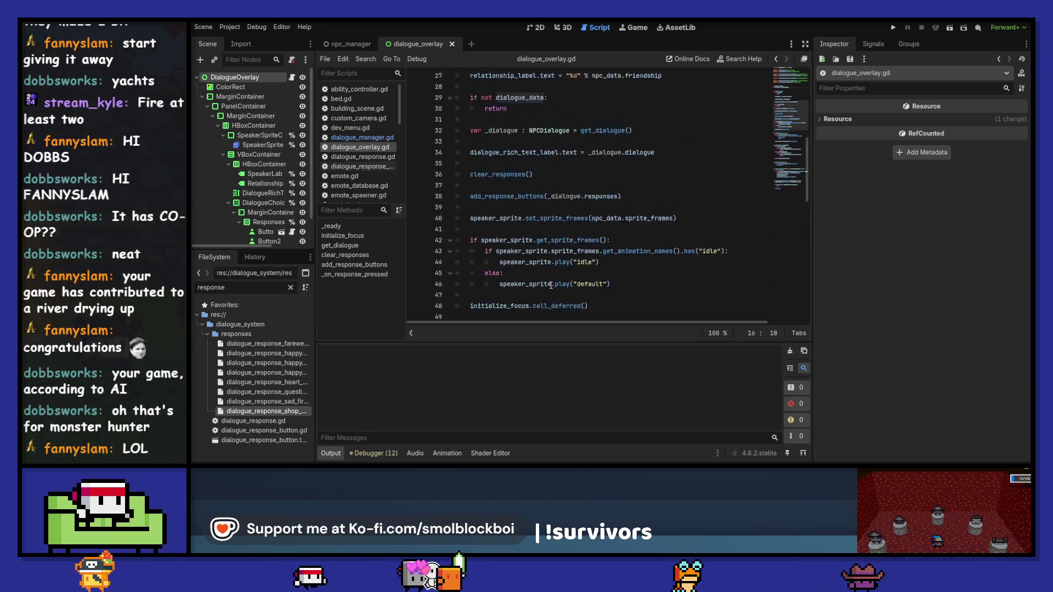
pyautogui.scroll(-17, 551, 285)
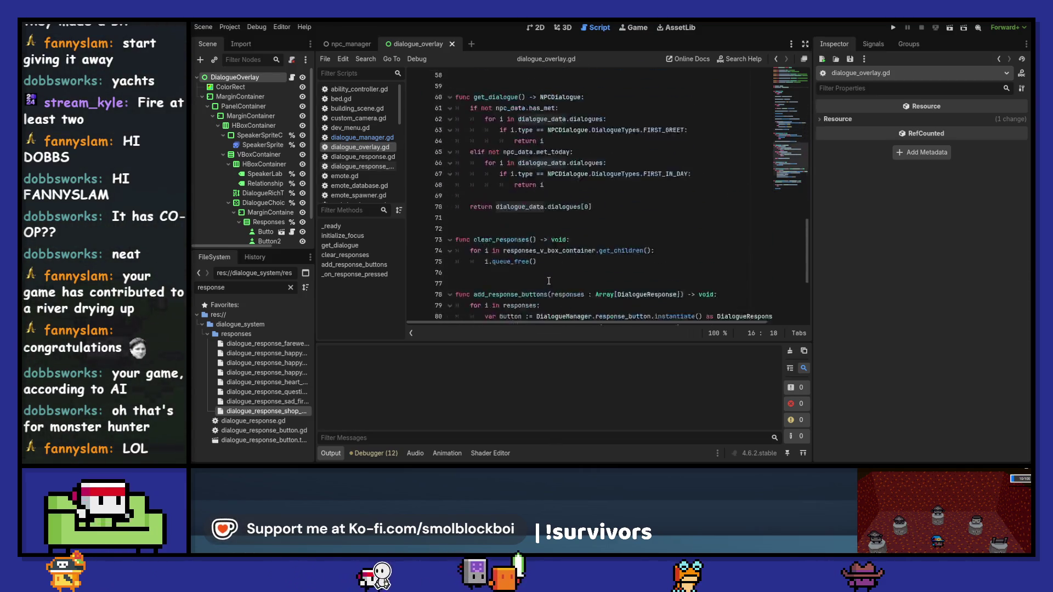
pyautogui.doubleClick(248, 289)
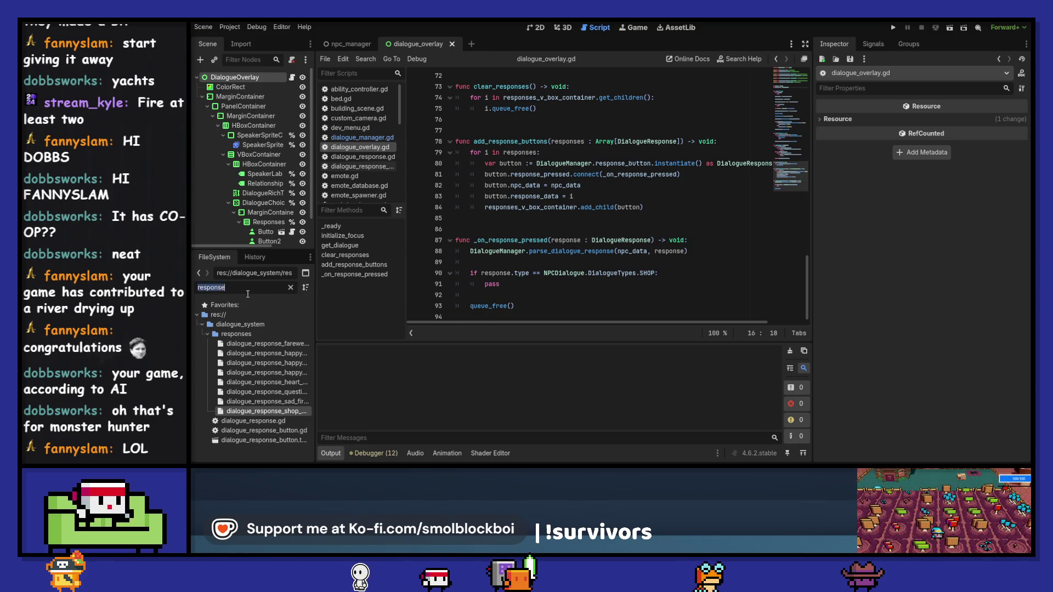
# Step: Filter the FileSystem for dialogue_data and open generic_npc_dialogue_data.tres
pyautogui.write('dial')
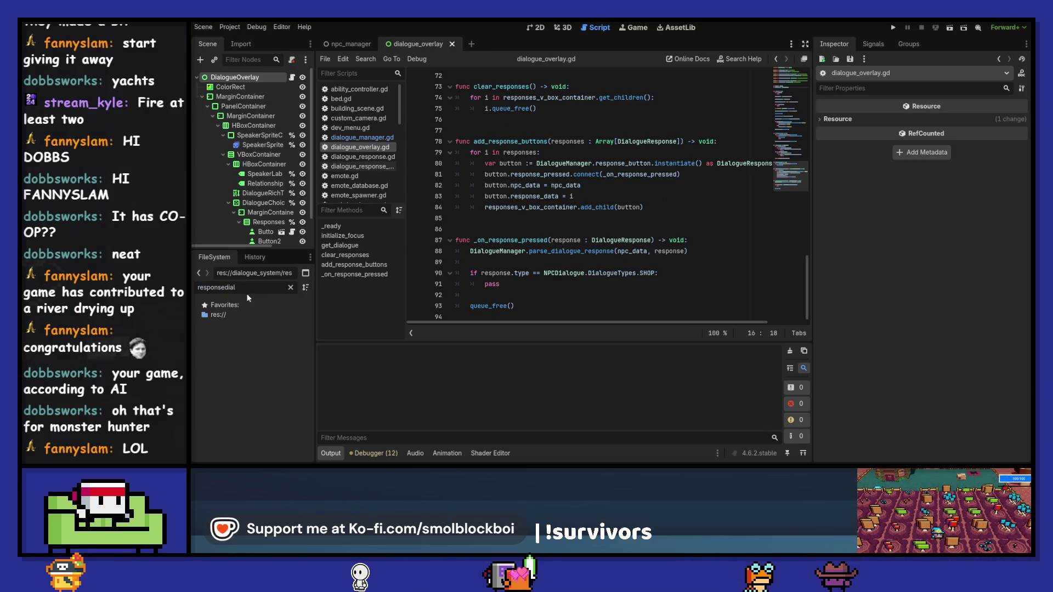
pyautogui.write('dialogue')
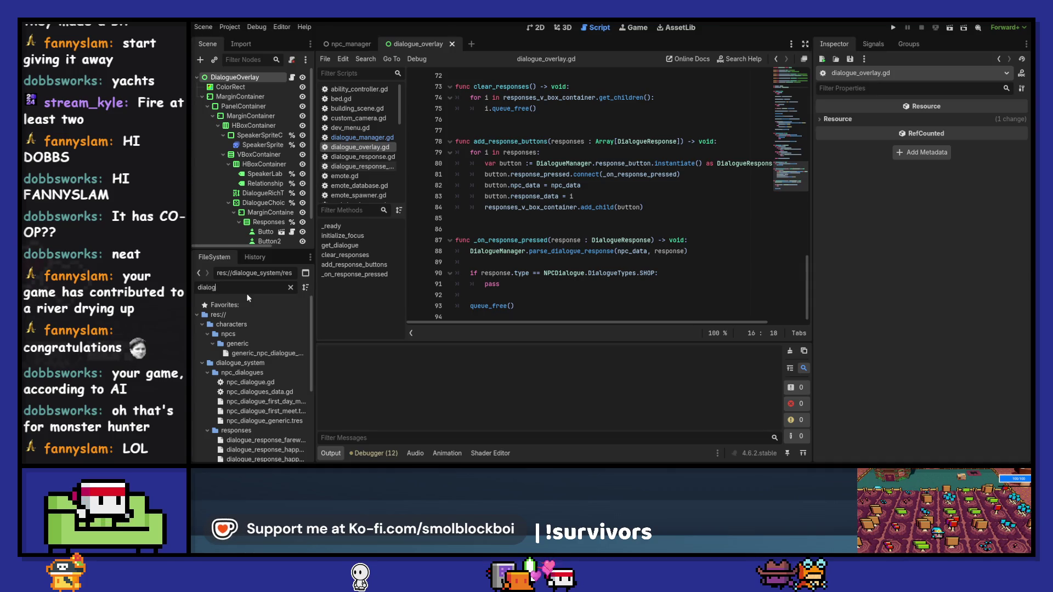
pyautogui.write('_data')
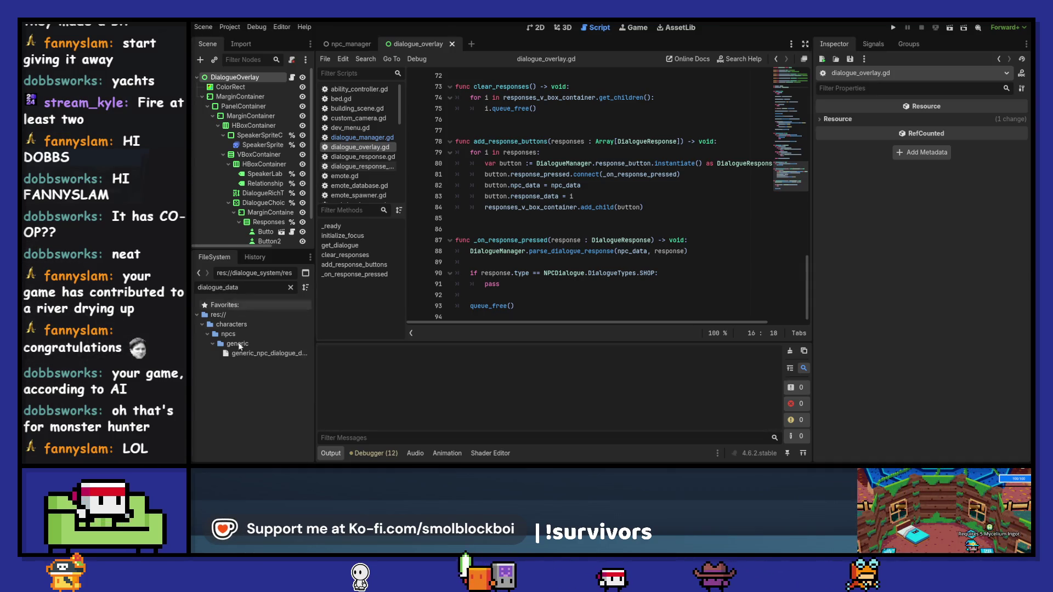
pyautogui.click(260, 356)
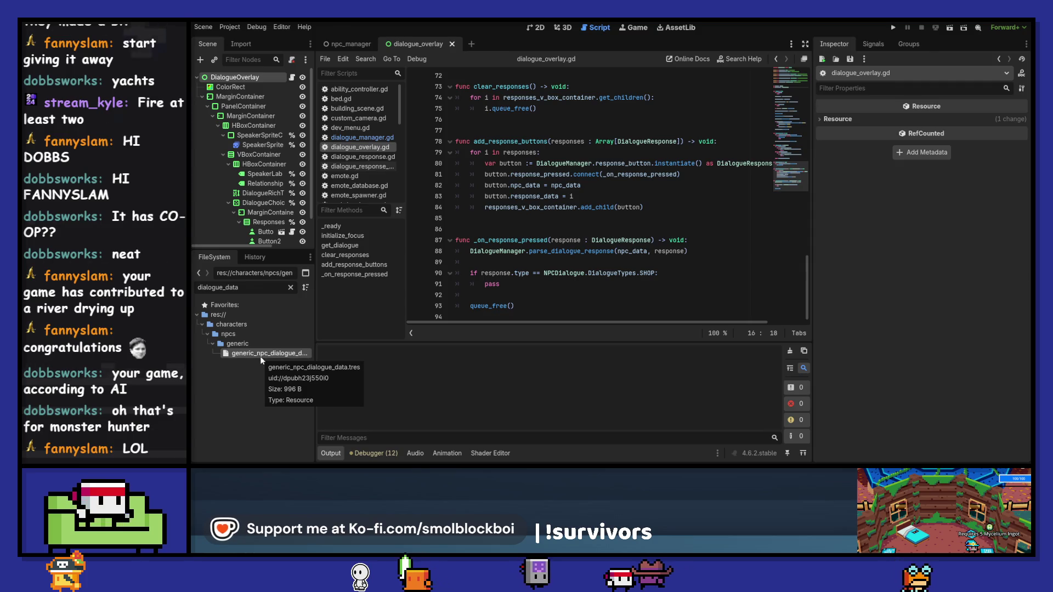
pyautogui.doubleClick(260, 356)
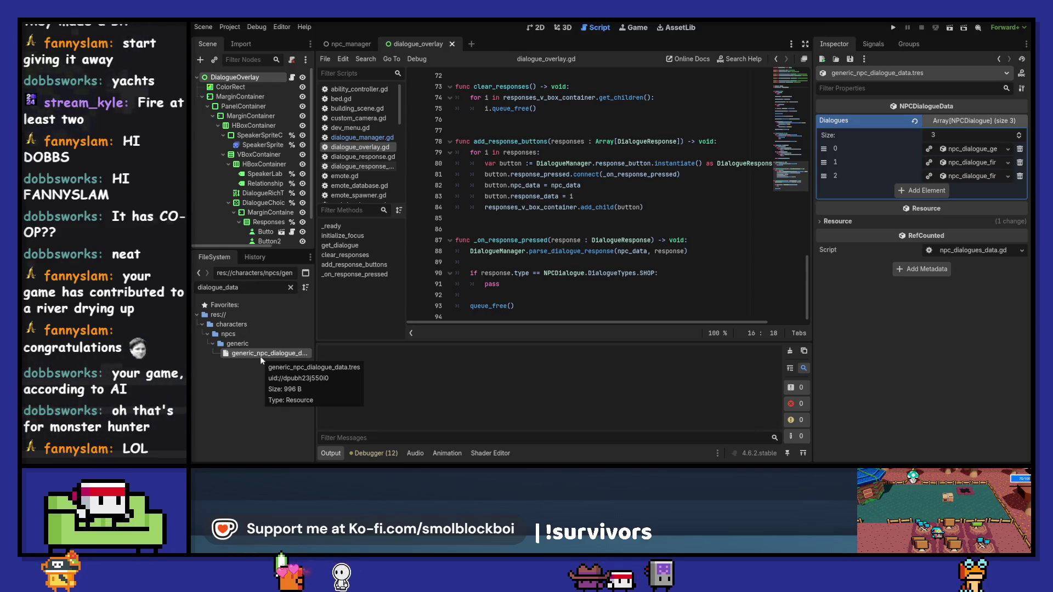
# Step: Duplicate it as shop_npc_dialogue_data.tres and open the copy, expanding its first dialogue
pyautogui.hotkey('ctrl', 'd')
pyautogui.doubleClick(524, 238)
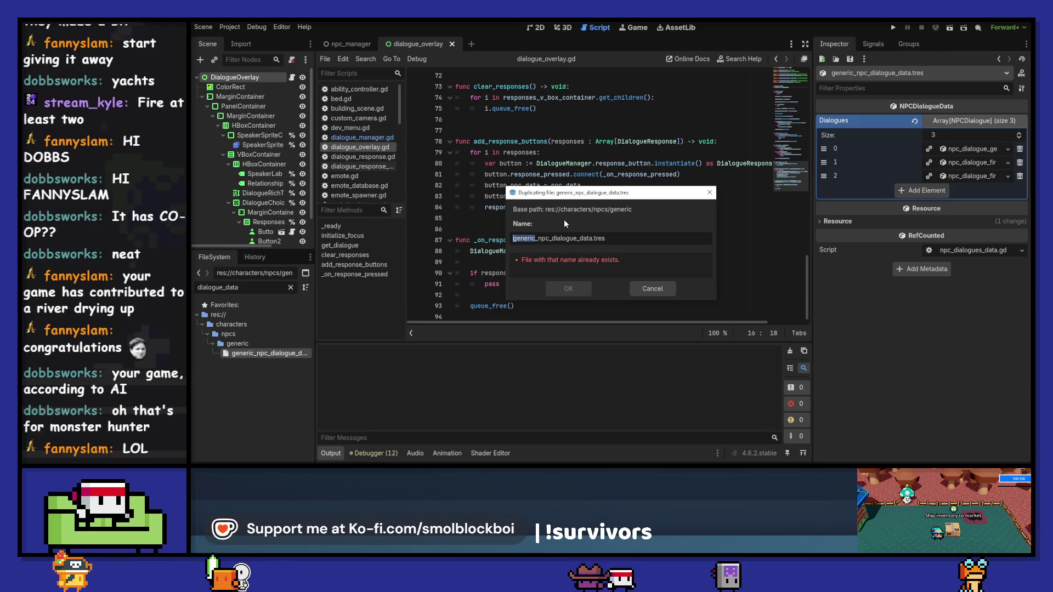
pyautogui.write('shop')
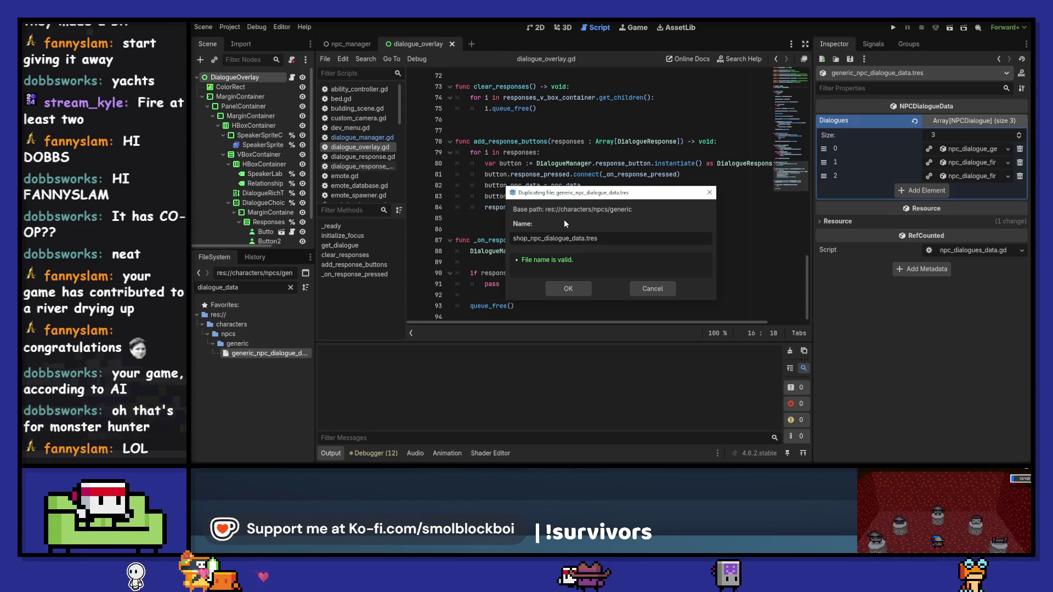
pyautogui.press('Right')
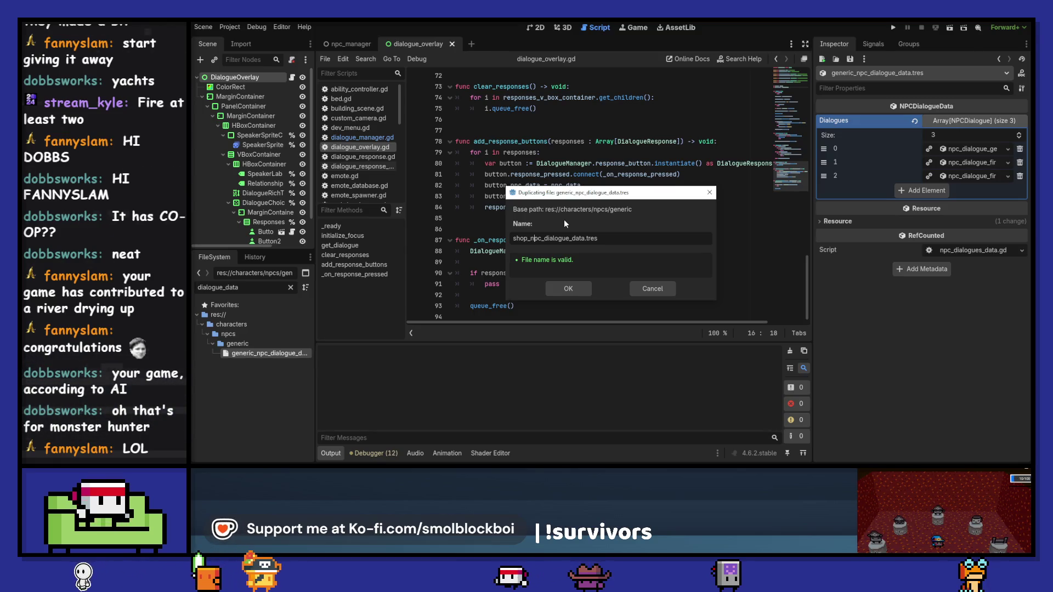
pyautogui.hotkey('shift', 'Right')
pyautogui.hotkey('shift', 'Right')
pyautogui.hotkey('shift', 'Right')
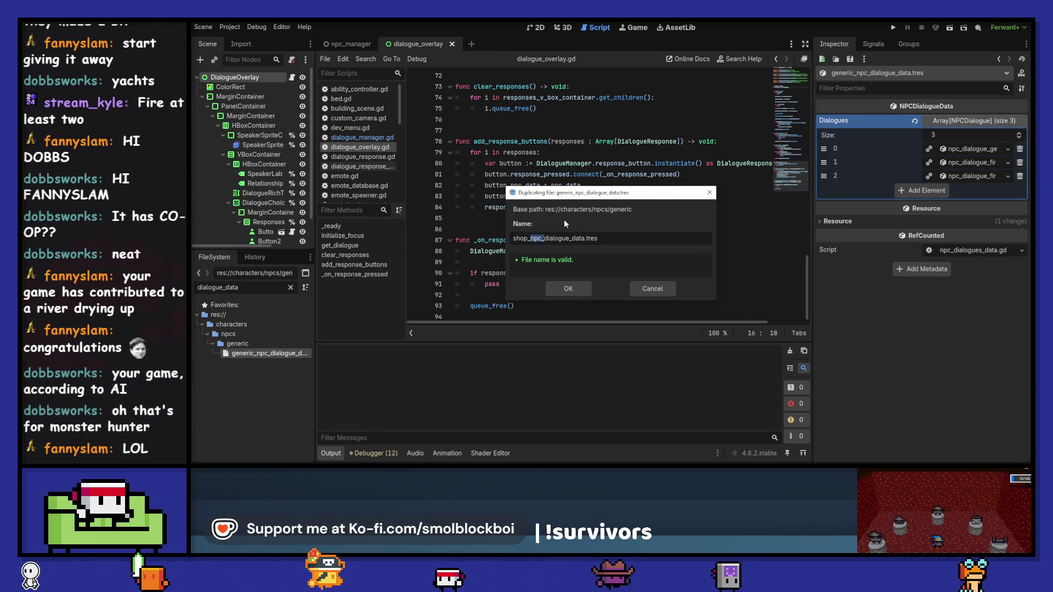
pyautogui.press('BackSpace')
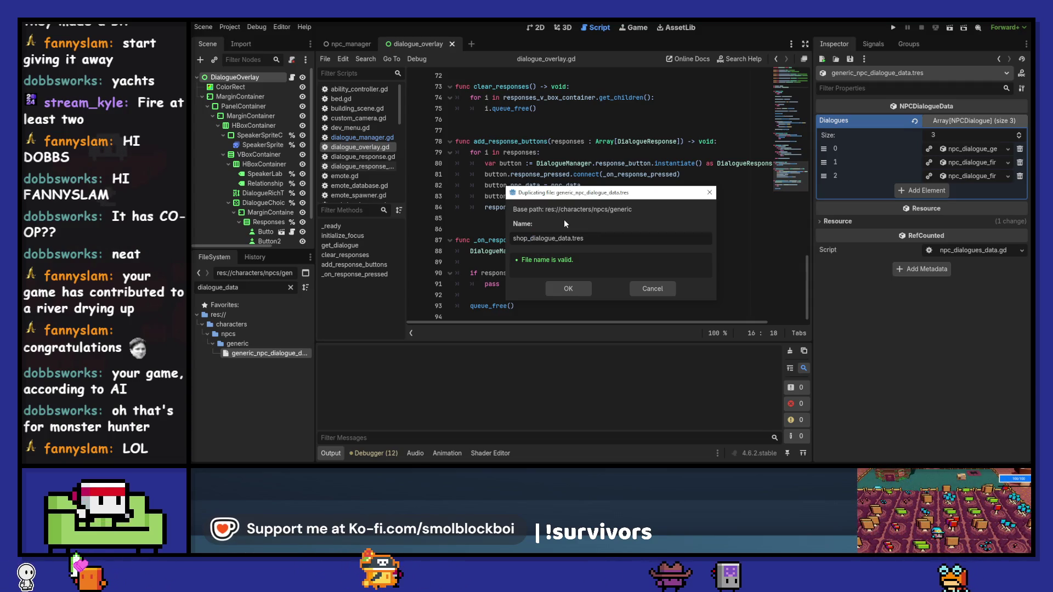
pyautogui.press('Return')
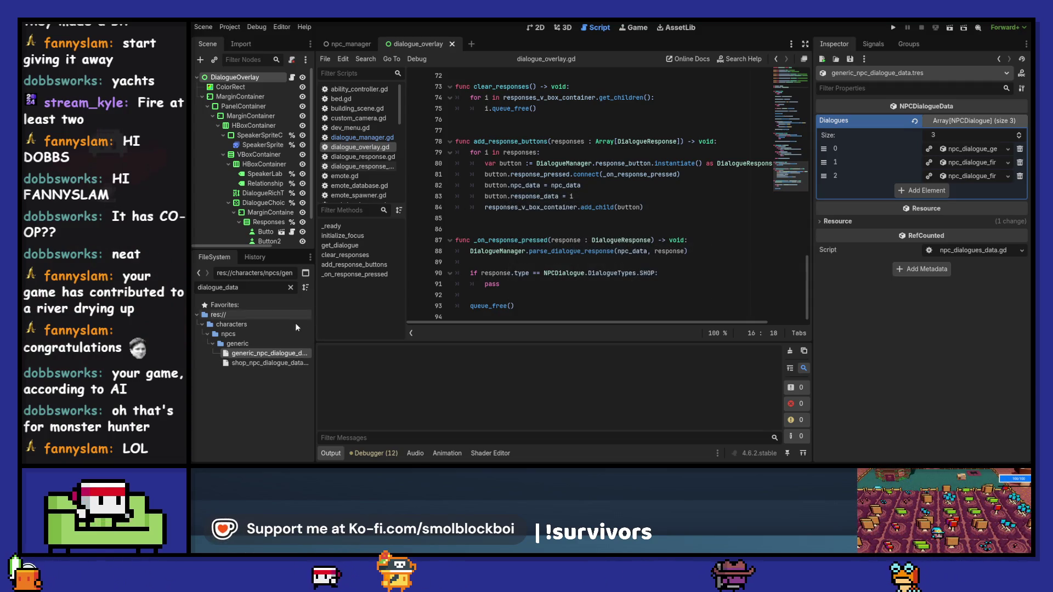
pyautogui.click(269, 363)
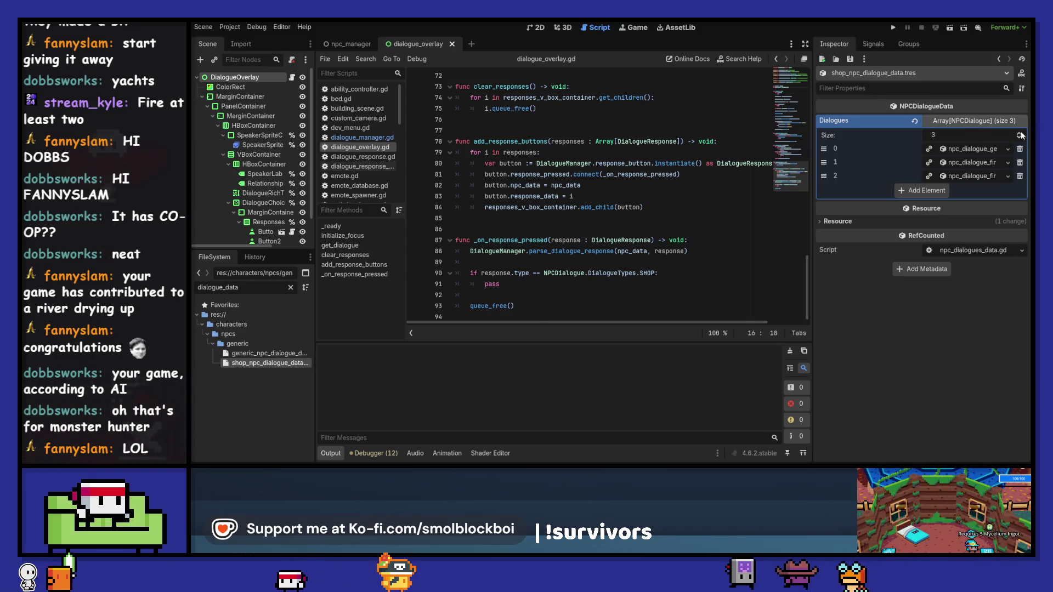
pyautogui.click(970, 149)
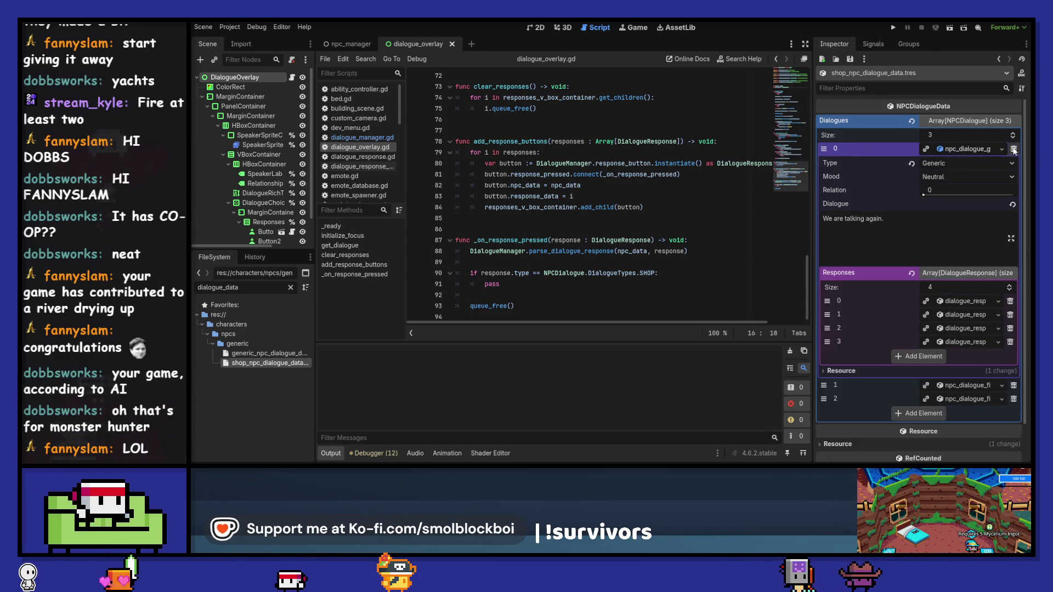
# Step: Make the dialogue entries unique and remove the third dialogue entry
pyautogui.click(1002, 148)
pyautogui.click(954, 227)
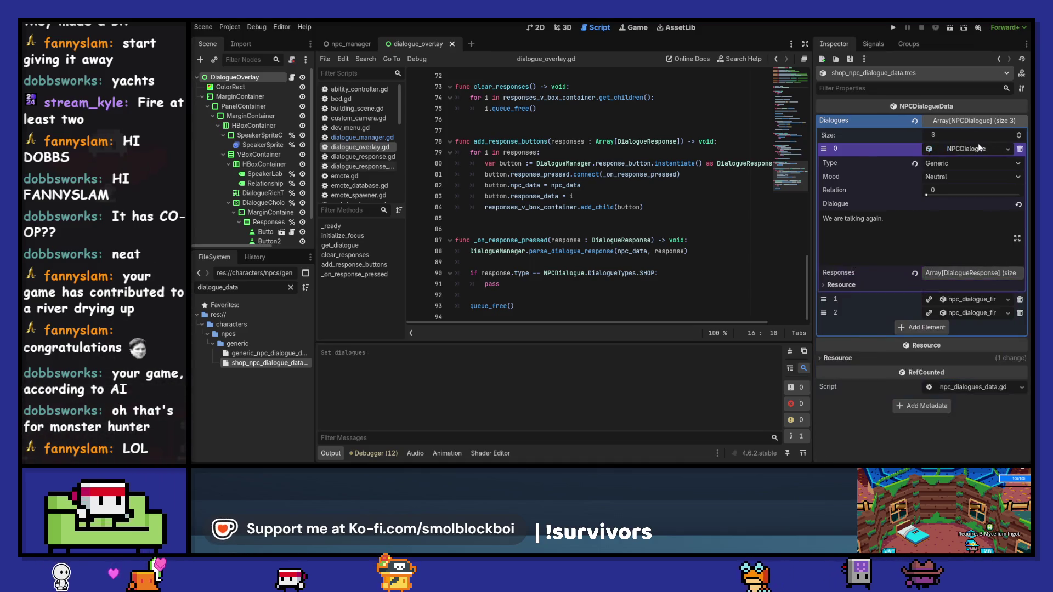
pyautogui.click(929, 299)
pyautogui.click(958, 153)
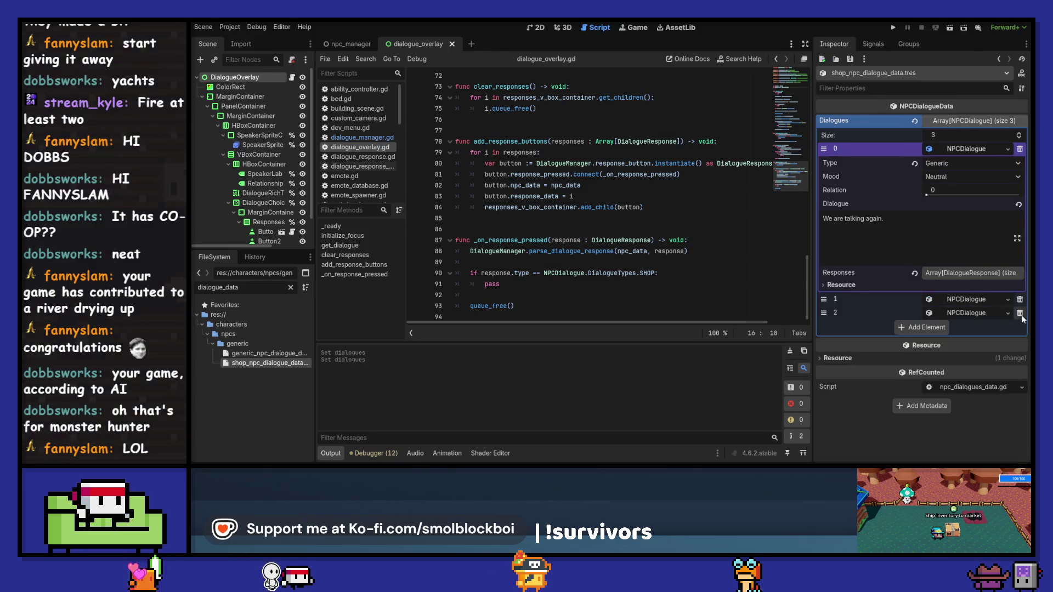
pyautogui.click(1019, 313)
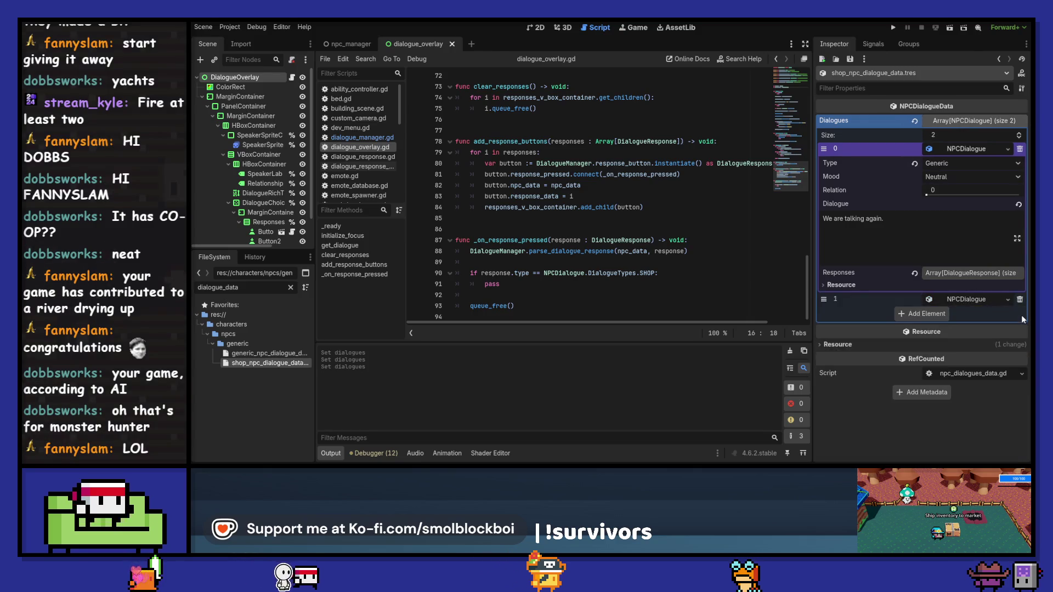
pyautogui.click(969, 299)
# Step: Set the first dialogue to First In Day with text 'What can I do for you?' and save
pyautogui.click(950, 163)
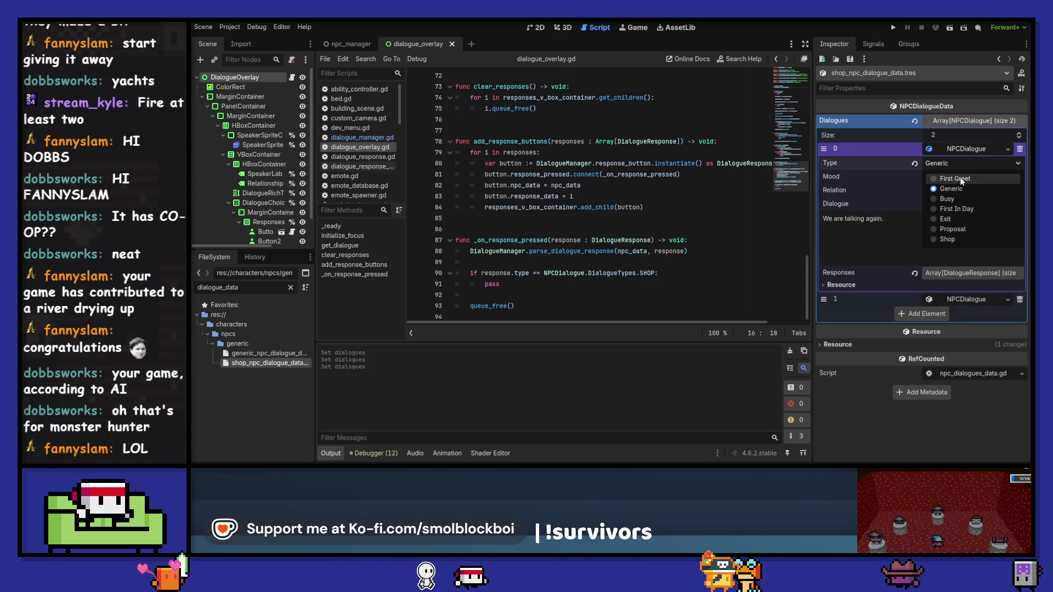
pyautogui.click(961, 211)
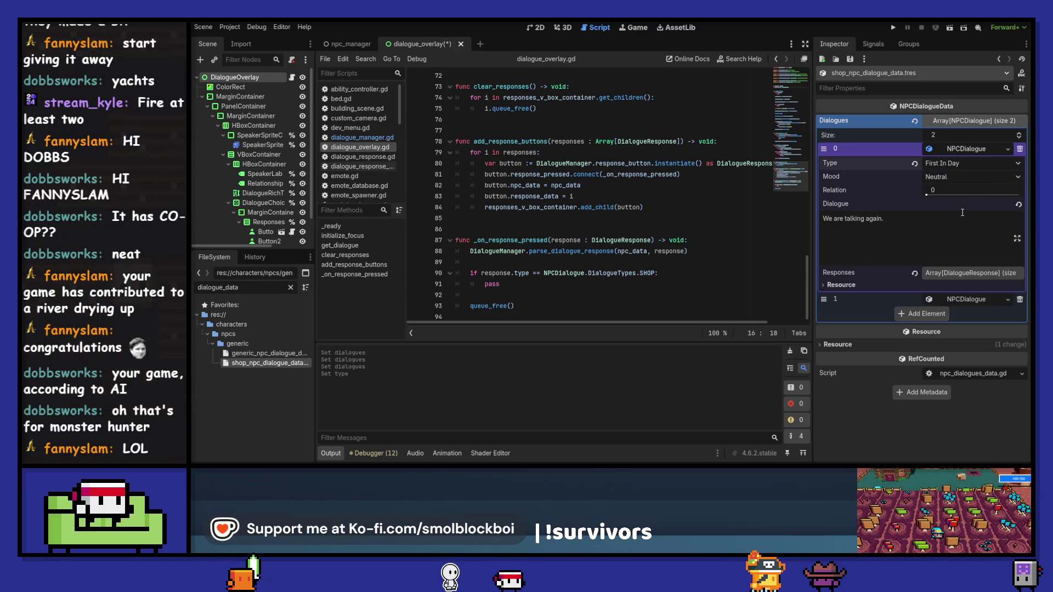
pyautogui.tripleClick(917, 218)
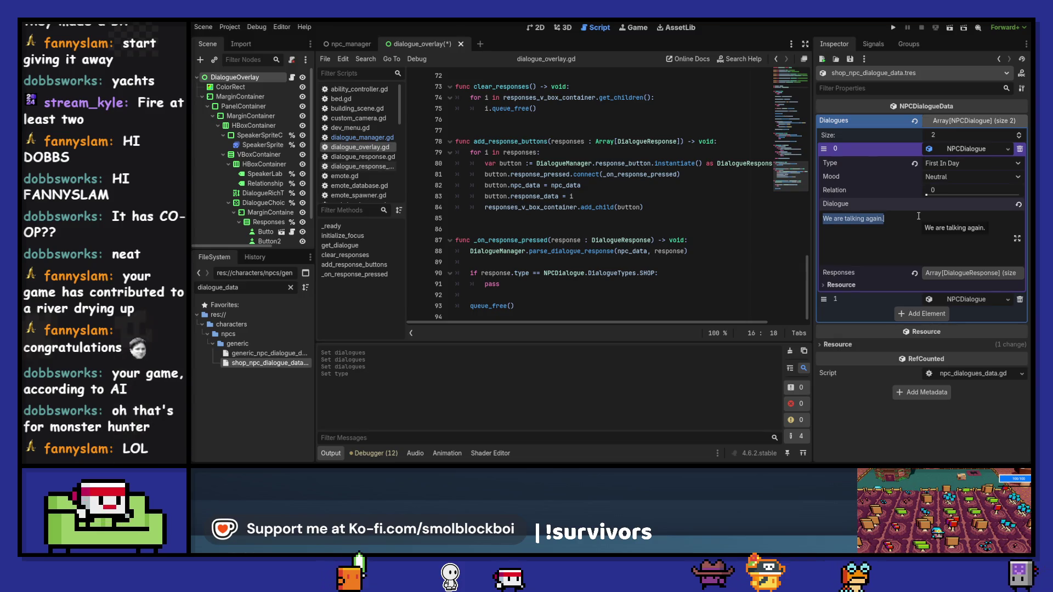
pyautogui.write('What can I do for you')
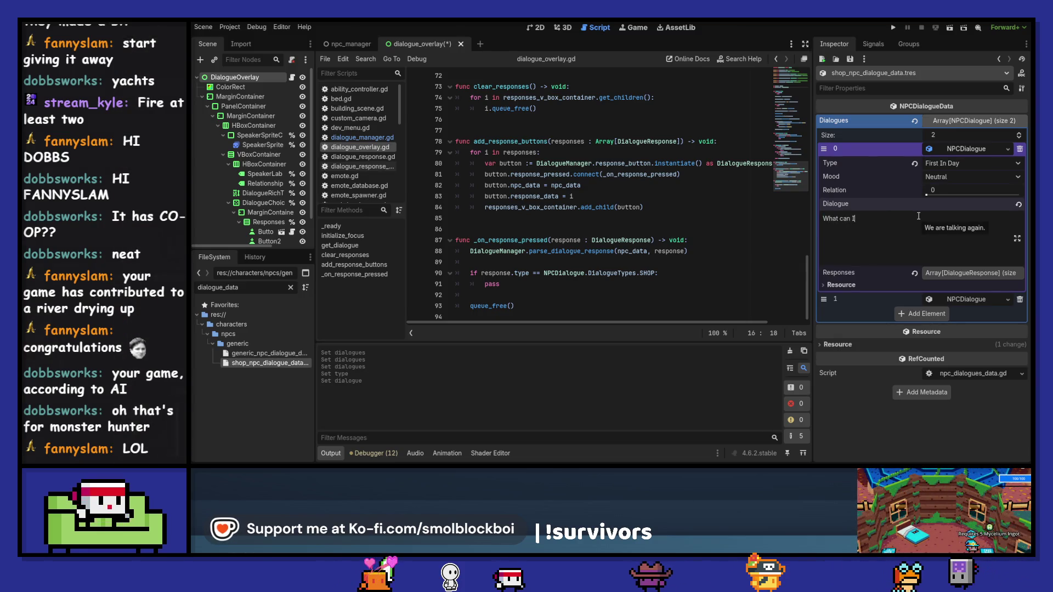
pyautogui.write('?')
pyautogui.hotkey('ctrl', 's')
# Step: Set the second dialogue's type to Generic, then delete that entry
pyautogui.click(965, 299)
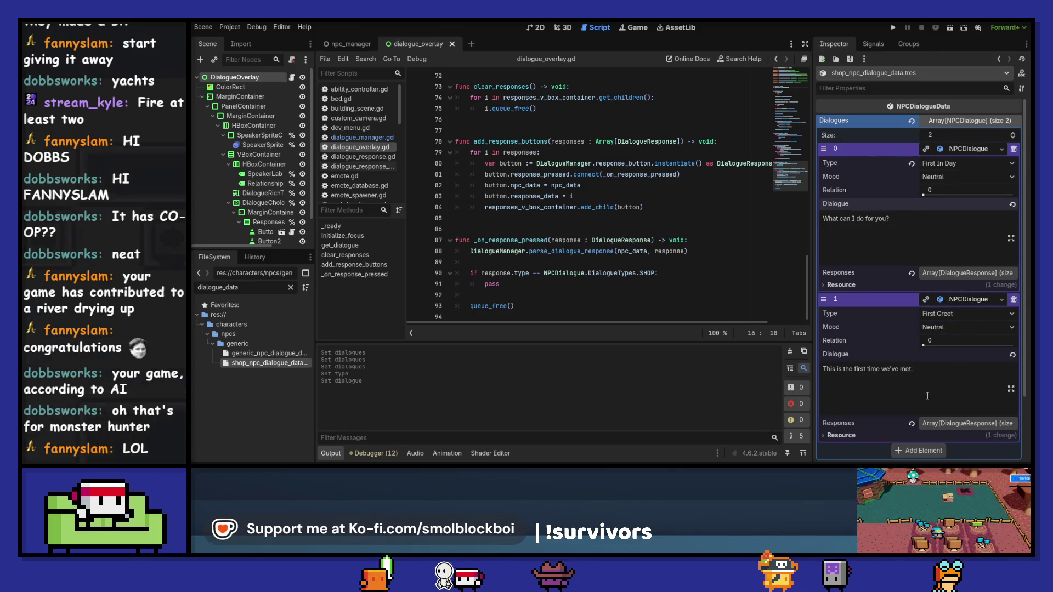
pyautogui.click(942, 315)
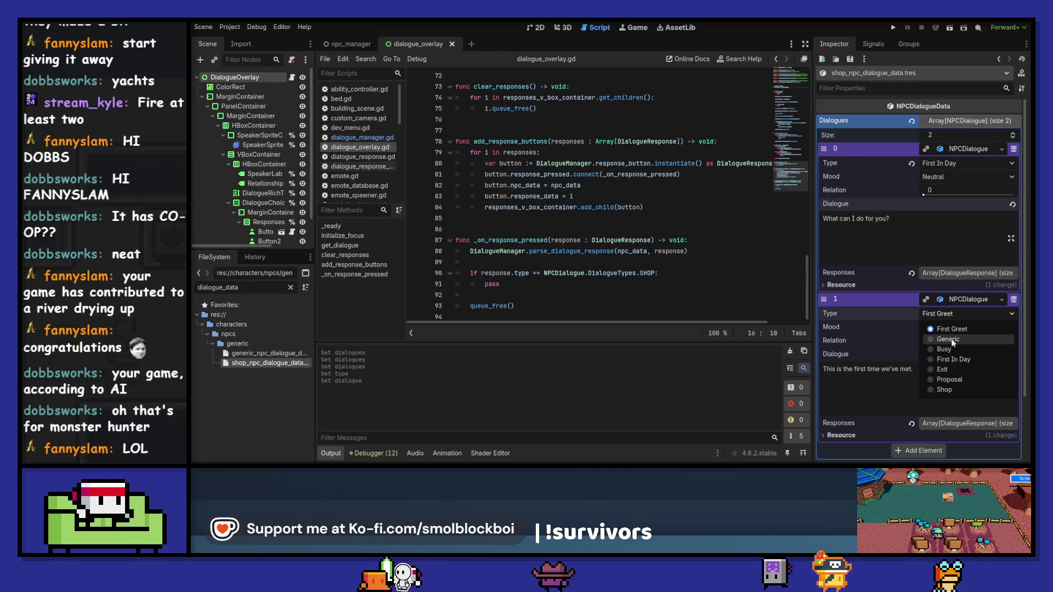
pyautogui.click(952, 340)
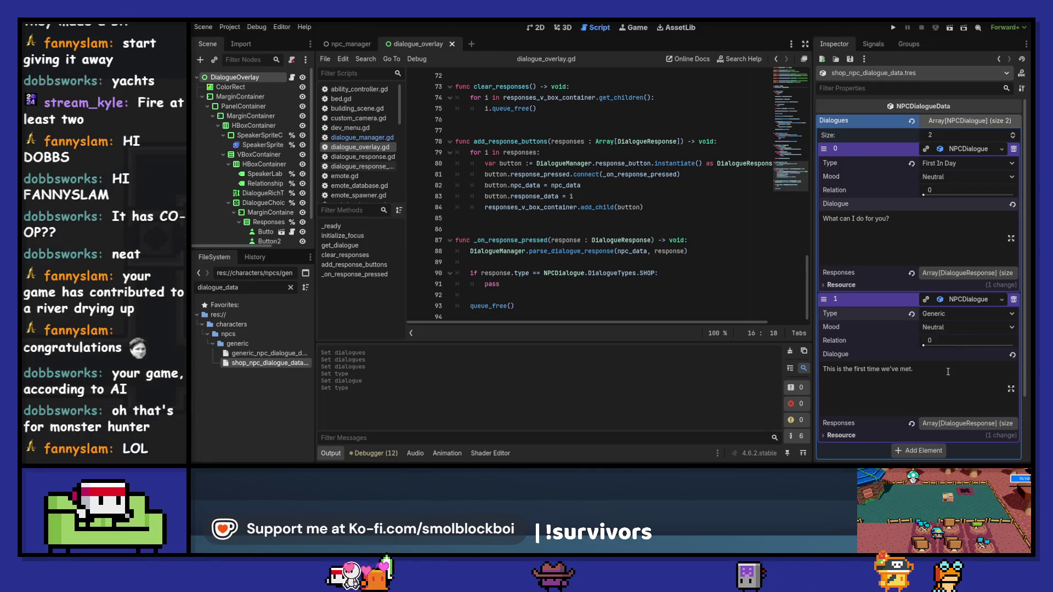
pyautogui.tripleClick(947, 371)
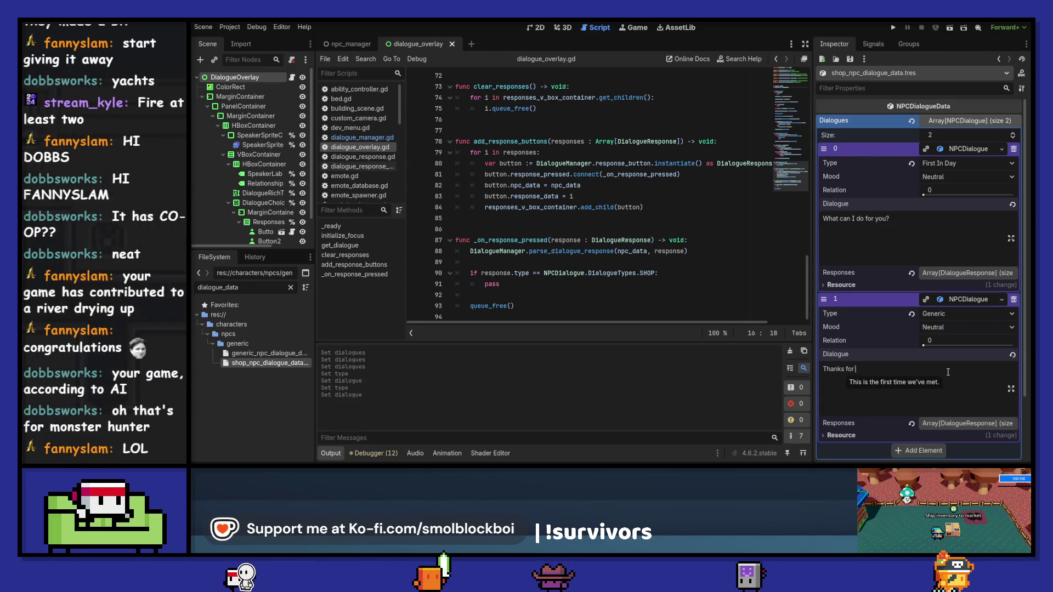
pyautogui.click(1014, 300)
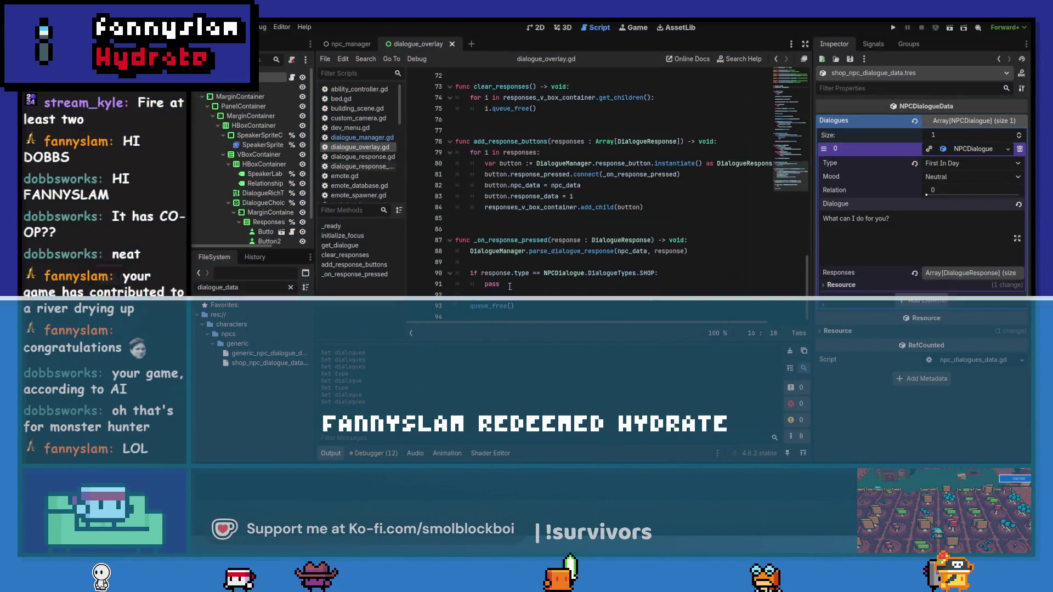
# Step: Review the SHOP branch and the script's uses of dialogue_data, then select the dialogue_data name
pyautogui.click(509, 285)
pyautogui.scroll(20, 510, 285)
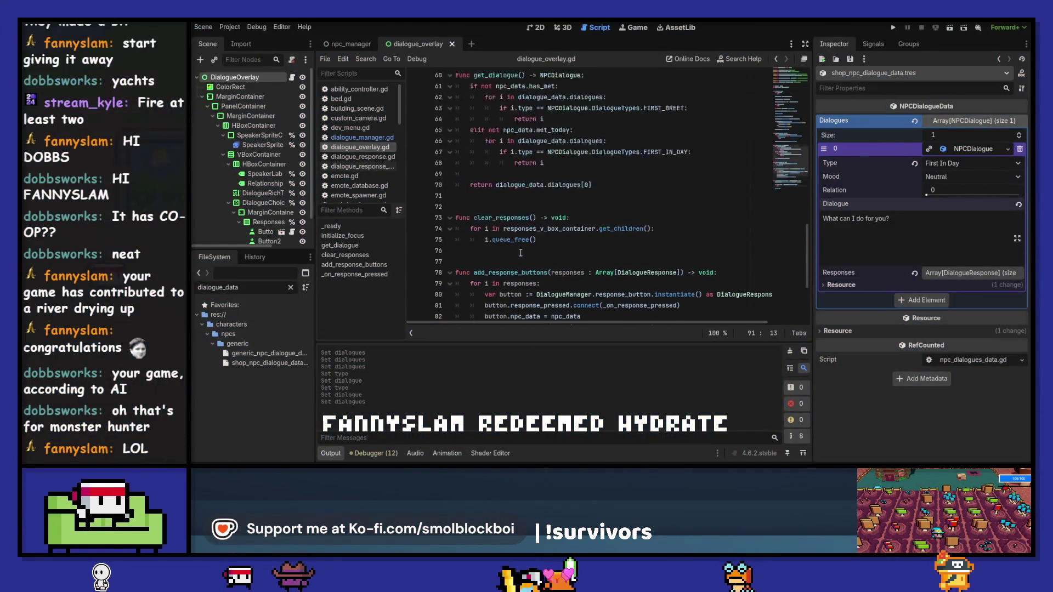
pyautogui.doubleClick(494, 240)
pyautogui.scroll(-15, 489, 236)
pyautogui.scroll(15, 489, 233)
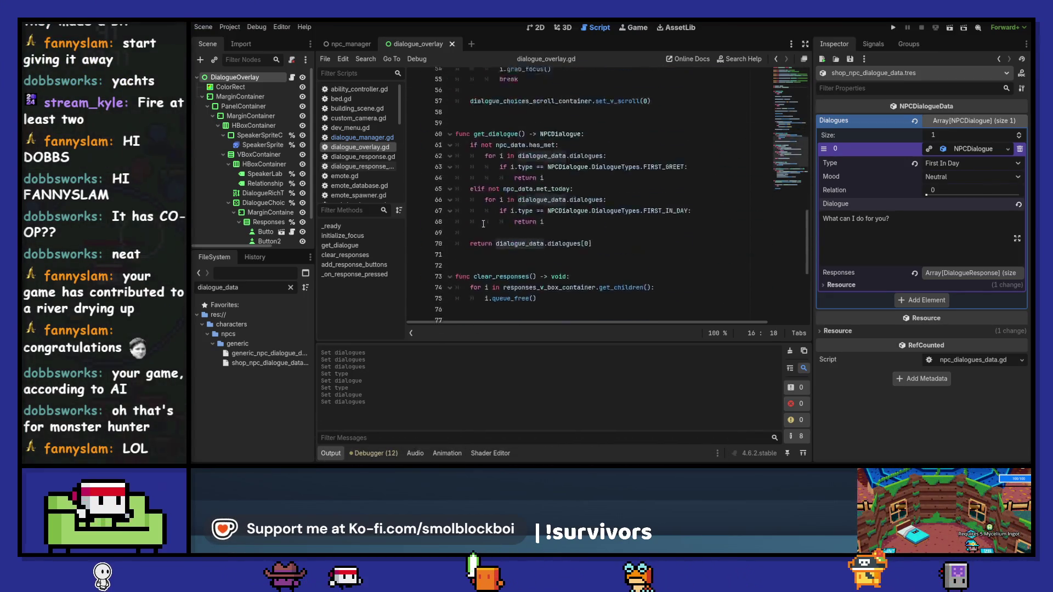
pyautogui.scroll(-2, 485, 217)
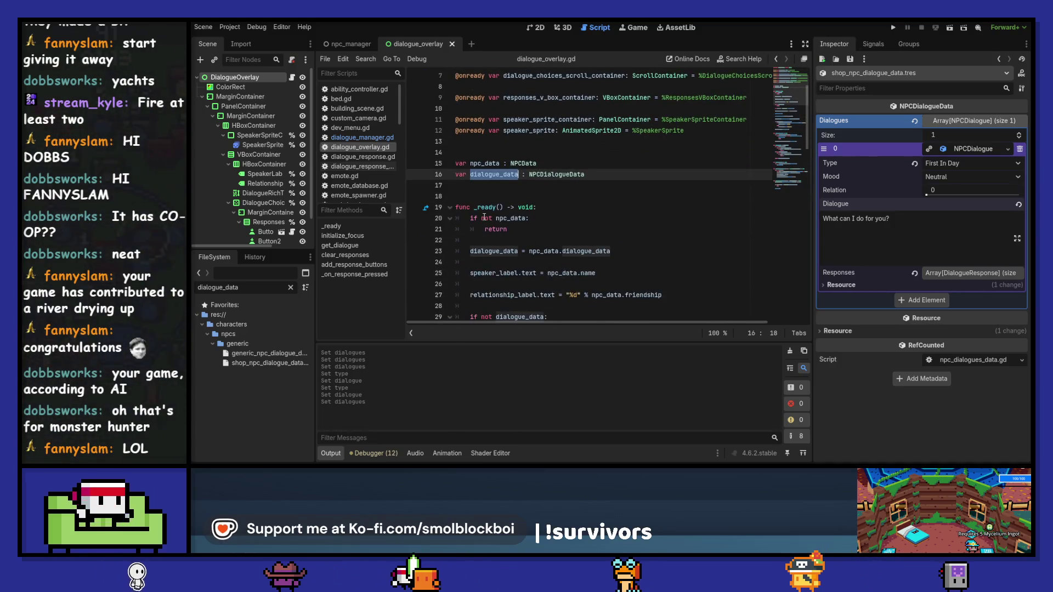
pyautogui.scroll(-20, 484, 217)
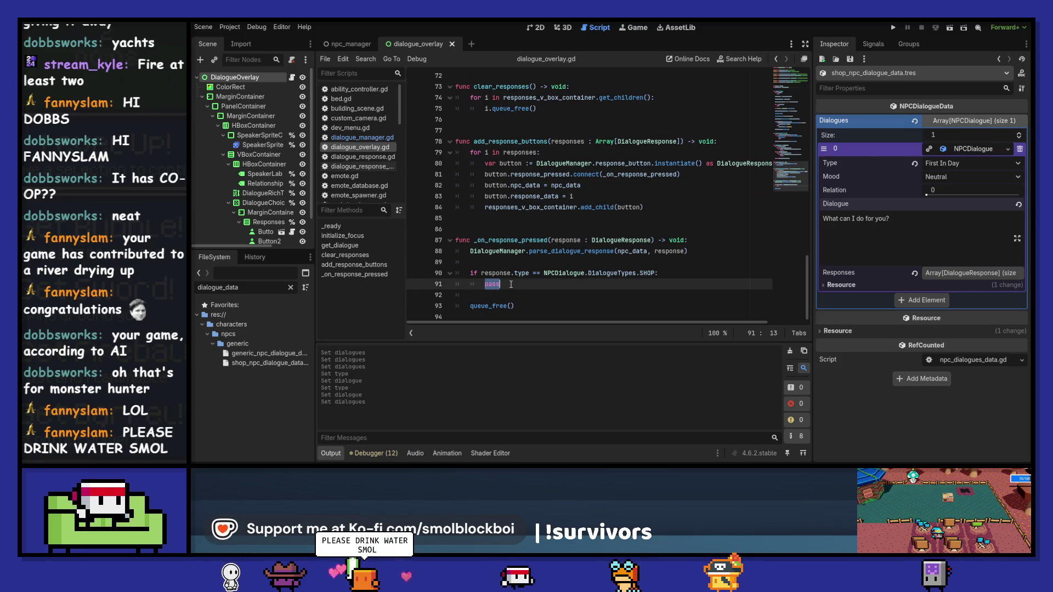
pyautogui.moveTo(598, 254)
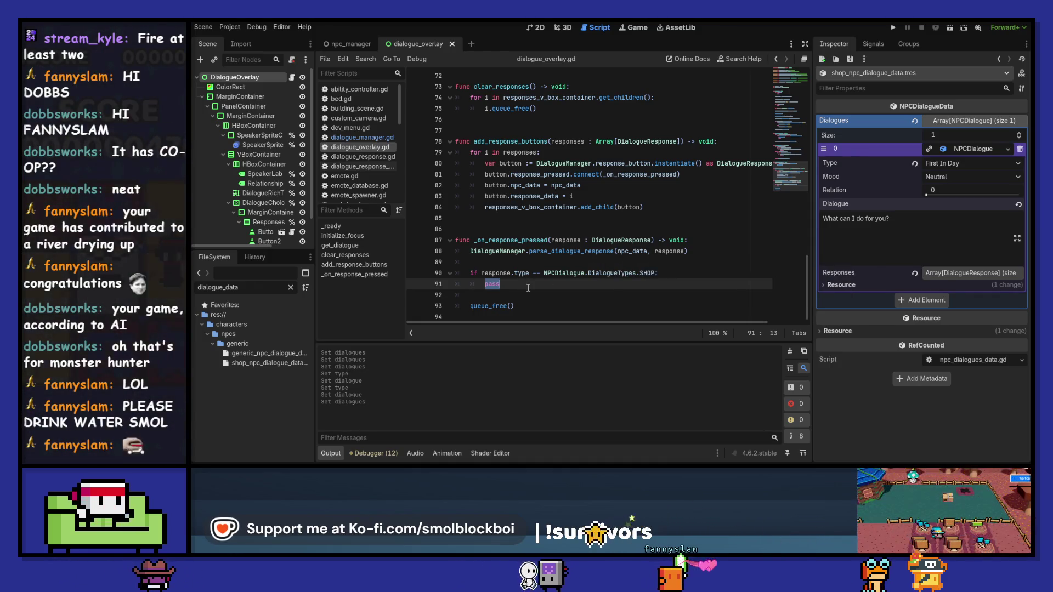
pyautogui.scroll(20, 528, 288)
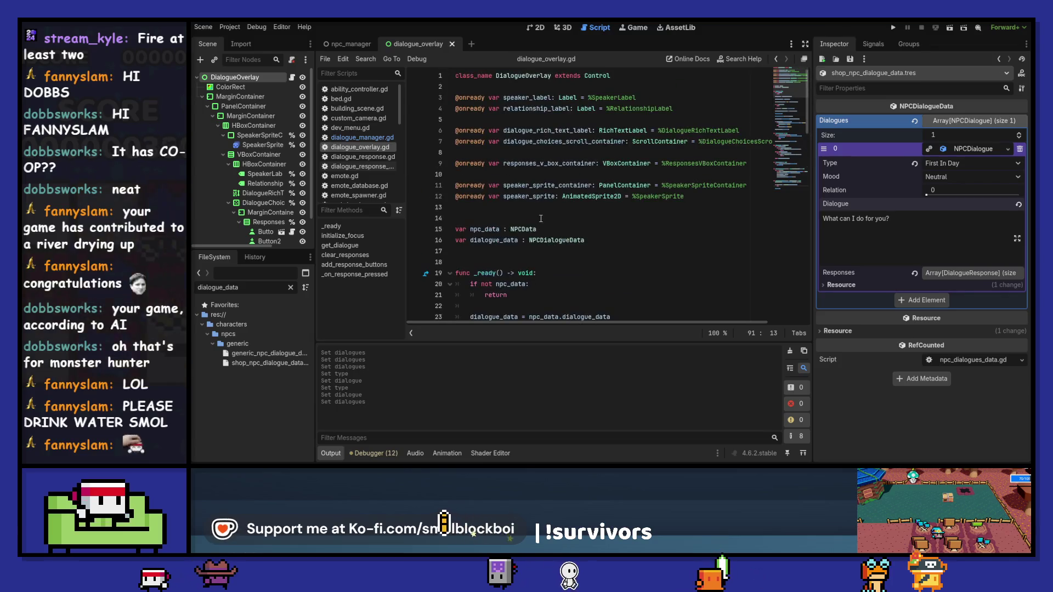
pyautogui.doubleClick(484, 242)
pyautogui.hotkey('ctrl', 'c')
# Step: Replace pass with 'dialogue_data =' preloading shop_npc_dialogue_data.tres, and save
pyautogui.scroll(-20, 506, 283)
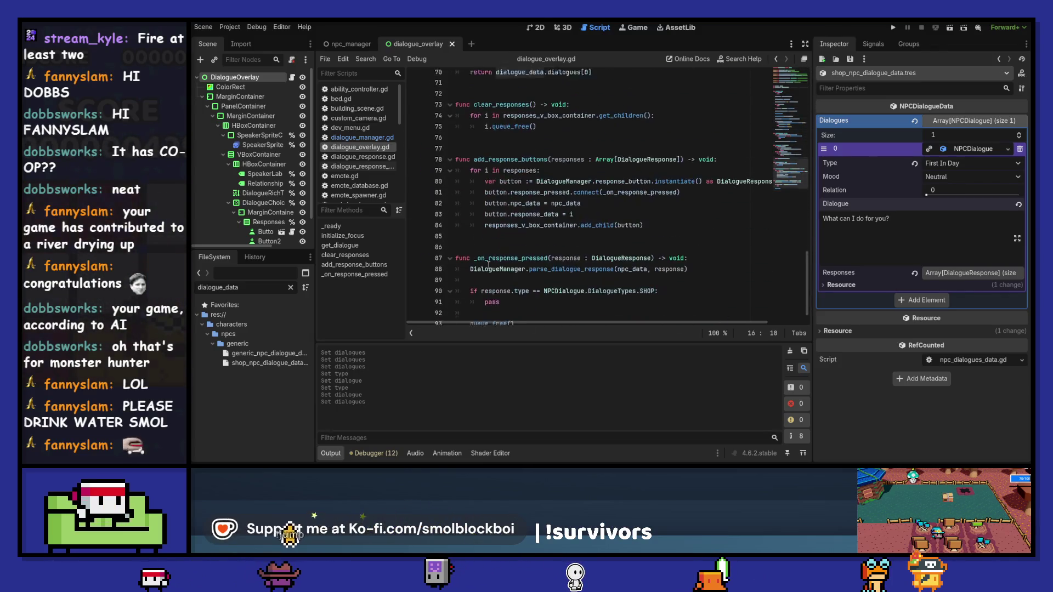
pyautogui.doubleClick(506, 283)
pyautogui.hotkey('ctrl', 'v')
pyautogui.write('=')
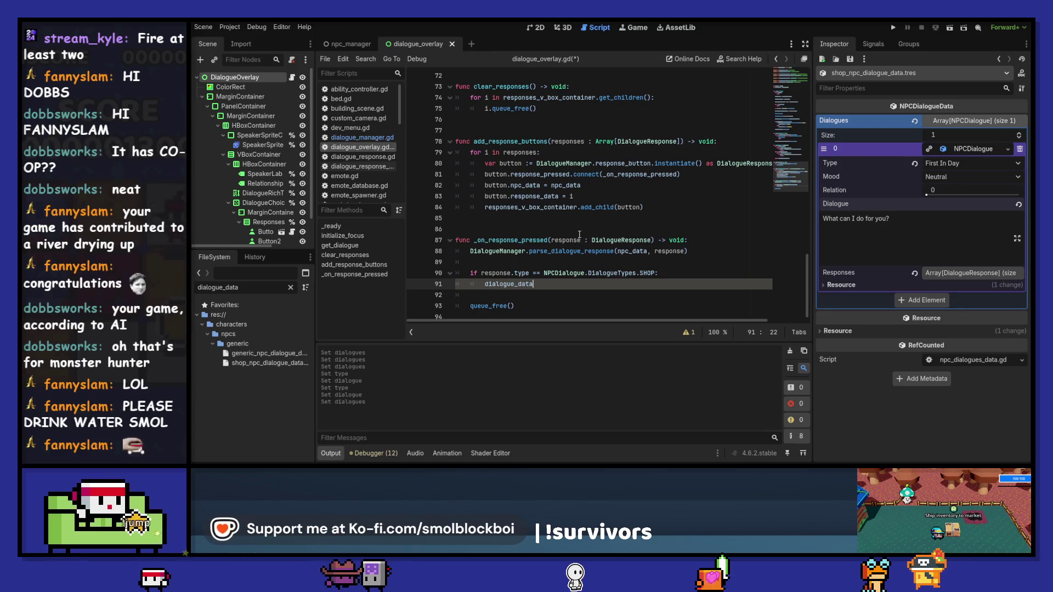
pyautogui.moveTo(293, 364)
pyautogui.mouseDown()
pyautogui.moveTo(496, 292)
pyautogui.moveTo(620, 289)
pyautogui.mouseUp()
pyautogui.hotkey('ctrl', 's')
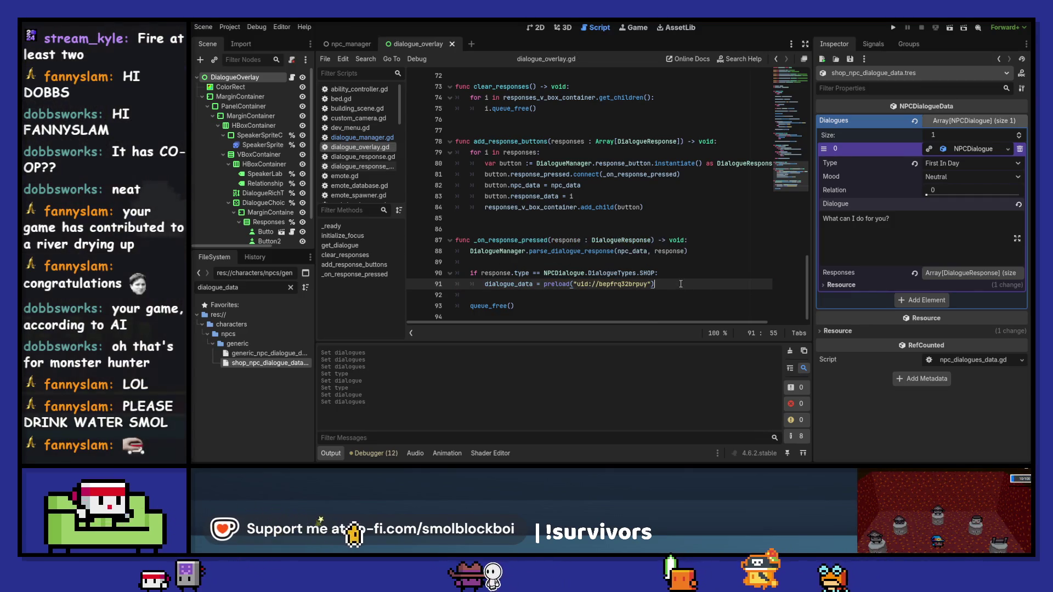
# Step: Try a request_ready() call on the next line and read its documentation
pyautogui.press('Return')
pyautogui.write('re')
pyautogui.write('a')
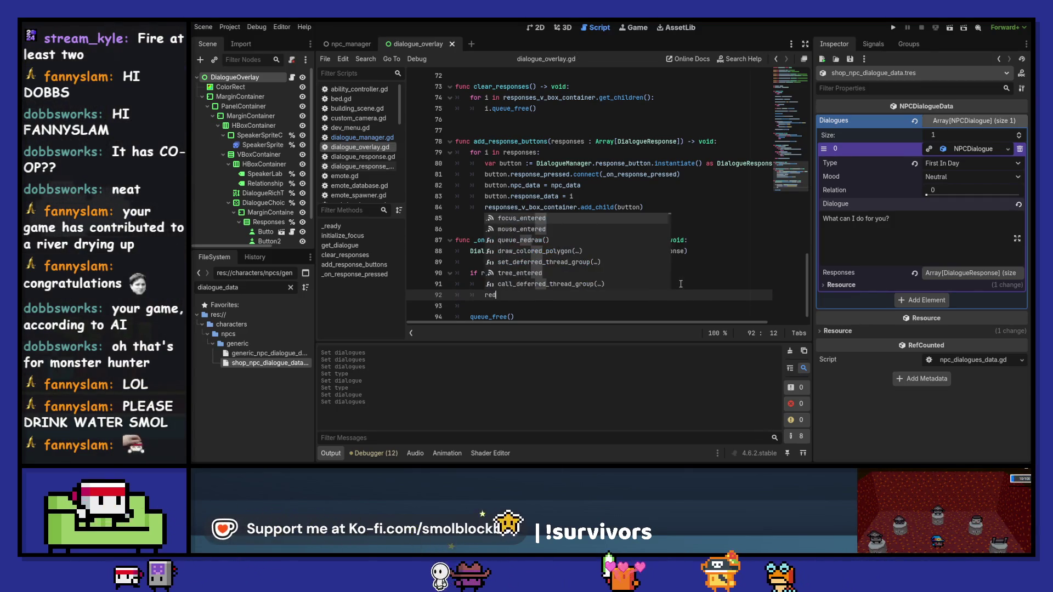
pyautogui.write('dy')
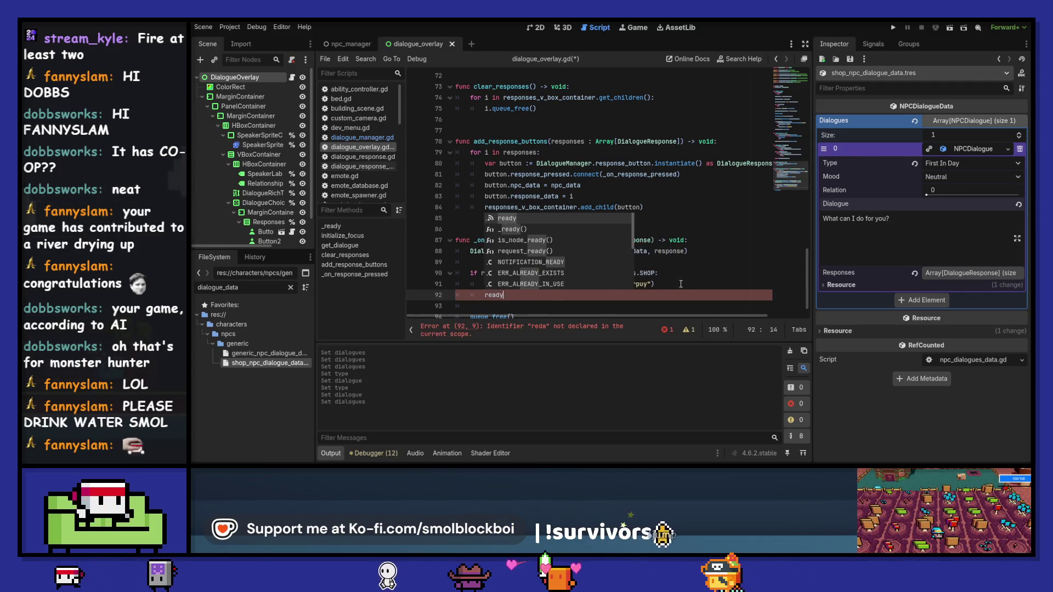
pyautogui.press('Down')
pyautogui.press('Down')
pyautogui.press('Down')
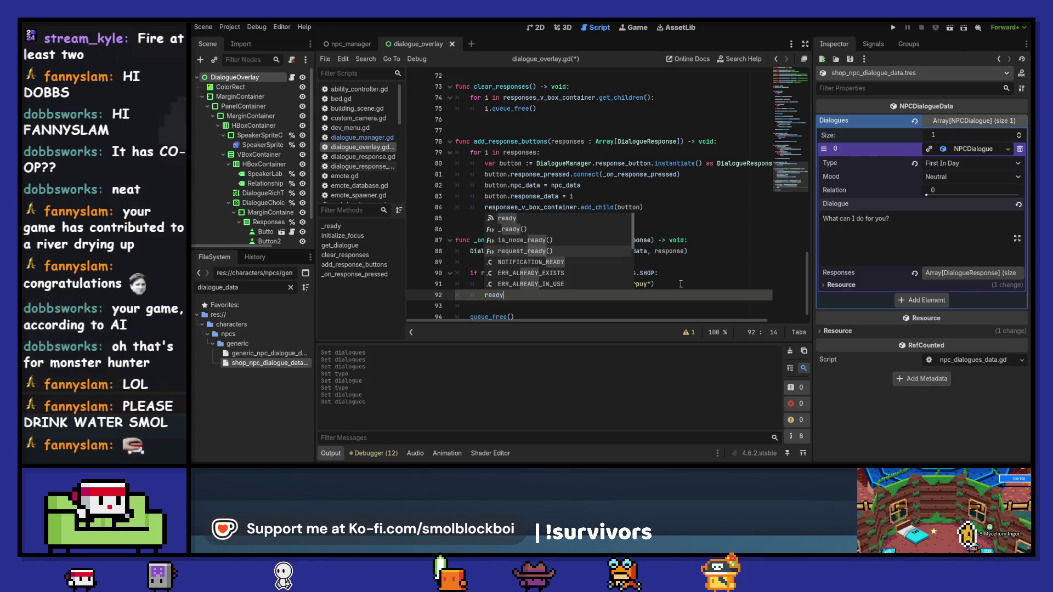
pyautogui.press('Return')
pyautogui.keyDown('ctrl'); pyautogui.click(502, 295); pyautogui.keyUp('ctrl')
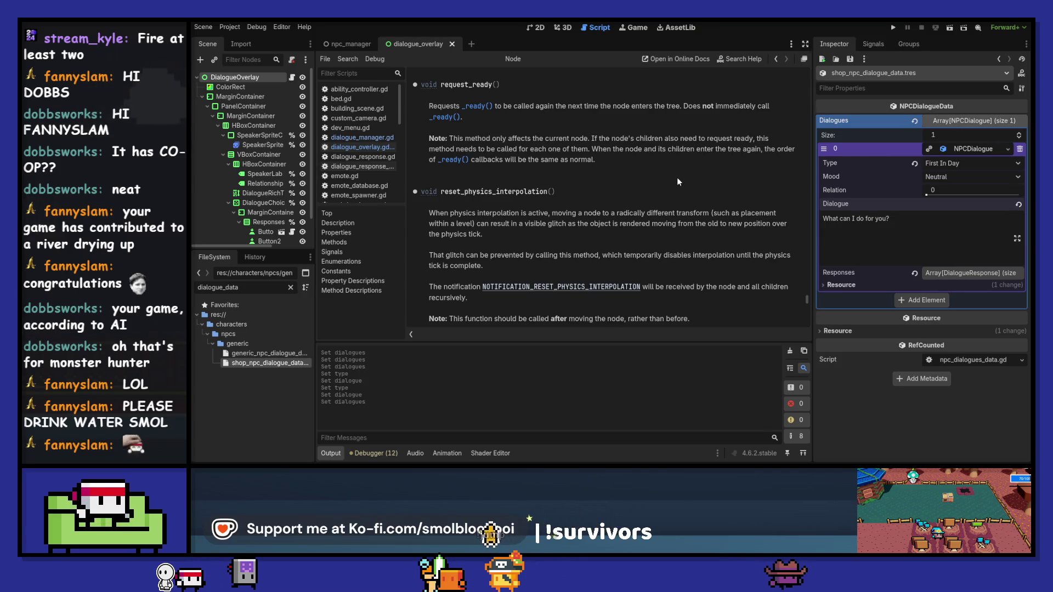
pyautogui.click(778, 59)
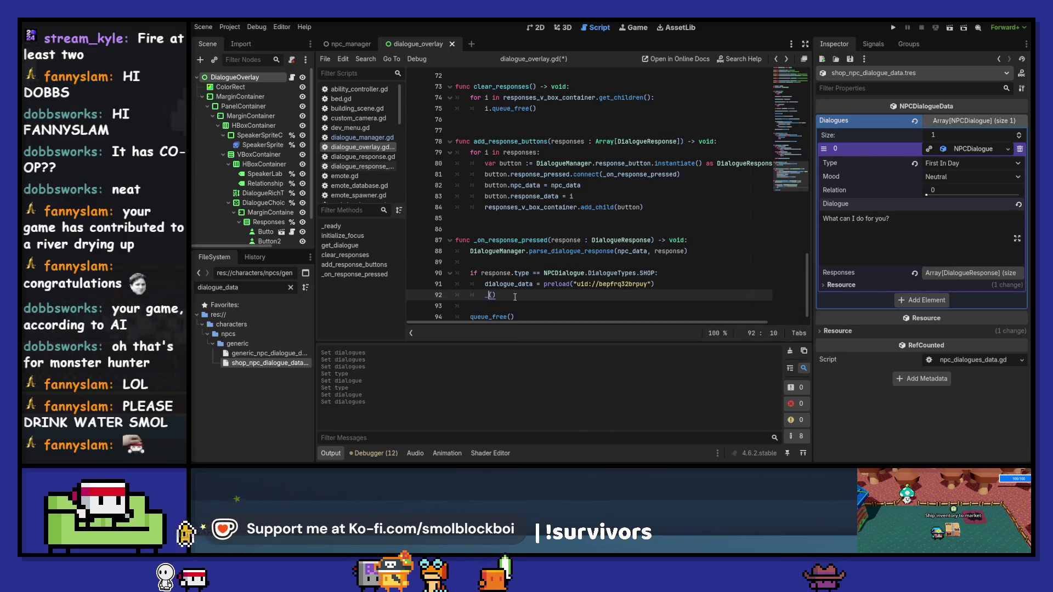
# Step: Call _ready() on line 92 instead, check its definition, save, and switch to the browser
pyautogui.write('_rea')
pyautogui.press('Return')
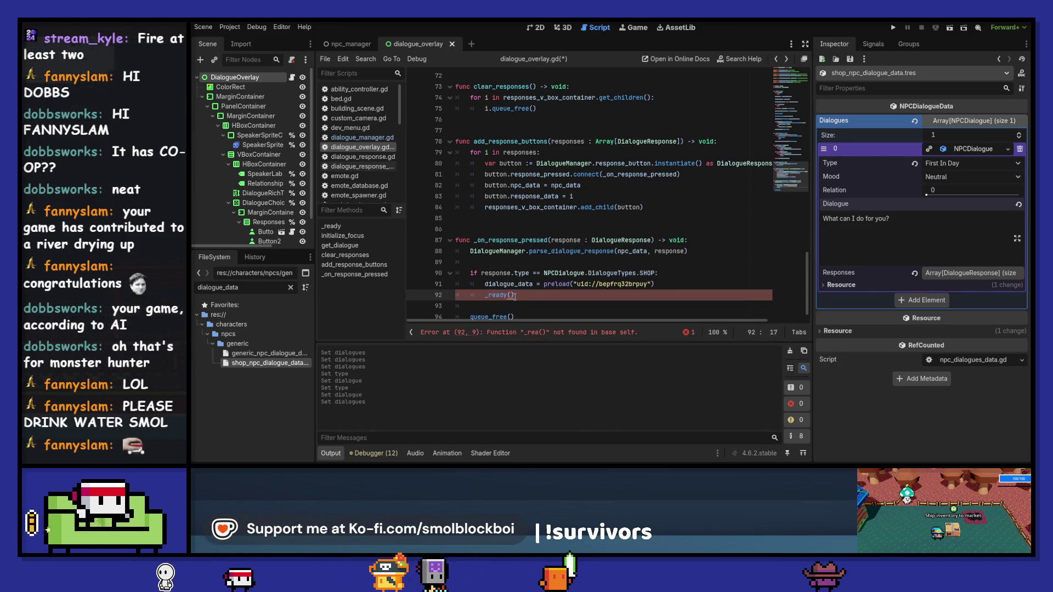
pyautogui.keyDown('ctrl'); pyautogui.click(497, 296); pyautogui.keyUp('ctrl')
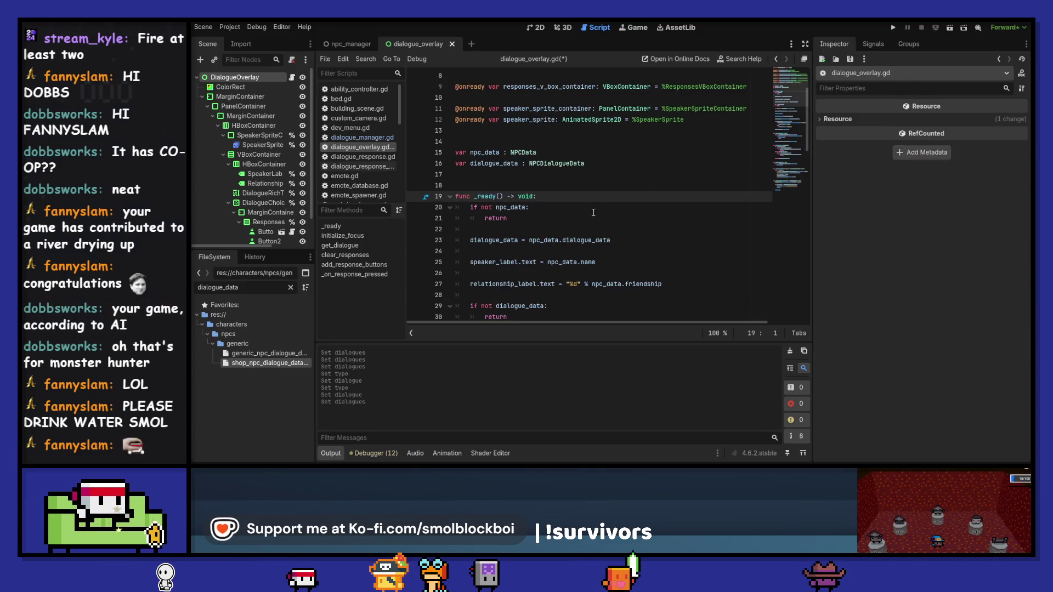
pyautogui.hotkey('ctrl', 's')
pyautogui.moveTo(477, 471)
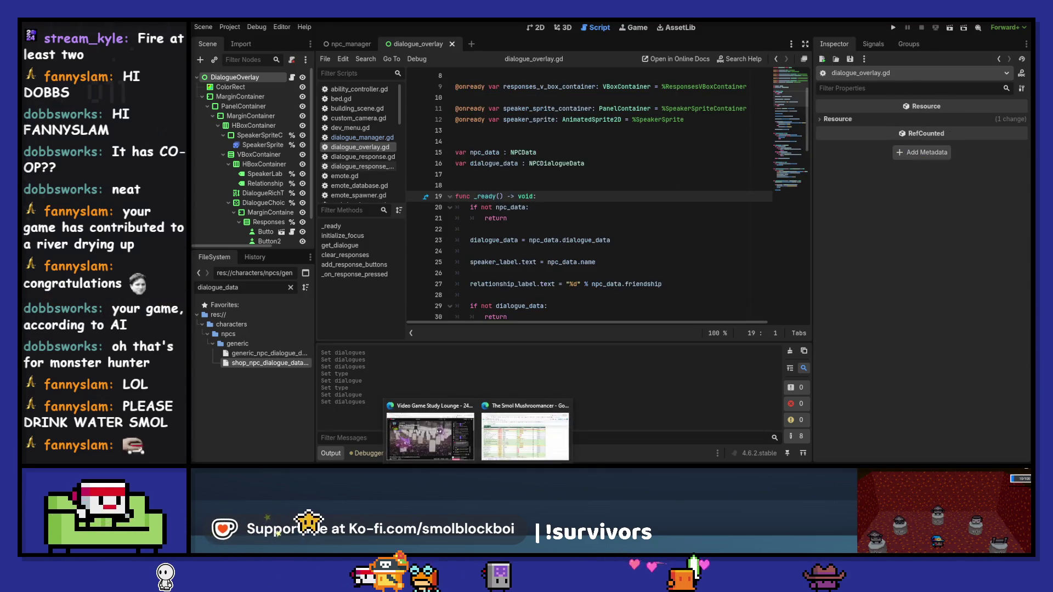
pyautogui.click(518, 435)
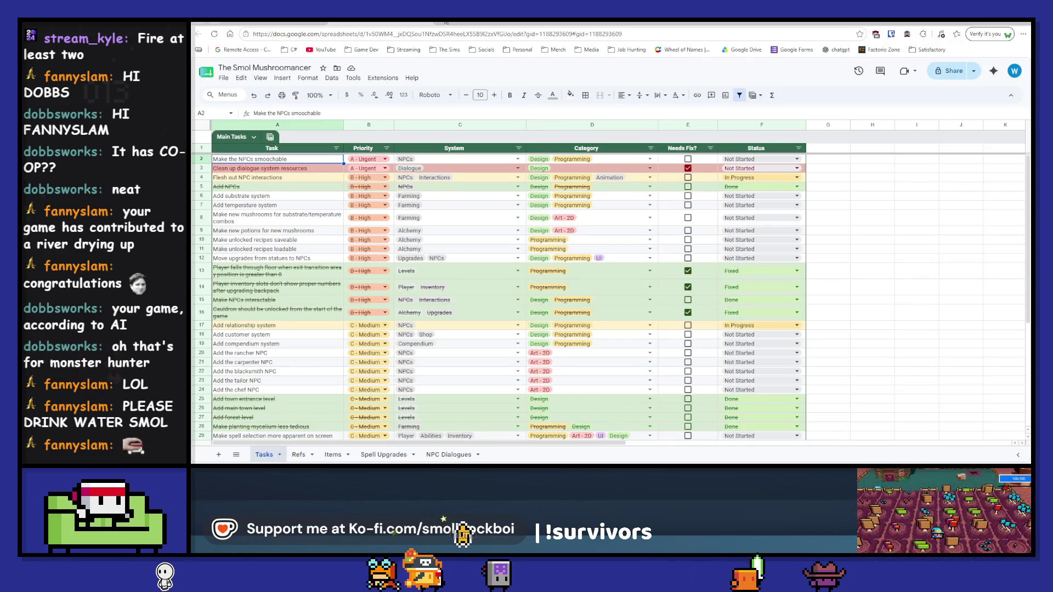
# Step: Search 'godot call ready again', read the expanded AI Overview, and return to Godot
pyautogui.hotkey('ctrl', 't')
pyautogui.write('godot call re')
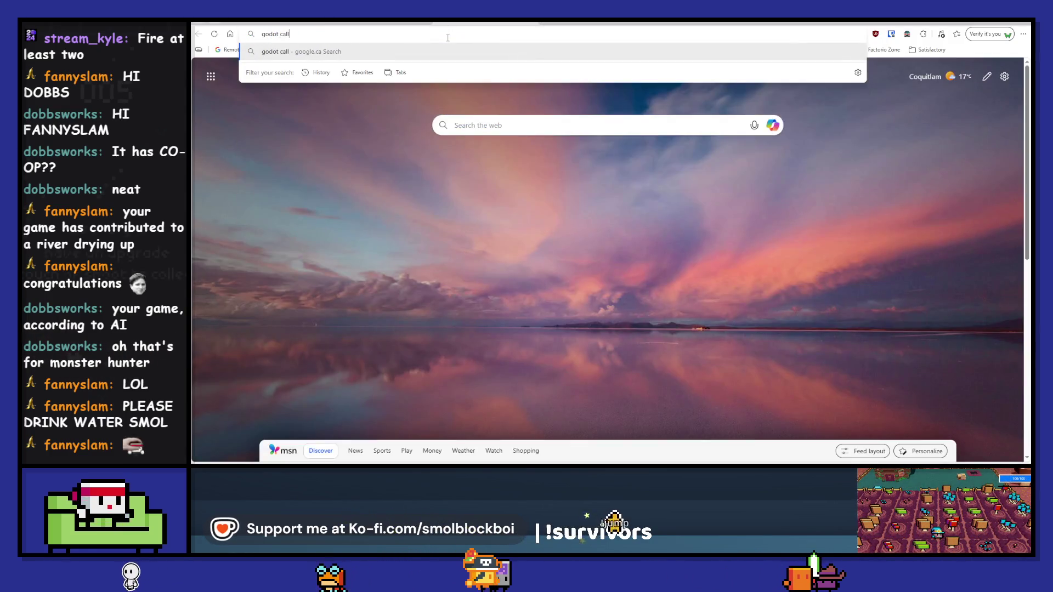
pyautogui.write('ady again')
pyautogui.press('Return')
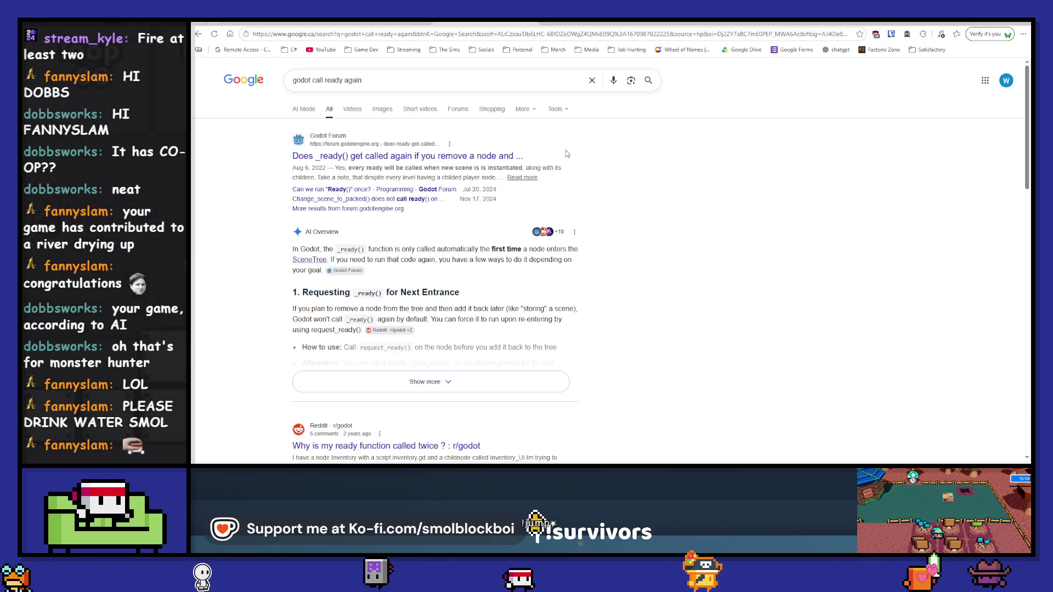
pyautogui.click(536, 391)
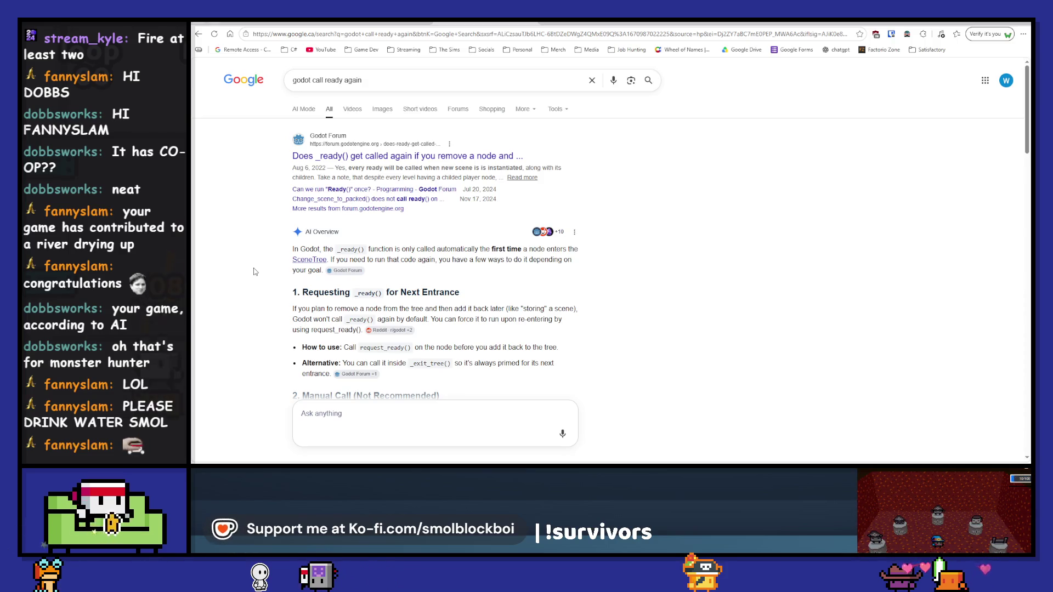
pyautogui.scroll(-2, 253, 271)
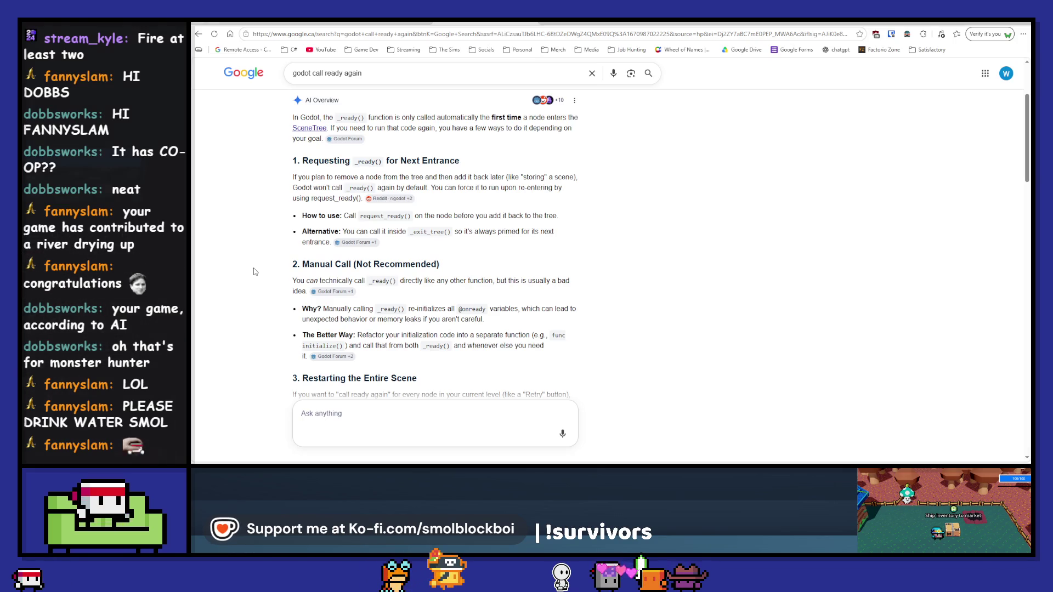
pyautogui.scroll(-2, 327, 246)
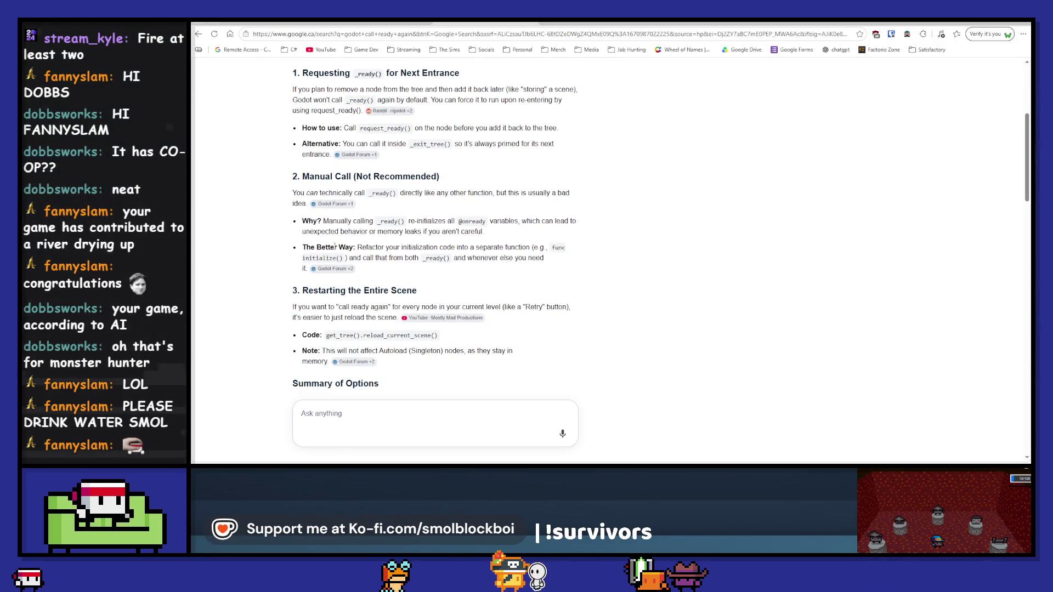
pyautogui.hotkey('alt', 'Tab')
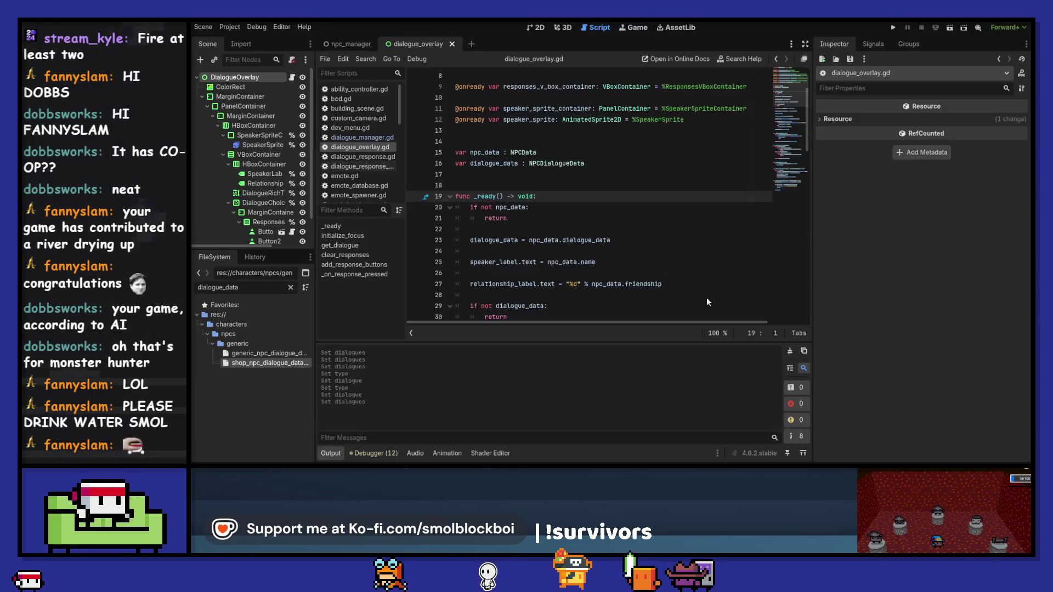
# Step: Add an empty 'func initialize_overlay() -> void:' with a pass body below _ready, and save
pyautogui.scroll(-9, 565, 211)
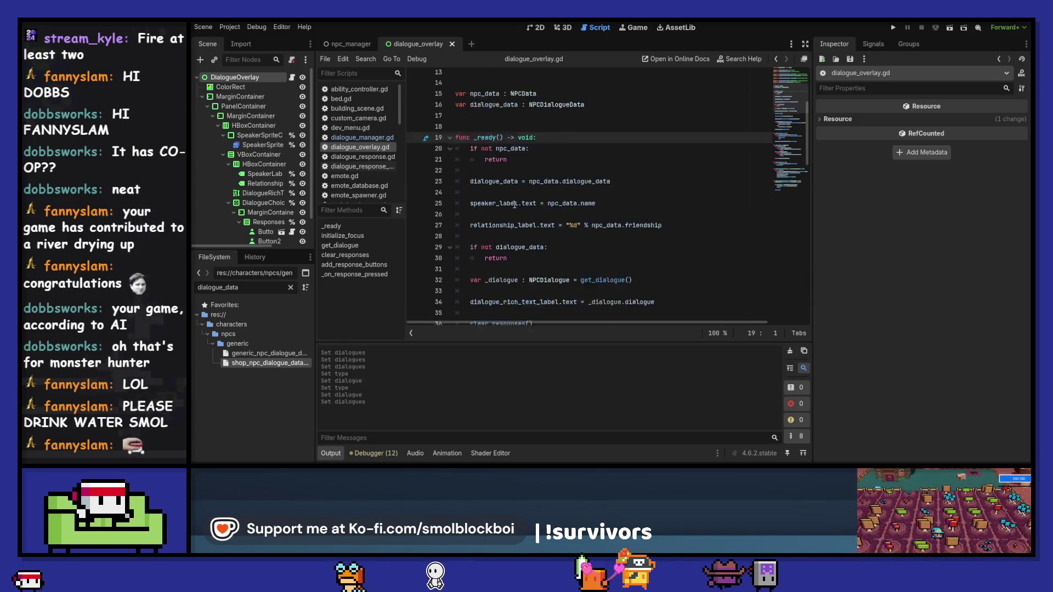
pyautogui.scroll(-2, 514, 205)
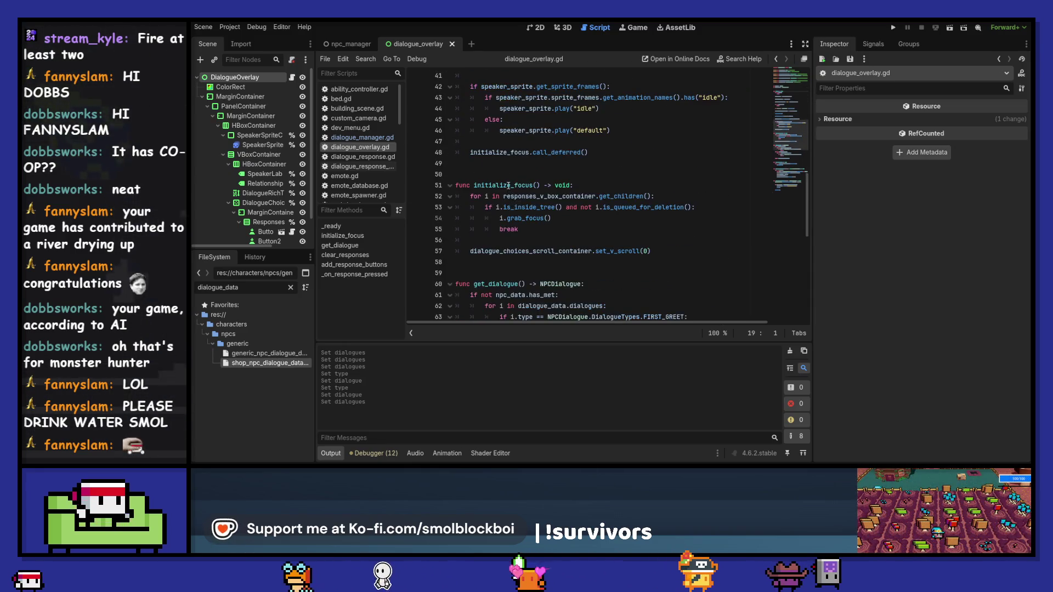
pyautogui.click(507, 174)
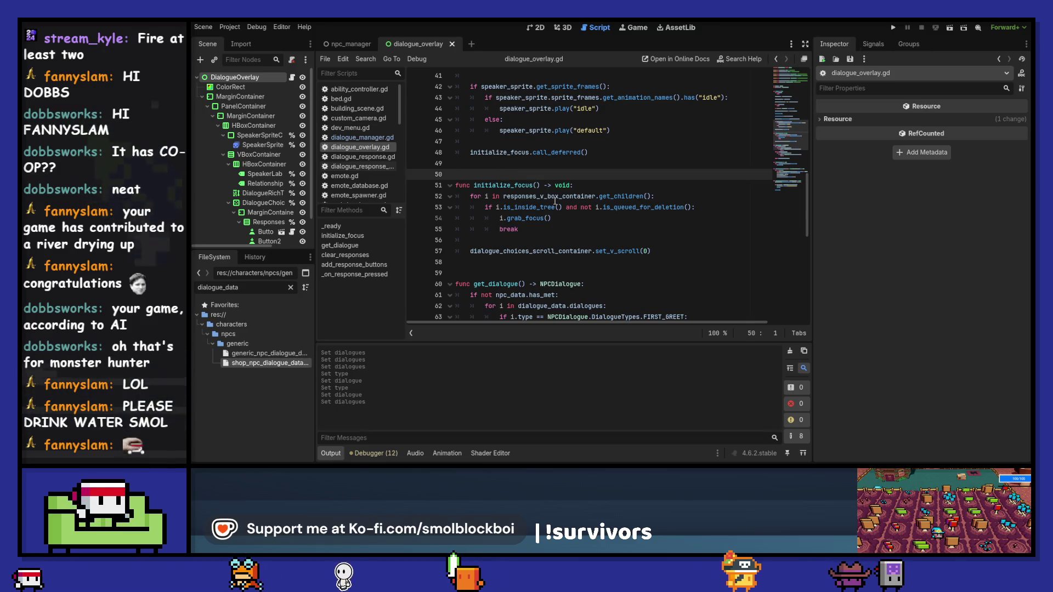
pyautogui.press('Return')
pyautogui.press('Up')
pyautogui.press('Return')
pyautogui.press('Return')
pyautogui.press('Up')
pyautogui.write('func initialize_overlay(')
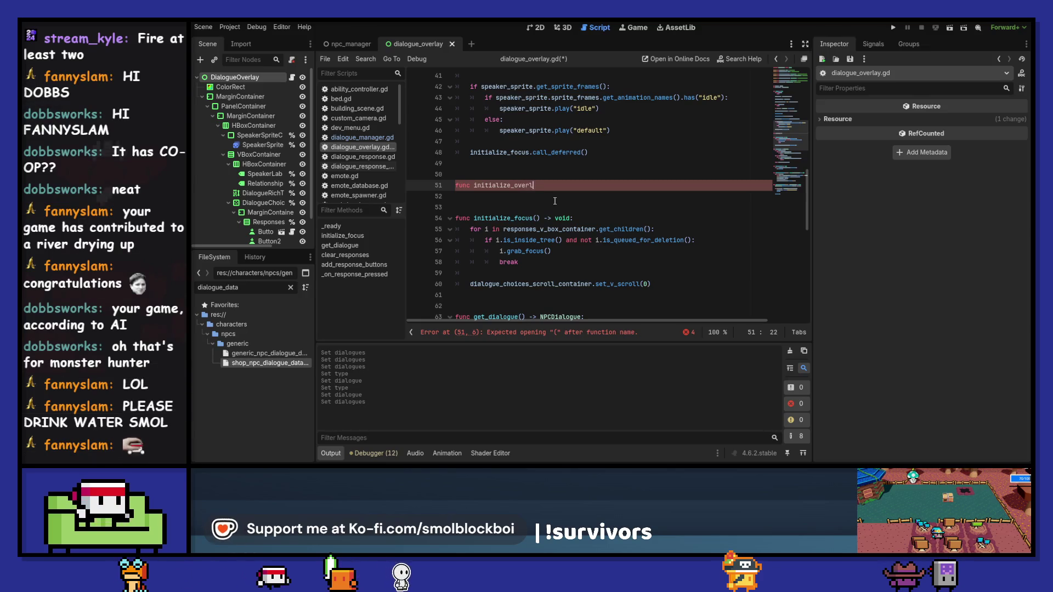
pyautogui.write(') -> voi')
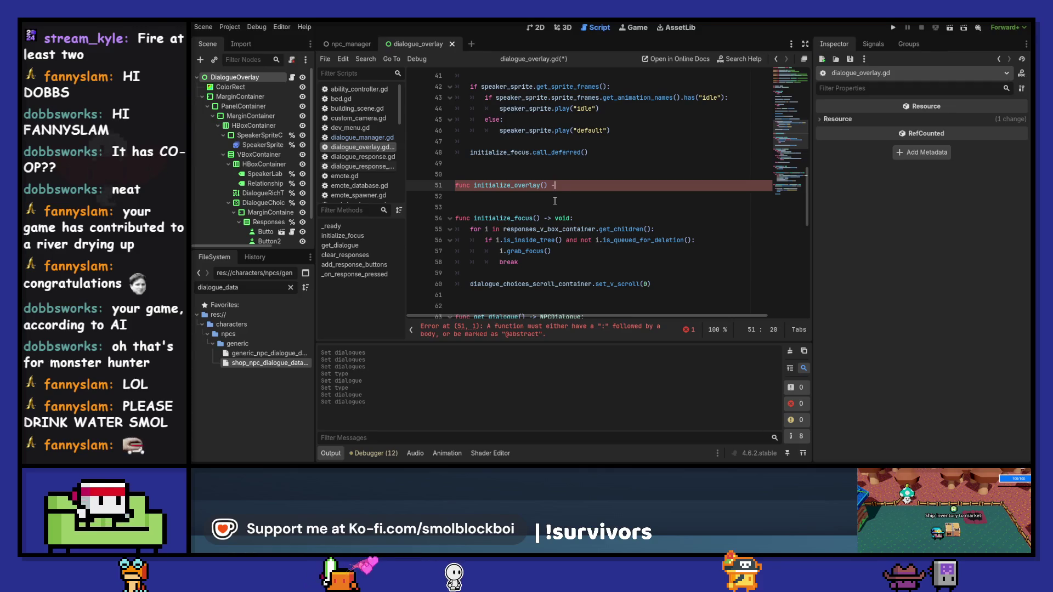
pyautogui.write('d:')
pyautogui.press('Return')
pyautogui.write('p')
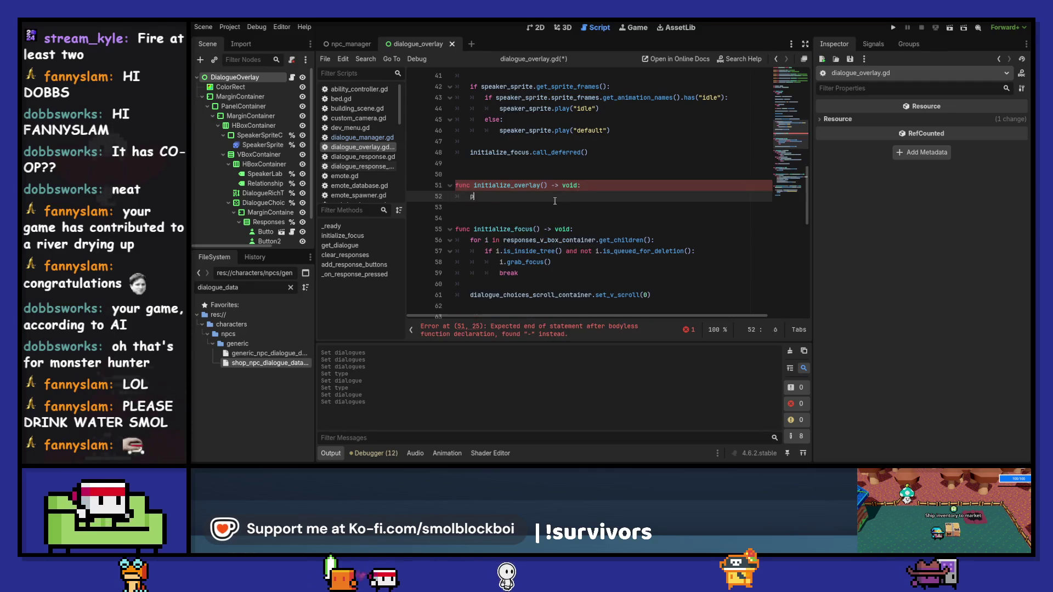
pyautogui.hotkey('ctrl', 's')
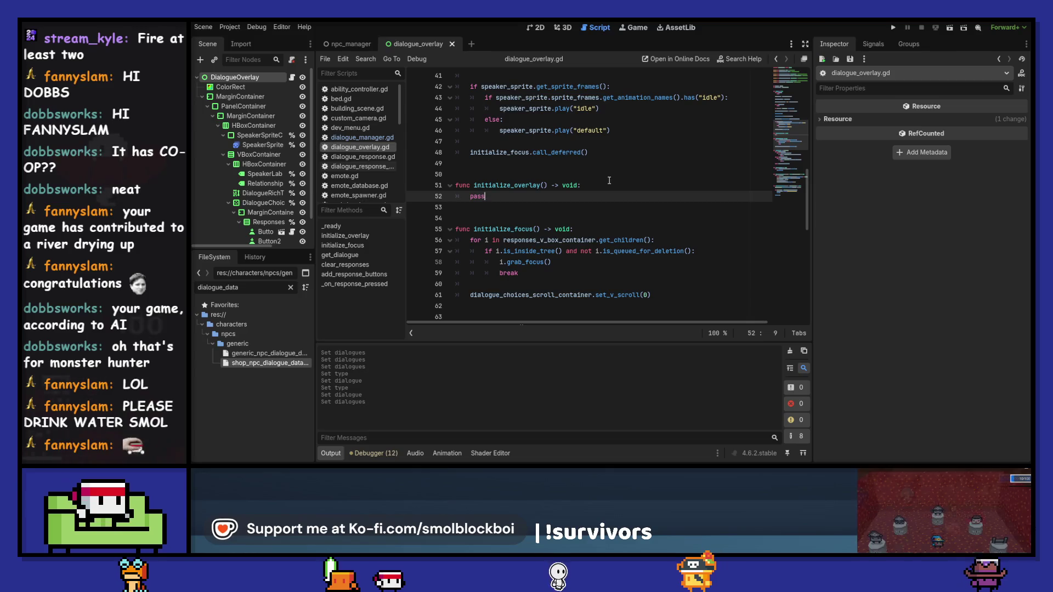
# Step: Move _ready's setup code (lines 20-48) into initialize_overlay, have _ready call it, and save
pyautogui.scroll(3, 608, 180)
pyautogui.scroll(5, 609, 180)
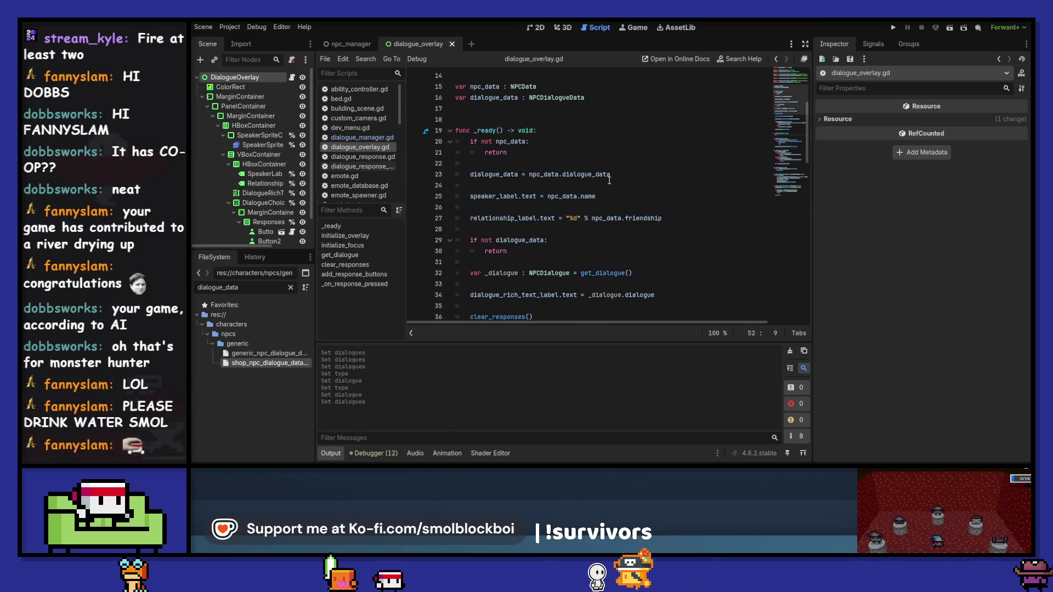
pyautogui.scroll(-7, 609, 180)
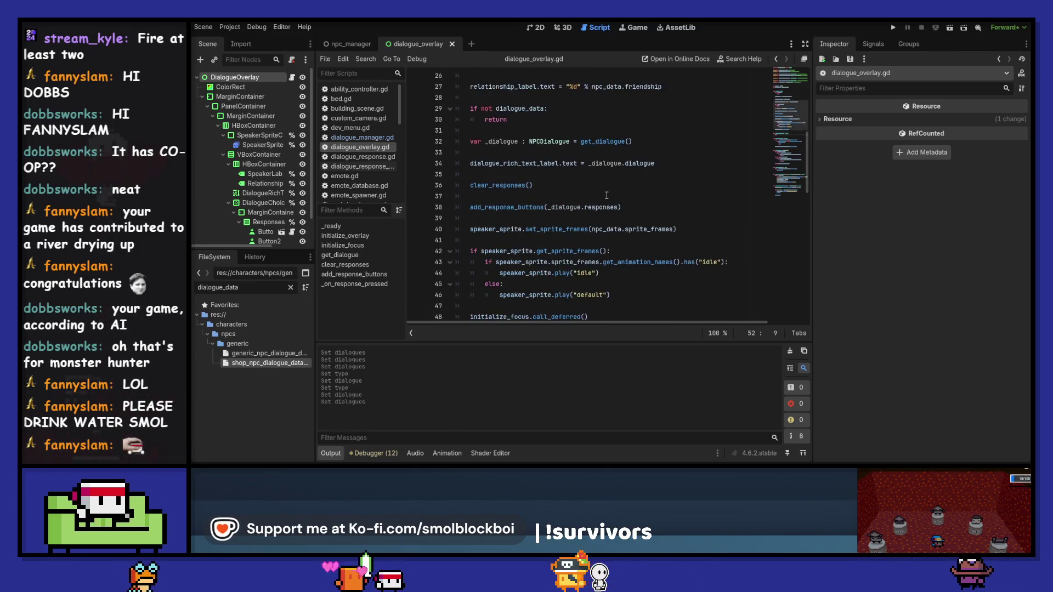
pyautogui.click(614, 219)
pyautogui.moveTo(613, 218)
pyautogui.mouseDown()
pyautogui.moveTo(548, 206)
pyautogui.moveTo(477, 129)
pyautogui.moveTo(466, 144)
pyautogui.mouseUp()
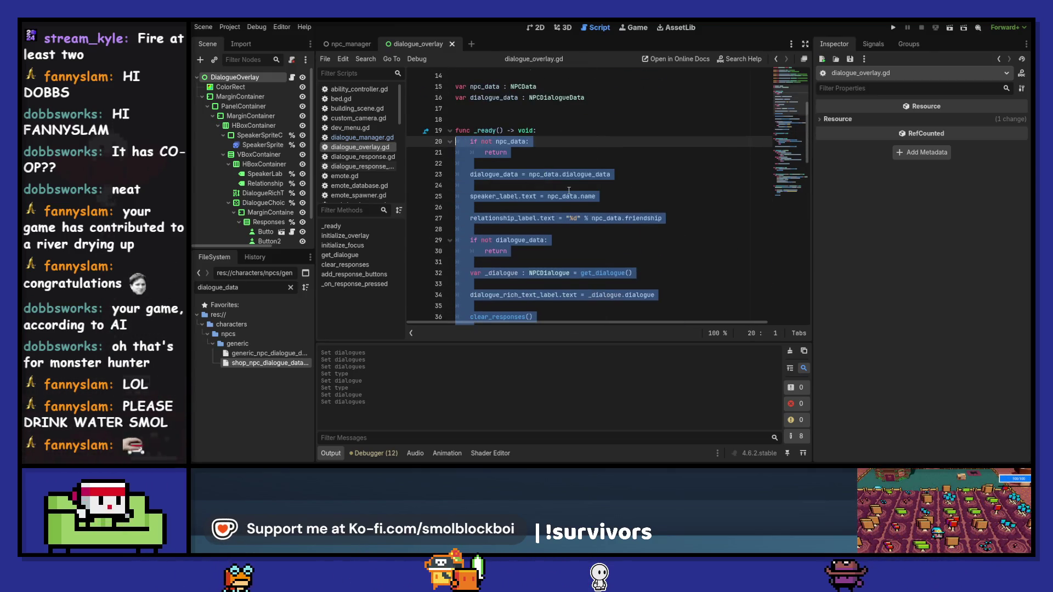
pyautogui.scroll(-6, 569, 191)
pyautogui.doubleClick(491, 294)
pyautogui.hotkey('ctrl', 'v')
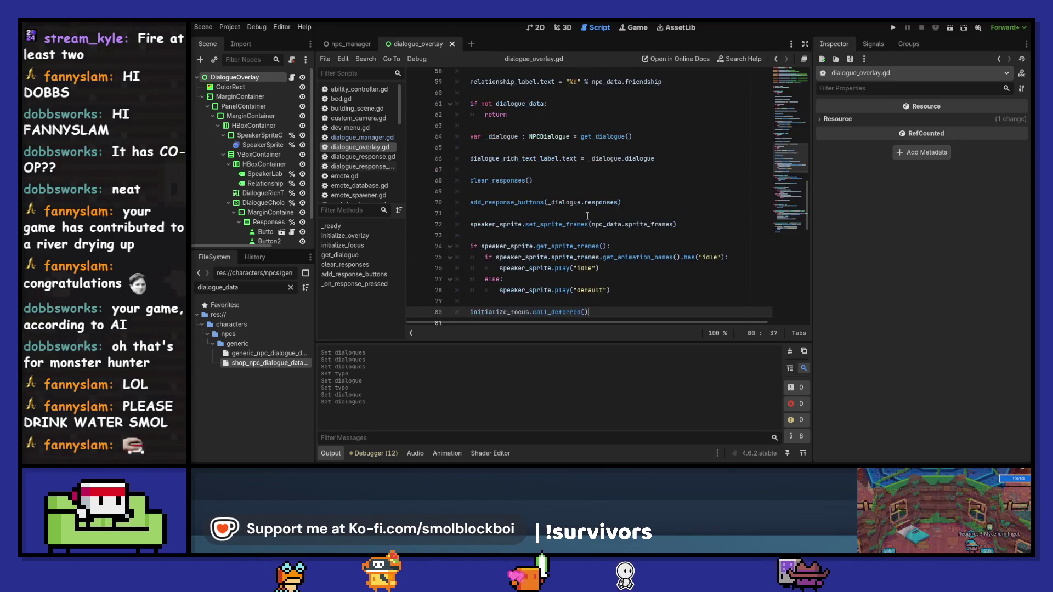
pyautogui.moveTo(474, 291)
pyautogui.mouseDown()
pyautogui.moveTo(542, 291)
pyautogui.moveTo(521, 255)
pyautogui.moveTo(483, 76)
pyautogui.moveTo(468, 85)
pyautogui.mouseUp()
pyautogui.write('initialize_overlay()')
pyautogui.hotkey('ctrl', 's')
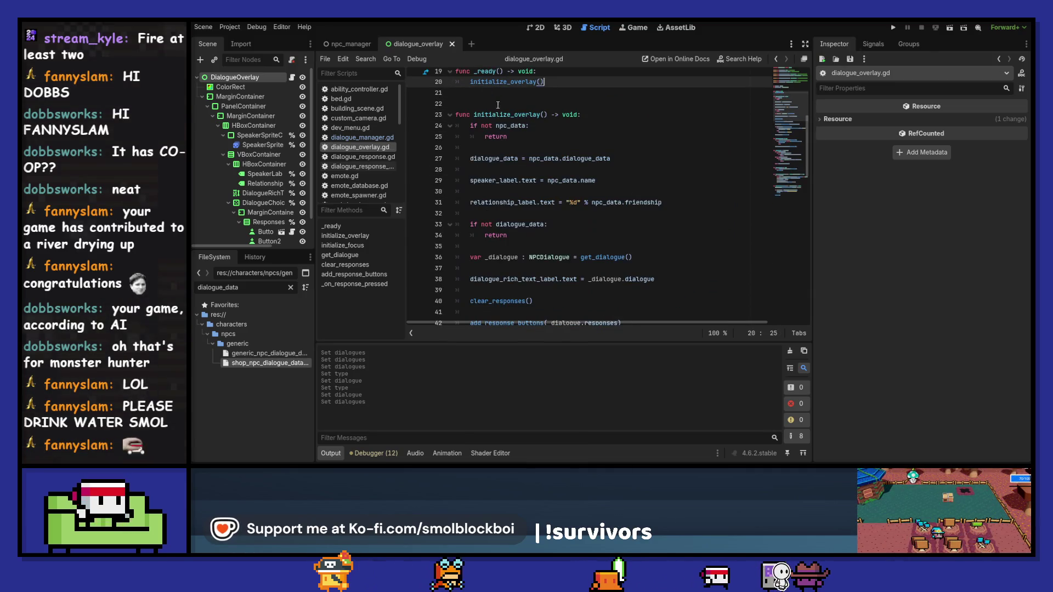
# Step: Select the _ready() call in the SHOP branch
pyautogui.scroll(-15, 662, 225)
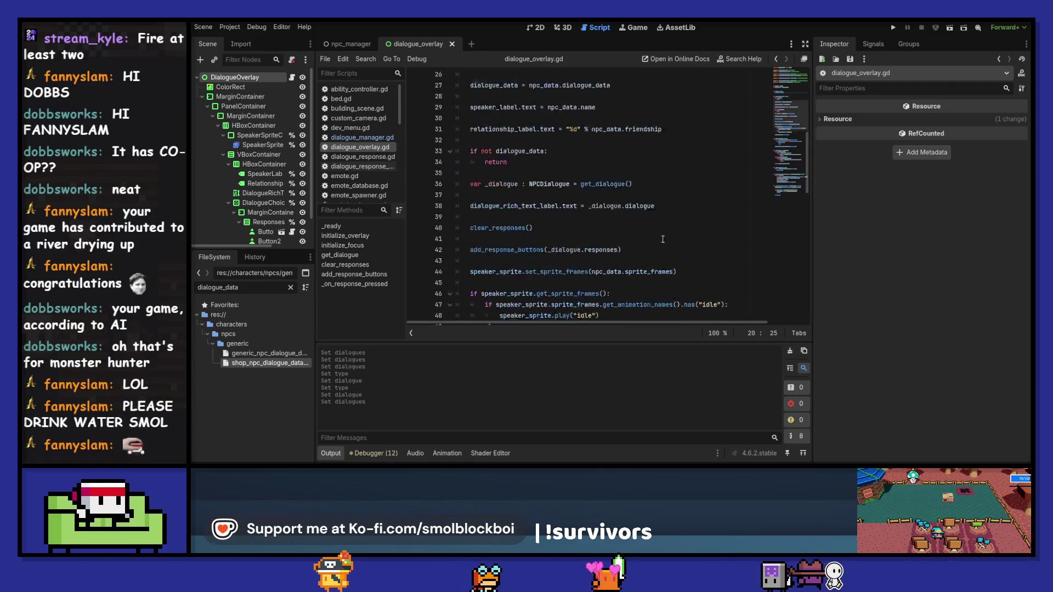
pyautogui.scroll(-4, 662, 225)
pyautogui.doubleClick(498, 284)
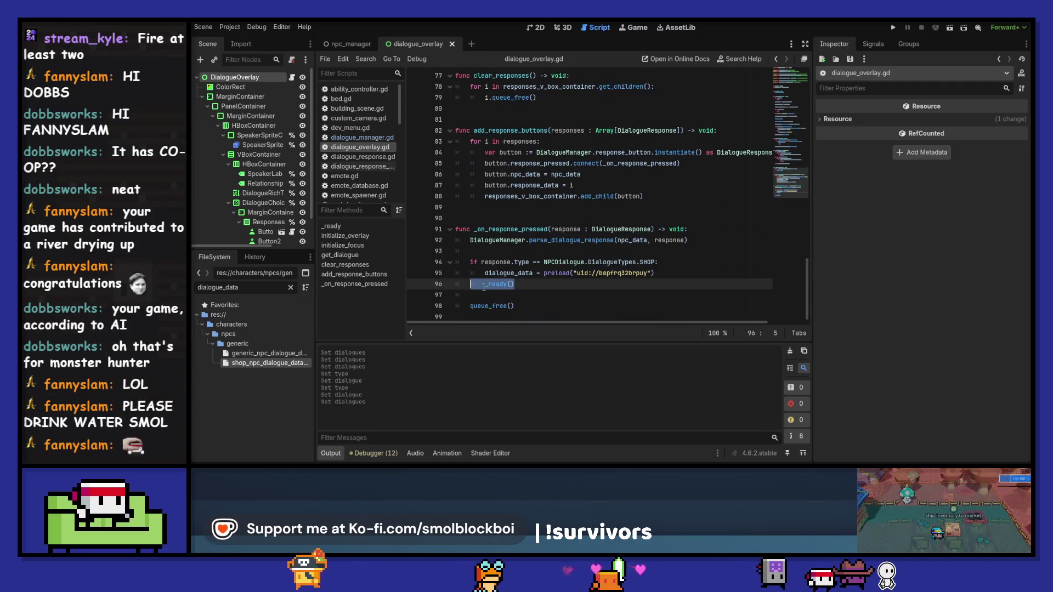
# Step: Replace the SHOP branch's _ready() with initialize_overlay() followed by return, and run the game
pyautogui.write('initialize_overlay')
pyautogui.hotkey('ctrl', 's')
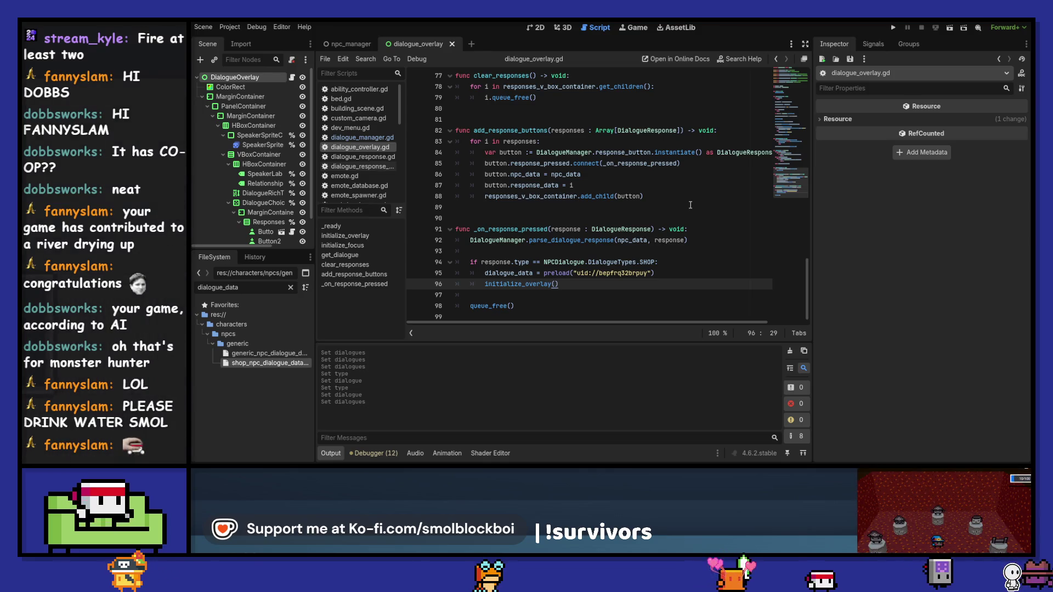
pyautogui.press('Return')
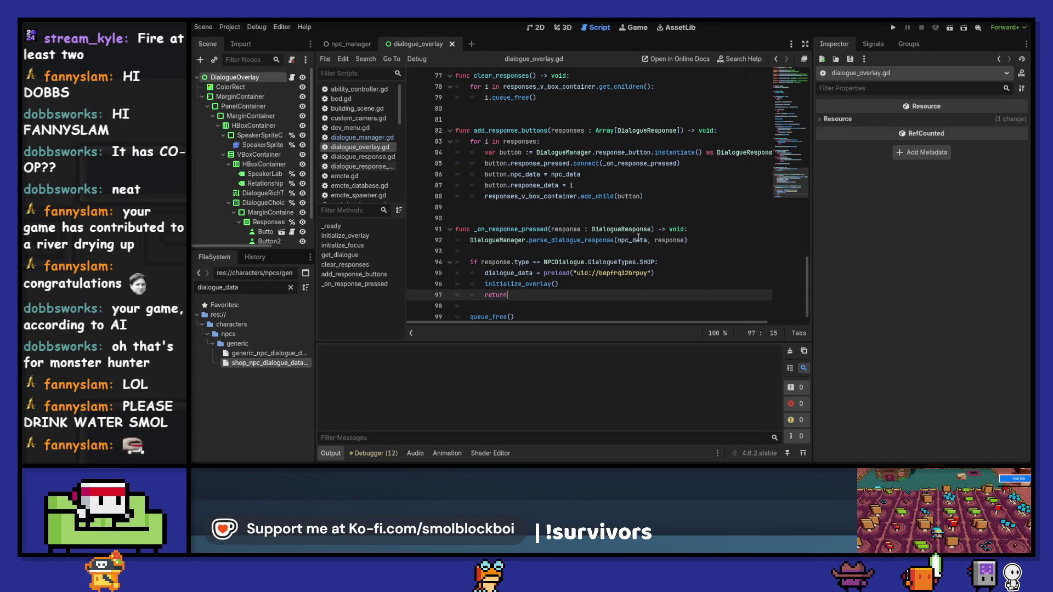
pyautogui.press('F5')
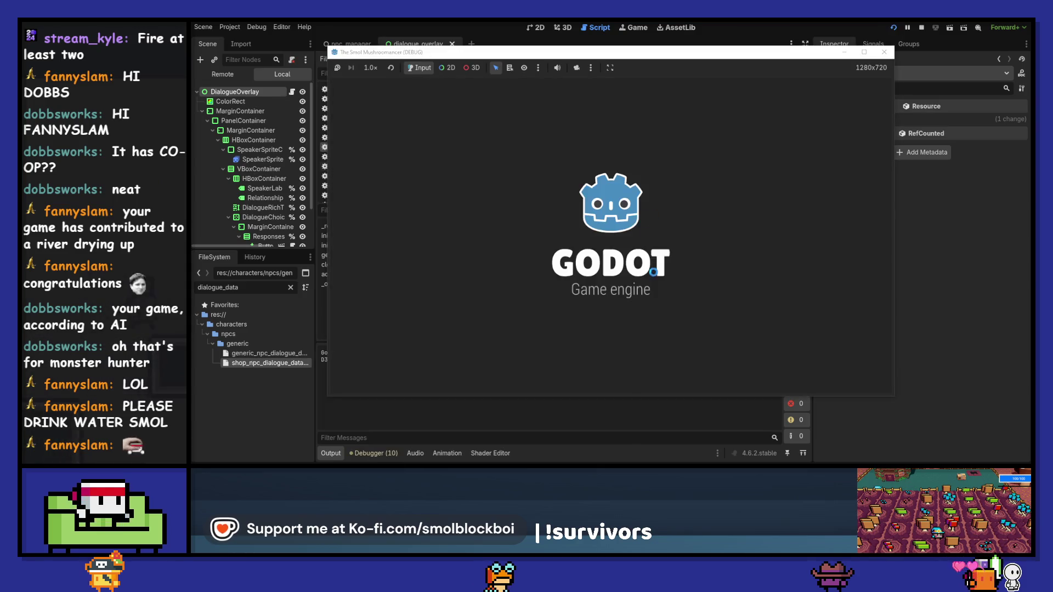
# Step: Start the game from its main menu, then return to the initialize_overlay call on line 96
pyautogui.click(653, 272)
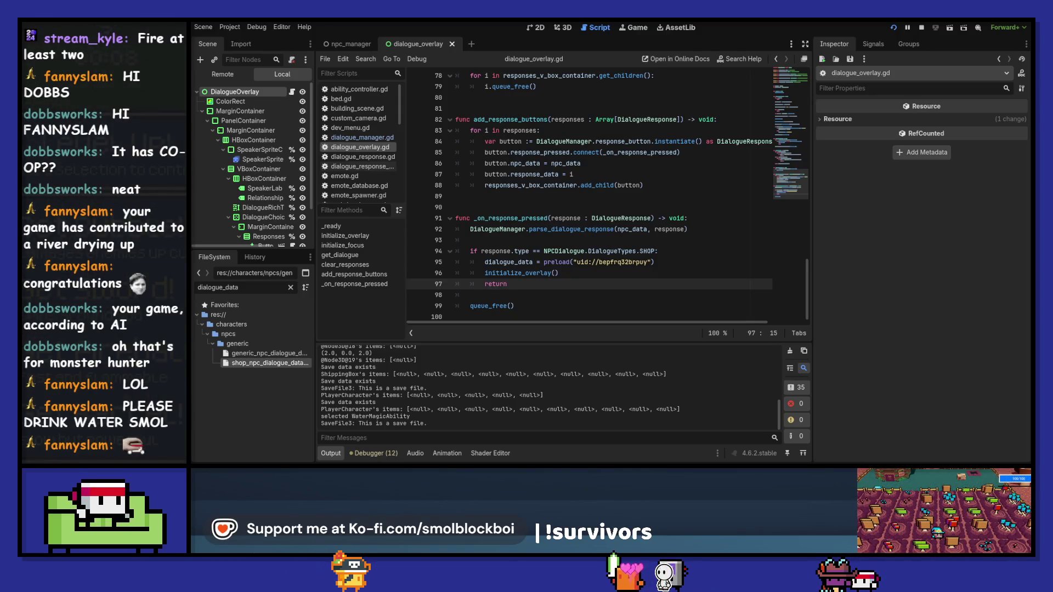
pyautogui.click(585, 273)
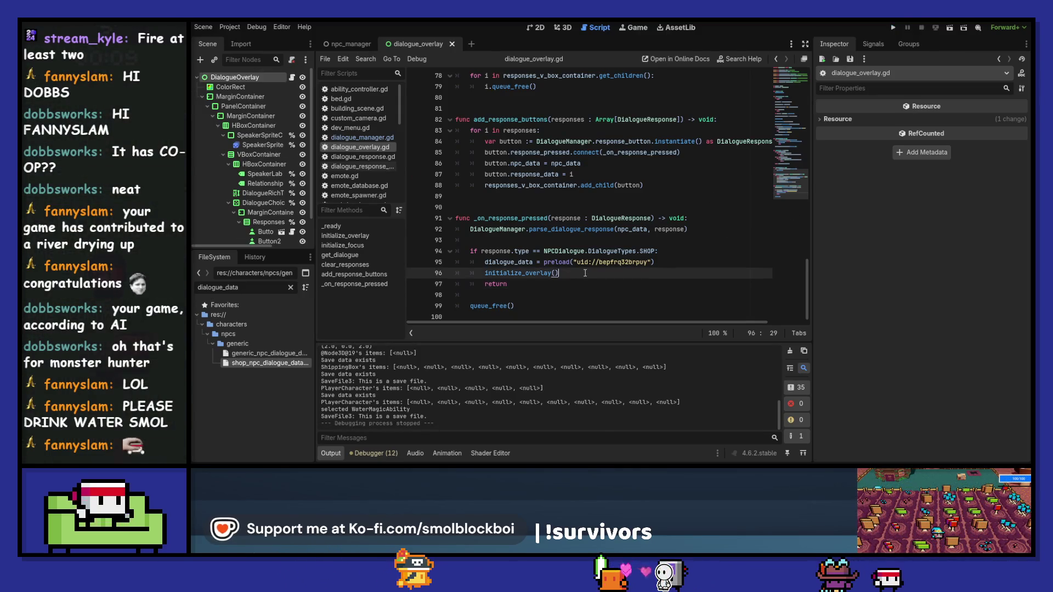
# Step: Clear the Output panel and inspect the initialize_overlay function definition
pyautogui.click(790, 352)
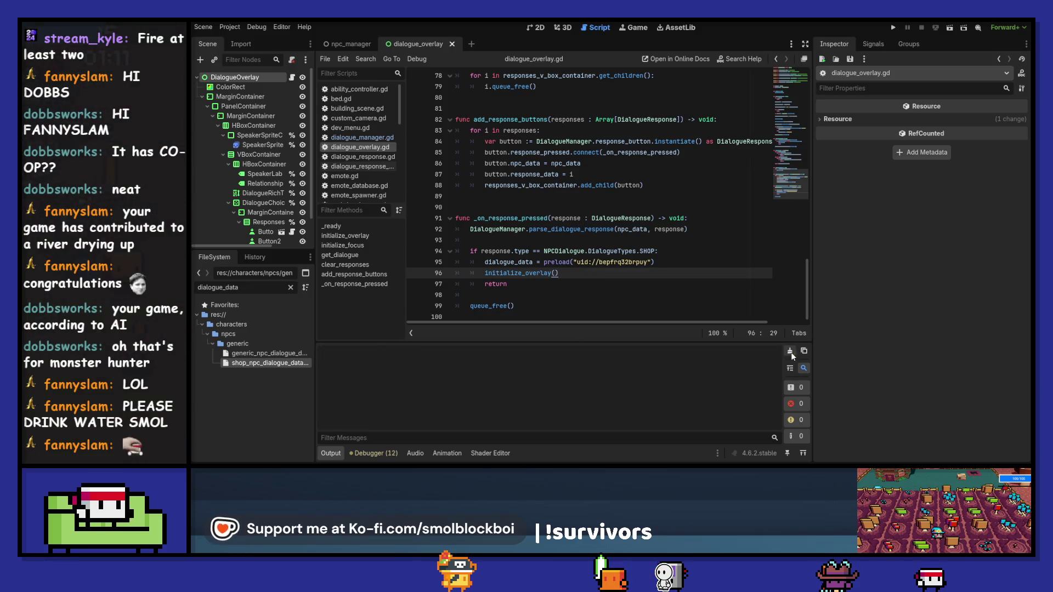
pyautogui.keyDown('ctrl'); pyautogui.click(544, 273); pyautogui.keyUp('ctrl')
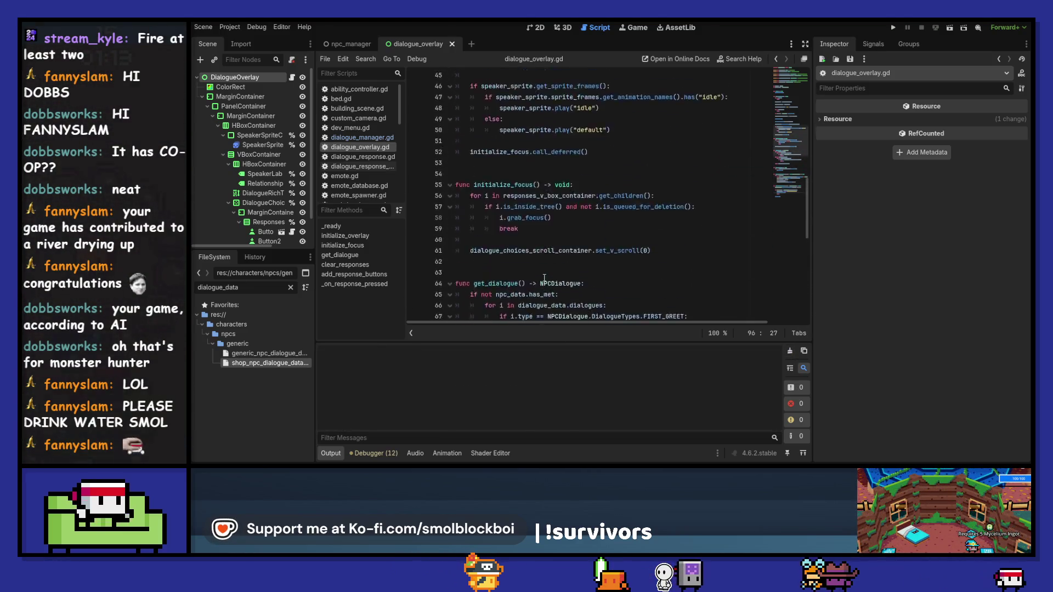
pyautogui.scroll(-3, 545, 278)
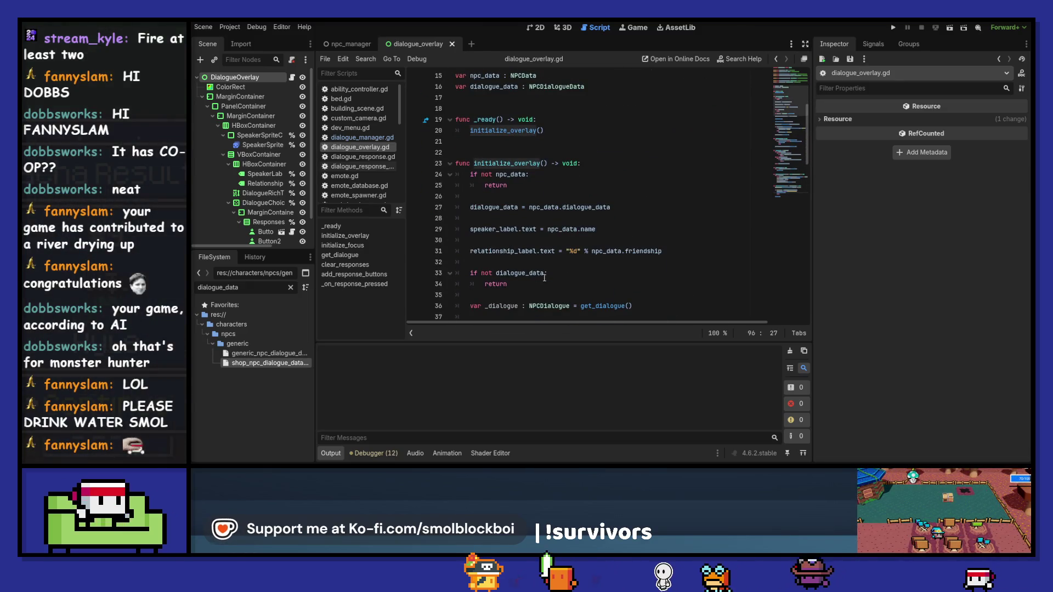
pyautogui.scroll(-3, 544, 278)
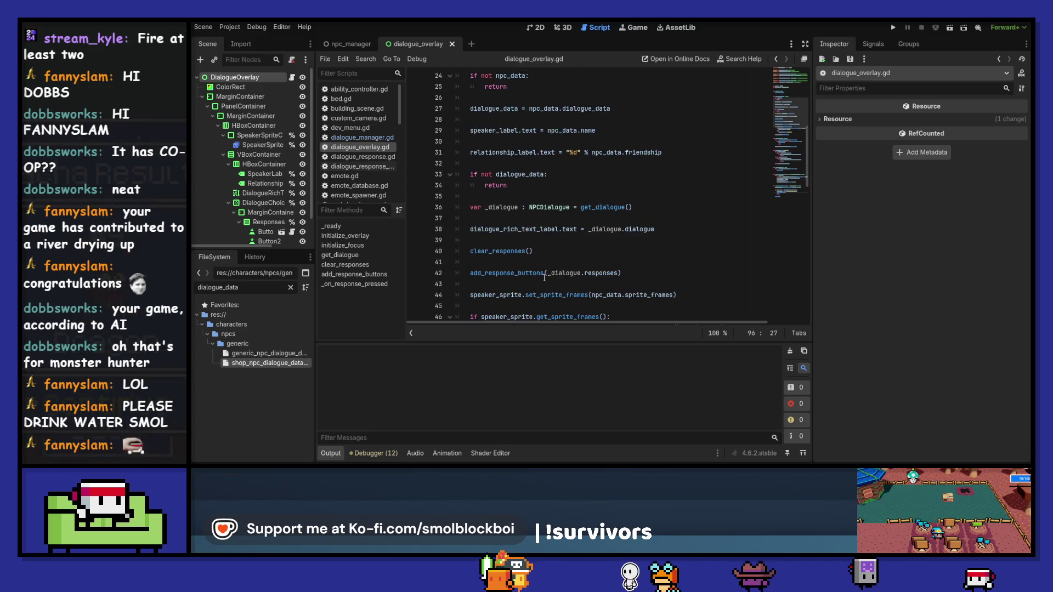
pyautogui.scroll(-12, 544, 278)
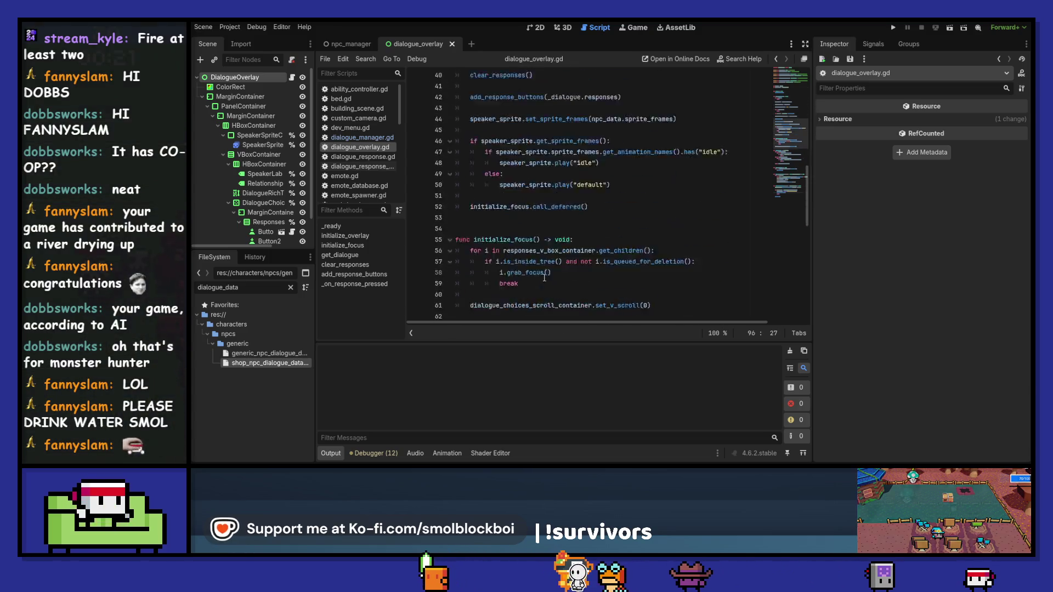
pyautogui.scroll(-6, 544, 278)
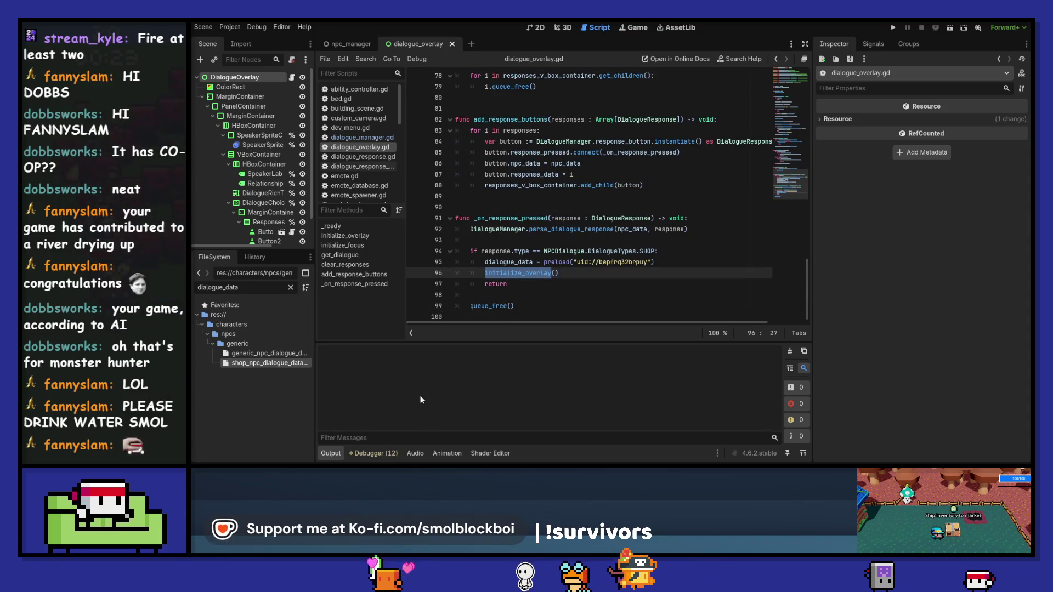
pyautogui.click(568, 274)
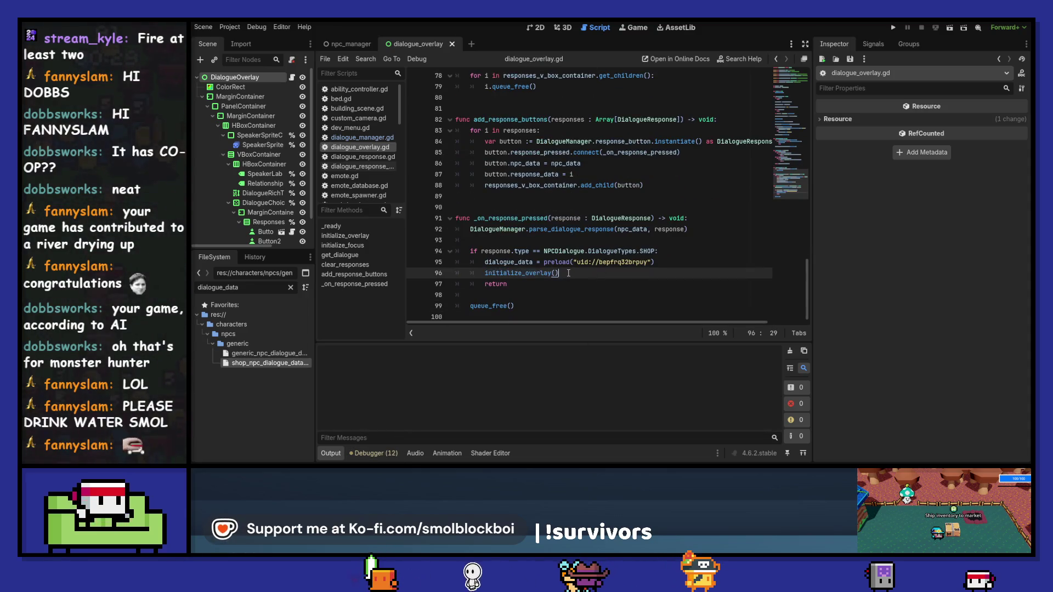
# Step: Replace the preload call on line 95 with null and relaunch the game with F5
pyautogui.moveTo(545, 262); pyautogui.dragTo(724, 267)
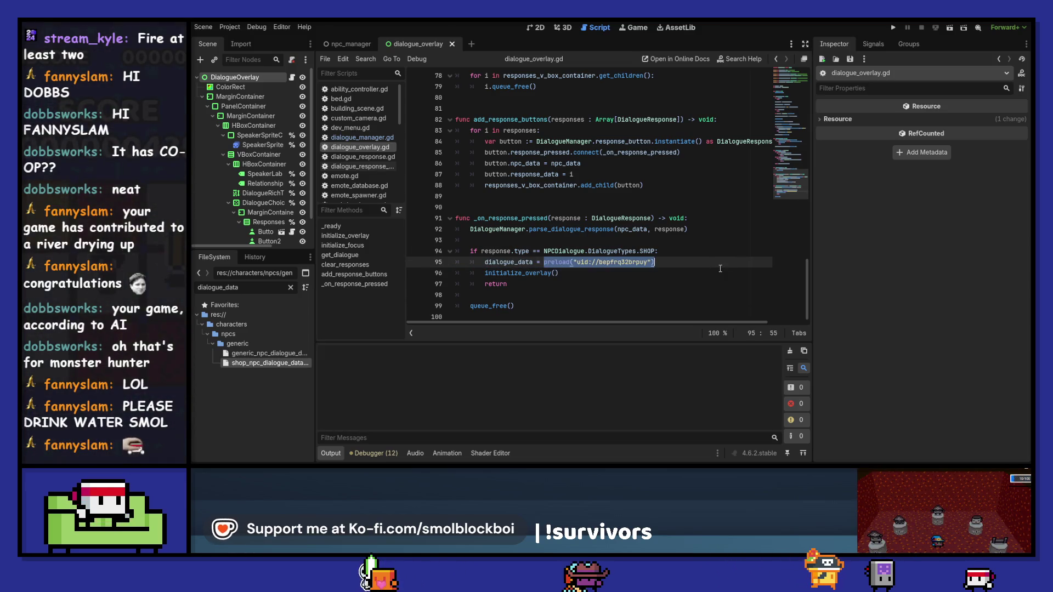
pyautogui.write('logue_data = null')
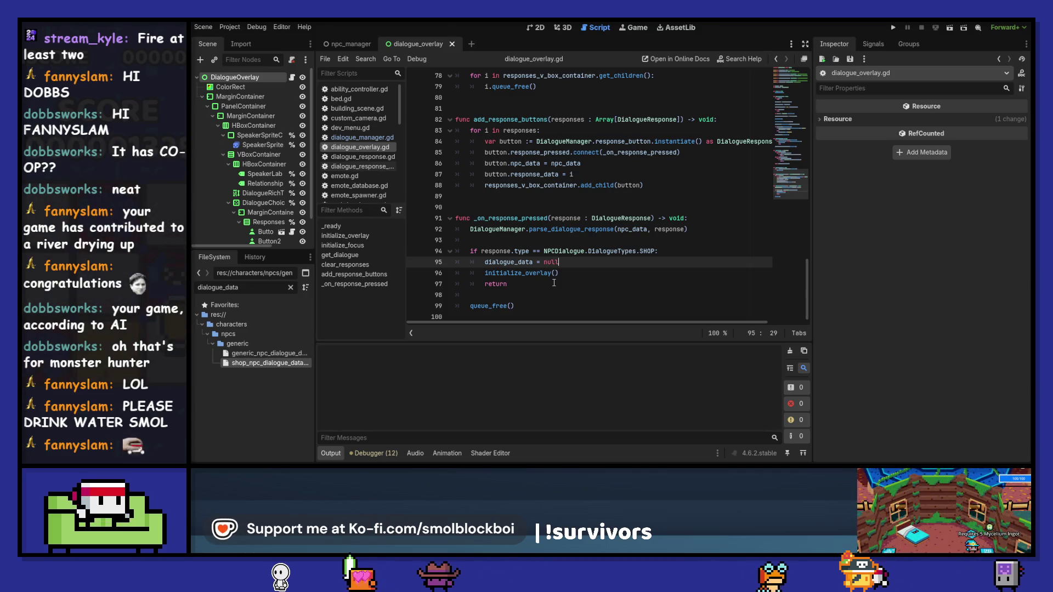
pyautogui.press('F5')
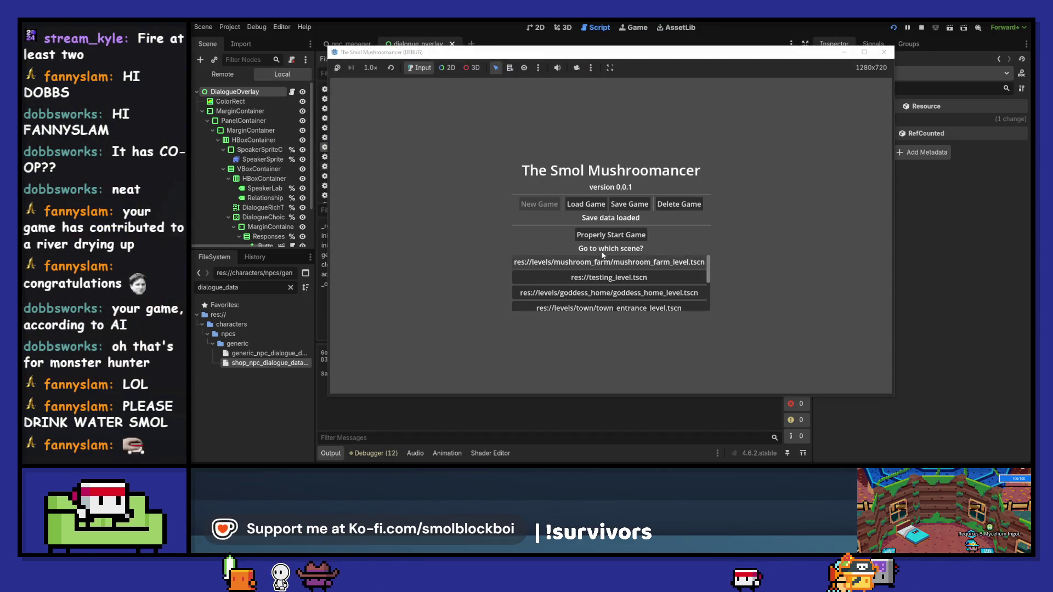
# Step: Start the game, answer Scruffy with 'I need a favor from you.', then close the game
pyautogui.click(601, 262)
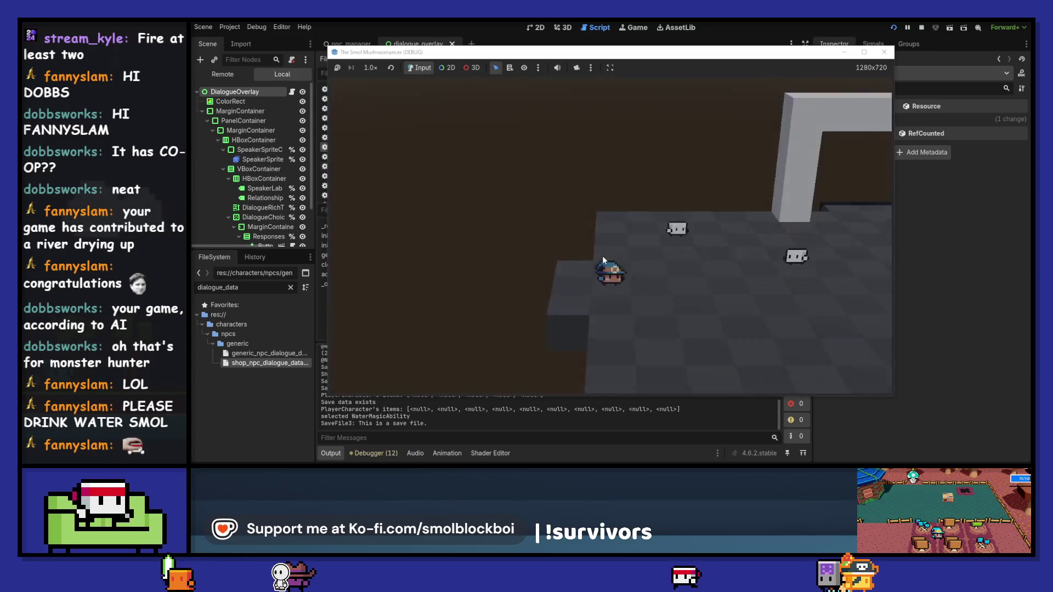
pyautogui.click(671, 218)
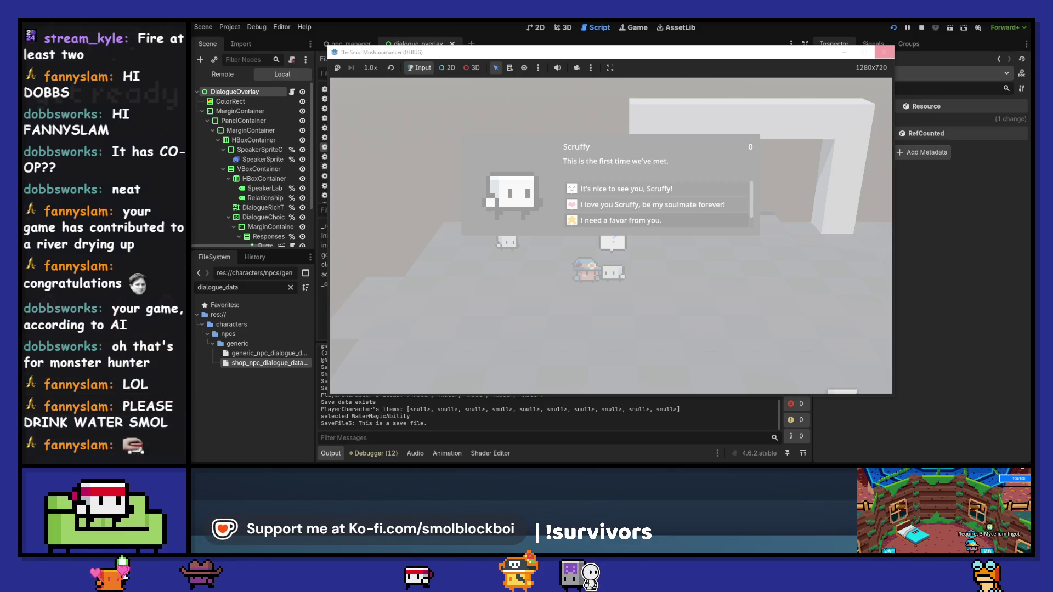
pyautogui.click(884, 52)
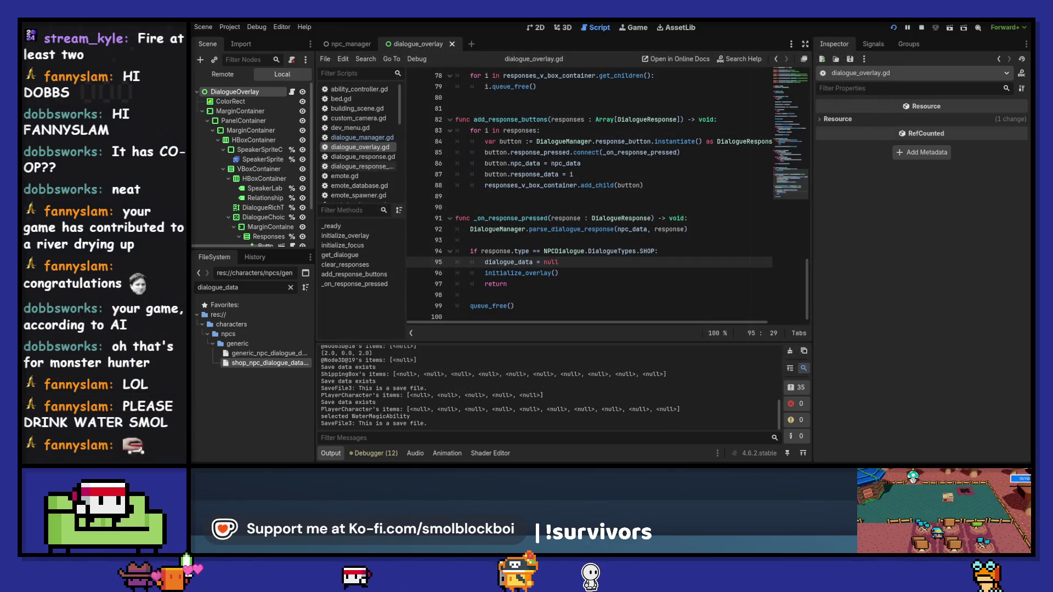
pyautogui.click(373, 453)
pyautogui.click(382, 344)
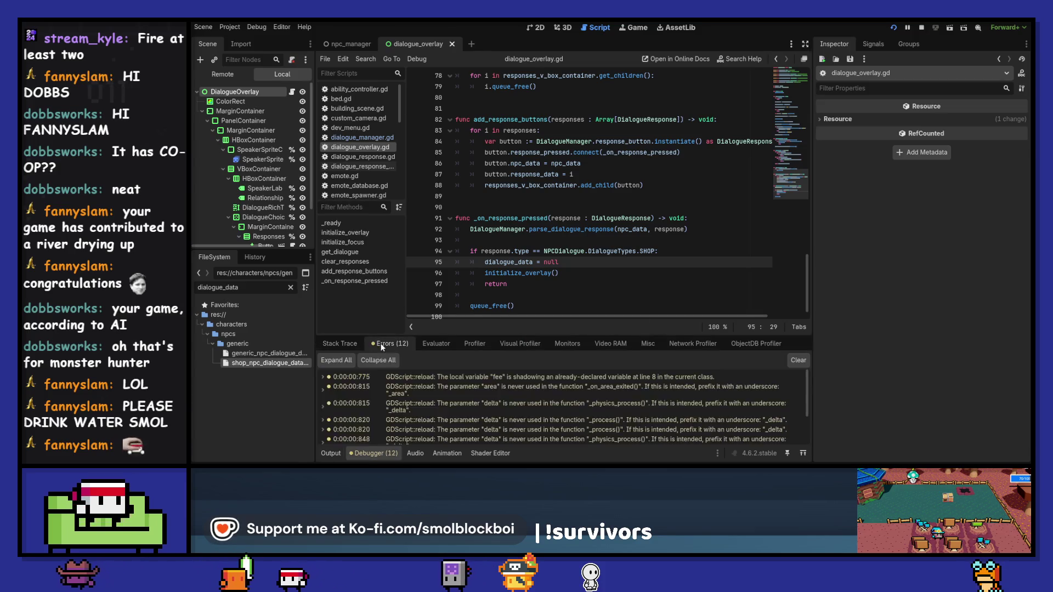
pyautogui.scroll(-5, 518, 403)
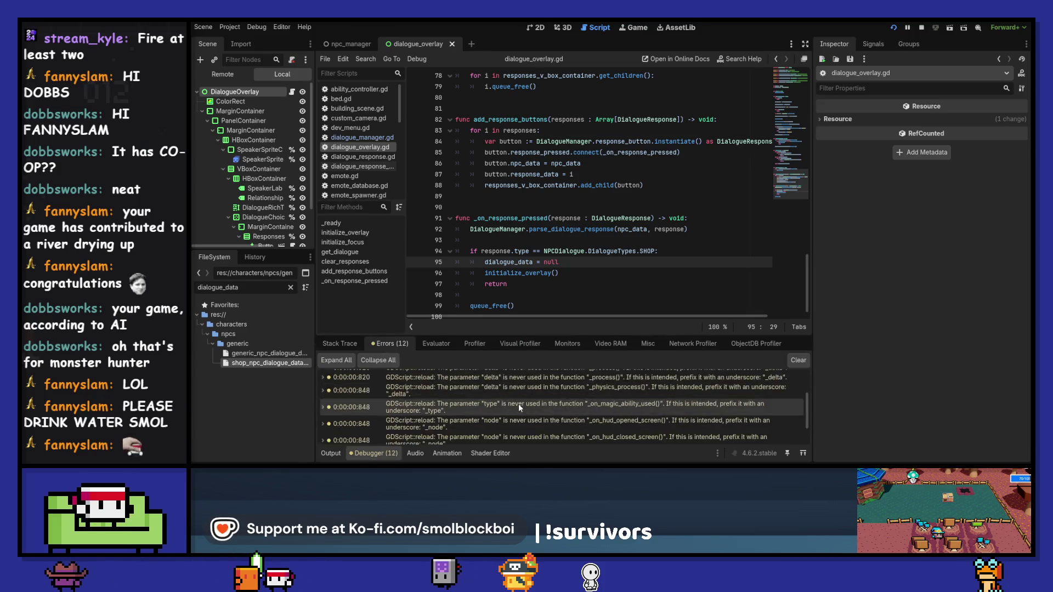
pyautogui.click(334, 344)
pyautogui.click(330, 453)
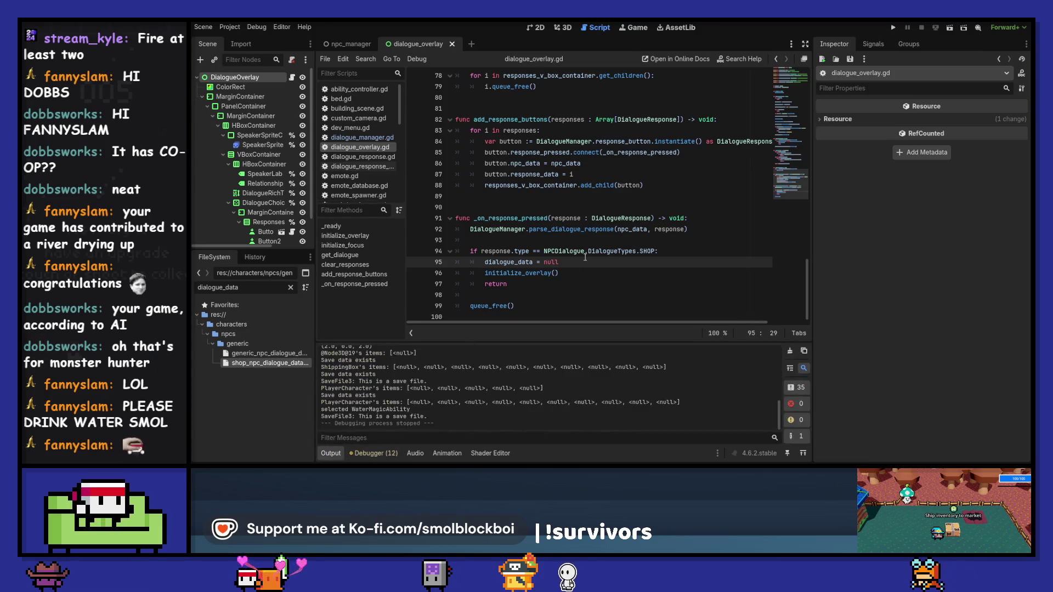
pyautogui.click(588, 273)
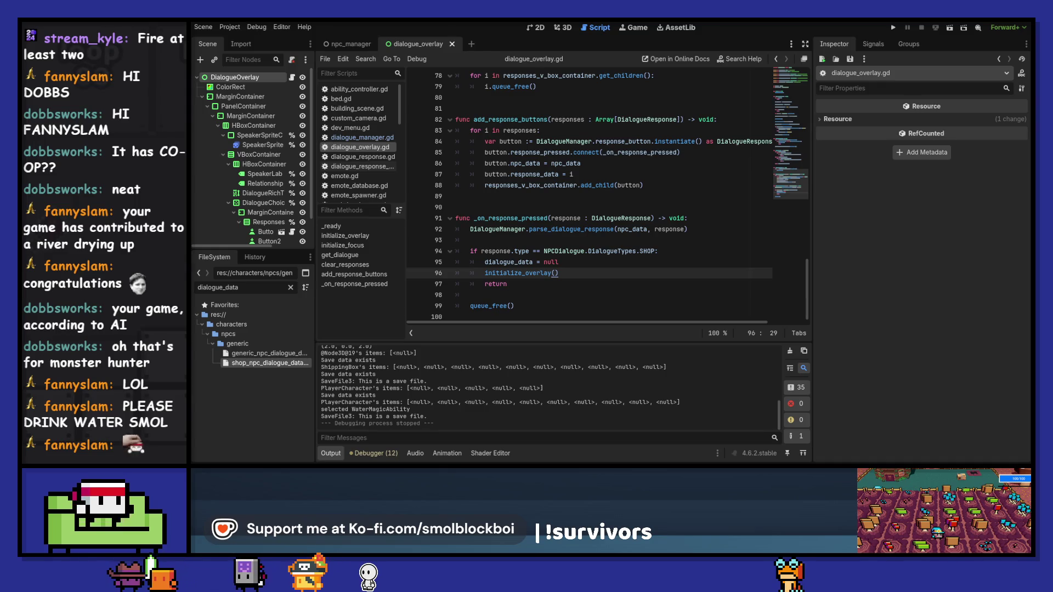
pyautogui.click(543, 272)
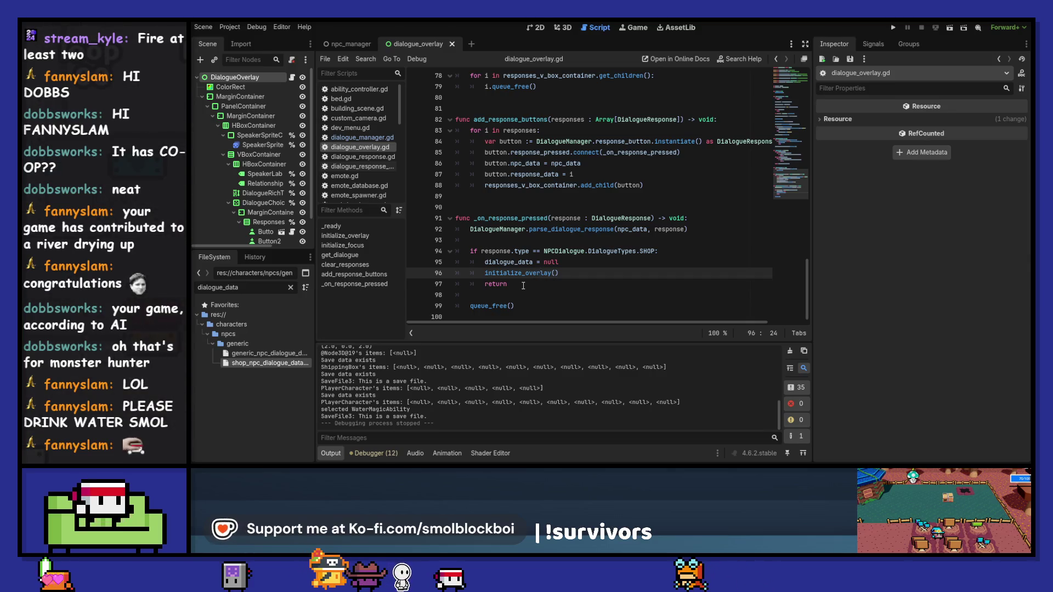
# Step: Replace null in the SHOP branch with preload("uid://bepfrq32brpuy") and save the script
pyautogui.moveTo(526, 274)
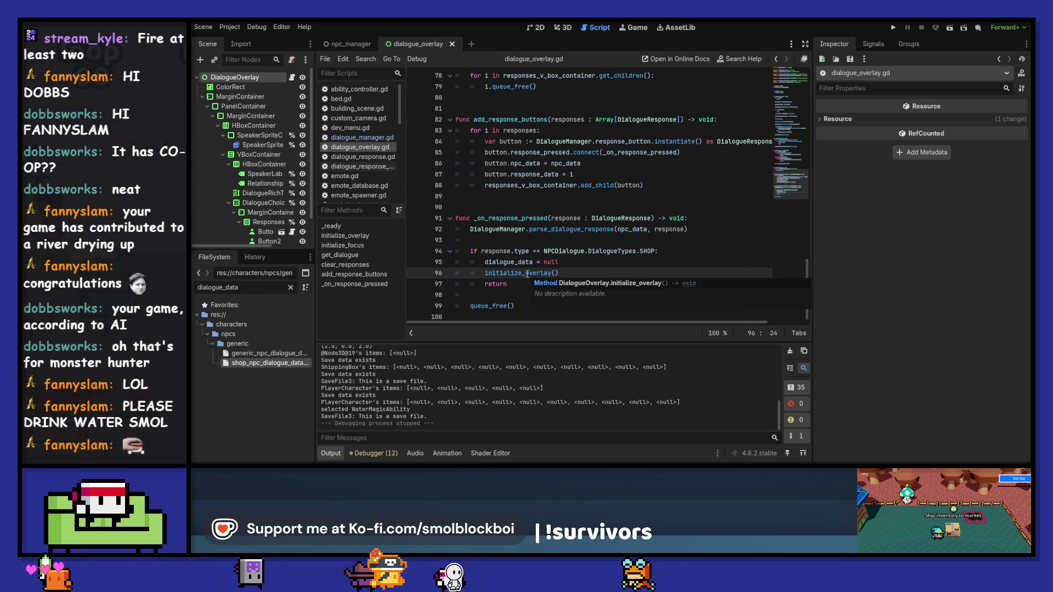
pyautogui.scroll(15, 527, 273)
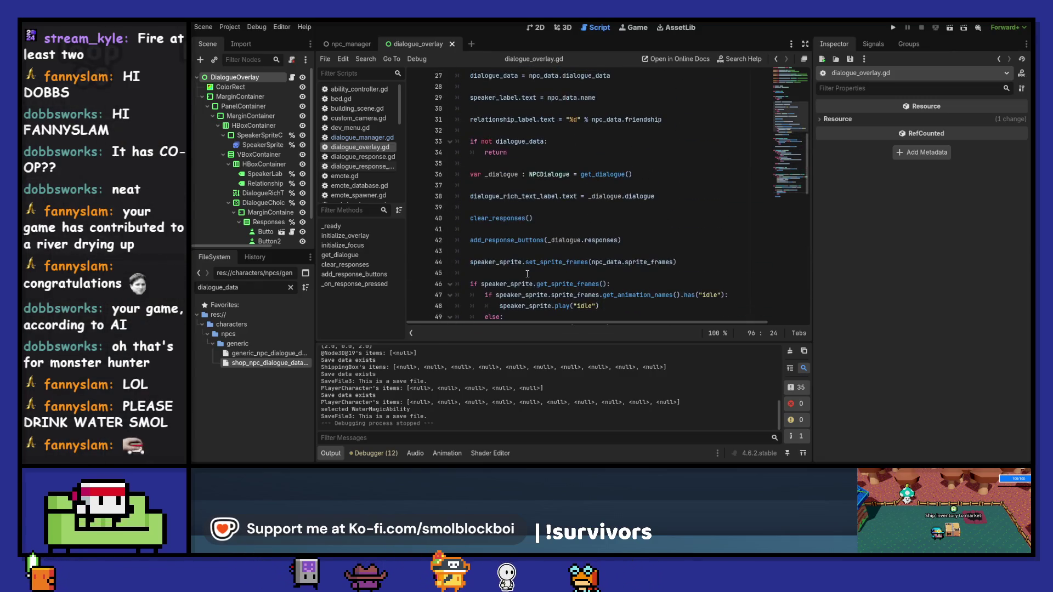
pyautogui.scroll(6, 527, 273)
pyautogui.scroll(-3, 549, 197)
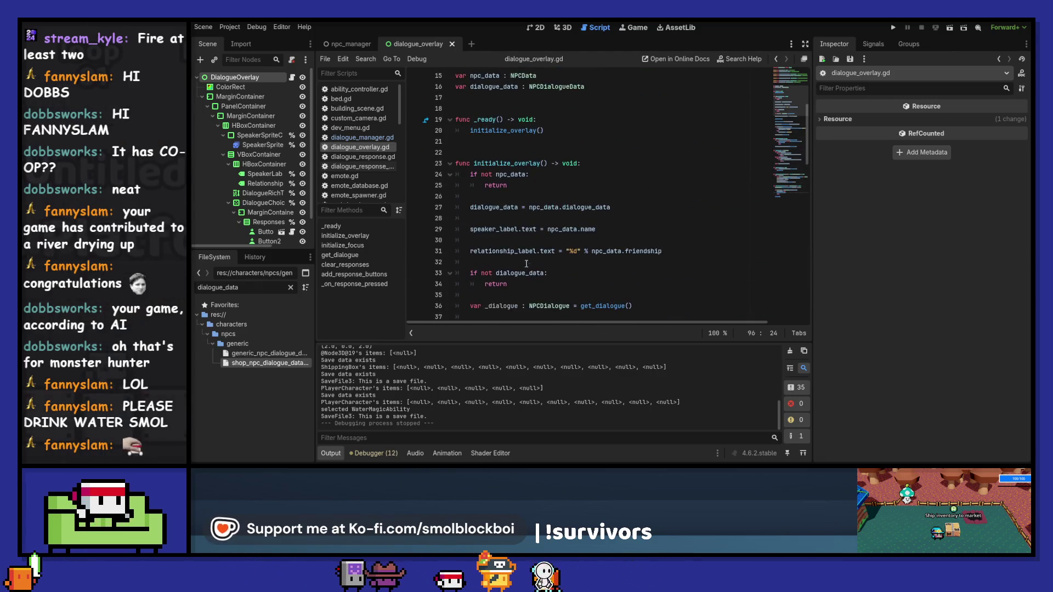
pyautogui.click(549, 197)
pyautogui.scroll(-1, 554, 181)
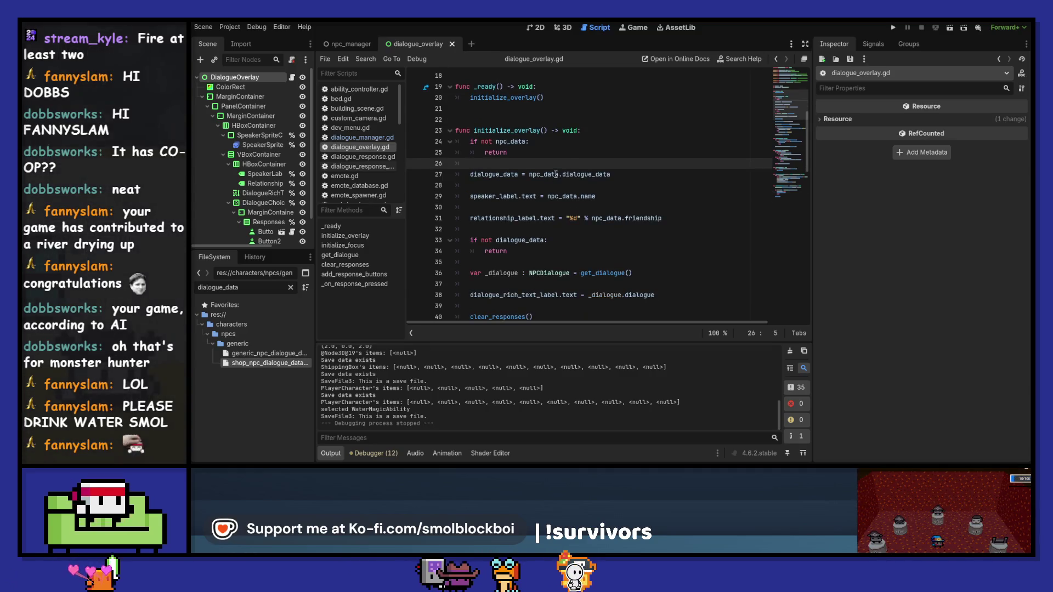
pyautogui.scroll(-2, 556, 174)
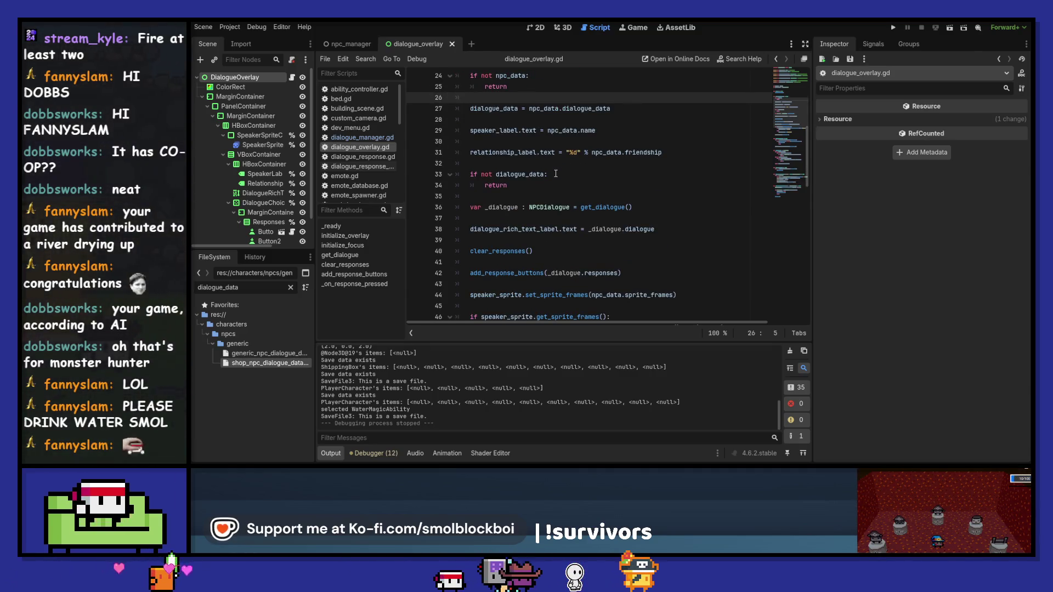
pyautogui.scroll(-1, 555, 173)
pyautogui.scroll(-2, 555, 173)
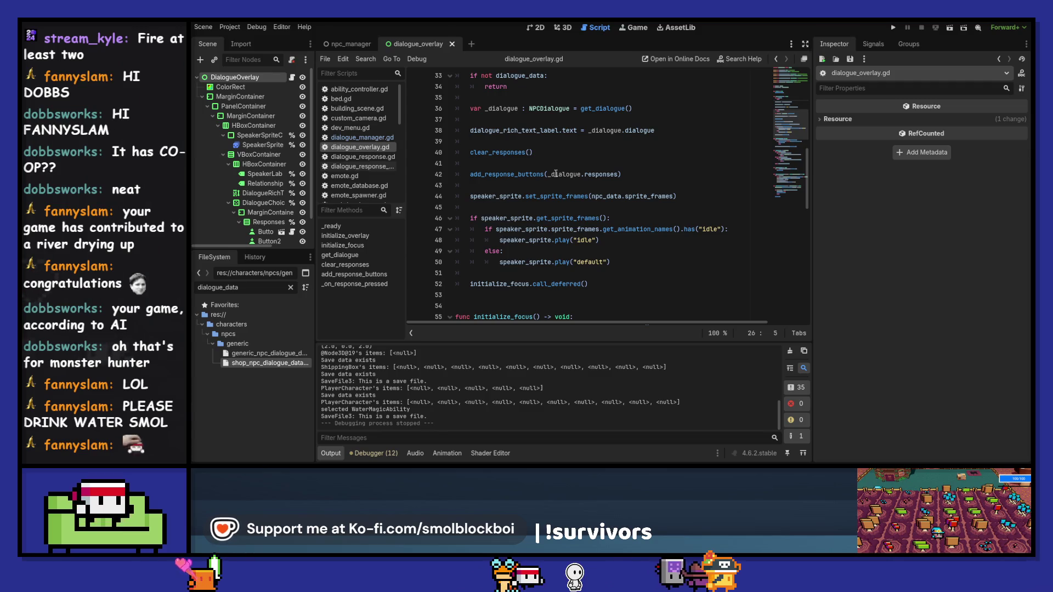
pyautogui.scroll(-4, 556, 174)
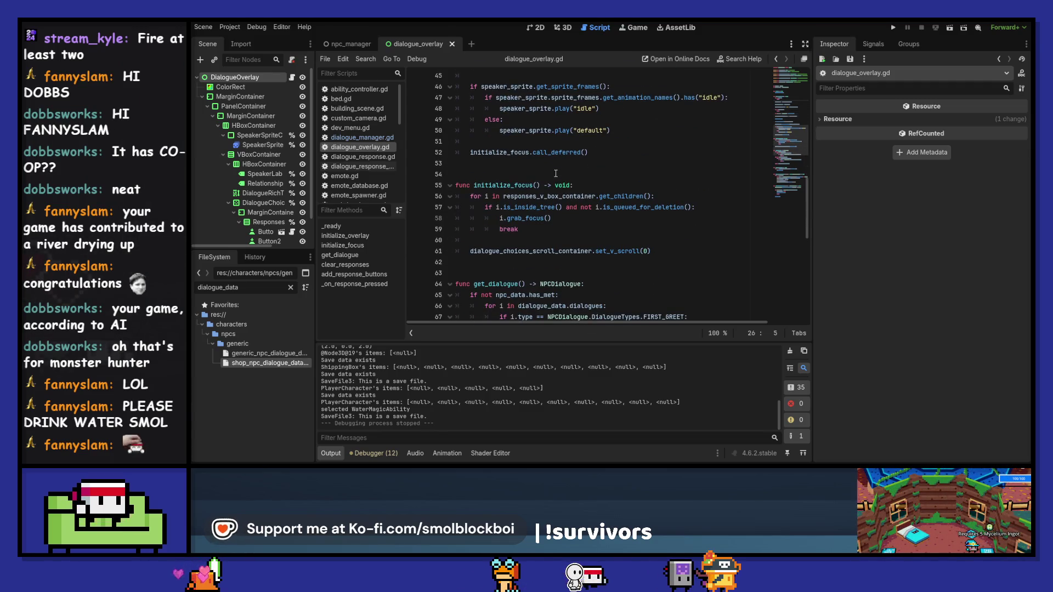
pyautogui.scroll(-11, 556, 173)
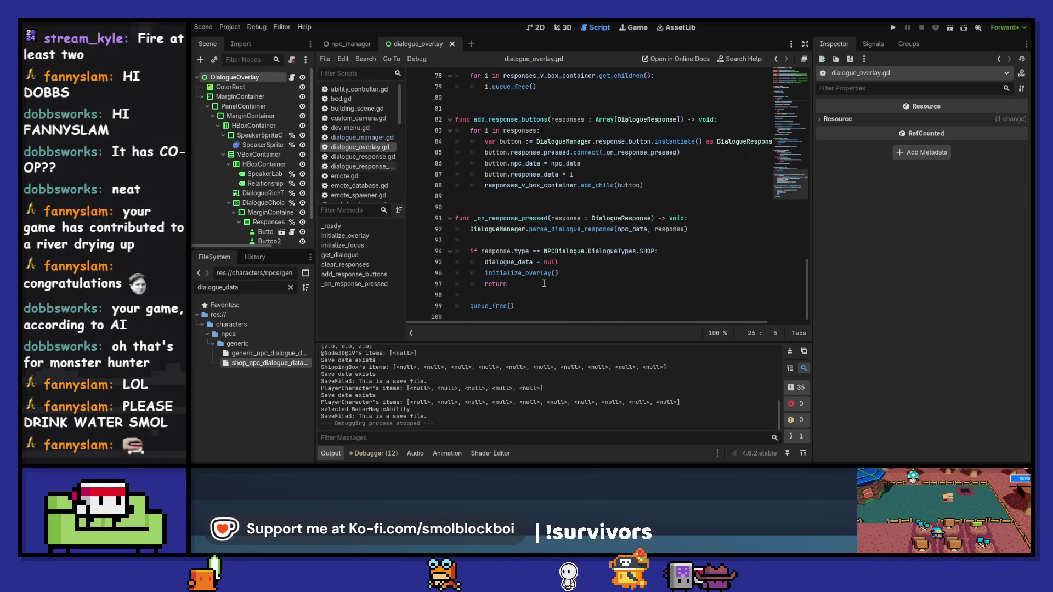
pyautogui.doubleClick(550, 262)
pyautogui.write('preload("uid://bepfrq32brpuy")')
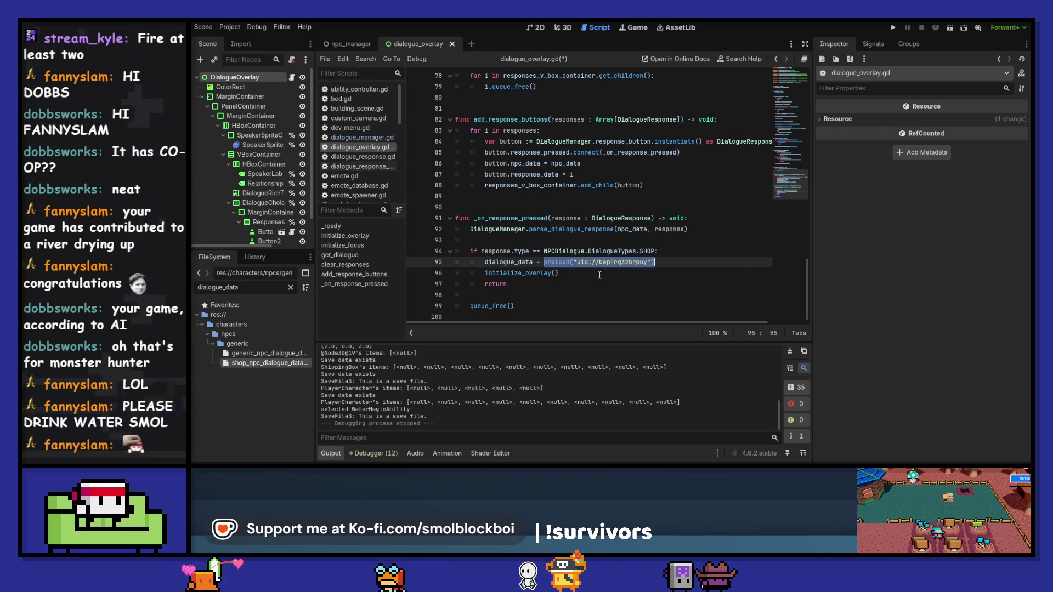
pyautogui.hotkey('ctrl', 's')
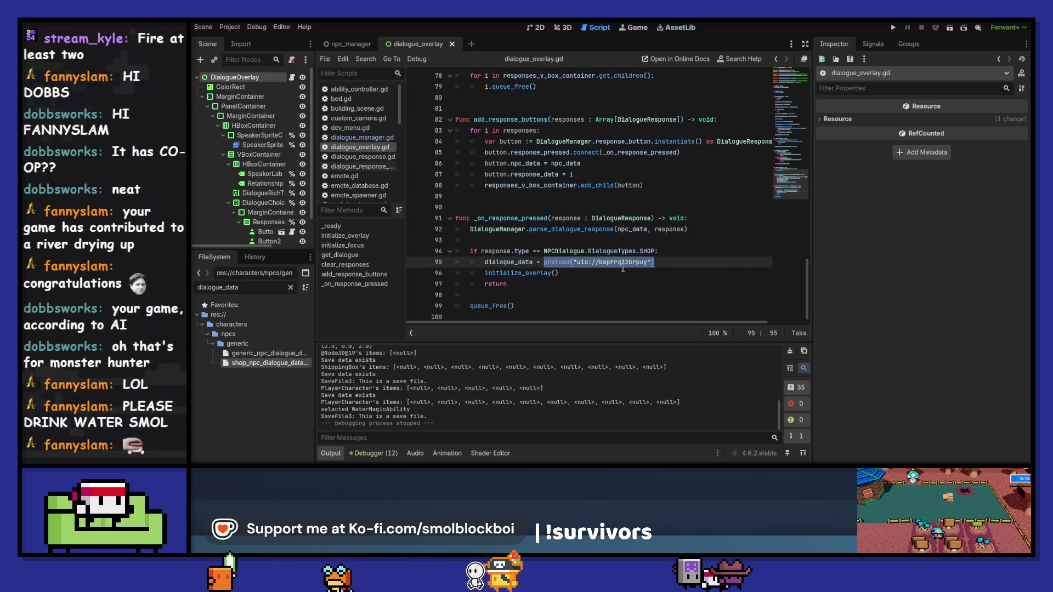
# Step: Copy the preload call and open a new empty line 14
pyautogui.moveTo(654, 262); pyautogui.dragTo(543, 262)
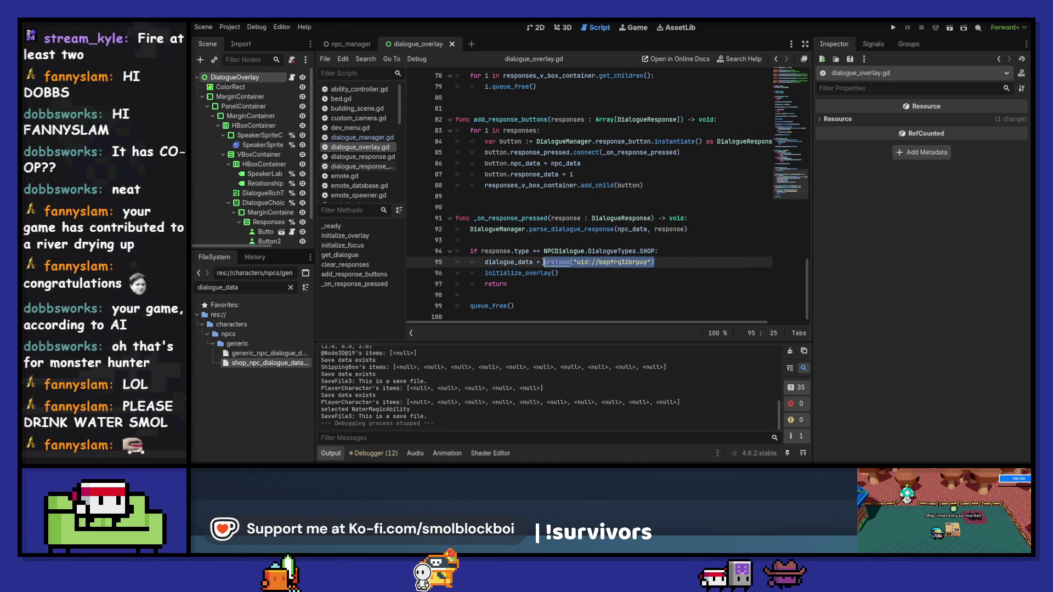
pyautogui.scroll(20, 503, 248)
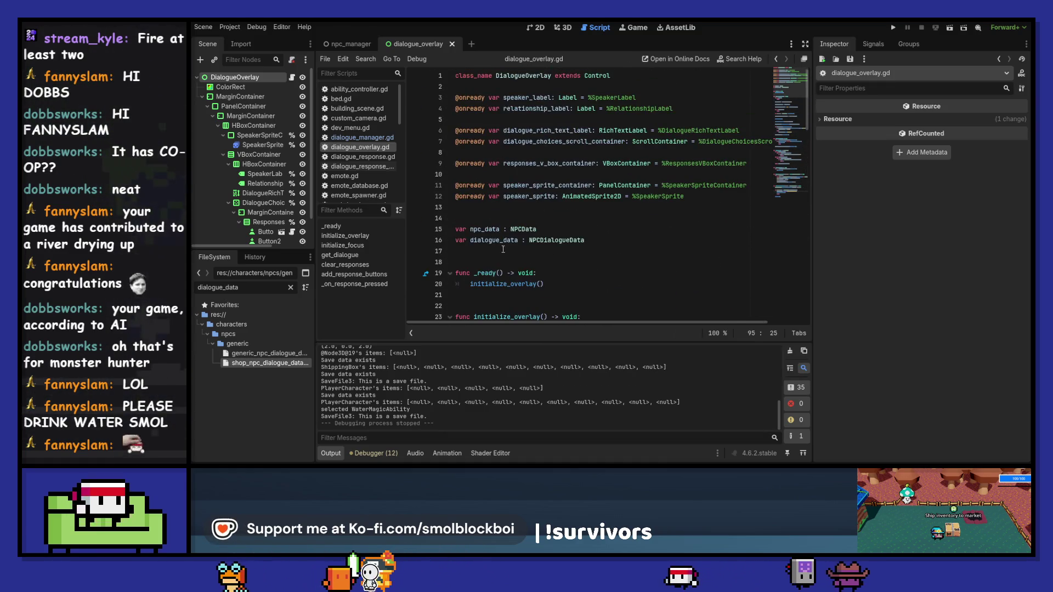
pyautogui.click(514, 208)
pyautogui.press('Return')
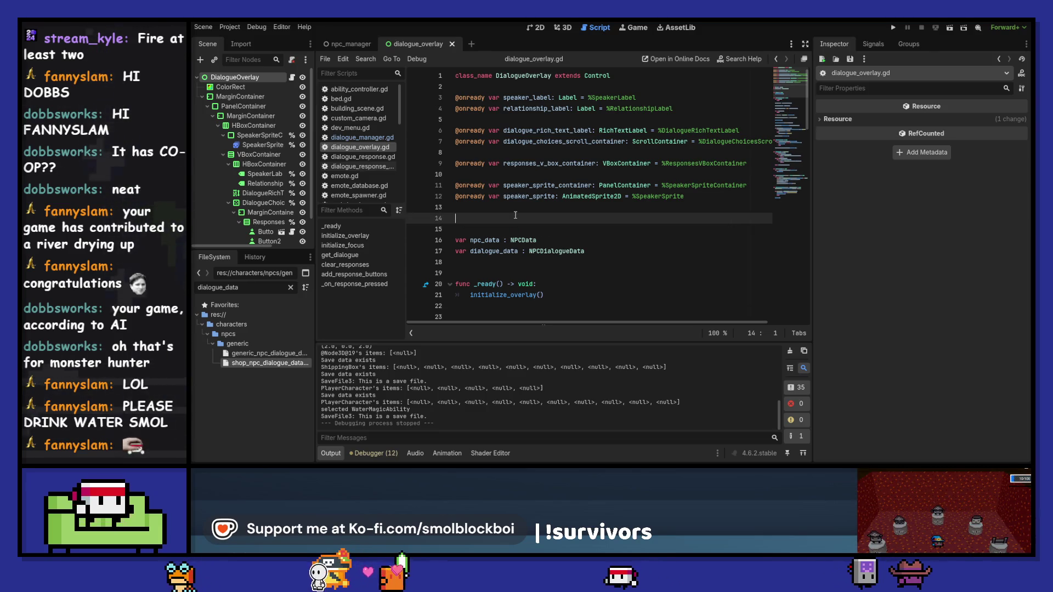
pyautogui.write('@onread')
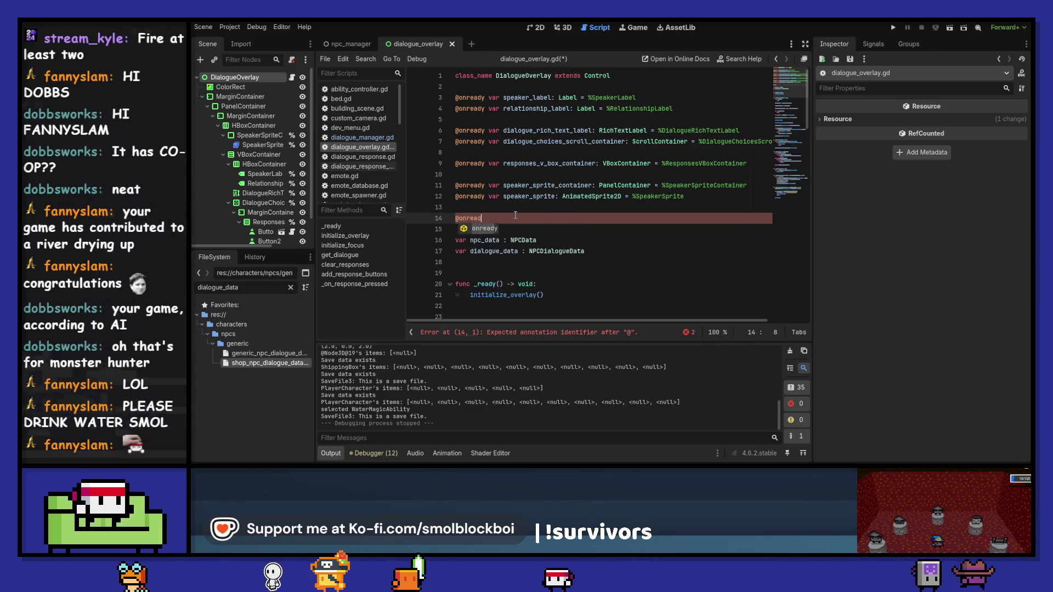
pyautogui.write('y var test_data :')
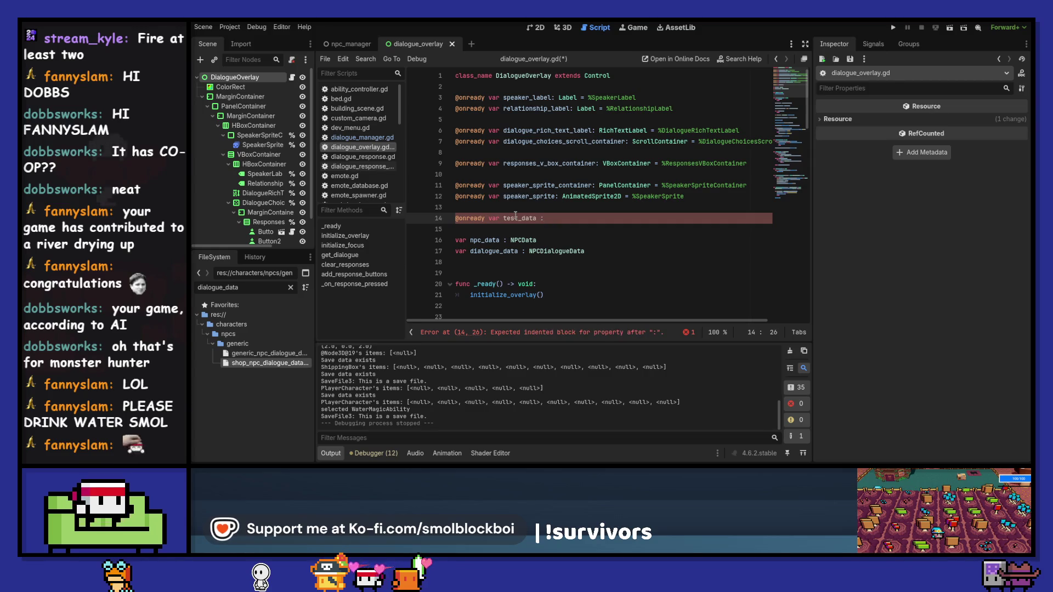
pyautogui.write('Di')
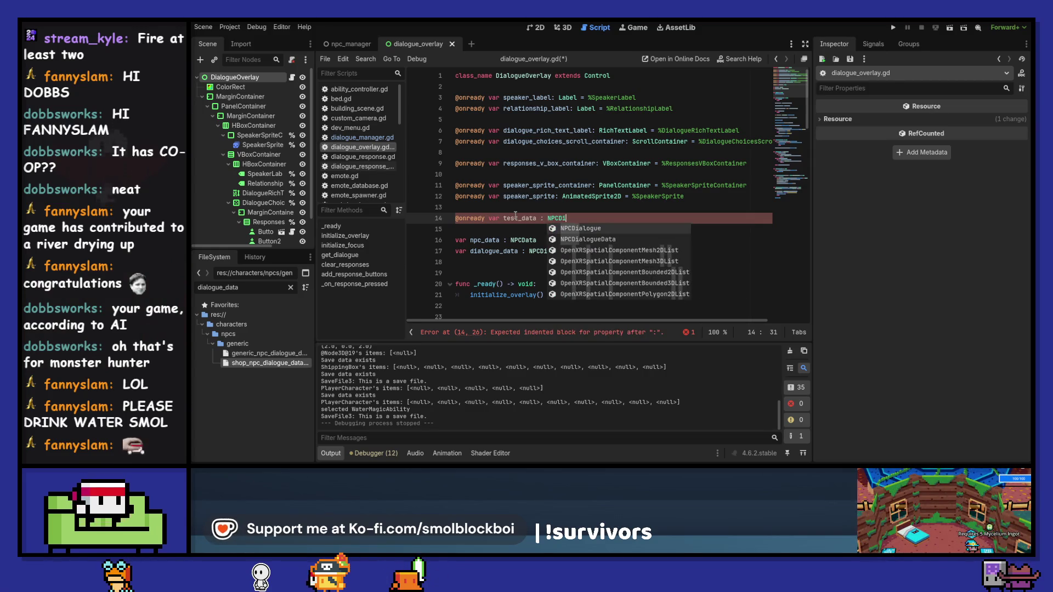
pyautogui.press('Down')
pyautogui.press('Return')
pyautogui.write('= preload("uid://bepfrq32brpuy')
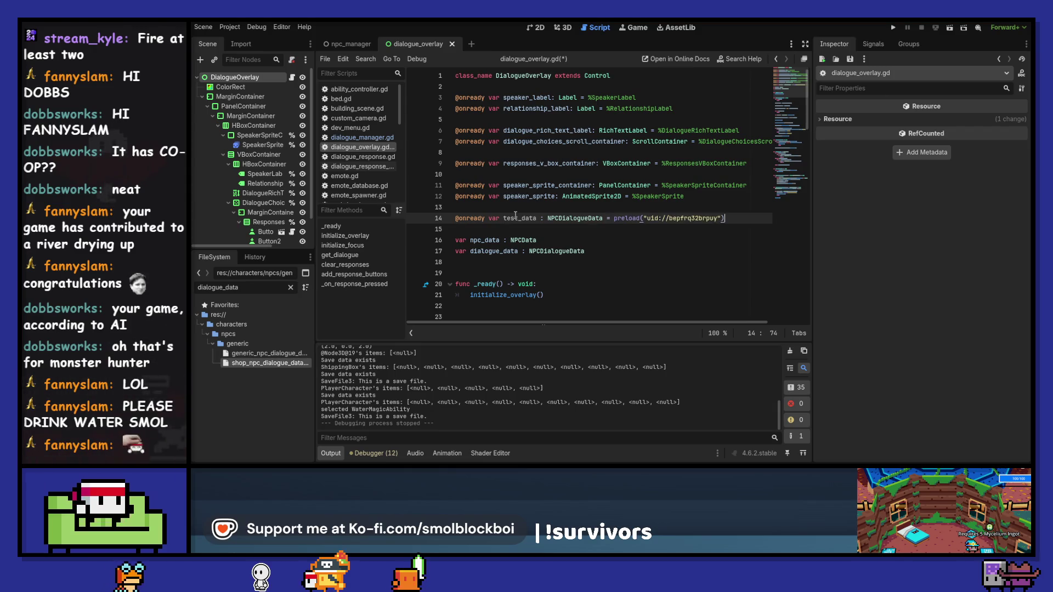
pyautogui.hotkey('ctrl', 's')
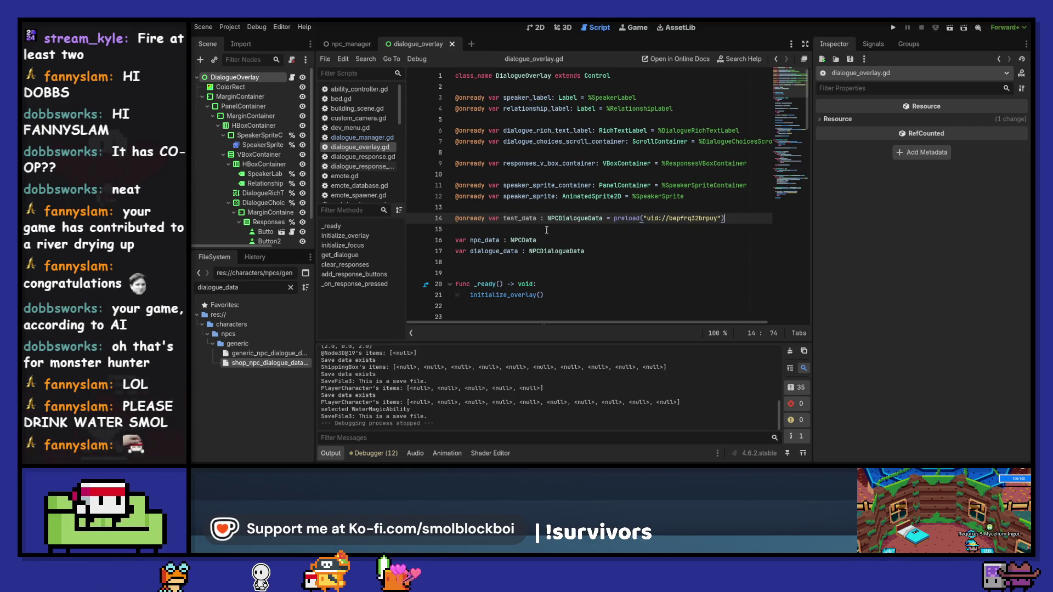
# Step: Replace line 96's preload call with test_data using autocomplete
pyautogui.scroll(-20, 549, 228)
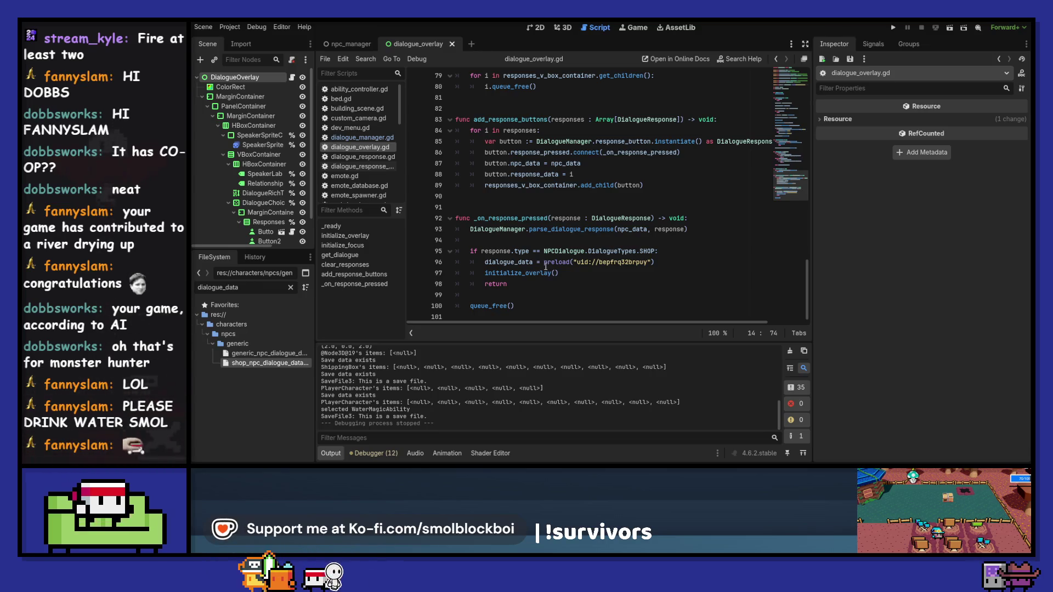
pyautogui.moveTo(543, 262); pyautogui.dragTo(654, 262)
pyautogui.write('test')
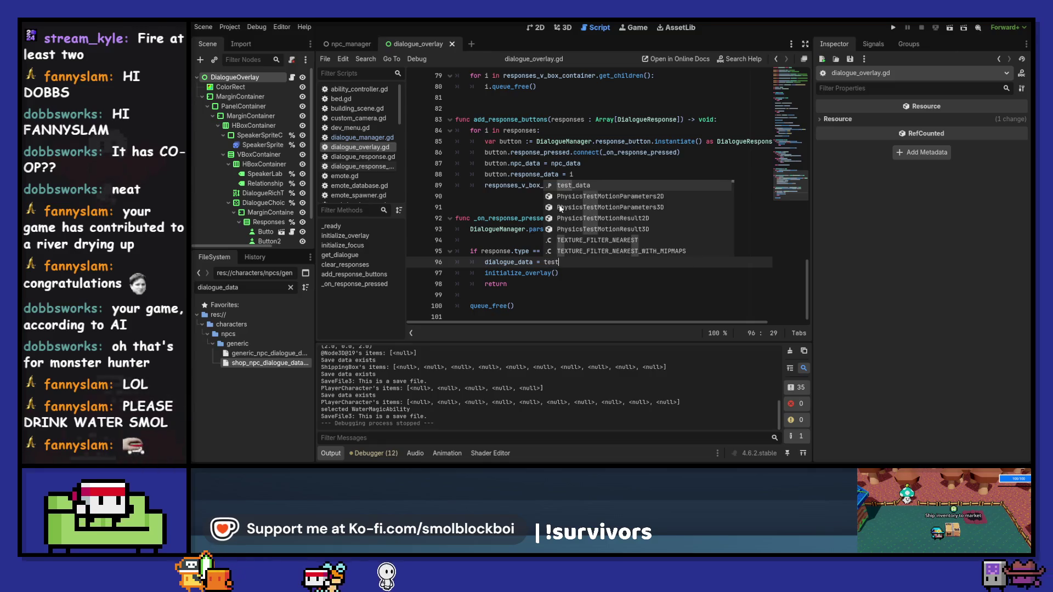
pyautogui.click(571, 186)
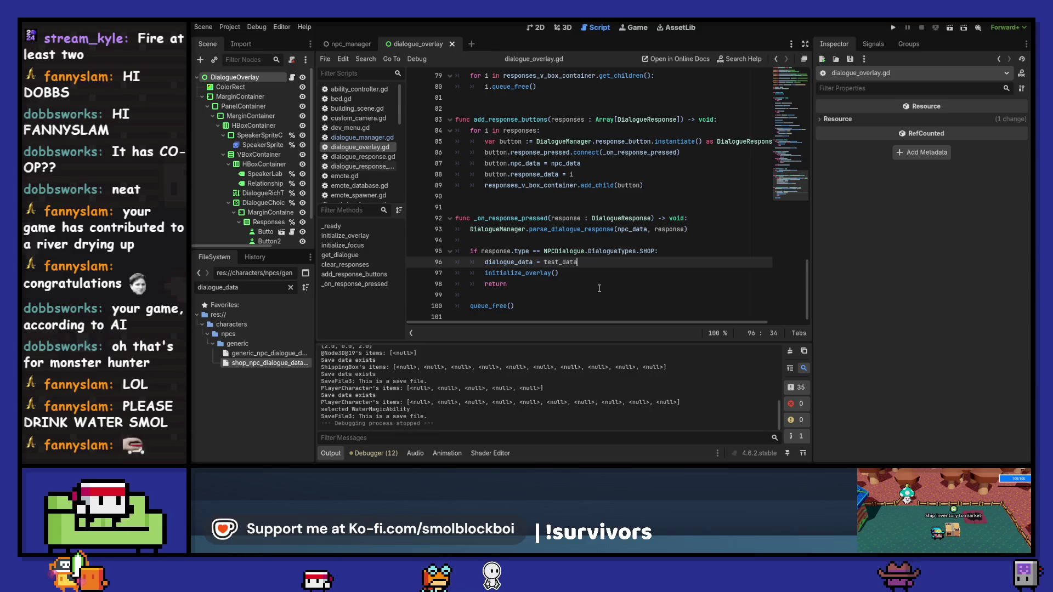
pyautogui.keyDown('ctrl'); pyautogui.click(537, 273); pyautogui.keyUp('ctrl')
pyautogui.scroll(-1, 594, 248)
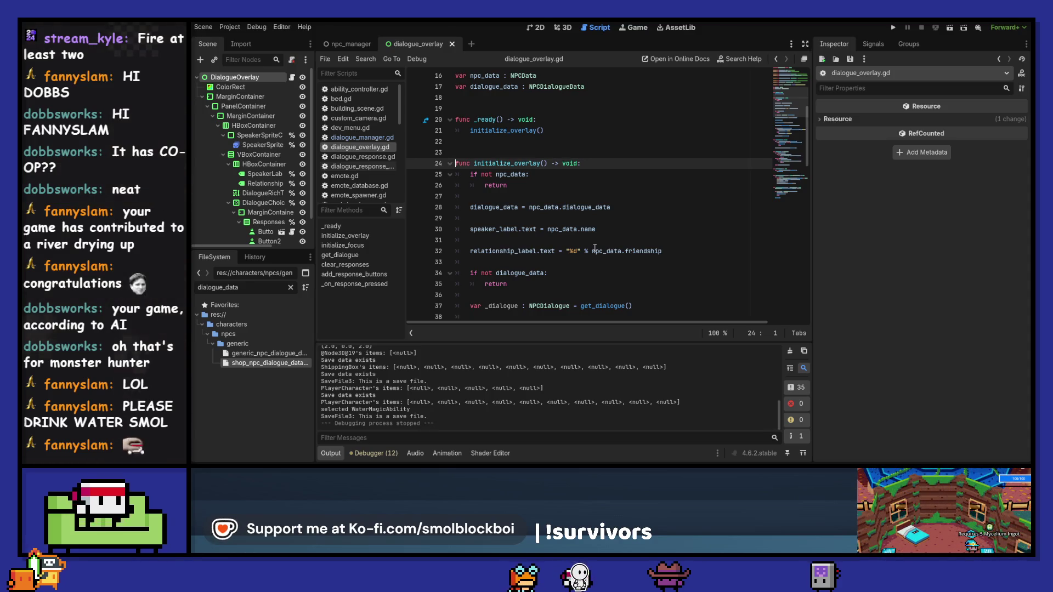
pyautogui.scroll(-1, 594, 248)
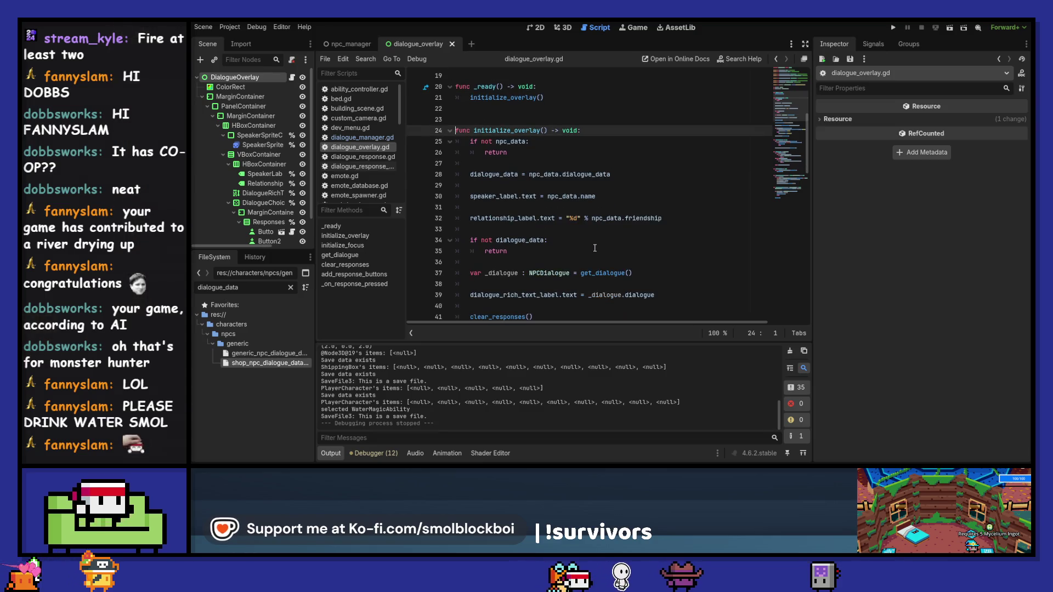
pyautogui.scroll(-1, 594, 248)
pyautogui.scroll(-1, 594, 248)
pyautogui.scroll(-1, 595, 248)
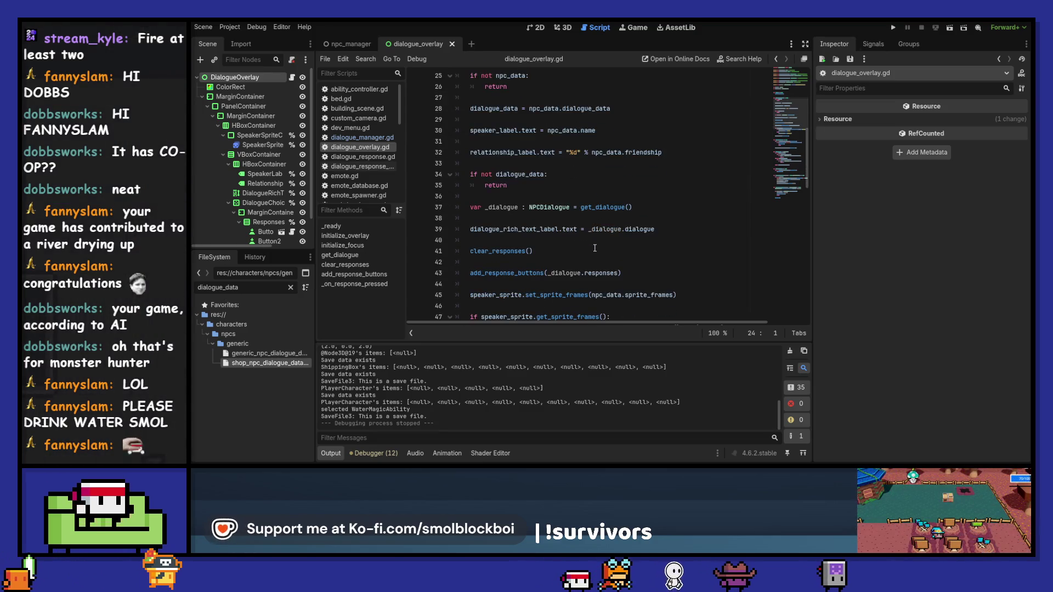
pyautogui.scroll(-1, 595, 248)
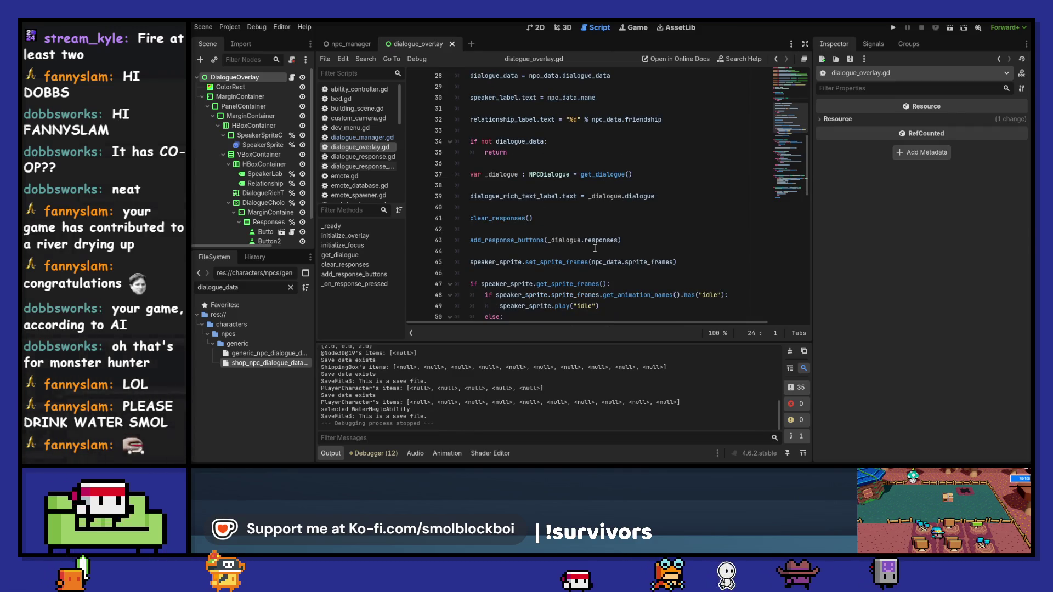
pyautogui.scroll(-1, 594, 248)
pyautogui.scroll(-1, 594, 248)
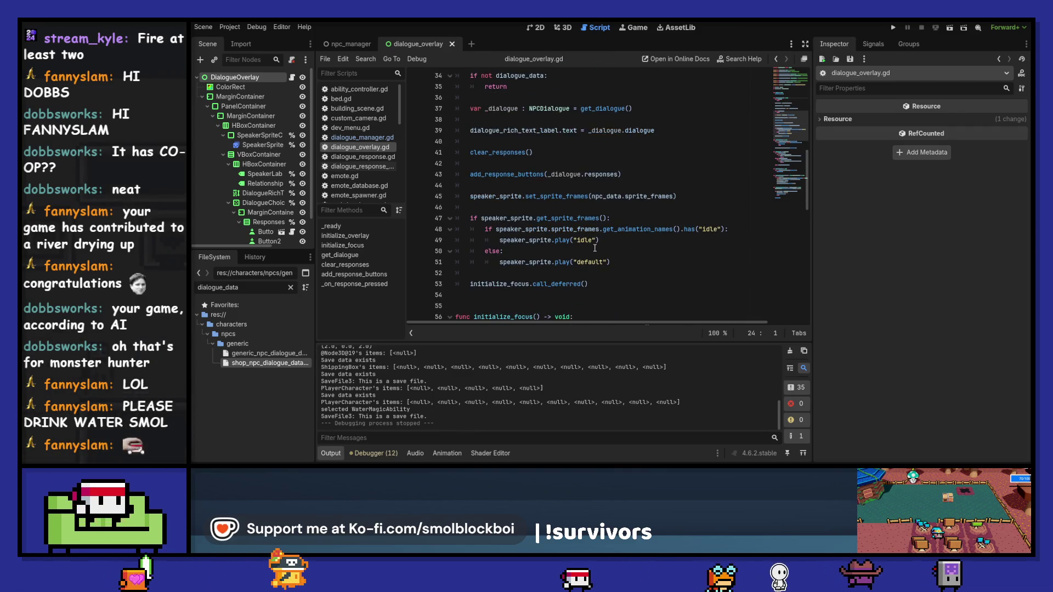
pyautogui.scroll(-6, 595, 247)
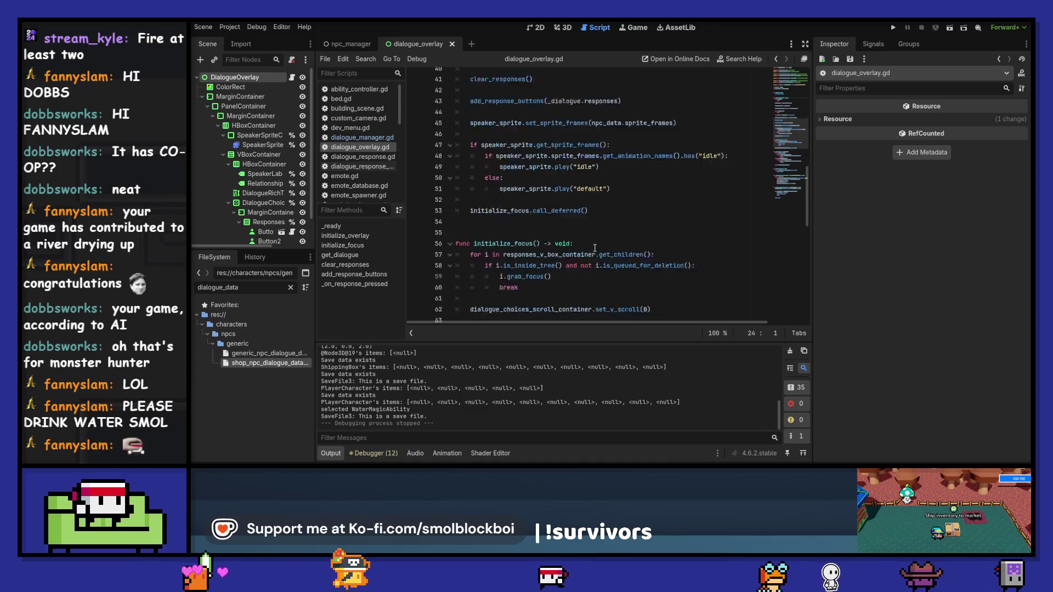
pyautogui.scroll(-10, 594, 248)
pyautogui.scroll(12, 535, 205)
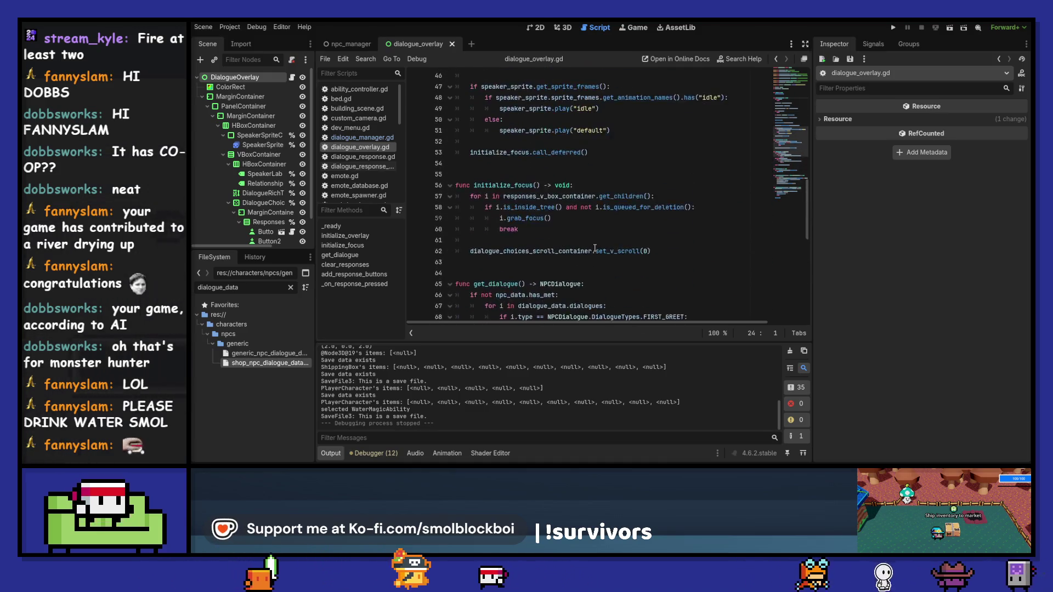
pyautogui.doubleClick(510, 188)
pyautogui.scroll(-11, 598, 217)
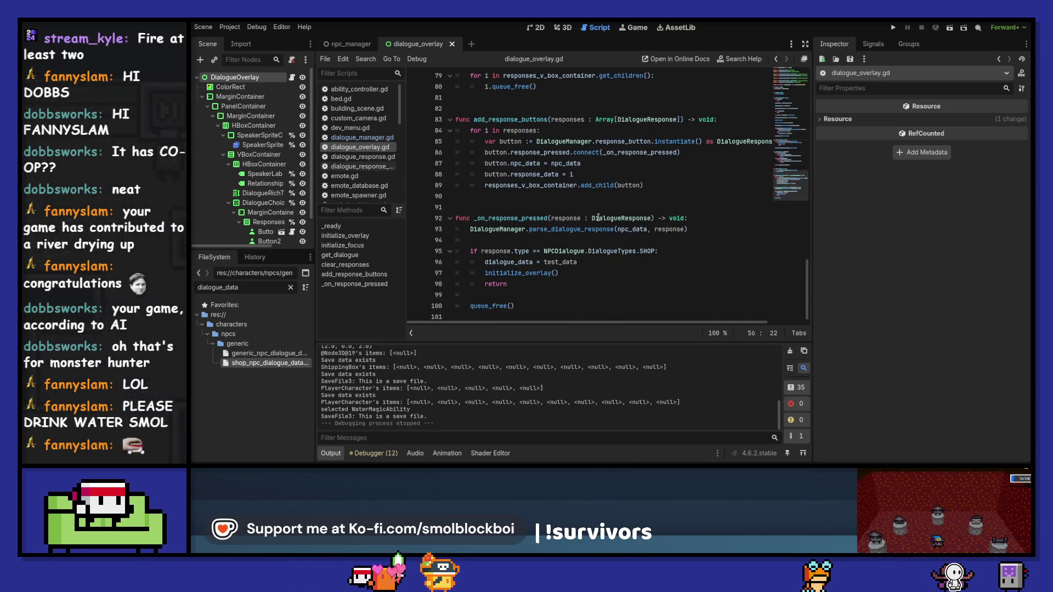
pyautogui.click(567, 279)
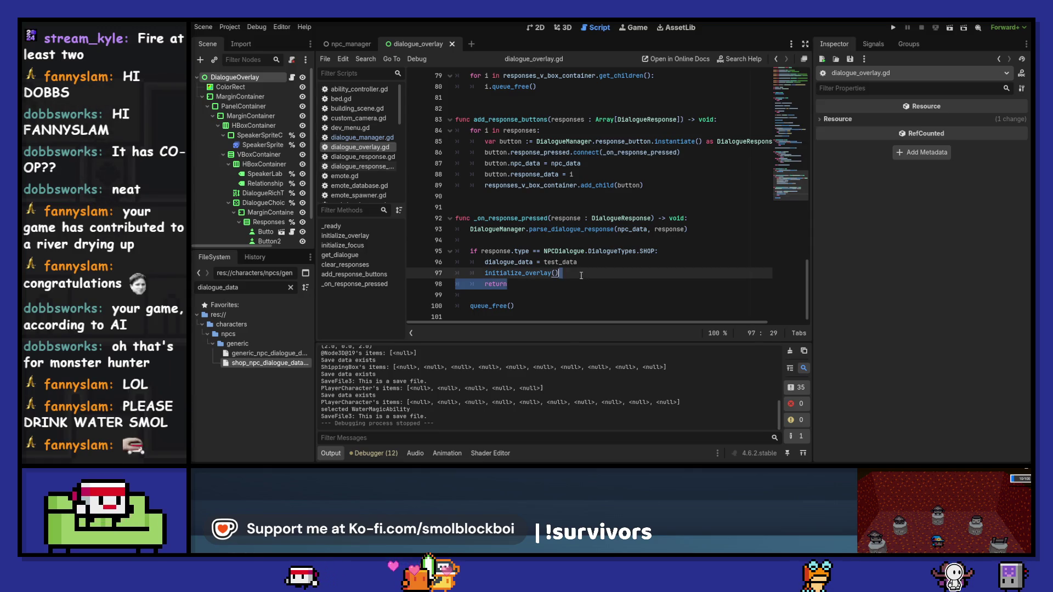
# Step: Delete the return from the SHOP branch, run the game, and start a level
pyautogui.press('BackSpace')
pyautogui.press('BackSpace')
pyautogui.press('BackSpace')
pyautogui.press('F5')
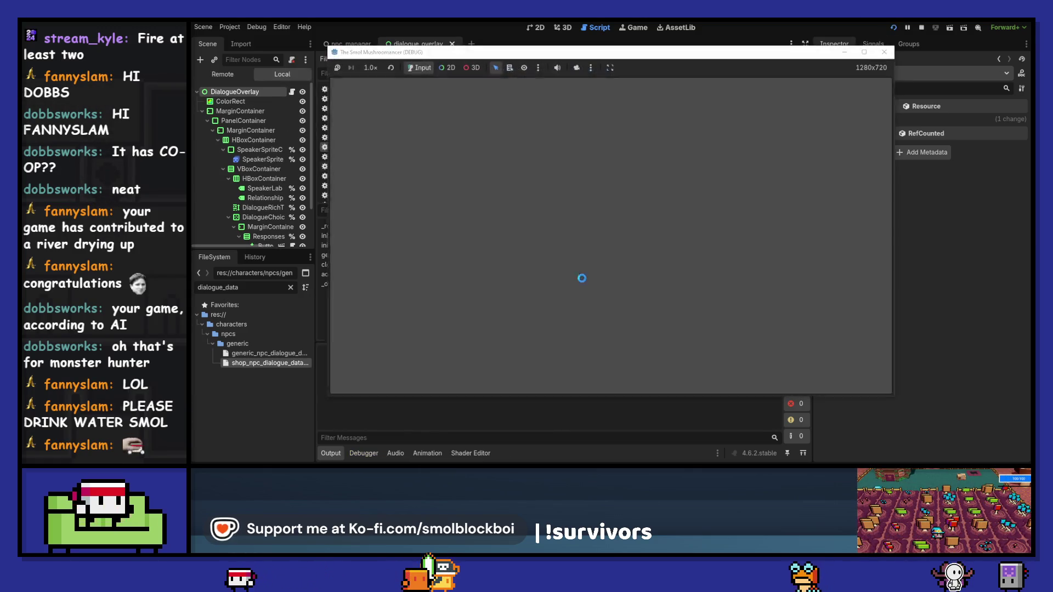
pyautogui.click(618, 265)
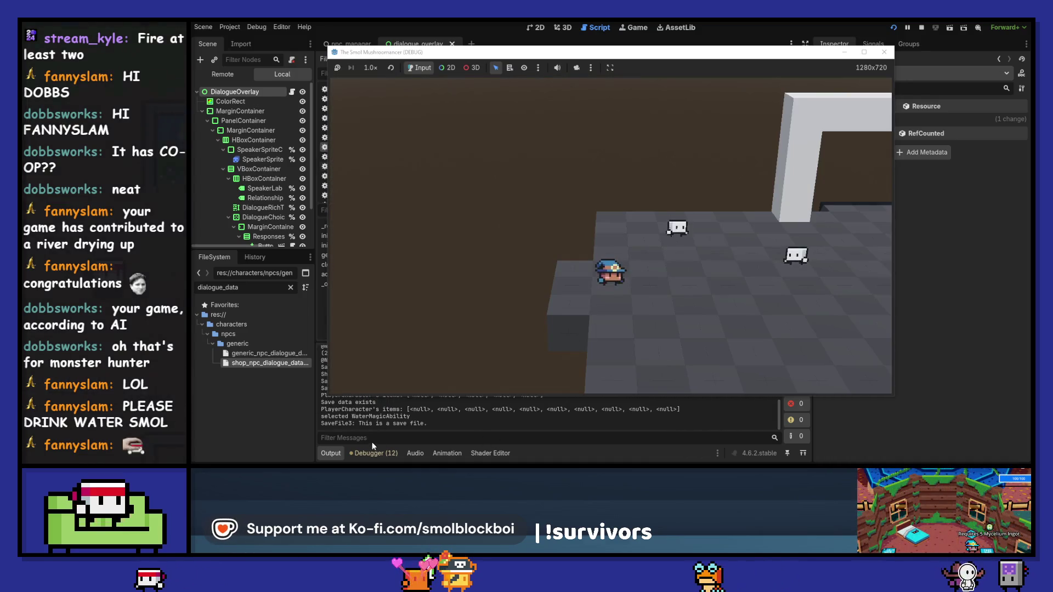
# Step: Graph the Objects, Resources and Static monitors in the debugger's Monitors tab
pyautogui.click(366, 441)
pyautogui.click(381, 452)
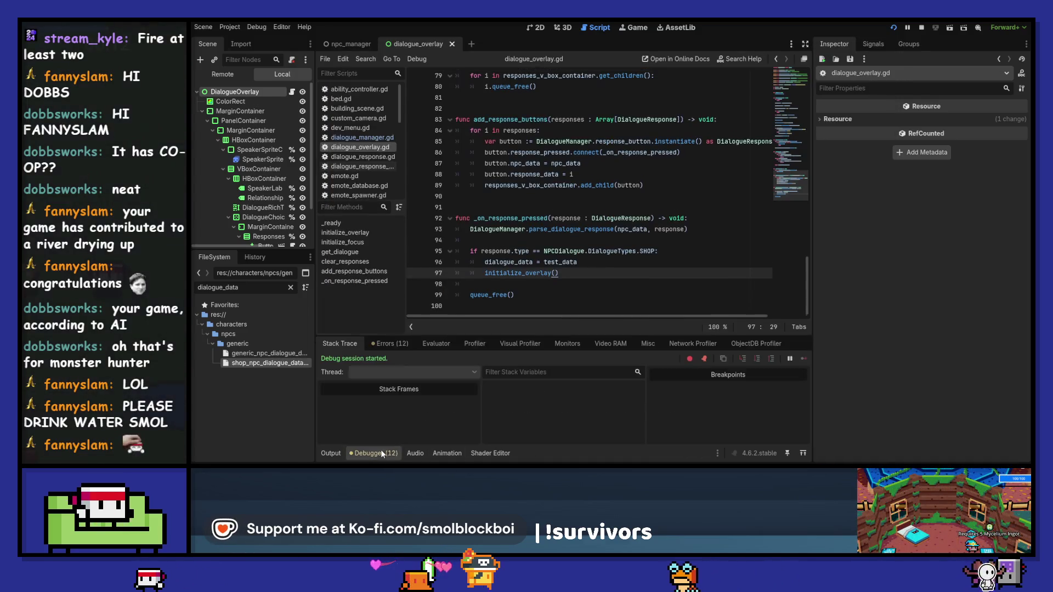
pyautogui.click(567, 343)
pyautogui.scroll(-2, 344, 402)
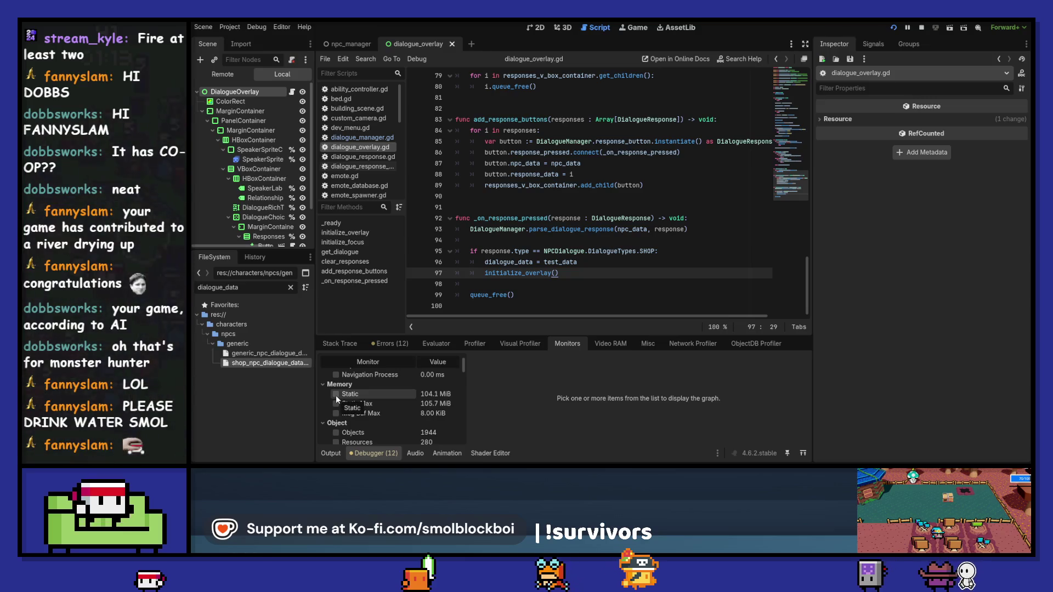
pyautogui.scroll(-1, 336, 426)
pyautogui.click(335, 406)
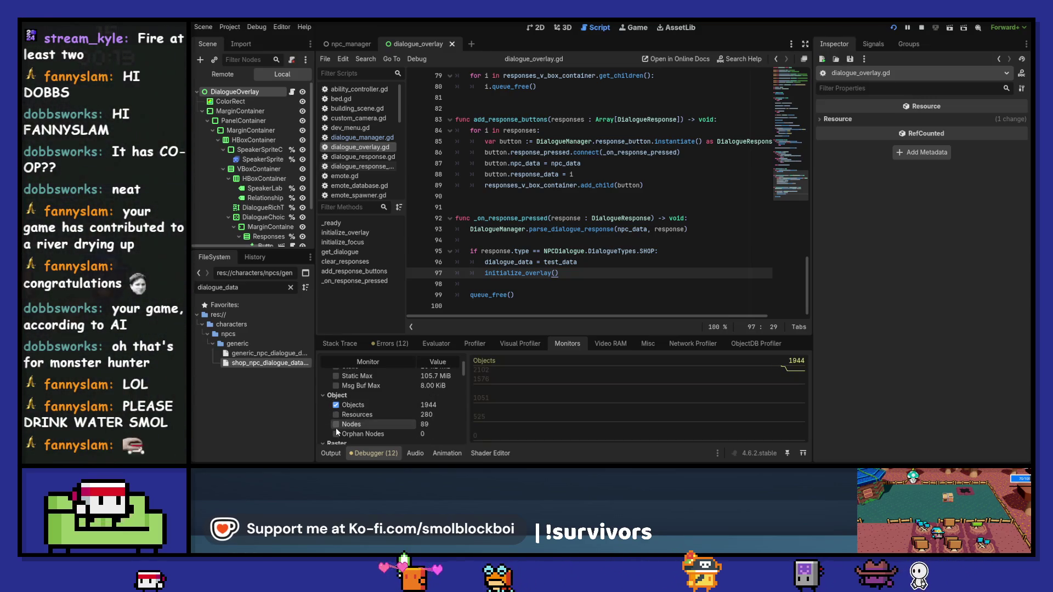
pyautogui.scroll(1, 335, 416)
pyautogui.click(336, 422)
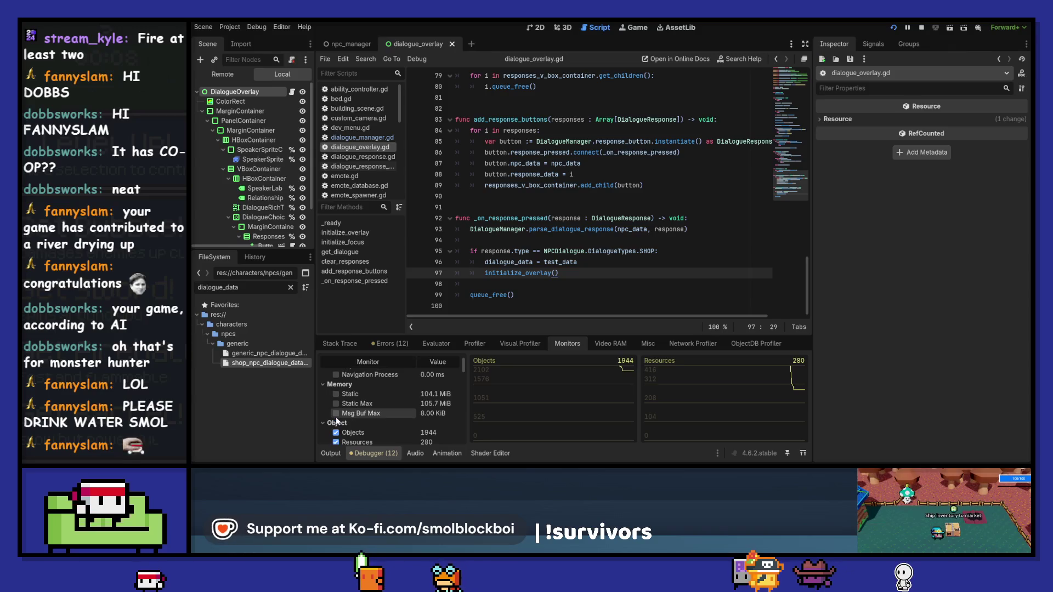
pyautogui.scroll(2, 336, 407)
pyautogui.click(336, 394)
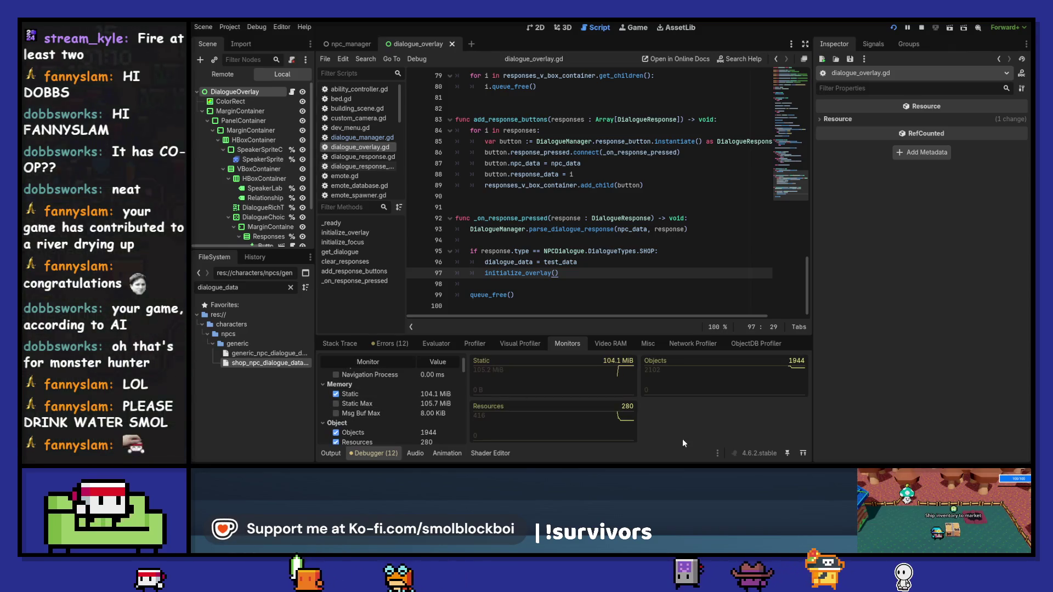
# Step: Bring the game window back in front, move it higher, and enlarge it
pyautogui.hotkey('alt', 'Tab')
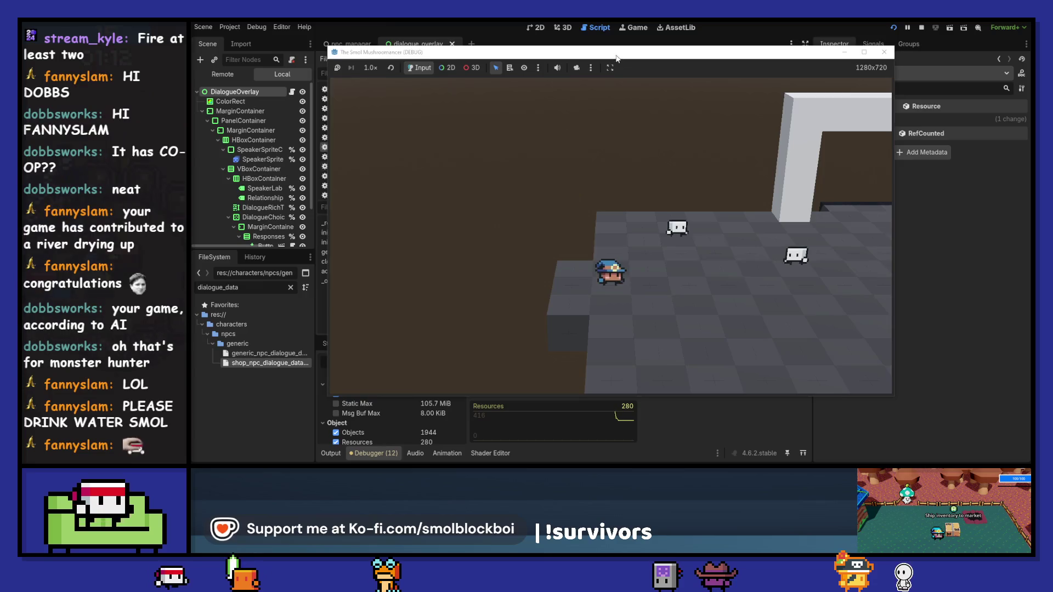
pyautogui.moveTo(616, 58); pyautogui.dragTo(615, 27)
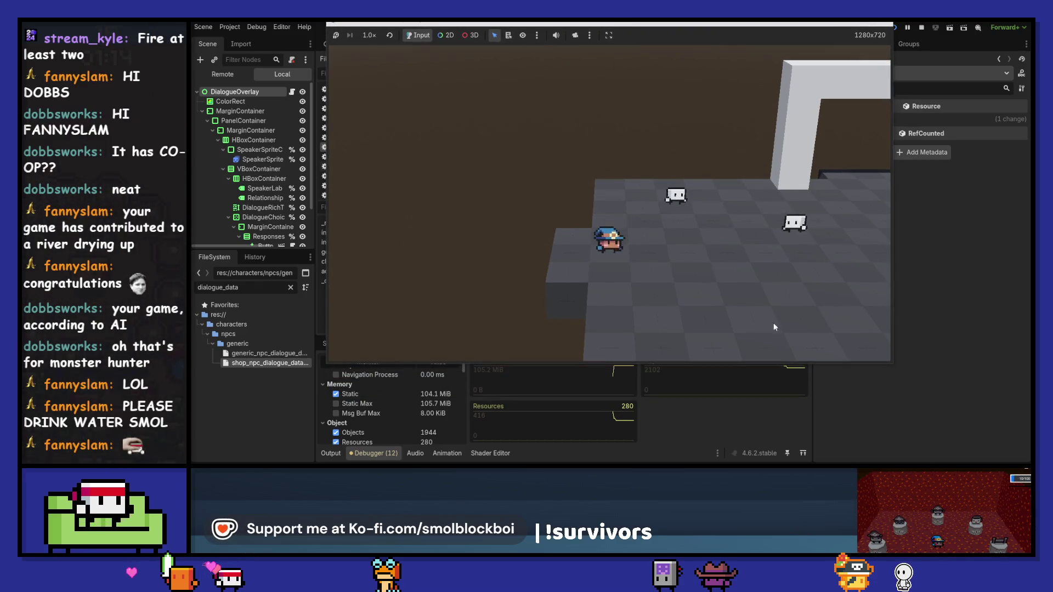
pyautogui.click(892, 371)
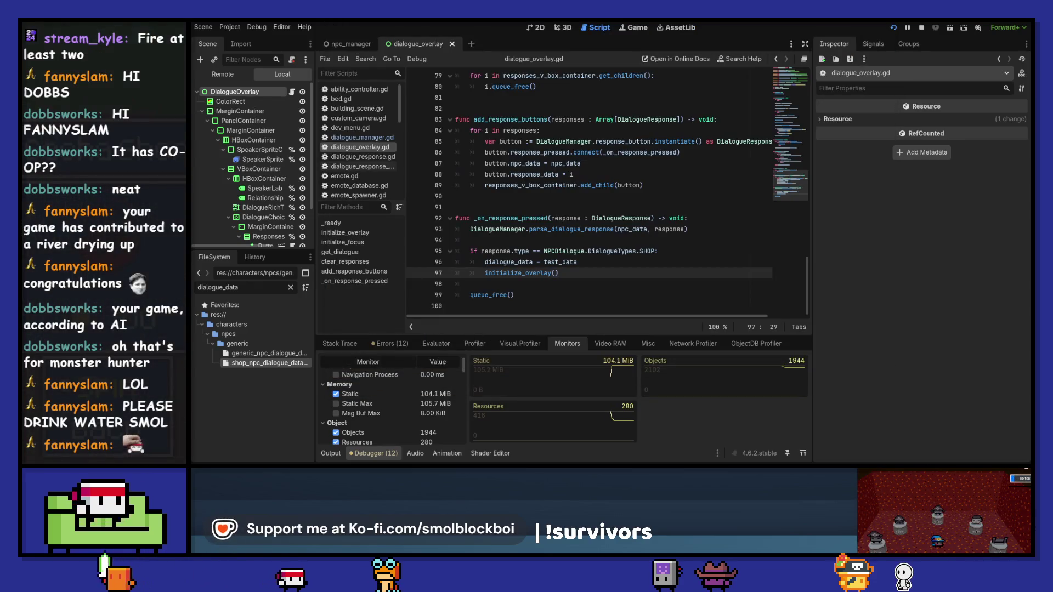
pyautogui.hotkey('alt', 'Tab')
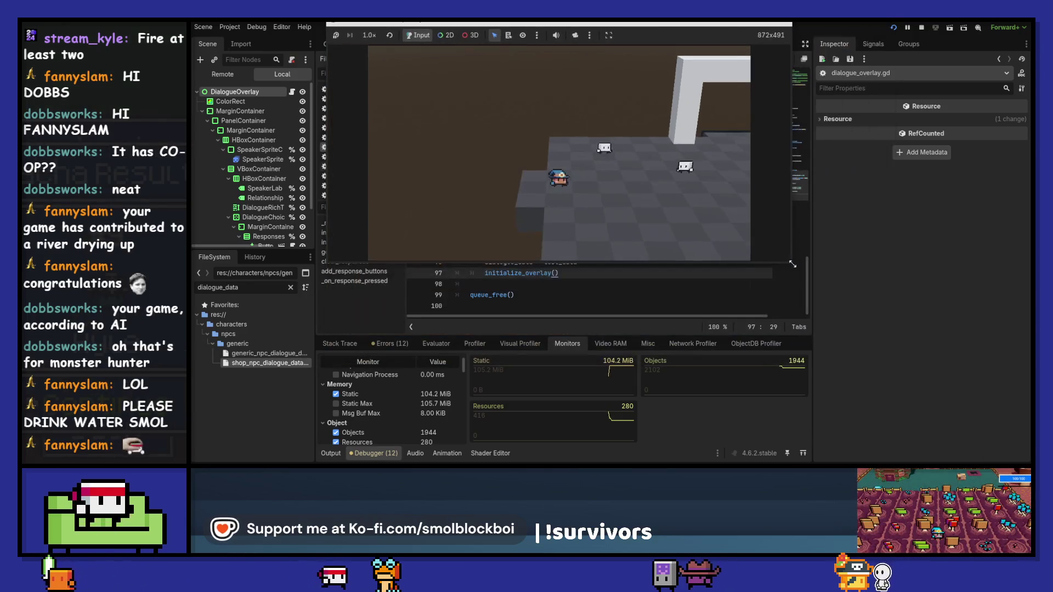
pyautogui.moveTo(793, 263); pyautogui.dragTo(796, 278)
# Step: Walk to Boba Bob and talk to him to open his dialogue
pyautogui.press('w')
pyautogui.press('e')
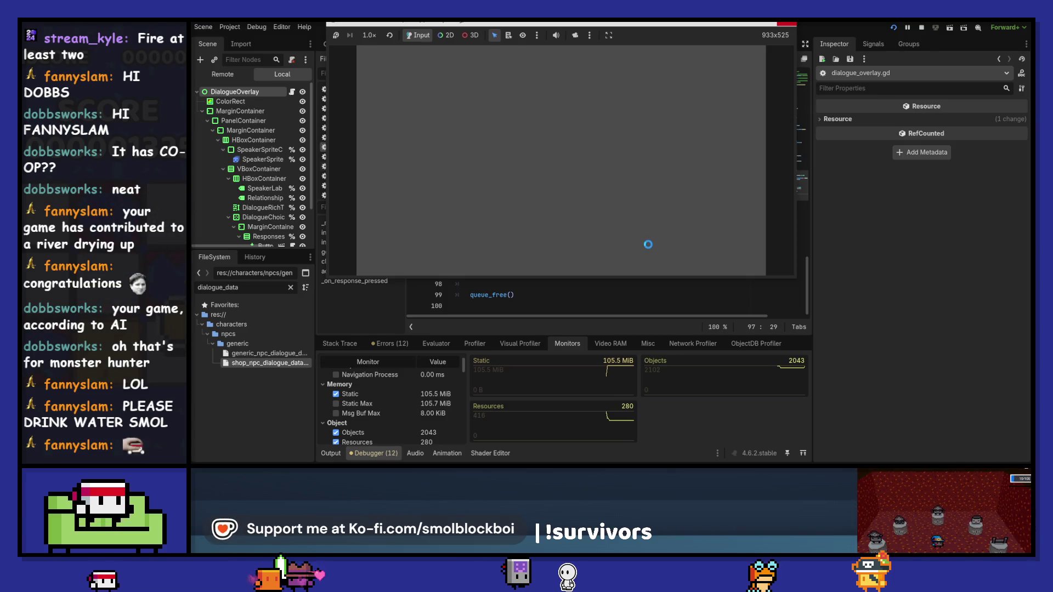
pyautogui.moveTo(913, 464)
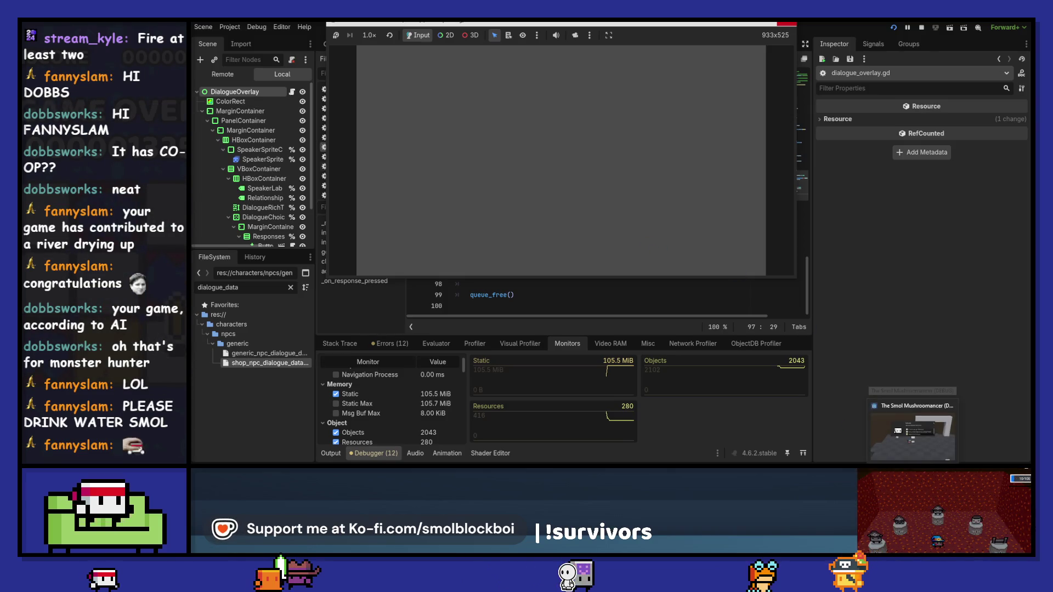
pyautogui.moveTo(871, 464)
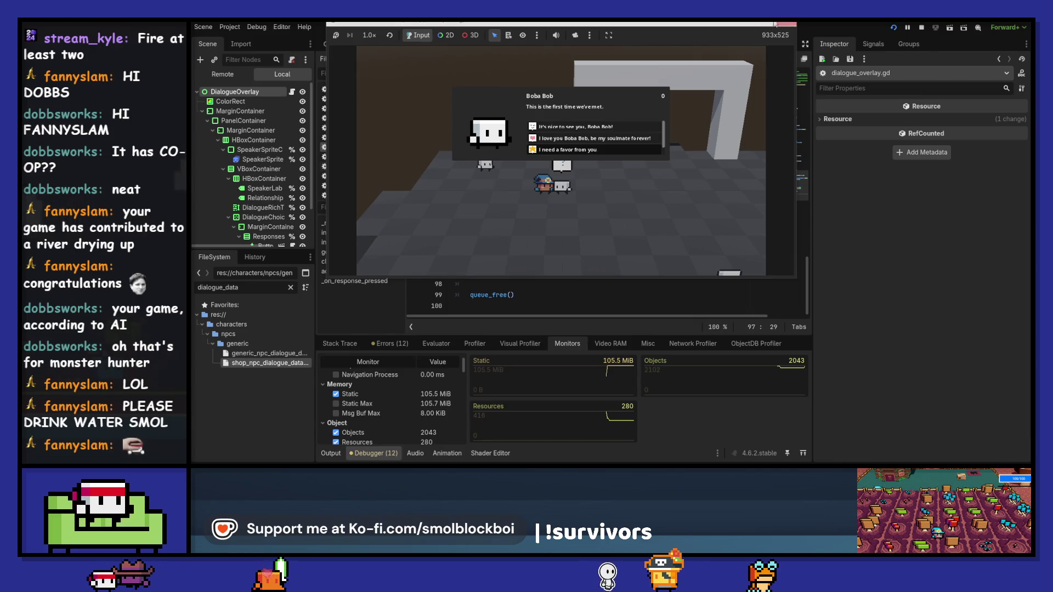
# Step: Close the frozen game window and dismiss the Not Responding warning
pyautogui.moveTo(697, 24)
pyautogui.mouseDown()
pyautogui.moveTo(773, 232)
pyautogui.moveTo(839, 131)
pyautogui.moveTo(905, 249)
pyautogui.moveTo(620, 189)
pyautogui.moveTo(711, 173)
pyautogui.mouseUp()
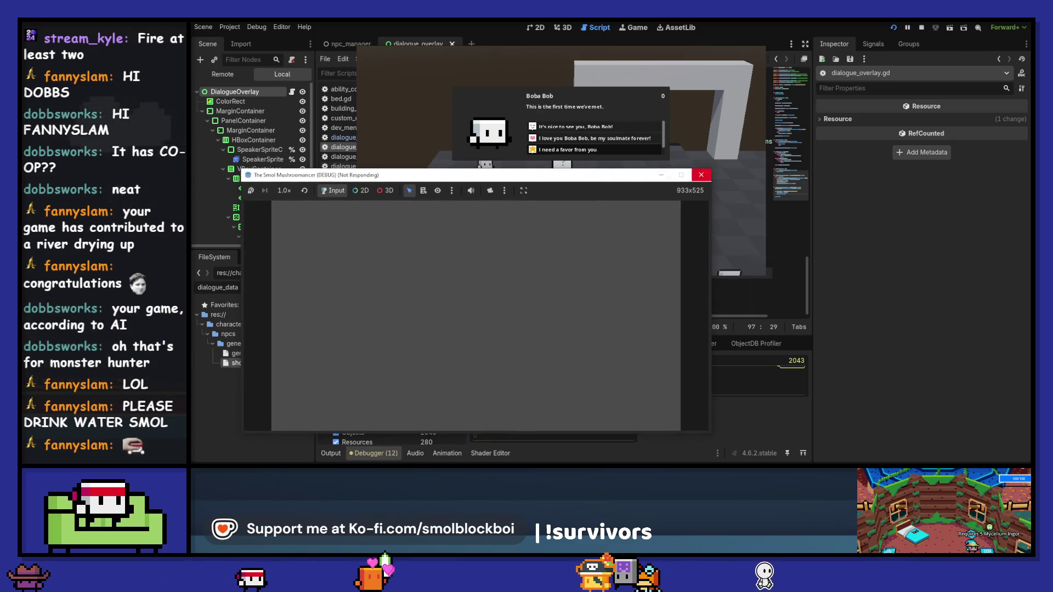
pyautogui.click(701, 175)
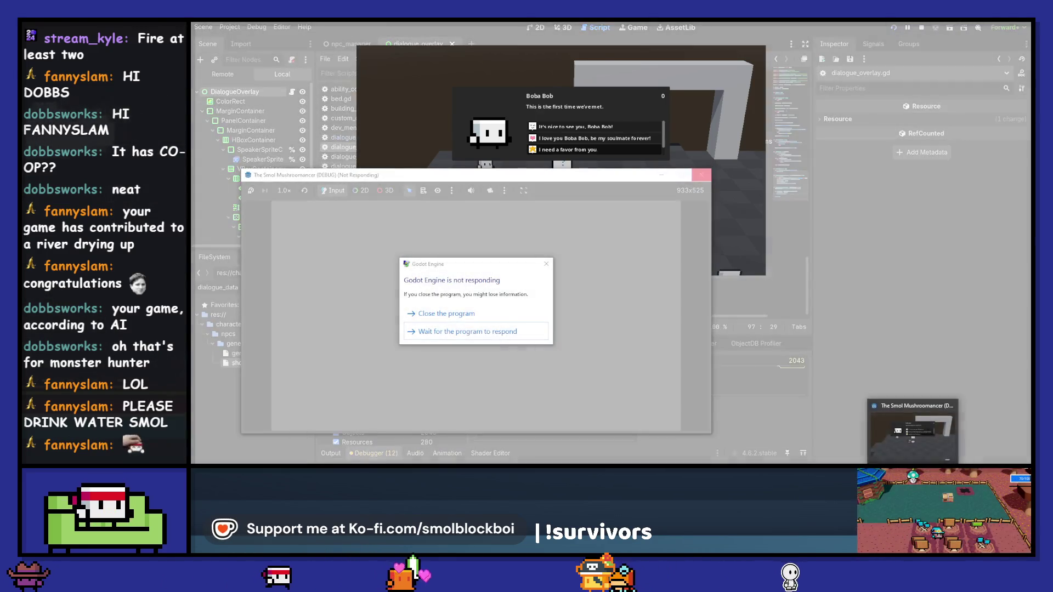
pyautogui.click(490, 310)
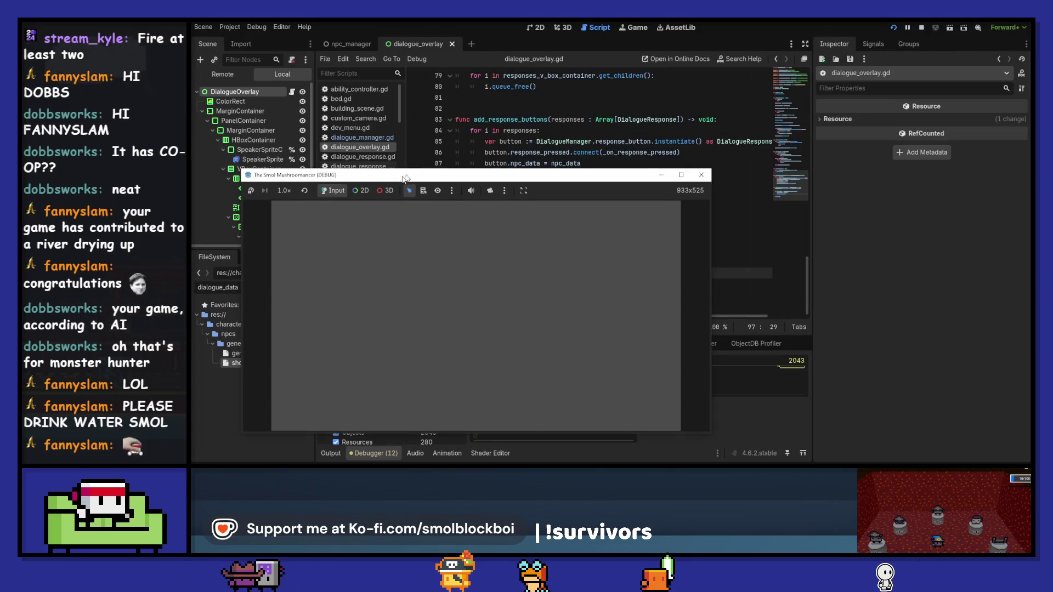
pyautogui.moveTo(405, 179); pyautogui.dragTo(485, 124)
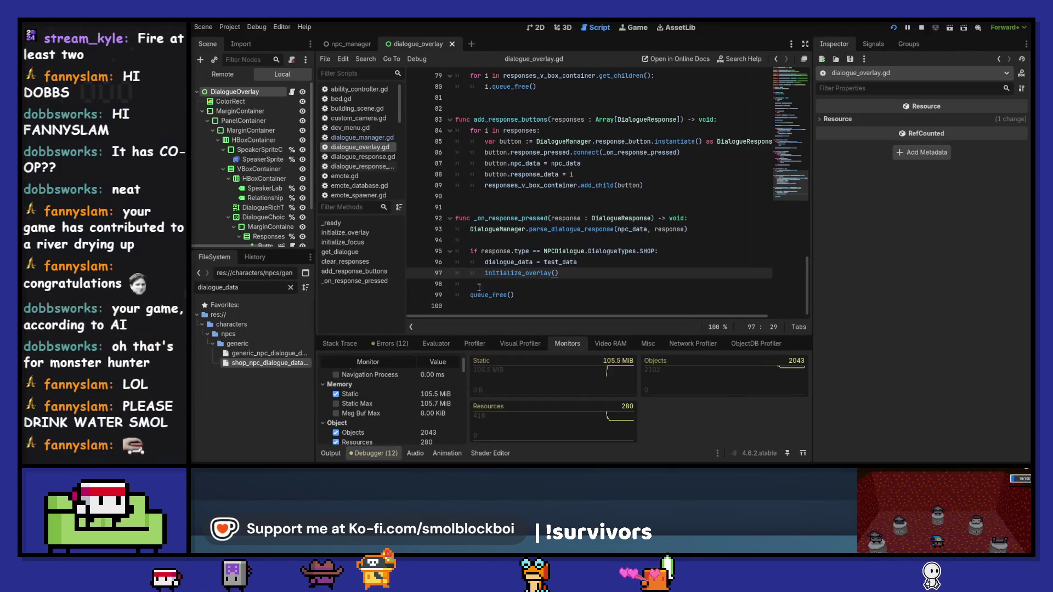
# Step: Close the game window, then rerun and stop the project
pyautogui.click(389, 343)
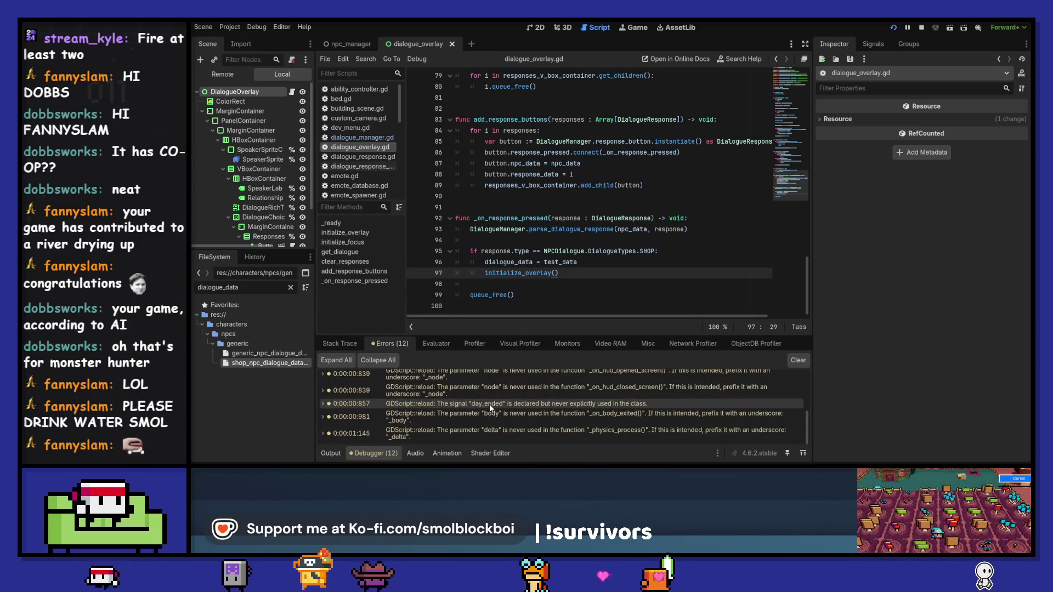
pyautogui.click(893, 27)
pyautogui.click(921, 29)
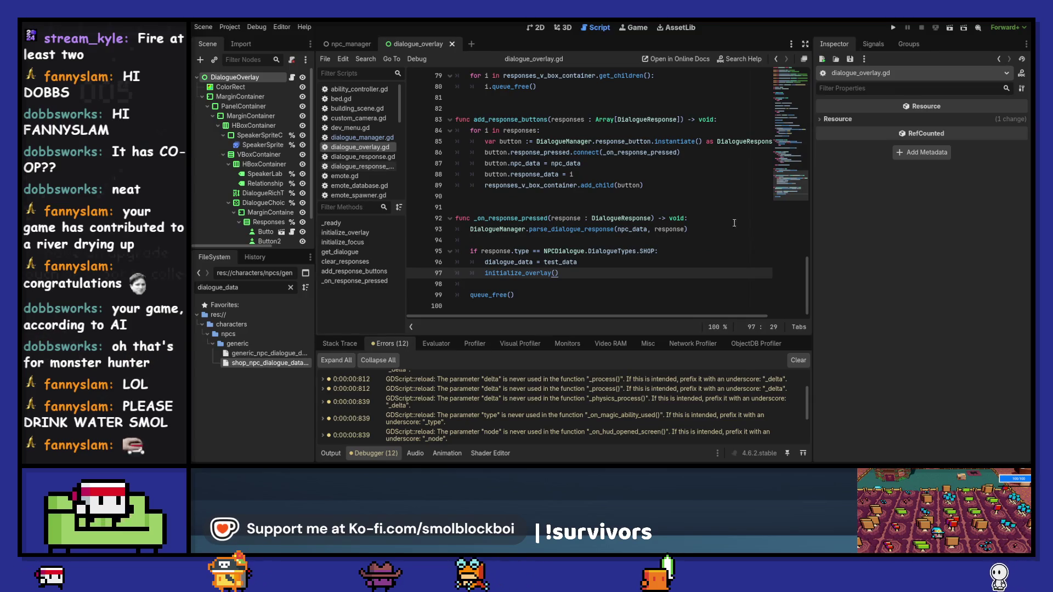
# Step: Jump to initialize_overlay's definition on line 24 and cancel a Search Help lookup of it
pyautogui.click(525, 273)
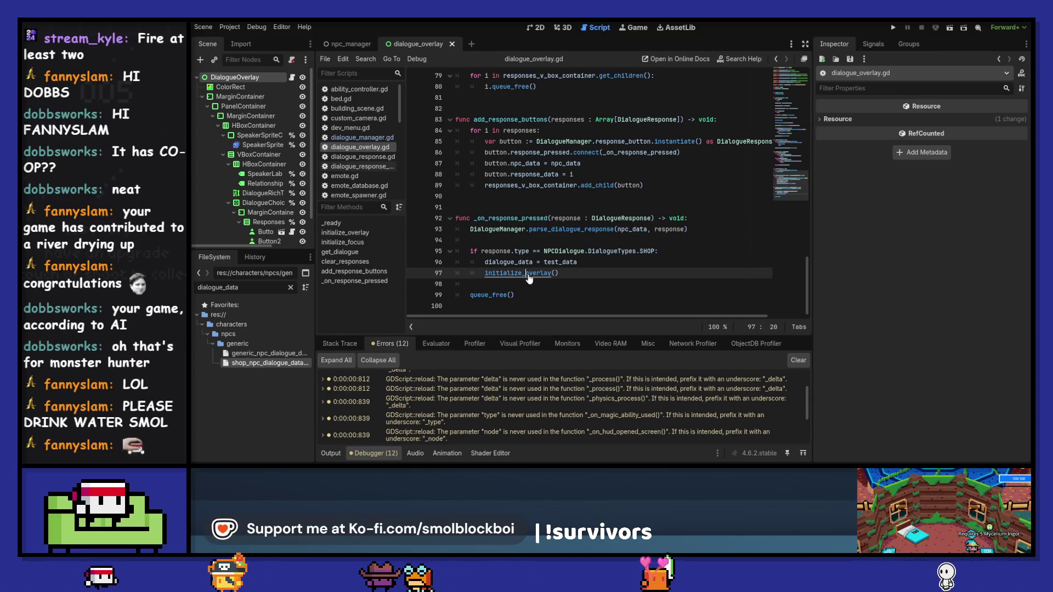
pyautogui.keyDown('ctrl'); pyautogui.click(528, 276); pyautogui.keyUp('ctrl')
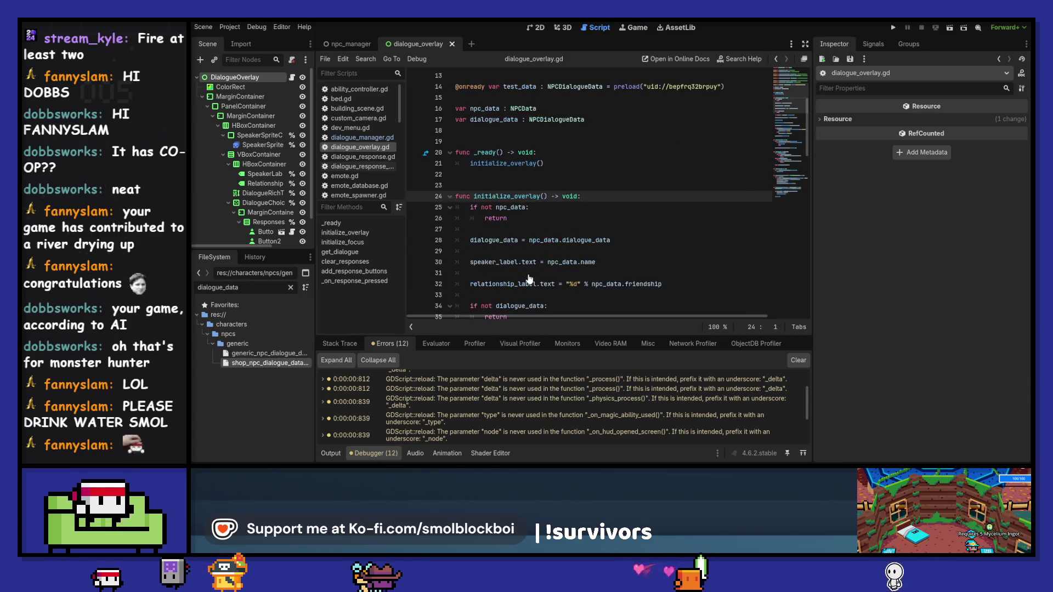
pyautogui.doubleClick(496, 197)
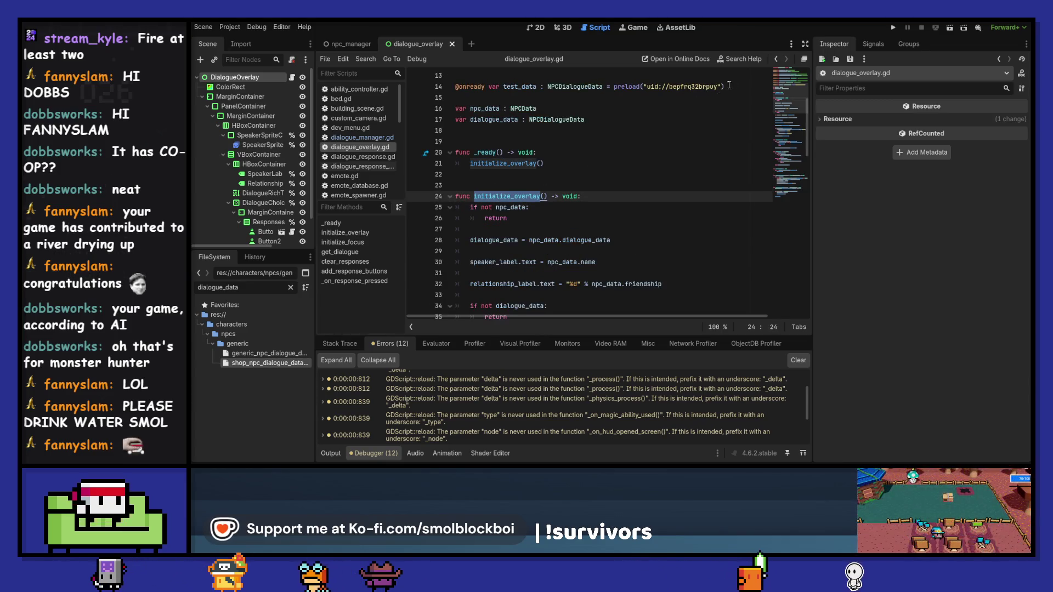
pyautogui.click(741, 59)
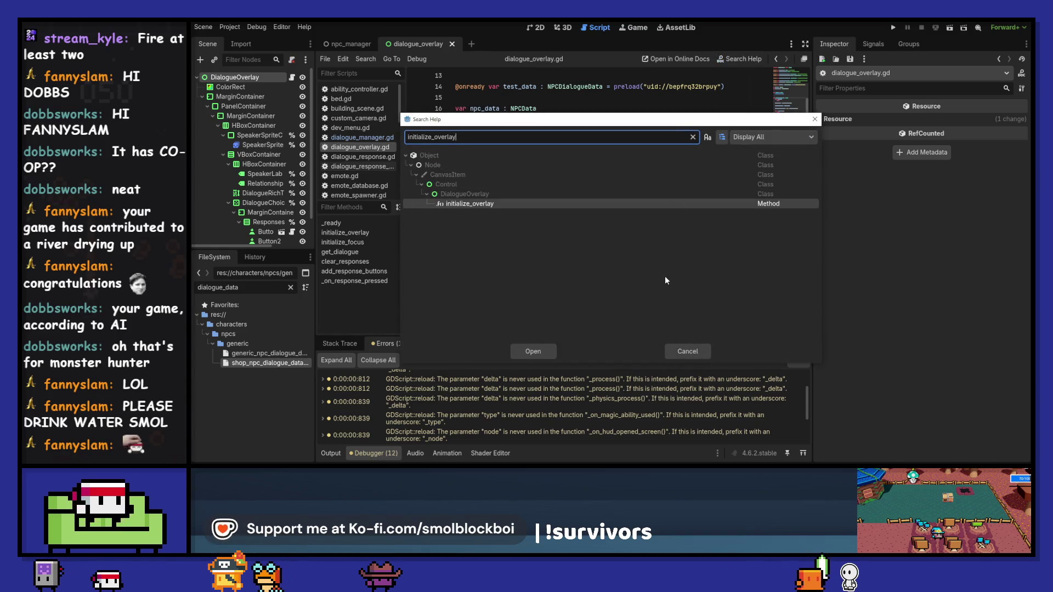
pyautogui.click(699, 353)
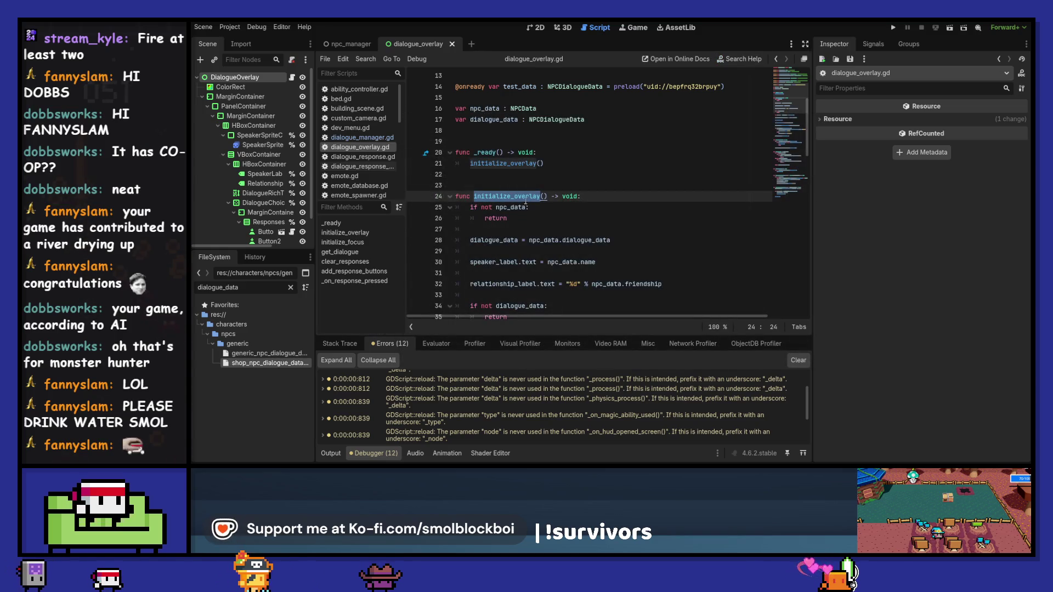
pyautogui.click(516, 198)
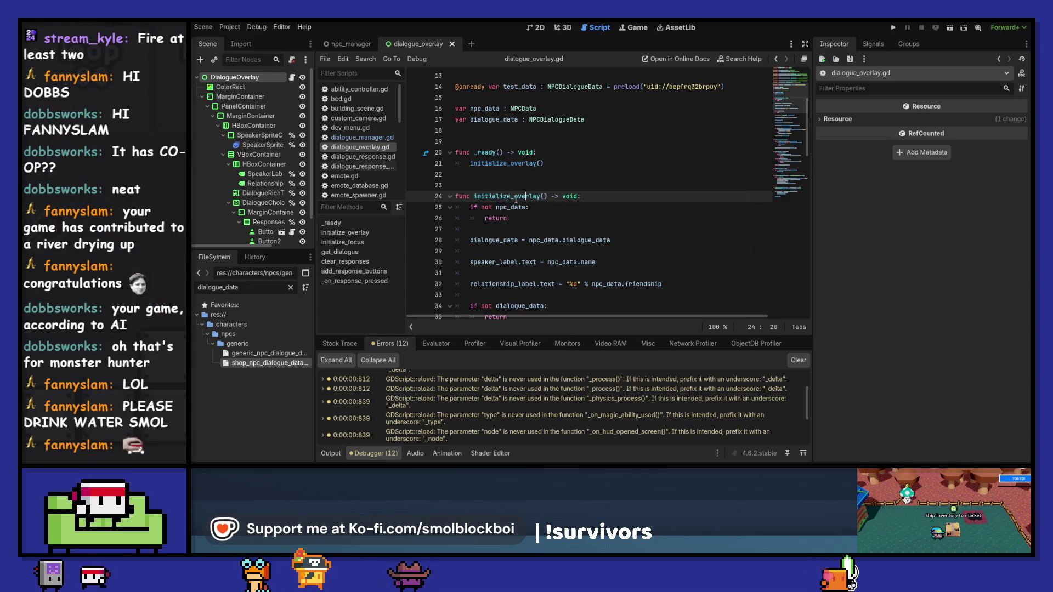
# Step: Rename initialize_overlay to initialize_scene at its definition and the _ready call, and save
pyautogui.moveTo(537, 202); pyautogui.dragTo(538, 199)
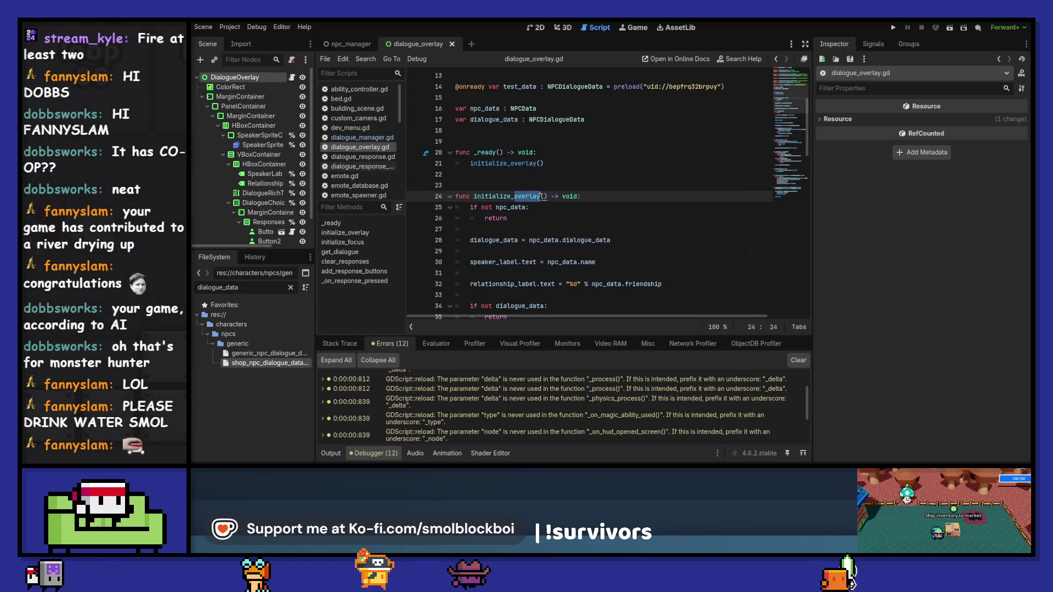
pyautogui.write('ne')
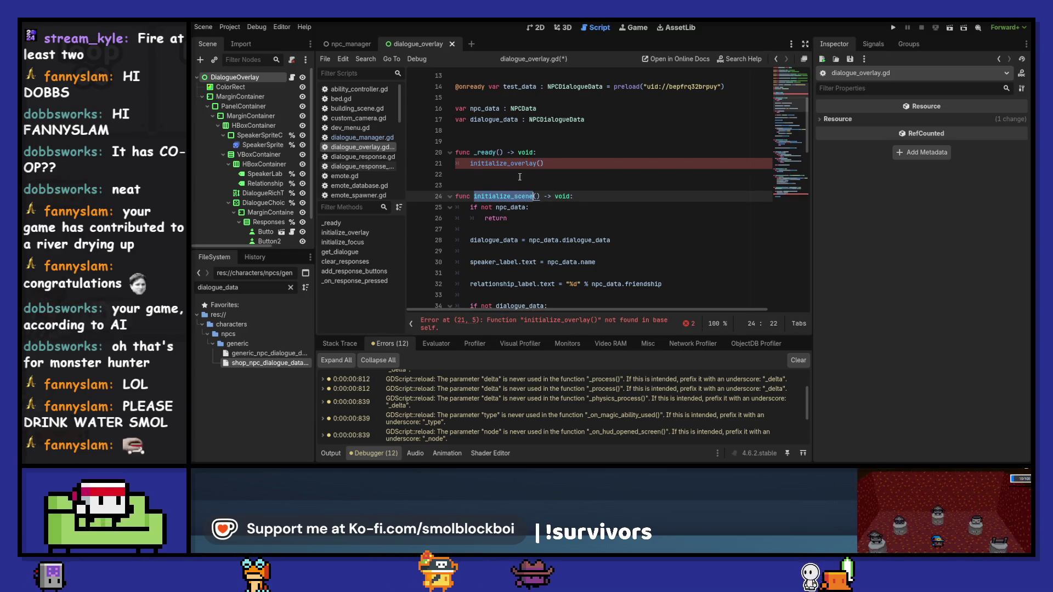
pyautogui.click(521, 163)
pyautogui.press('BackSpace')
pyautogui.press('BackSpace')
pyautogui.press('BackSpace')
pyautogui.press('Delete')
pyautogui.press('Delete')
pyautogui.press('Delete')
pyautogui.write('scene')
pyautogui.scroll(-15, 592, 231)
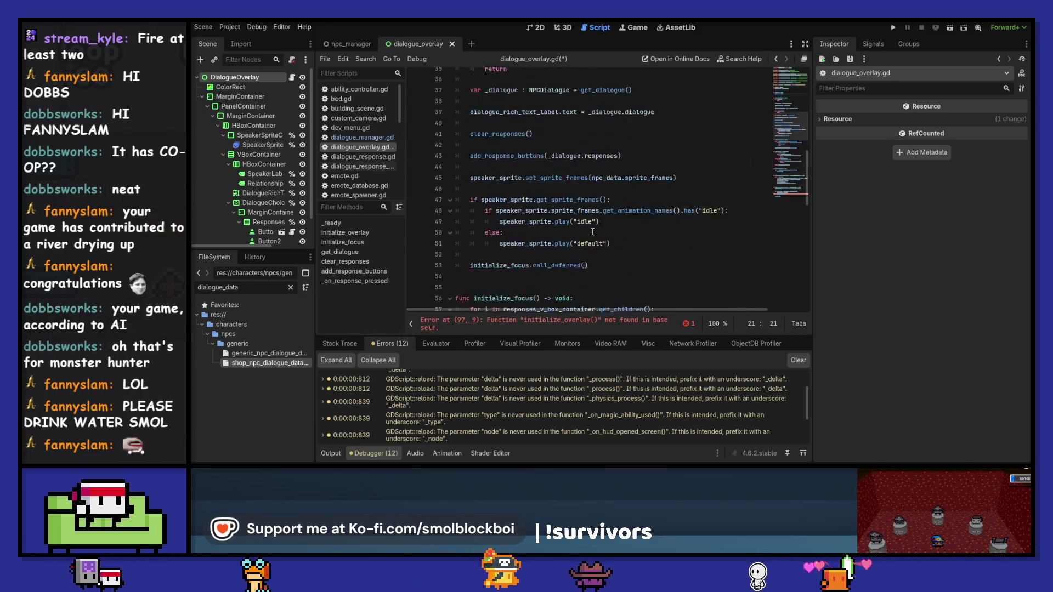
pyautogui.scroll(-6, 592, 231)
pyautogui.doubleClick(524, 267)
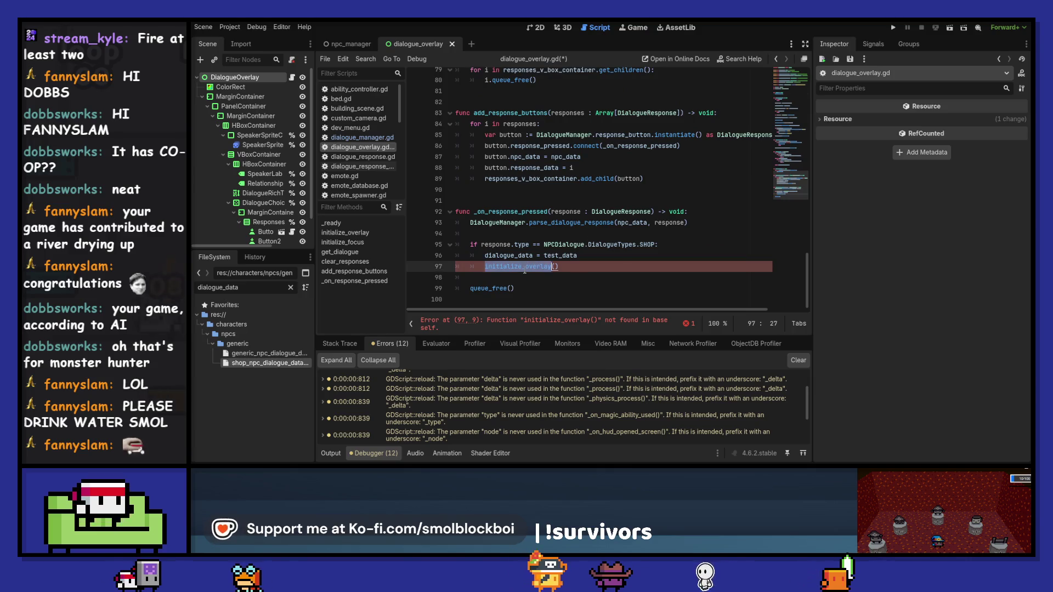
pyautogui.hotkey('ctrl', 's')
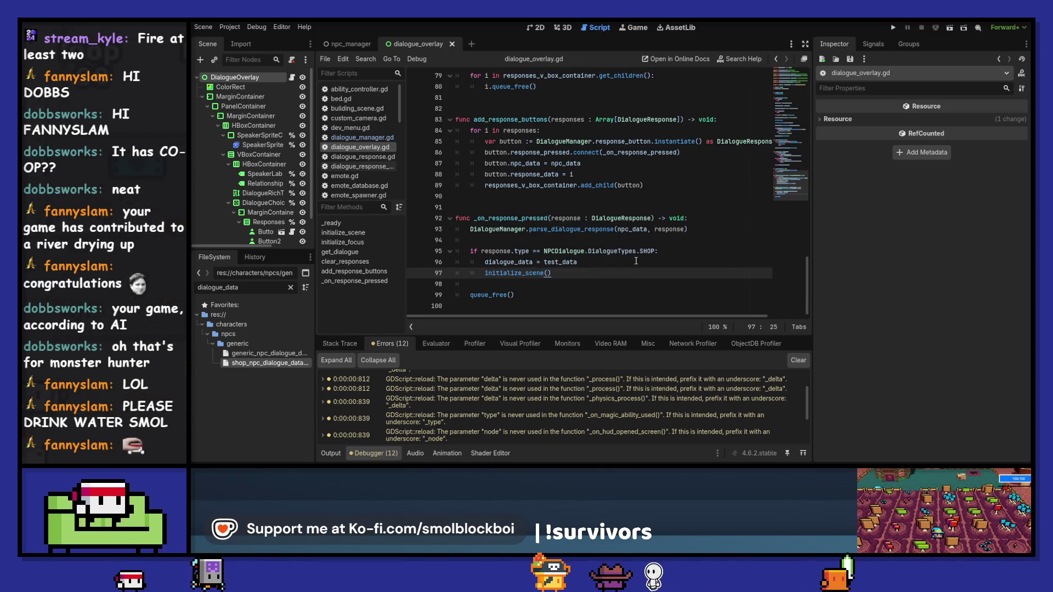
# Step: Comment out the test_data assignment on line 96 and launch the game with F5
pyautogui.moveTo(505, 264)
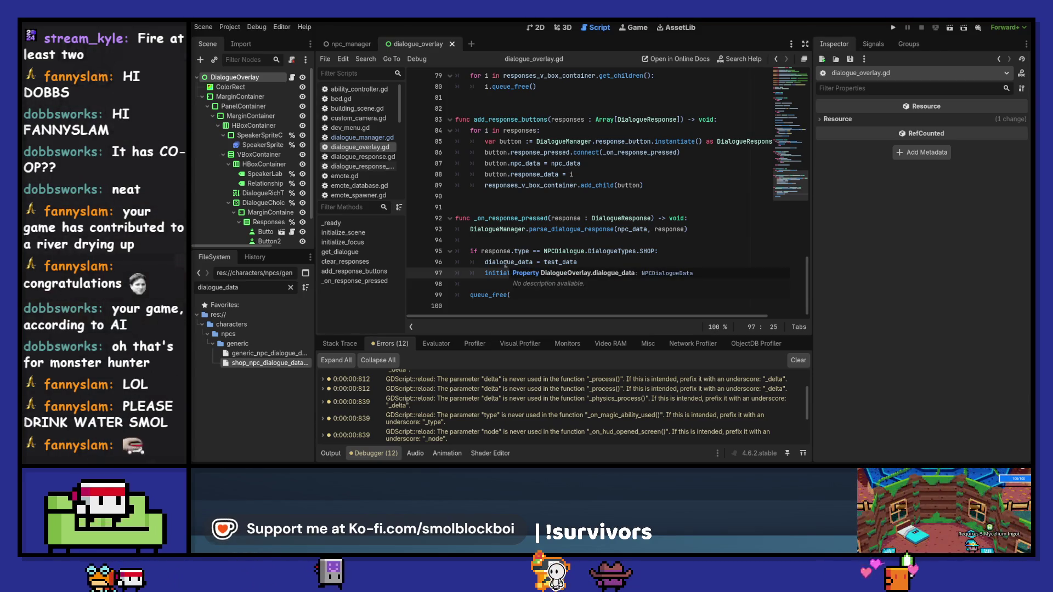
pyautogui.click(506, 262)
pyautogui.hotkey('ctrl', 'k')
pyautogui.press('F5')
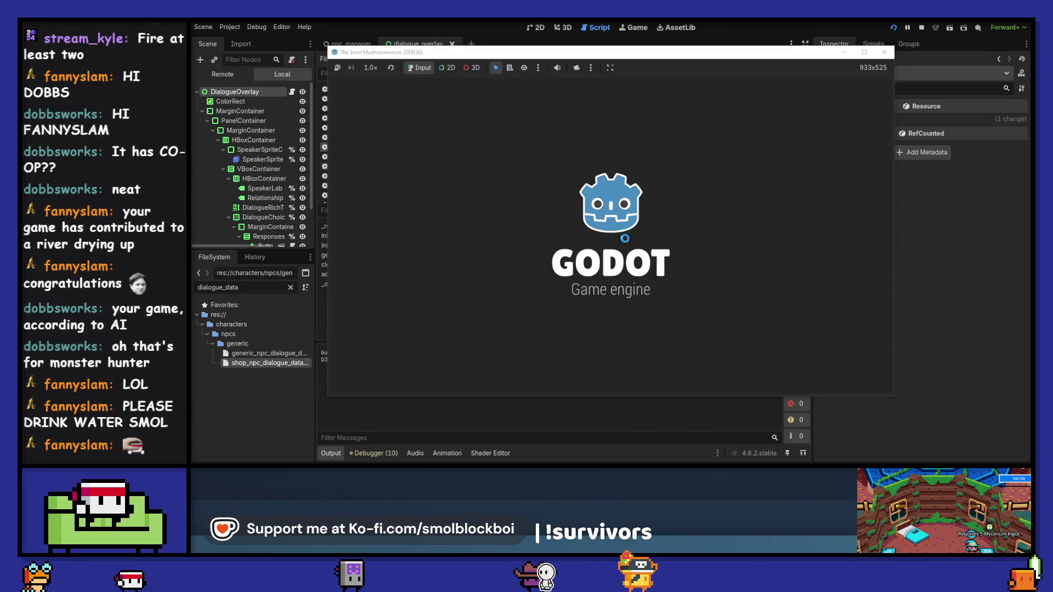
# Step: Enter the game, check Dragon's dialogue choices, and close the game window
pyautogui.click(649, 255)
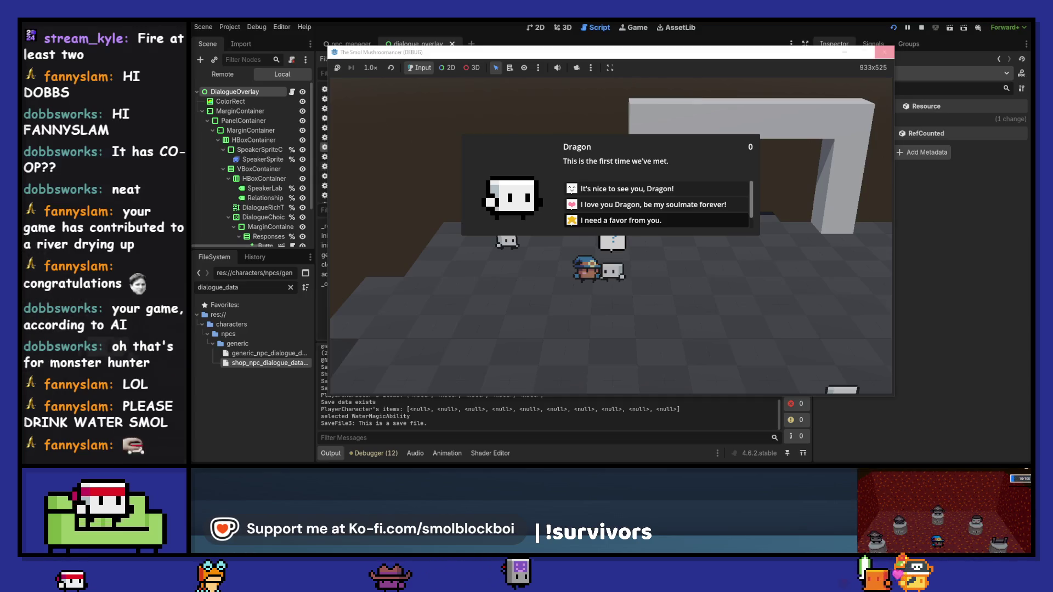
pyautogui.click(884, 52)
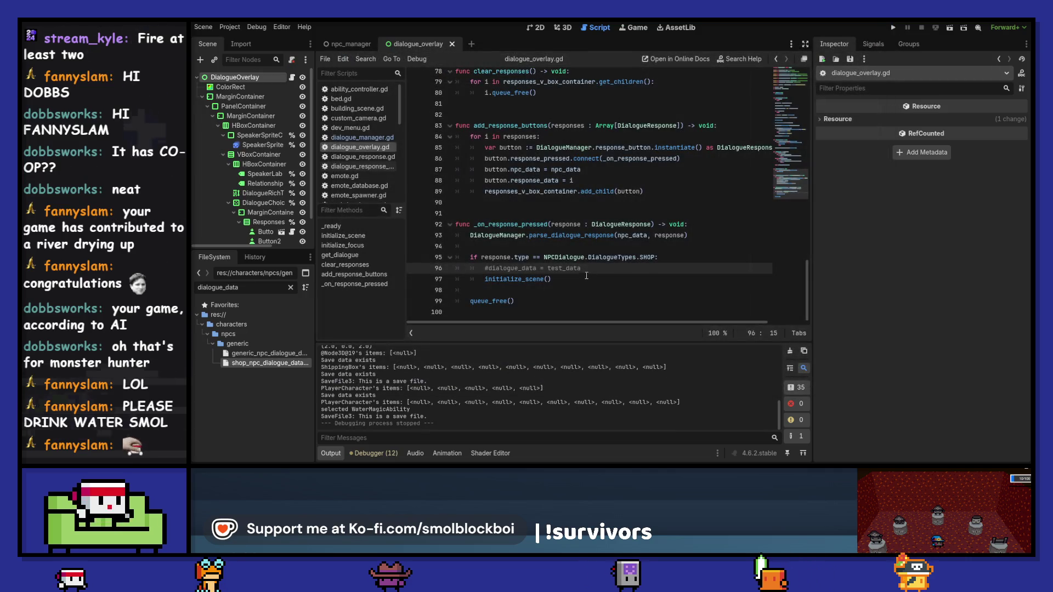
pyautogui.click(599, 268)
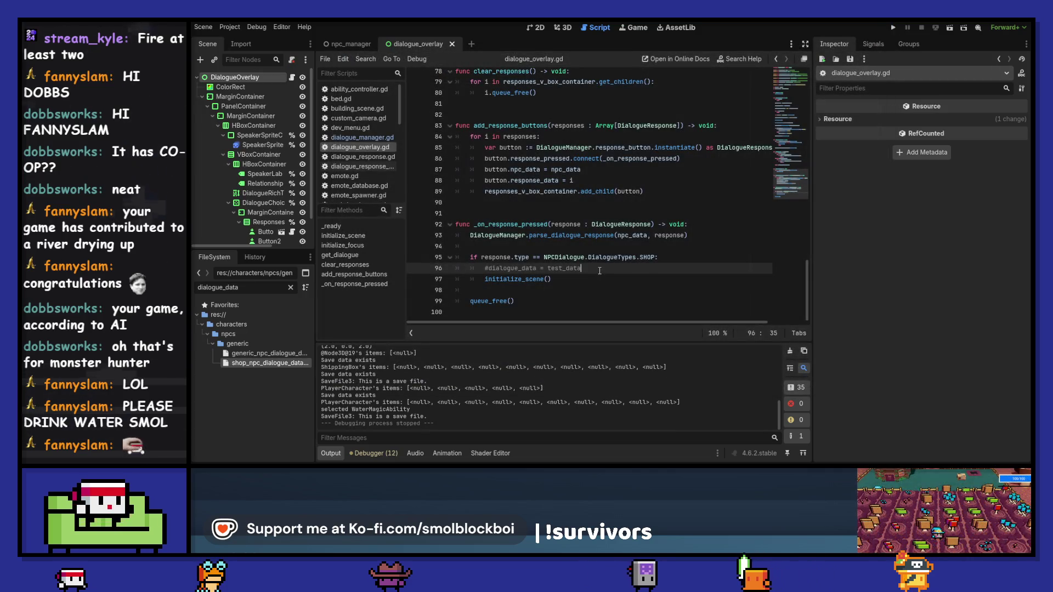
# Step: Uncomment the test_data assignment, save, and go to initialize_scene's definition
pyautogui.hotkey('ctrl', 'k')
pyautogui.hotkey('ctrl', 's')
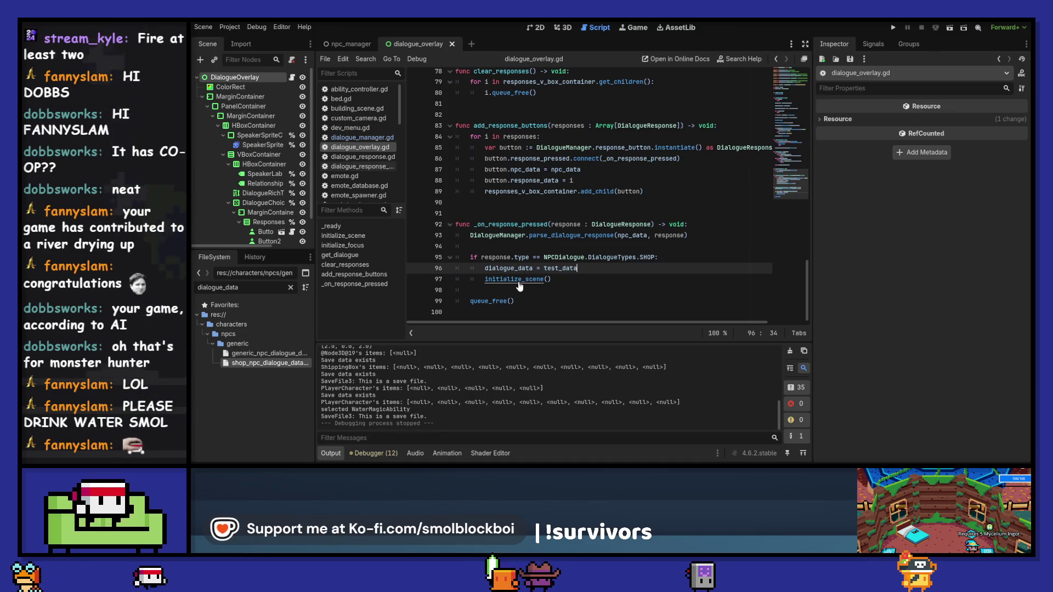
pyautogui.keyDown('ctrl'); pyautogui.click(518, 281); pyautogui.keyUp('ctrl')
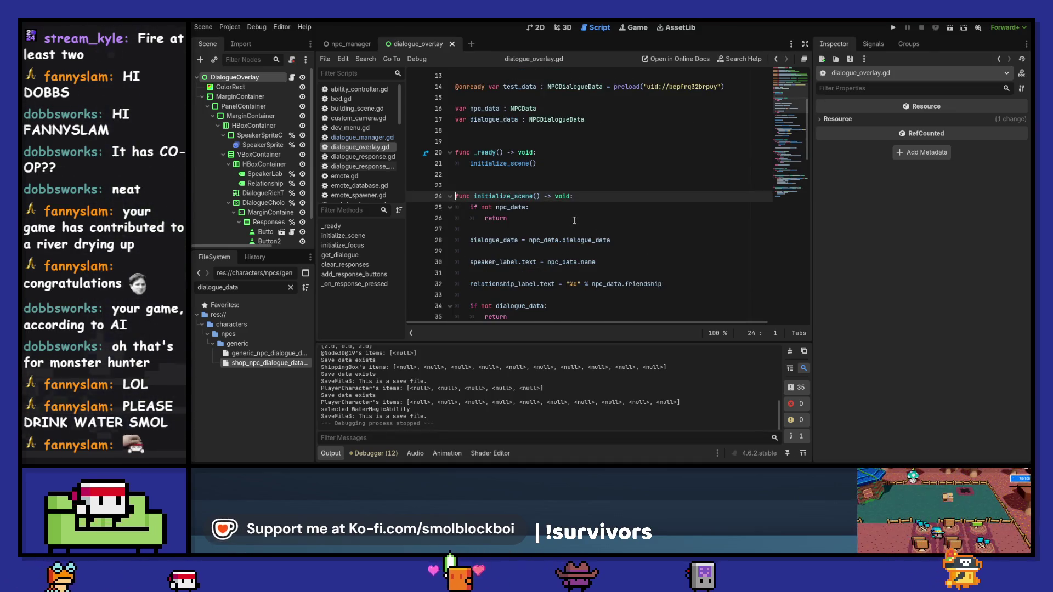
pyautogui.scroll(-2, 581, 219)
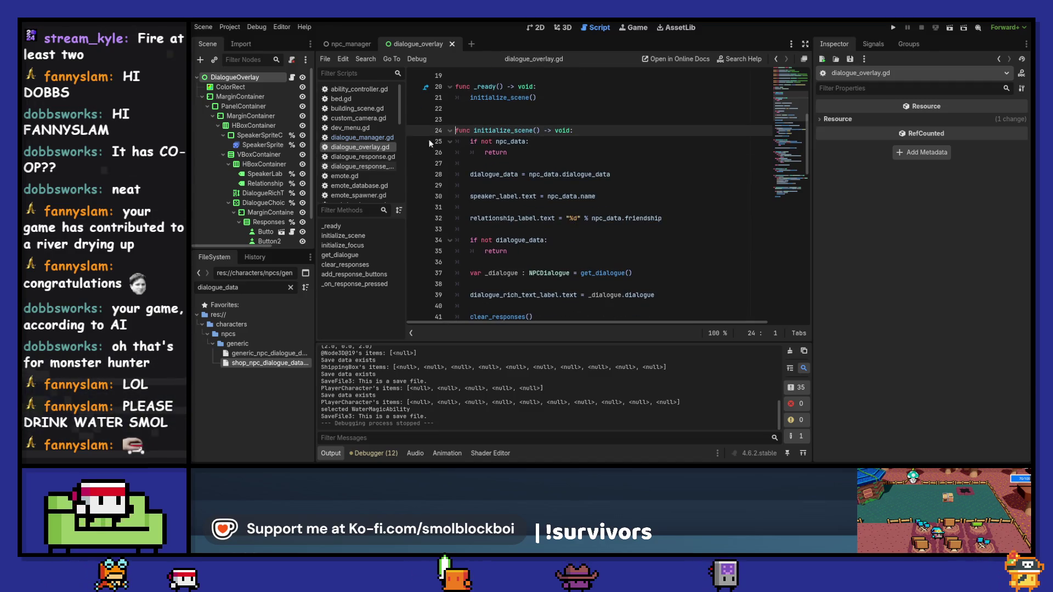
# Step: Add breakpoints on lines 28, 34, 39, 41, 43 and 47, then run the project
pyautogui.click(415, 174)
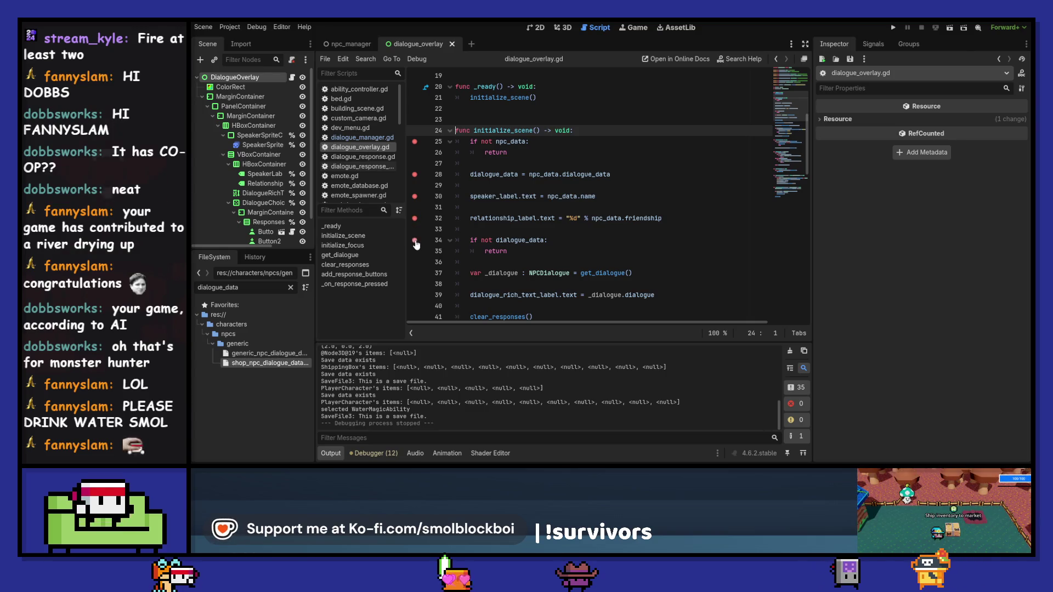
pyautogui.click(416, 240)
pyautogui.scroll(-1, 417, 245)
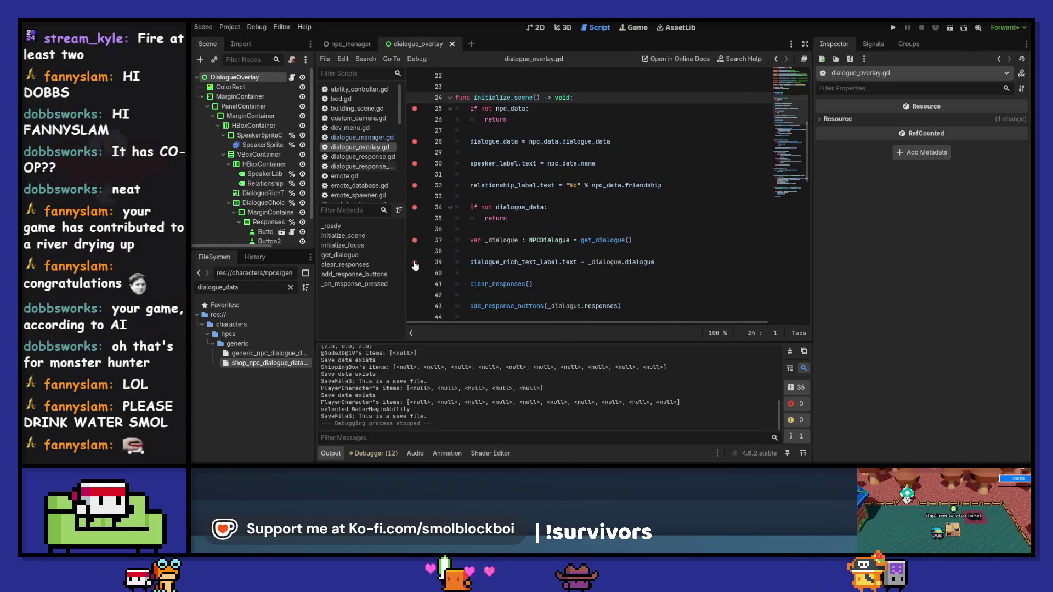
pyautogui.click(415, 263)
pyautogui.scroll(-1, 416, 260)
pyautogui.click(415, 251)
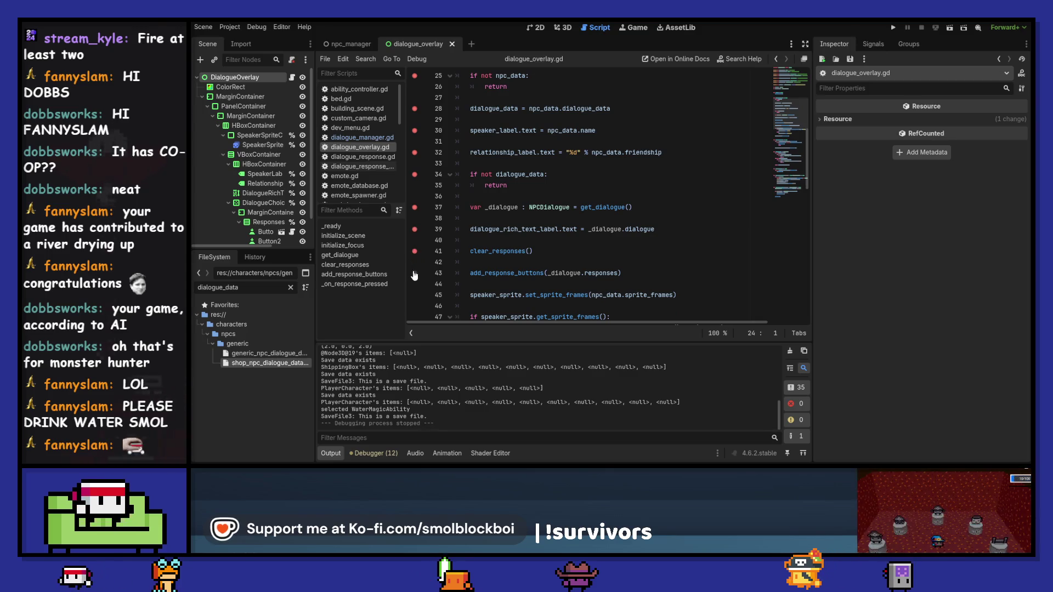
pyautogui.click(415, 273)
pyautogui.scroll(-1, 414, 274)
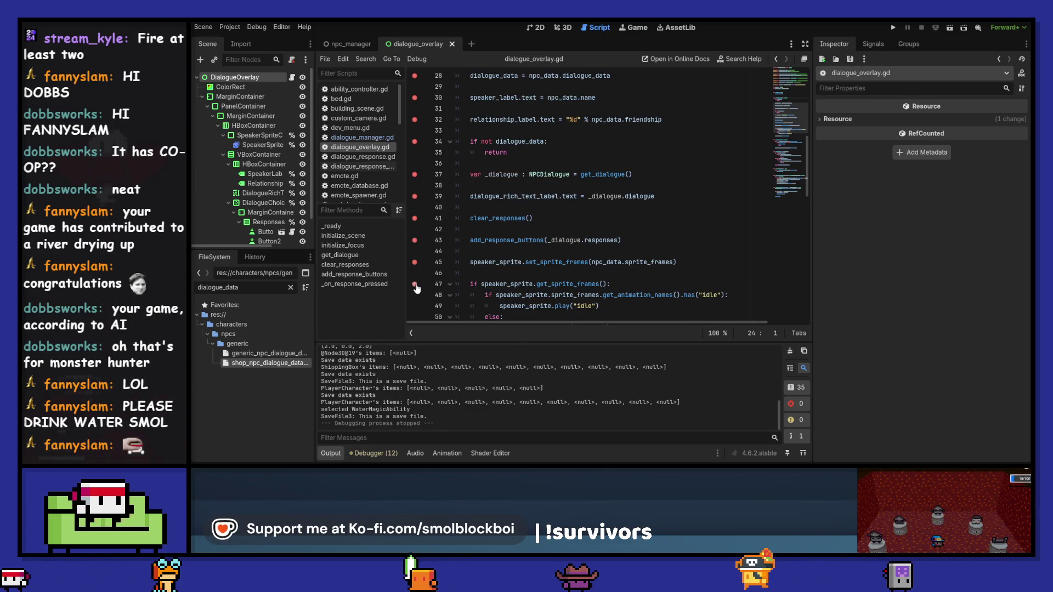
pyautogui.click(416, 284)
pyautogui.scroll(-3, 417, 288)
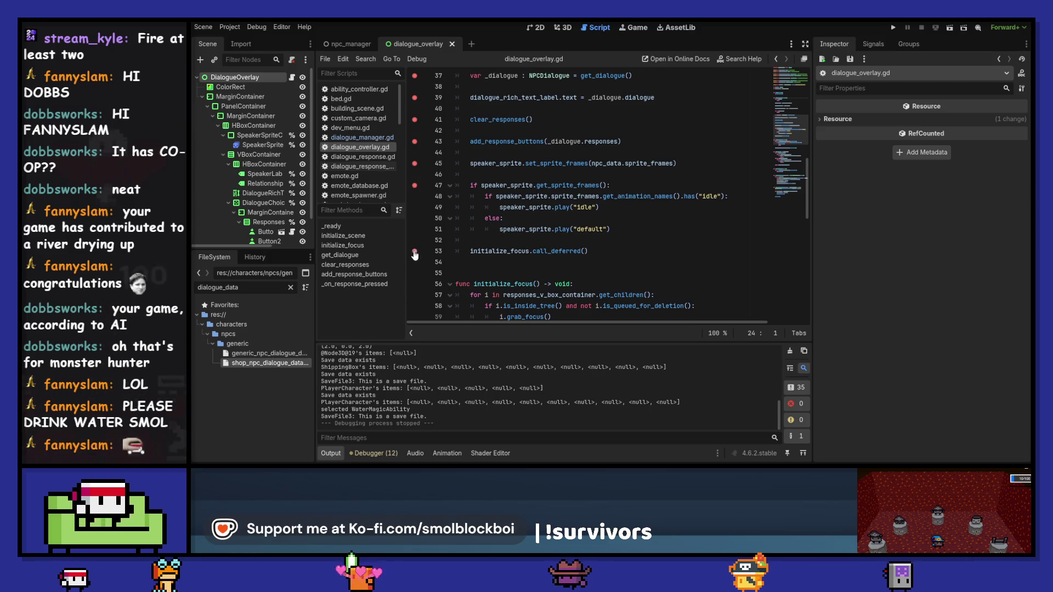
pyautogui.scroll(-3, 555, 244)
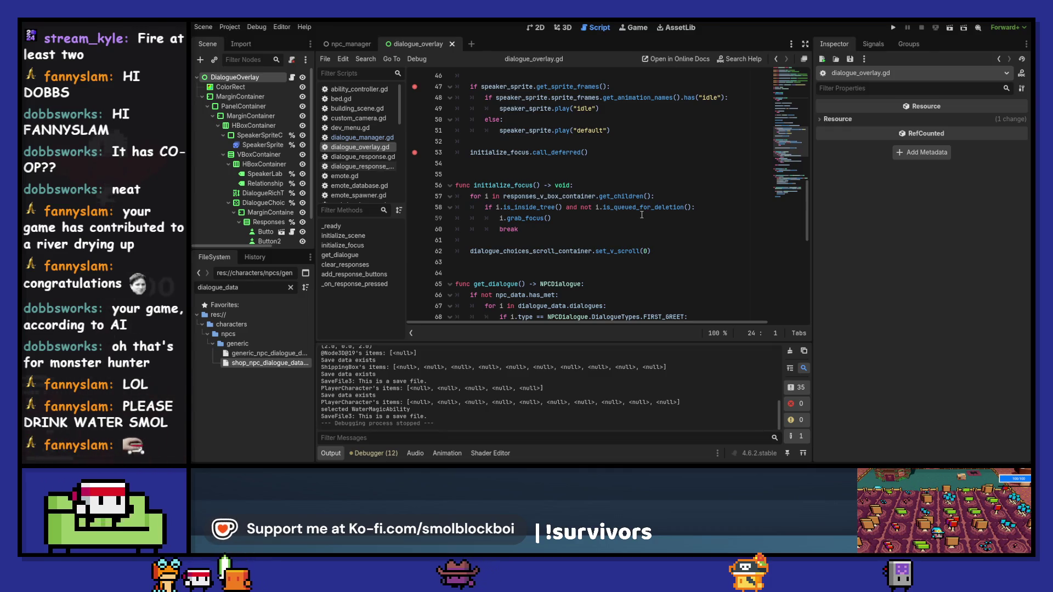
pyautogui.click(893, 27)
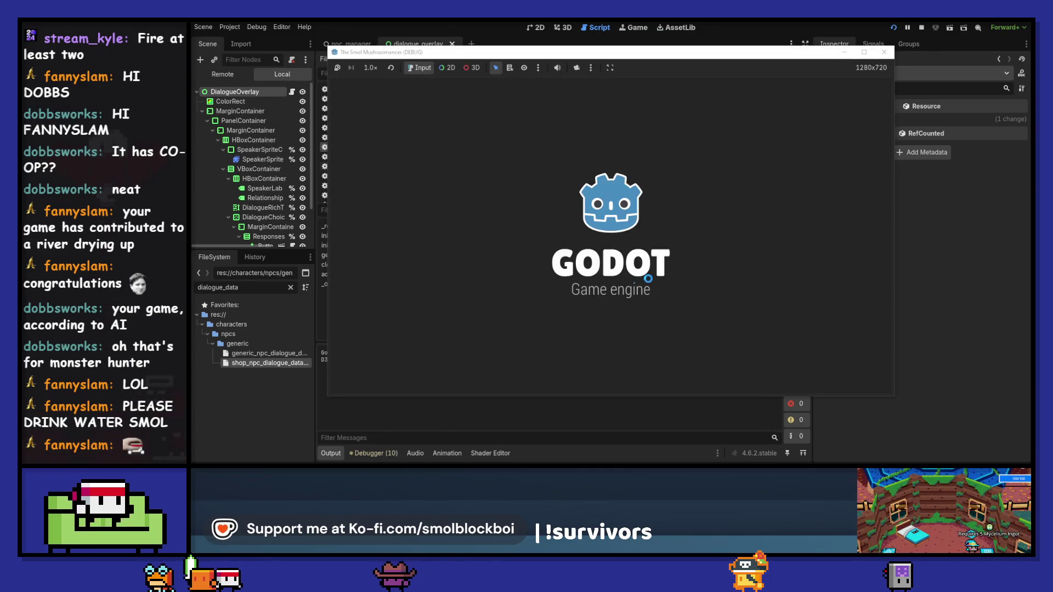
# Step: Start the game, resume past the initialize_scene breakpoints, and pick a response in the Robot's dialogue
pyautogui.click(642, 266)
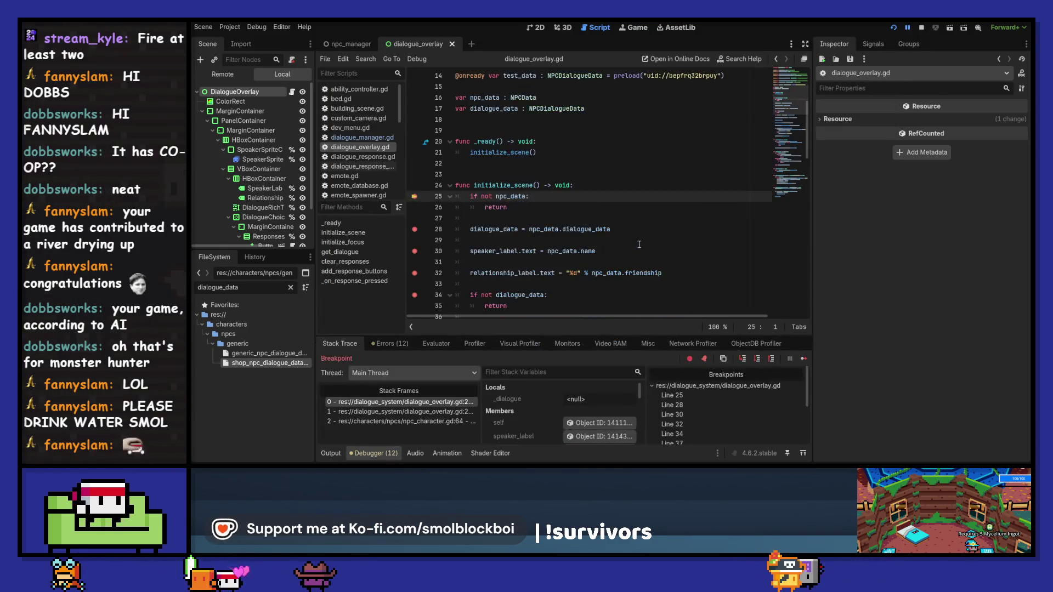
pyautogui.click(804, 360)
pyautogui.click(804, 360)
pyautogui.click(804, 360)
pyautogui.click(804, 360)
pyautogui.click(803, 360)
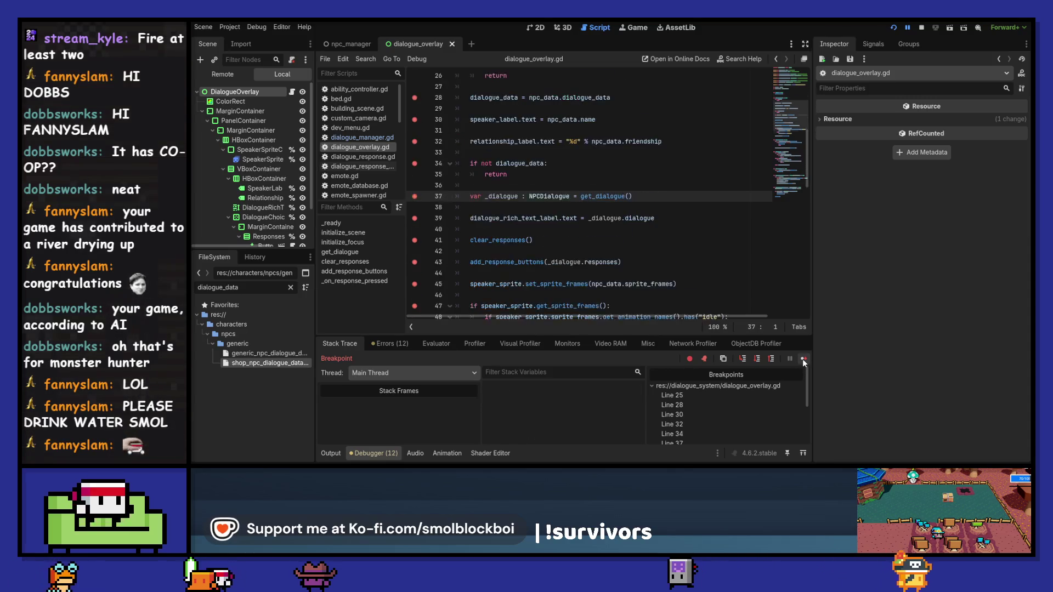
pyautogui.click(804, 360)
pyautogui.click(803, 360)
pyautogui.click(804, 359)
pyautogui.click(804, 360)
pyautogui.click(804, 359)
pyautogui.click(804, 360)
pyautogui.click(801, 358)
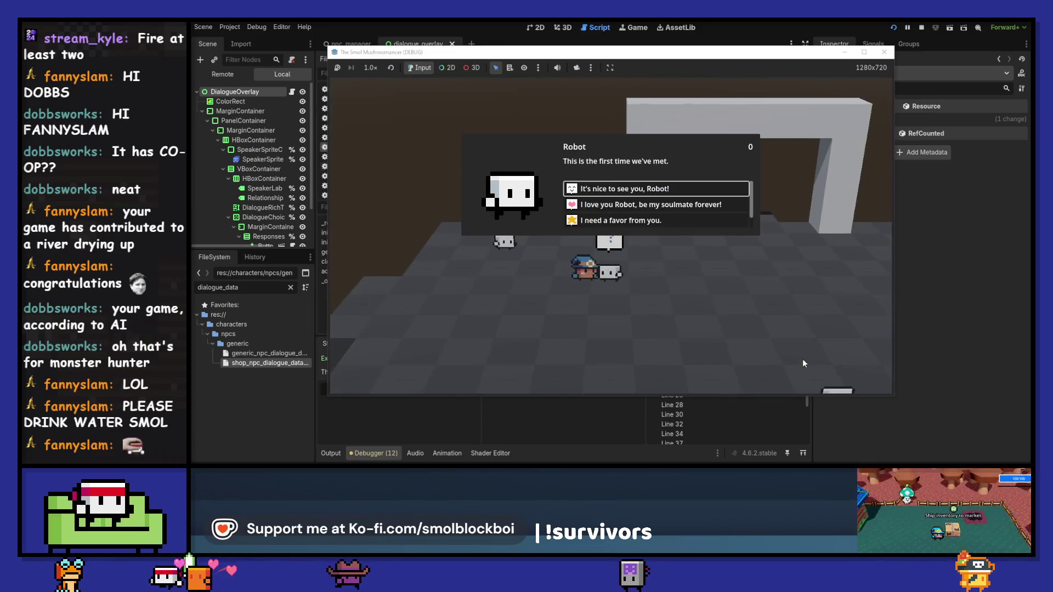
pyautogui.click(644, 217)
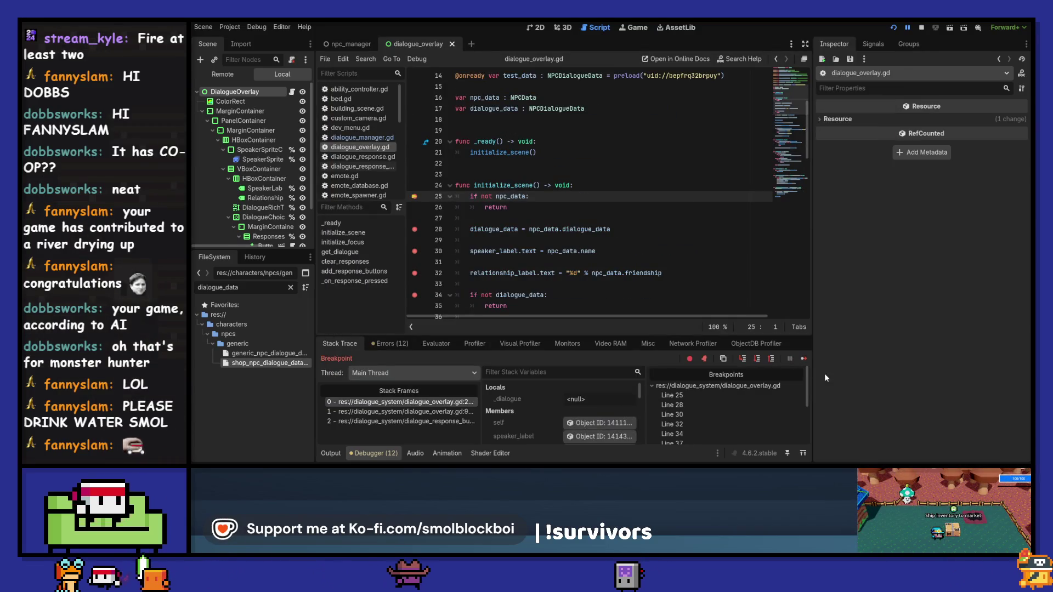
# Step: Continue past the line 25–43 breakpoints and choose 'I need a favor from you.'
pyautogui.click(804, 360)
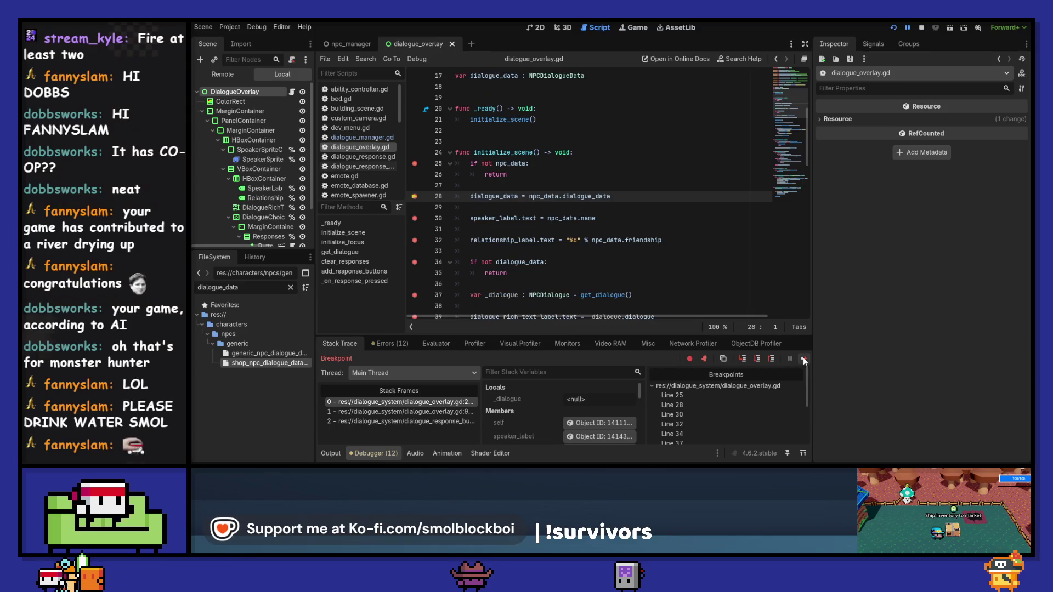
pyautogui.click(804, 360)
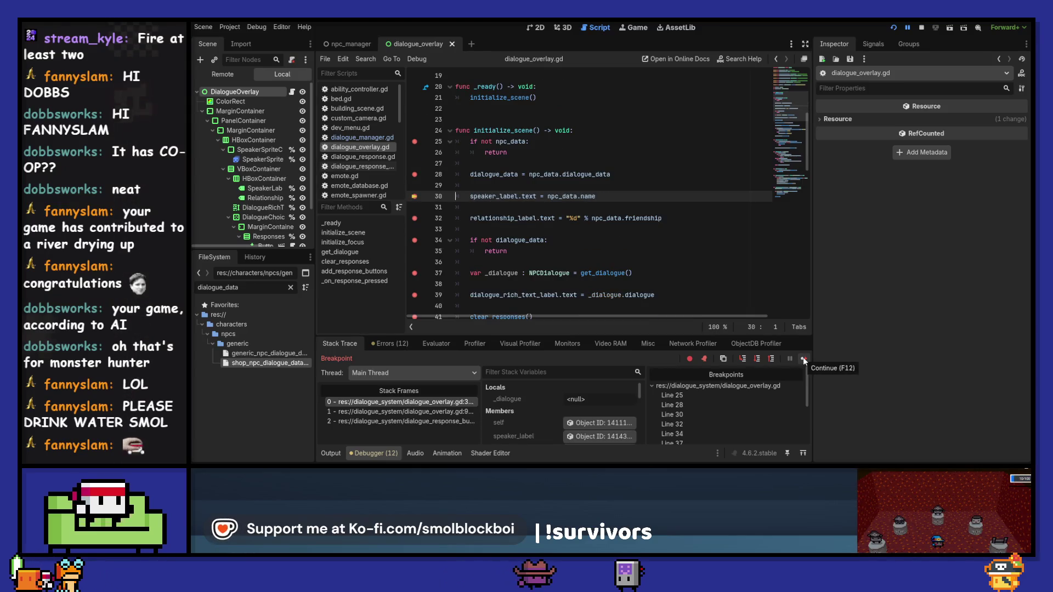
pyautogui.click(804, 360)
pyautogui.click(804, 360)
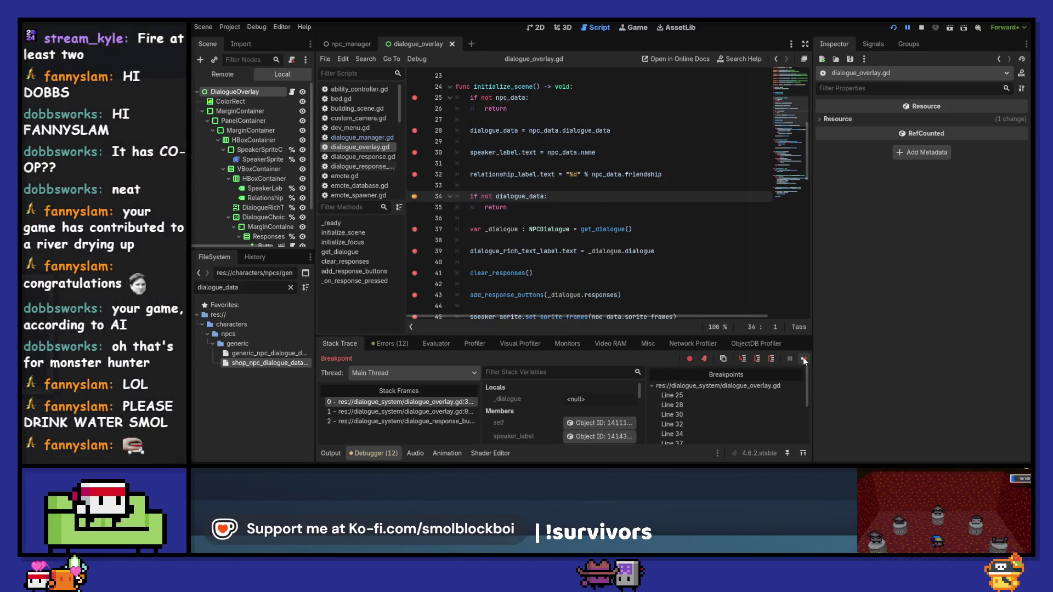
pyautogui.click(803, 360)
pyautogui.click(804, 360)
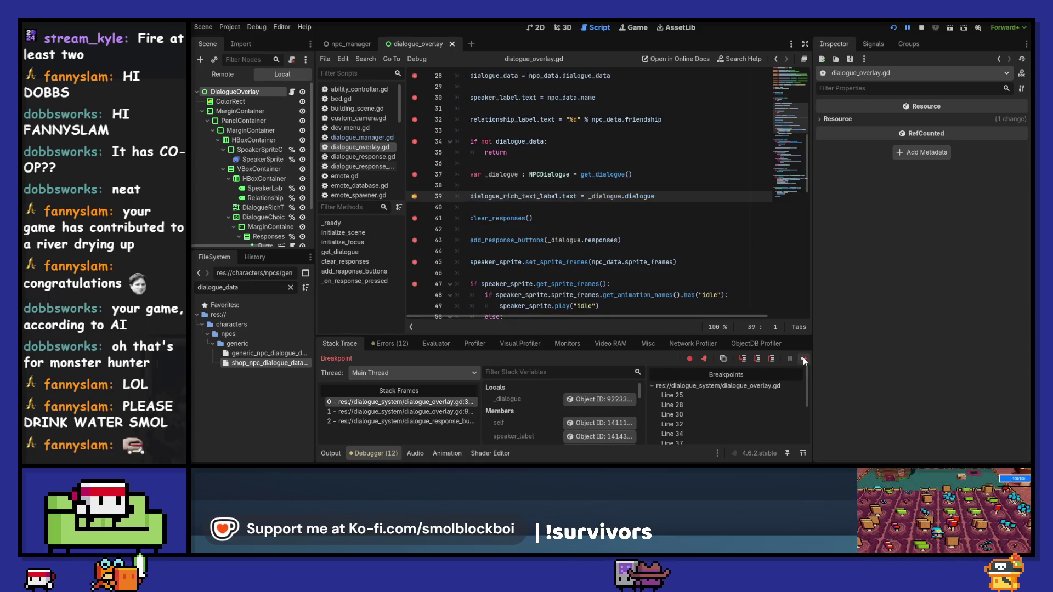
pyautogui.click(804, 359)
pyautogui.click(802, 359)
pyautogui.click(803, 359)
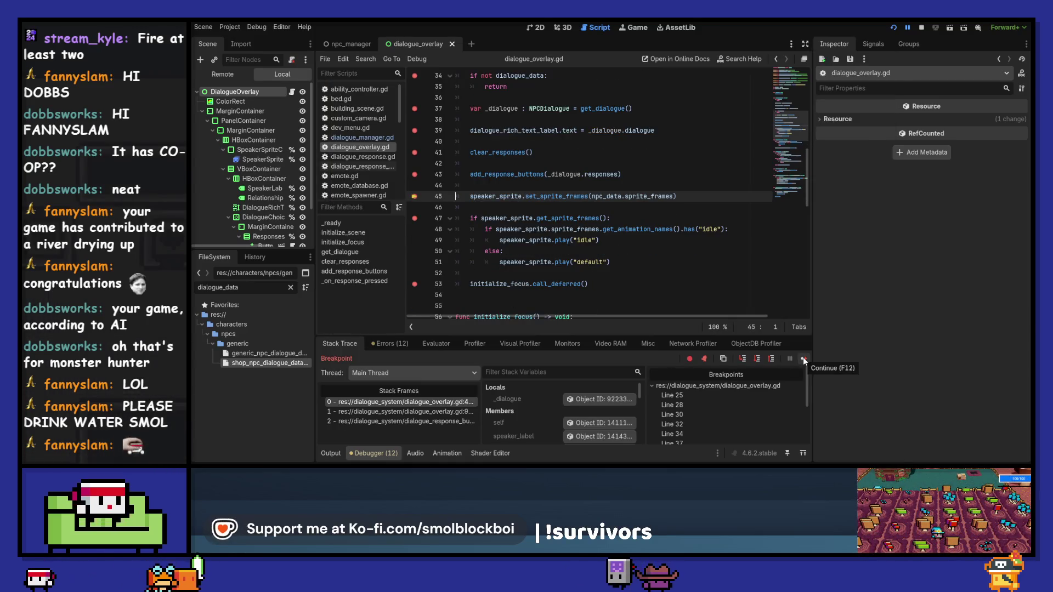
pyautogui.click(803, 359)
pyautogui.click(802, 359)
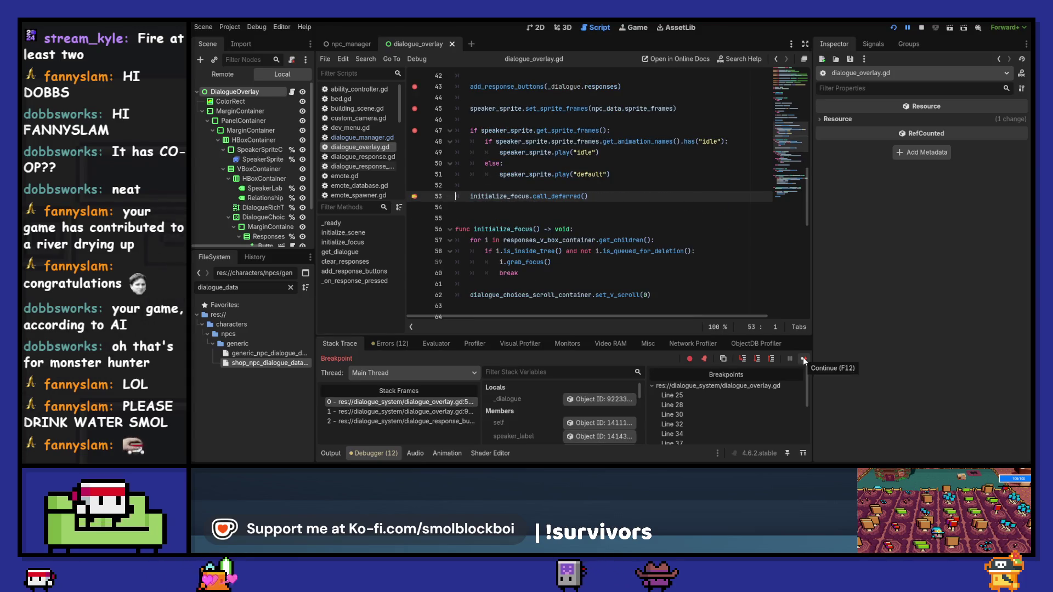
pyautogui.click(803, 359)
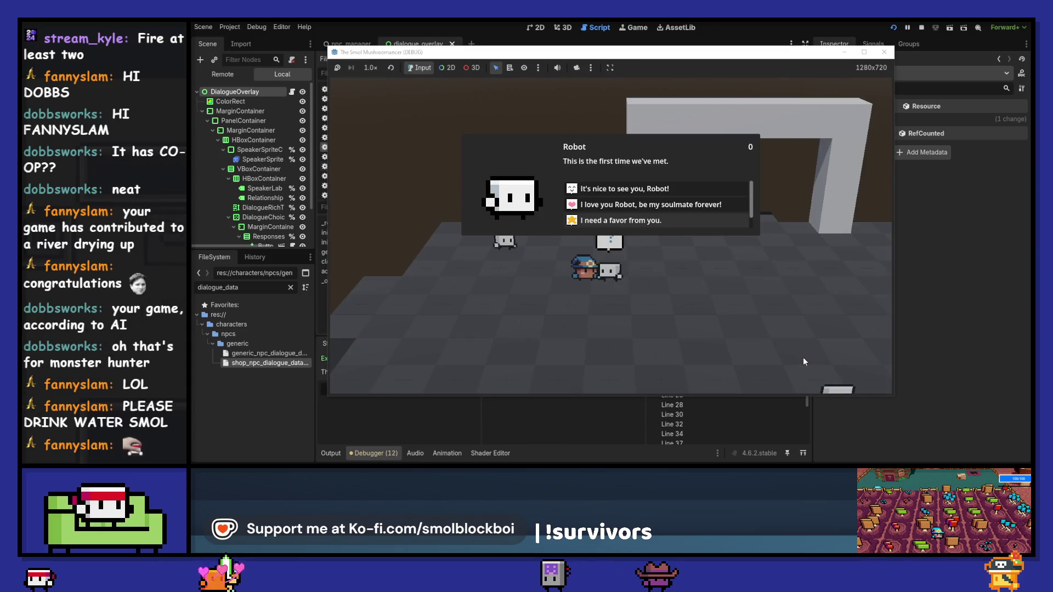
pyautogui.click(708, 221)
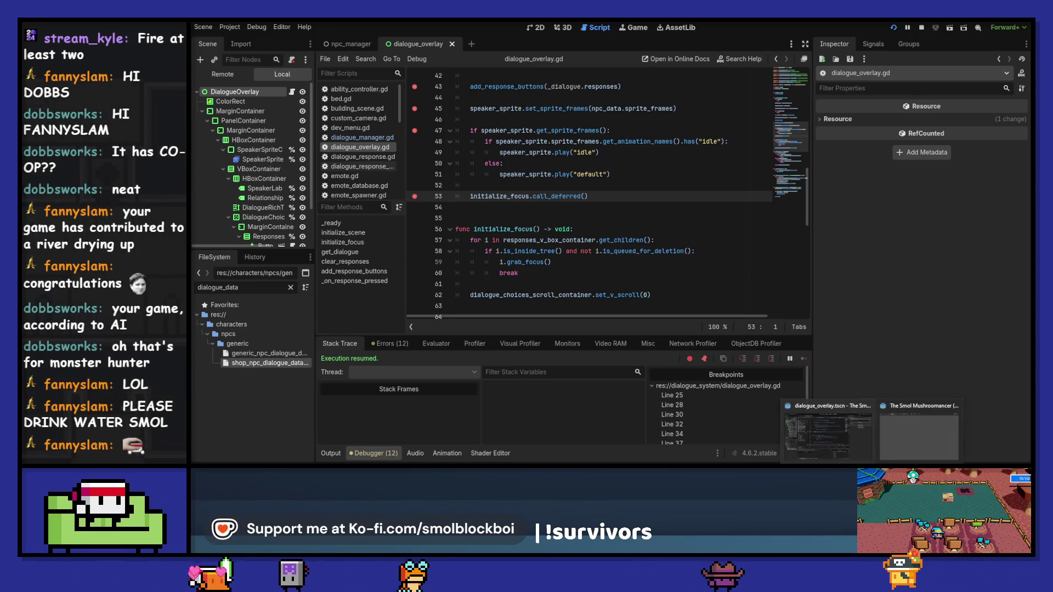
pyautogui.moveTo(905, 450)
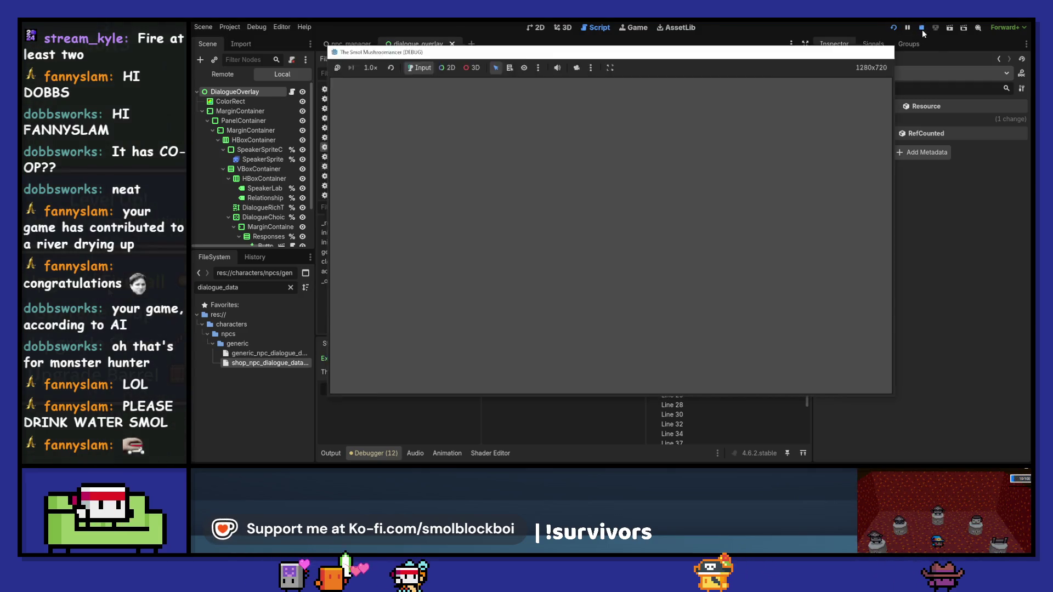
# Step: Stop the running game and save the script
pyautogui.click(922, 30)
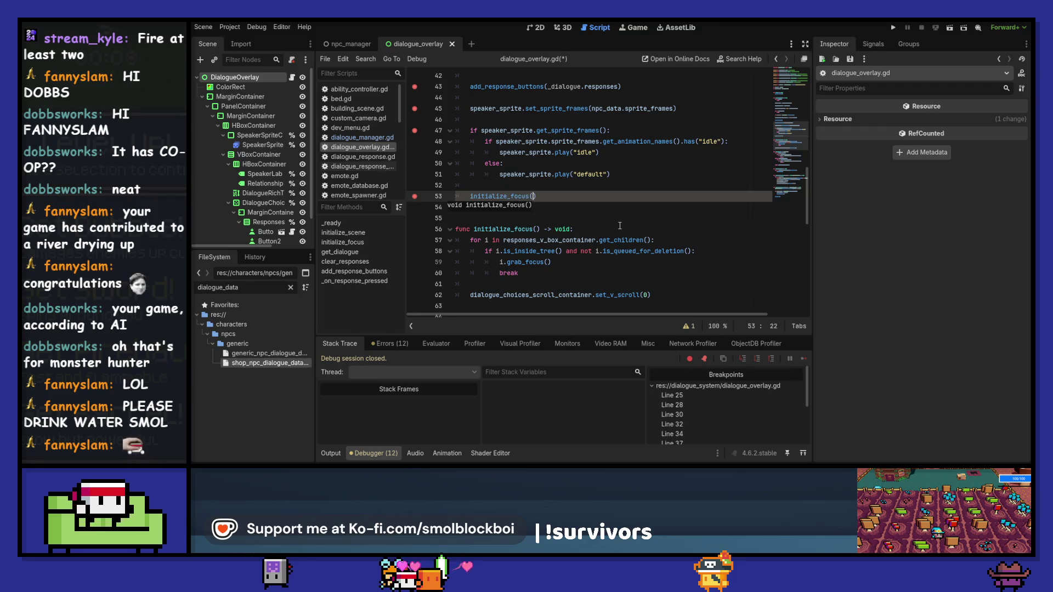
pyautogui.hotkey('ctrl', 's')
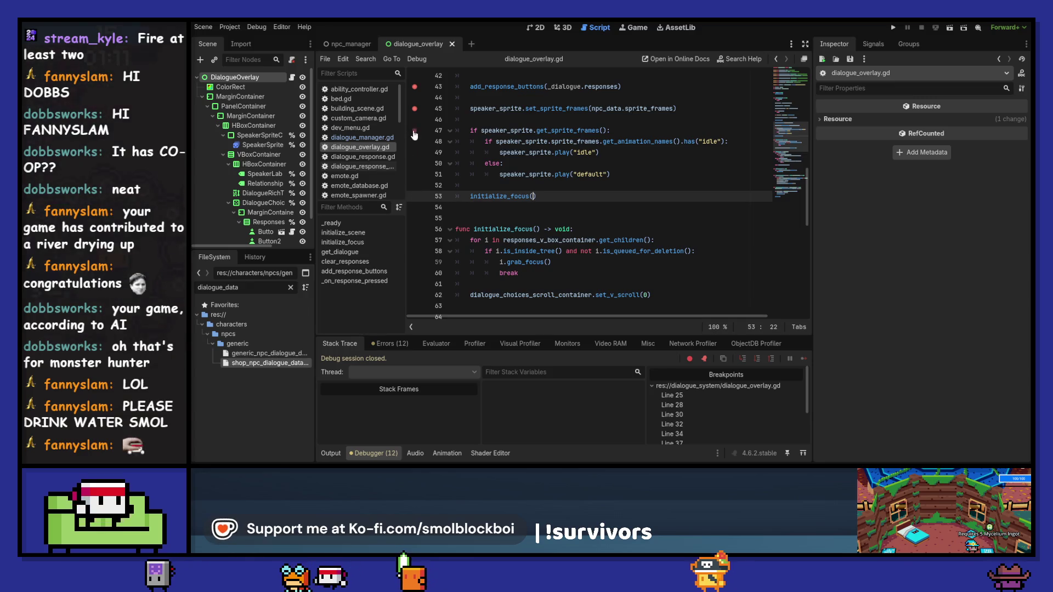
pyautogui.scroll(3, 426, 198)
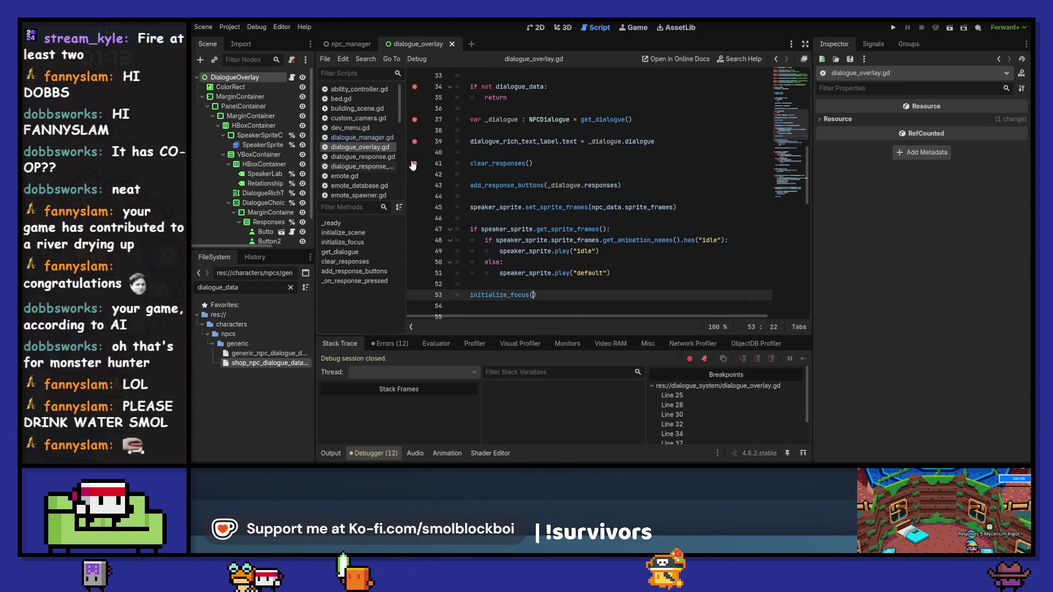
# Step: Clear the breakpoints on lines 37, 30, 32, 34 and 28, then run the game in debug mode
pyautogui.click(416, 120)
pyautogui.click(414, 185)
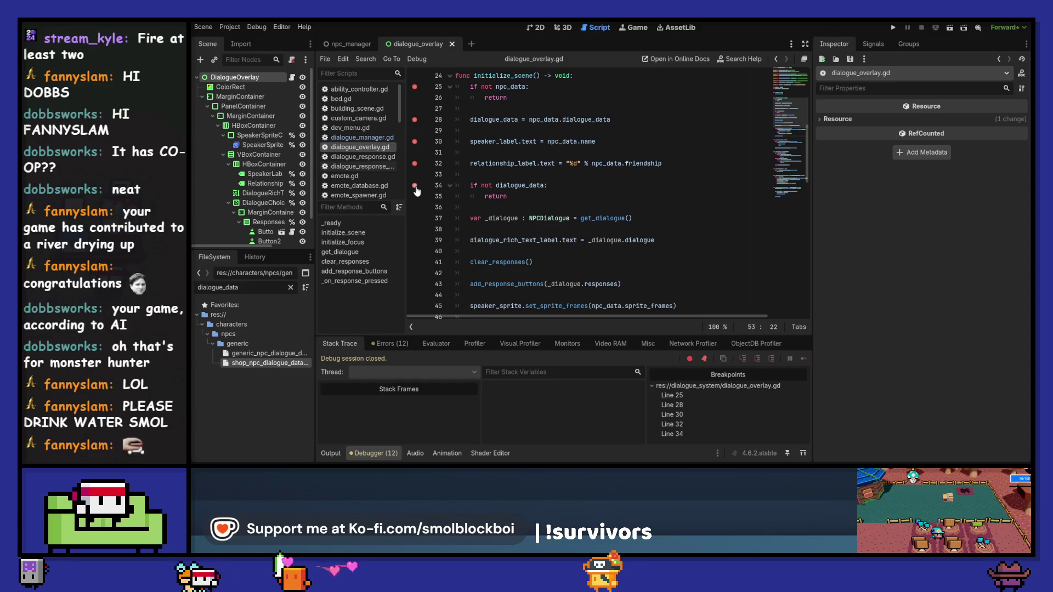
pyautogui.click(414, 163)
pyautogui.click(415, 142)
pyautogui.click(415, 121)
pyautogui.scroll(4, 435, 185)
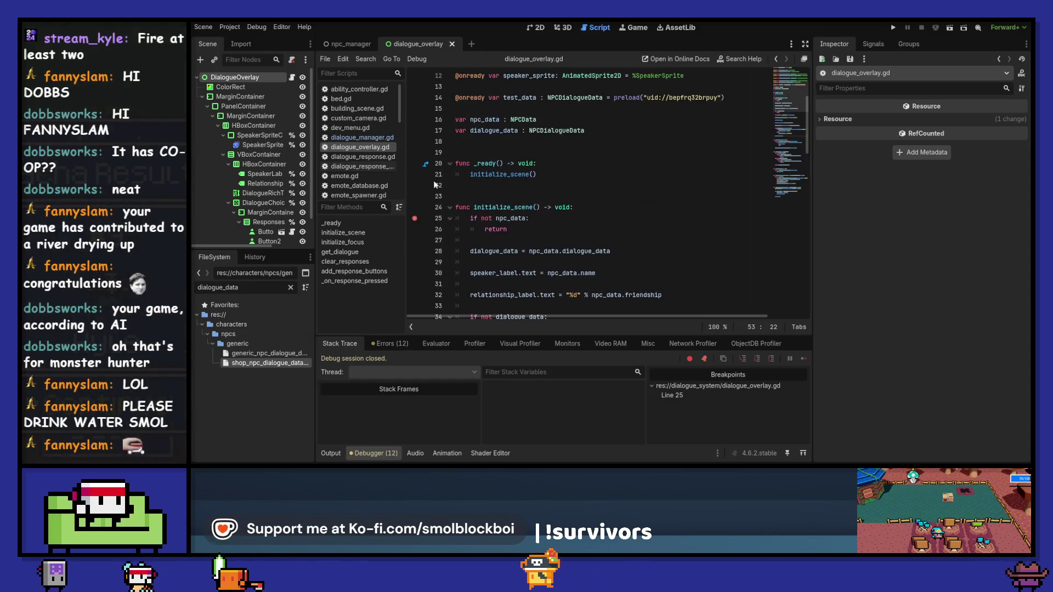
pyautogui.press('F5')
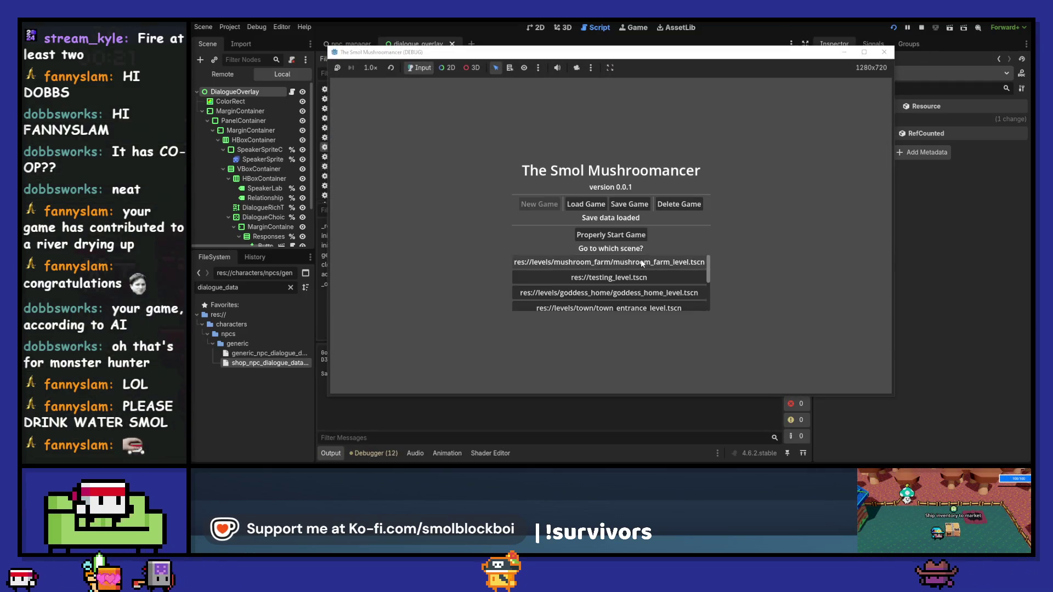
# Step: Load mushroom_farm_level.tscn to view Scruffy's three-choice dialogue, then bring dialogue_overlay.gd back to front
pyautogui.click(640, 258)
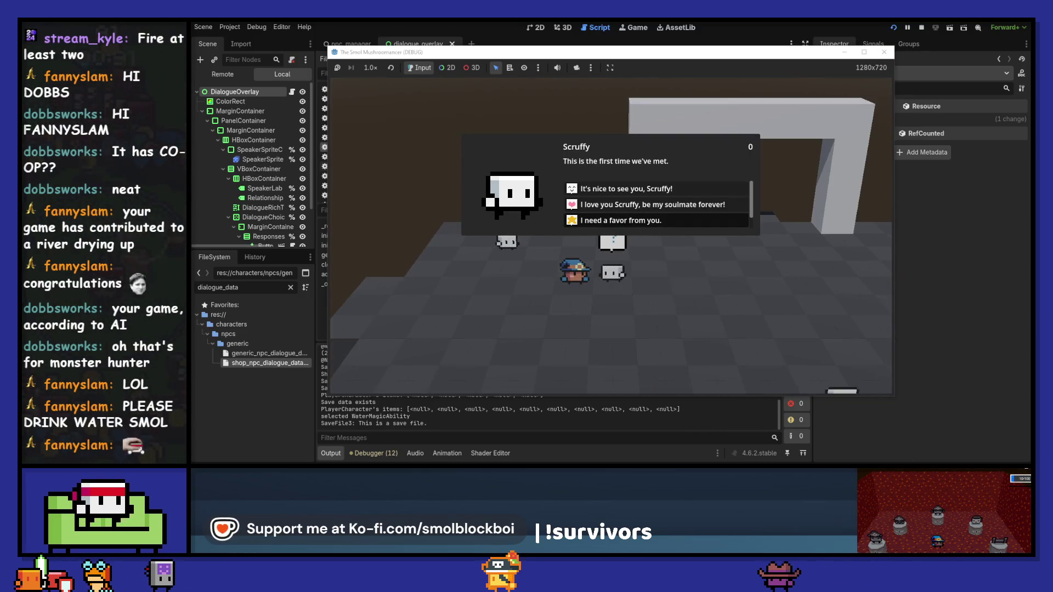
pyautogui.moveTo(886, 464)
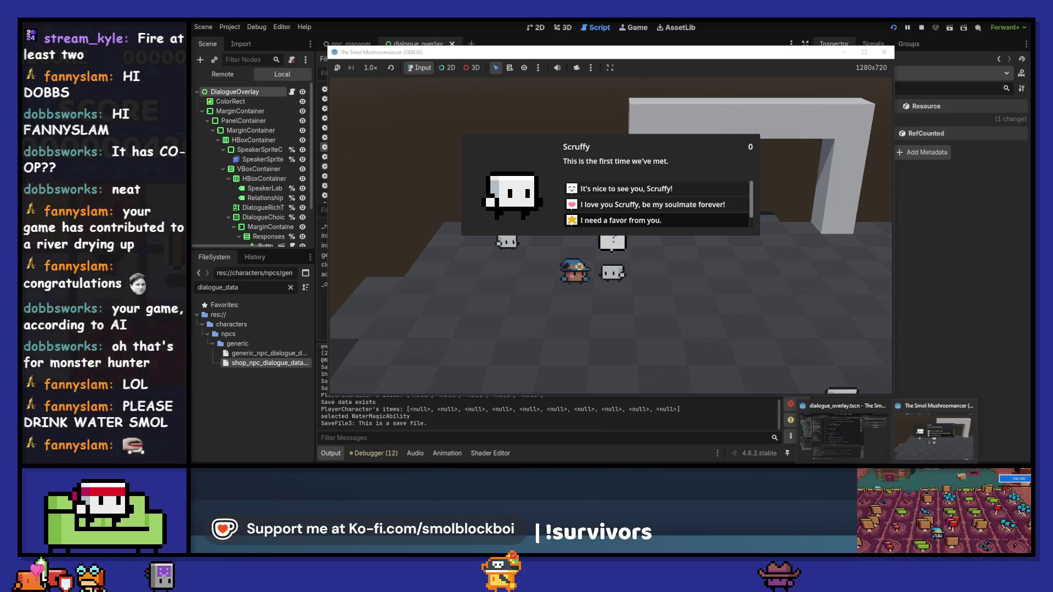
pyautogui.click(971, 409)
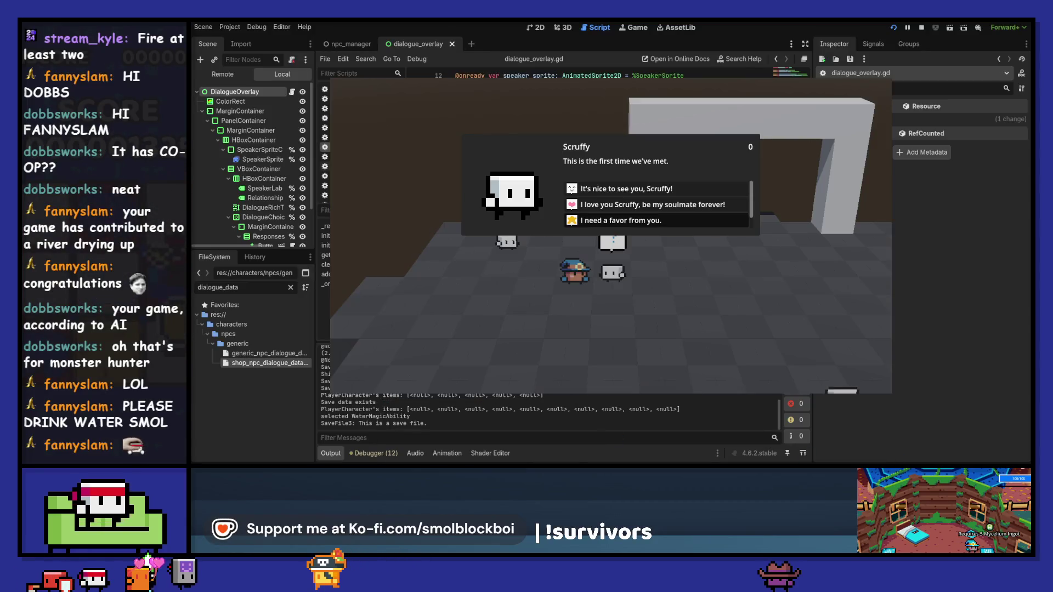
pyautogui.hotkey('alt', 'Tab')
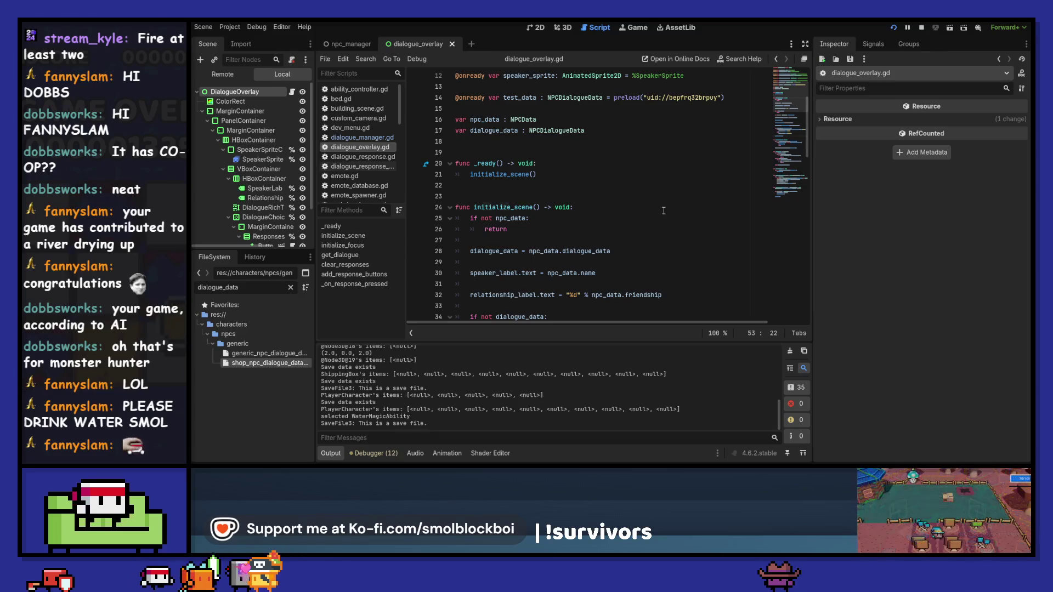
# Step: Stop the game, comment out the initialize_focus() call on line 53 with #, and save
pyautogui.click(581, 207)
pyautogui.click(922, 28)
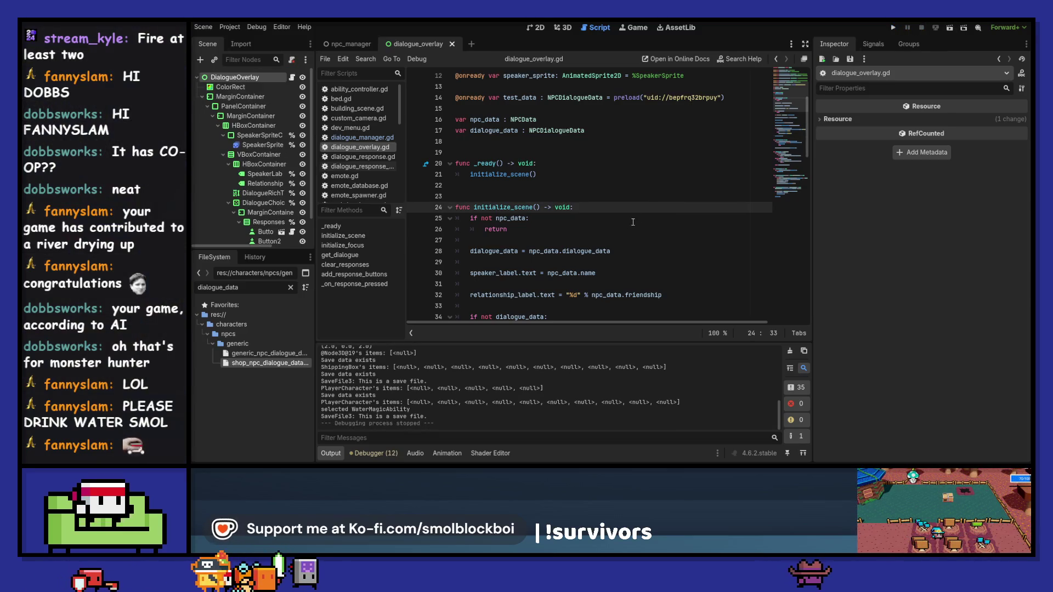
pyautogui.scroll(-1, 629, 224)
pyautogui.scroll(-10, 629, 225)
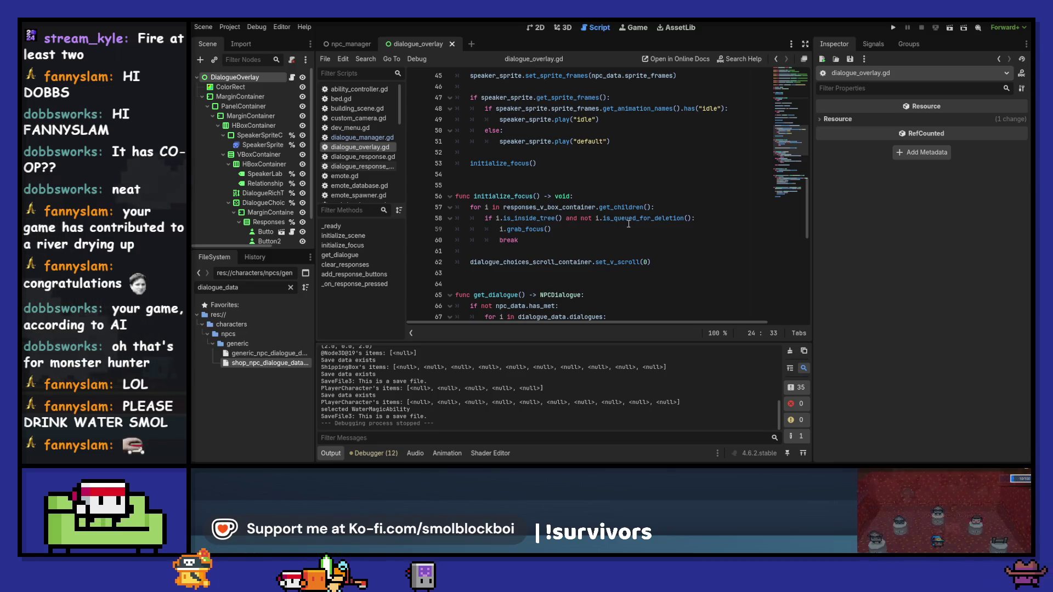
pyautogui.moveTo(628, 224)
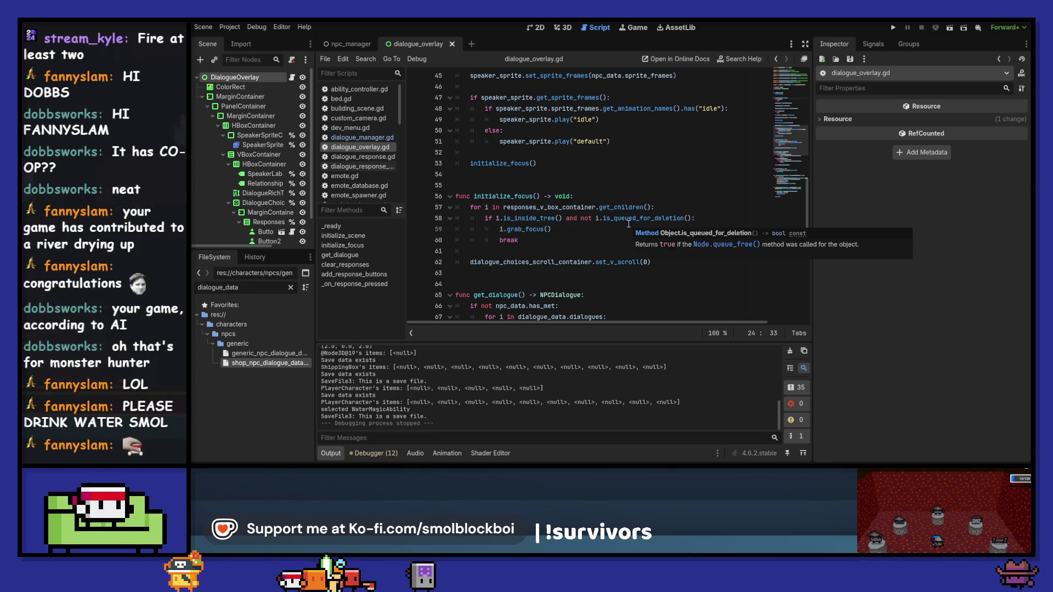
pyautogui.click(466, 165)
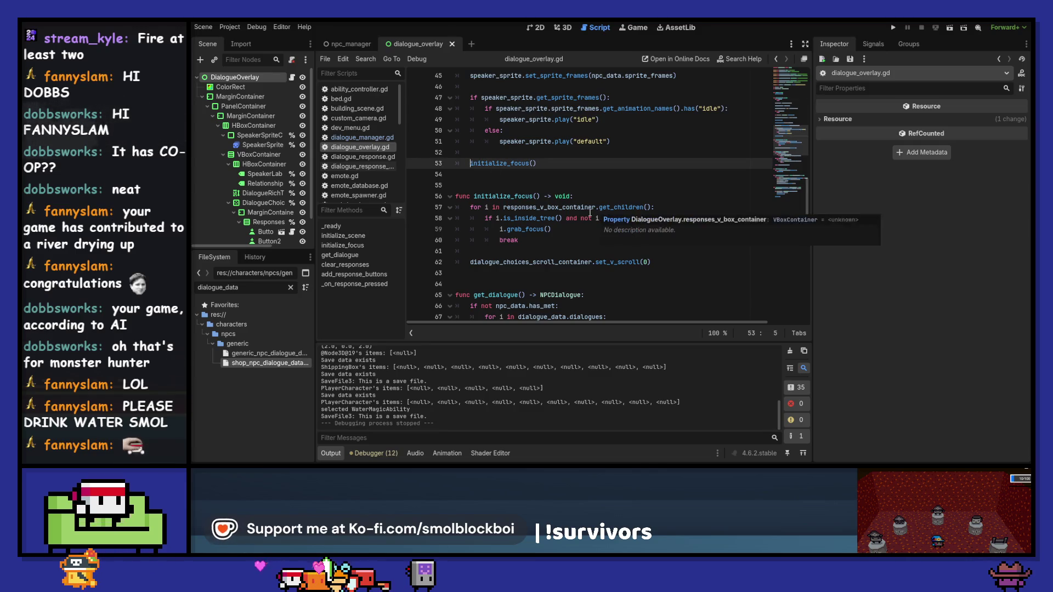
pyautogui.write('#')
pyautogui.scroll(-7, 586, 241)
pyautogui.hotkey('ctrl', 's')
pyautogui.scroll(-4, 586, 241)
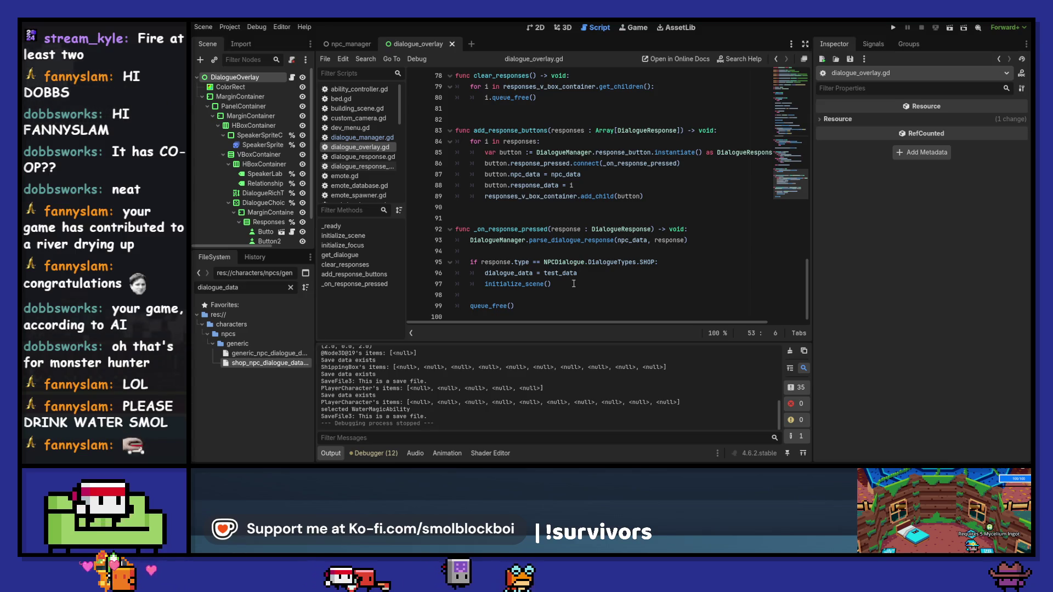
# Step: Select initialize_scene in the SHOP branch and place the cursor after its call on line 97
pyautogui.doubleClick(573, 283)
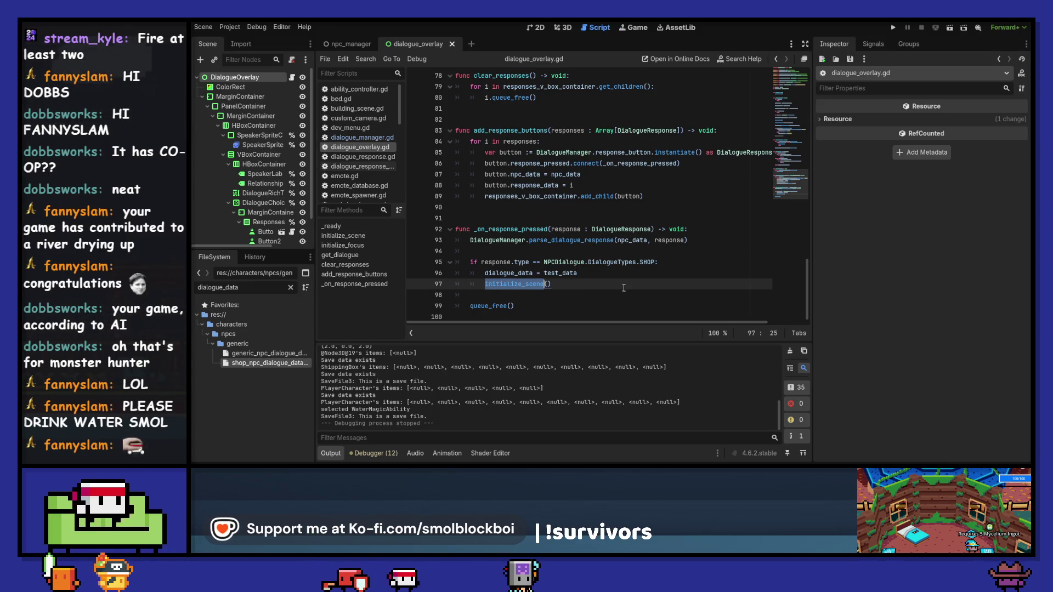
pyautogui.scroll(15, 623, 287)
pyautogui.scroll(3, 623, 288)
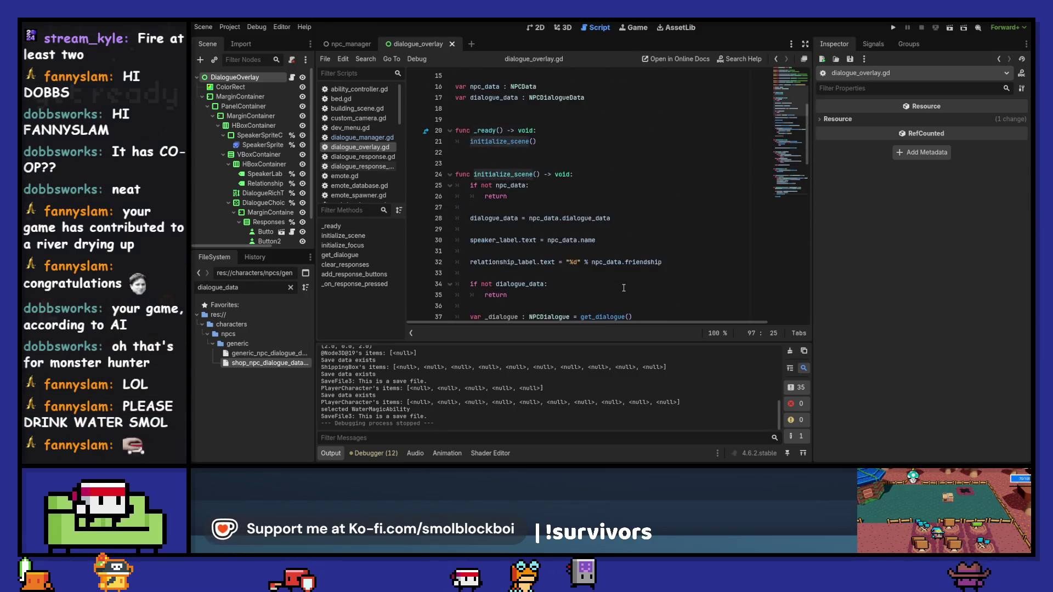
pyautogui.scroll(-2, 623, 287)
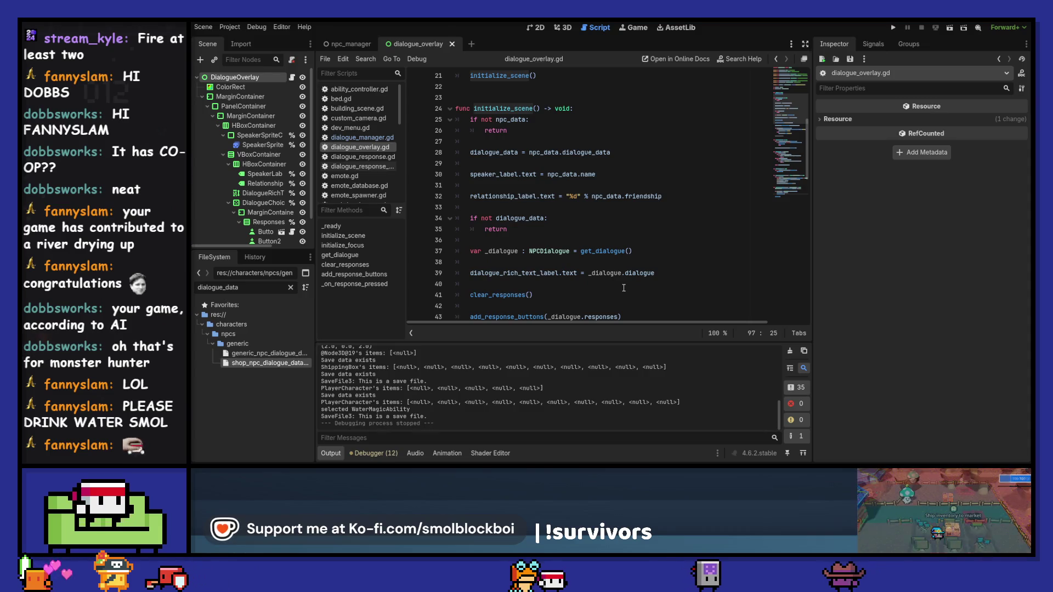
pyautogui.scroll(-2, 623, 288)
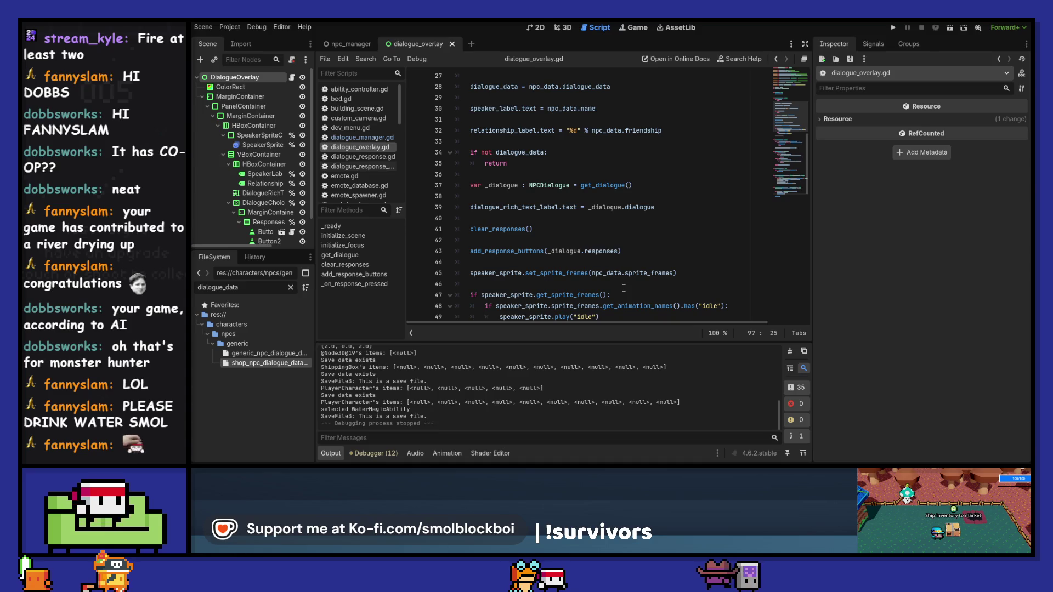
pyautogui.scroll(-17, 624, 288)
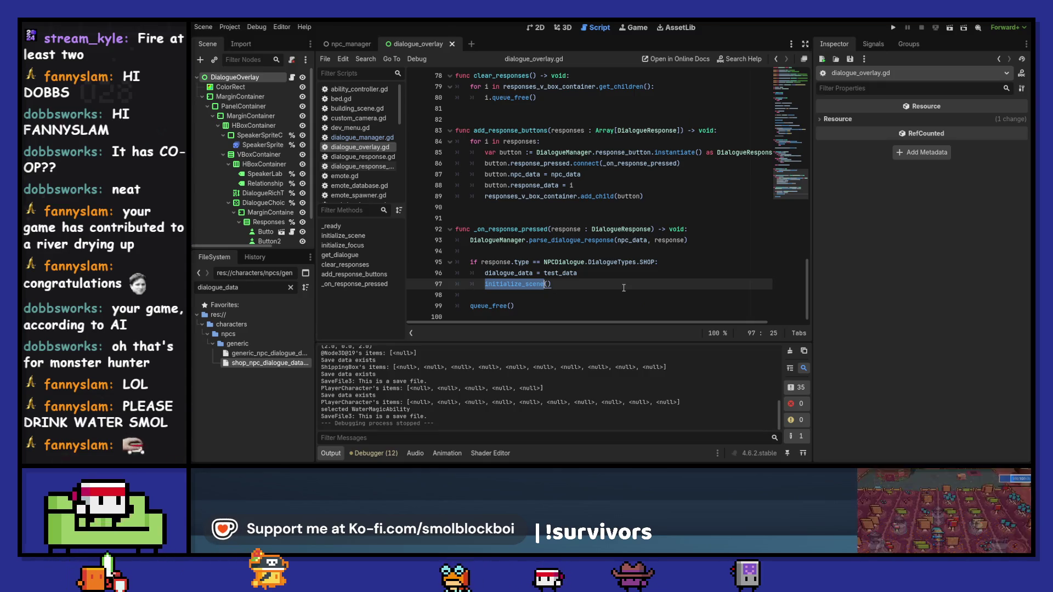
pyautogui.click(624, 287)
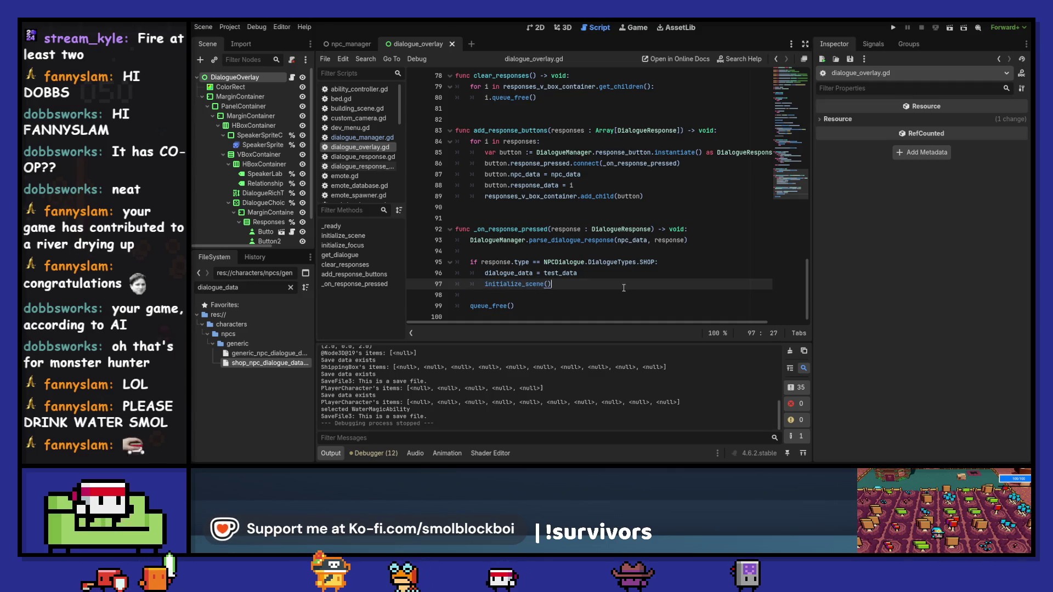
# Step: Add a return line below initialize_scene() so the SHOP branch exits before queue_free()
pyautogui.press('Return')
pyautogui.write('retur')
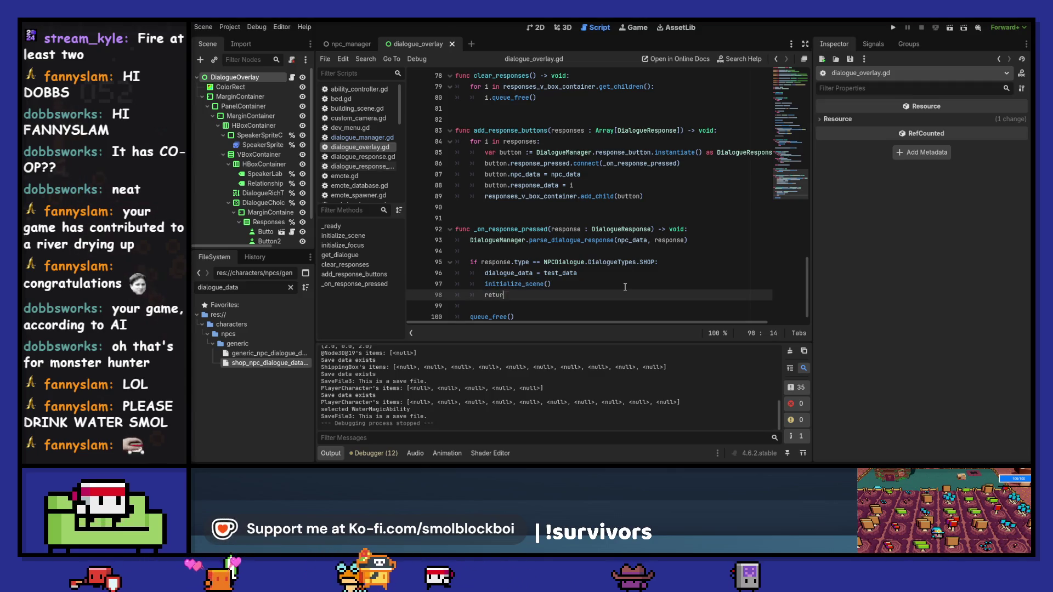
pyautogui.write('n')
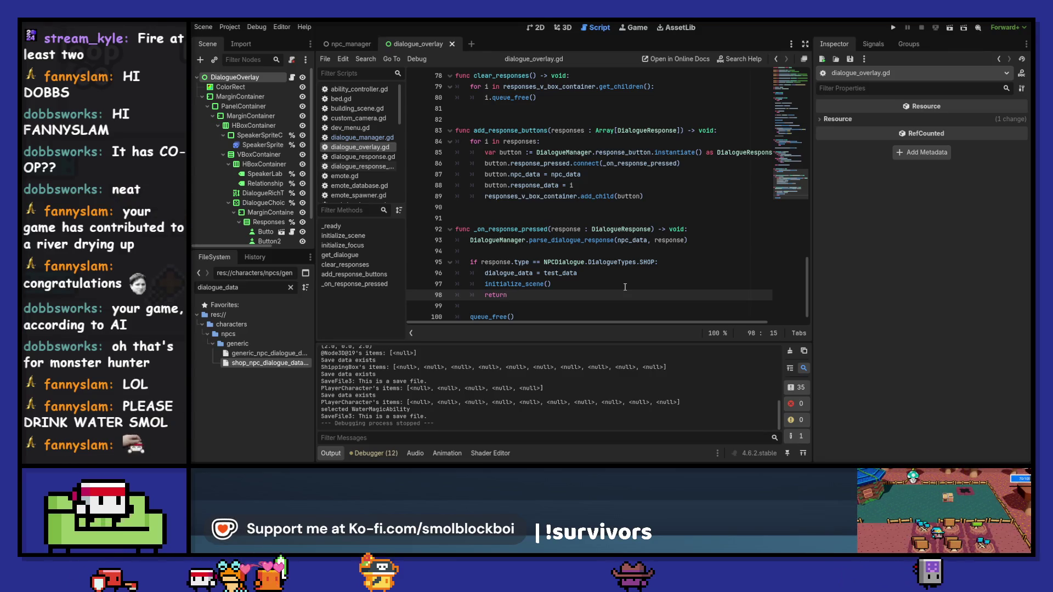
pyautogui.scroll(19, 624, 286)
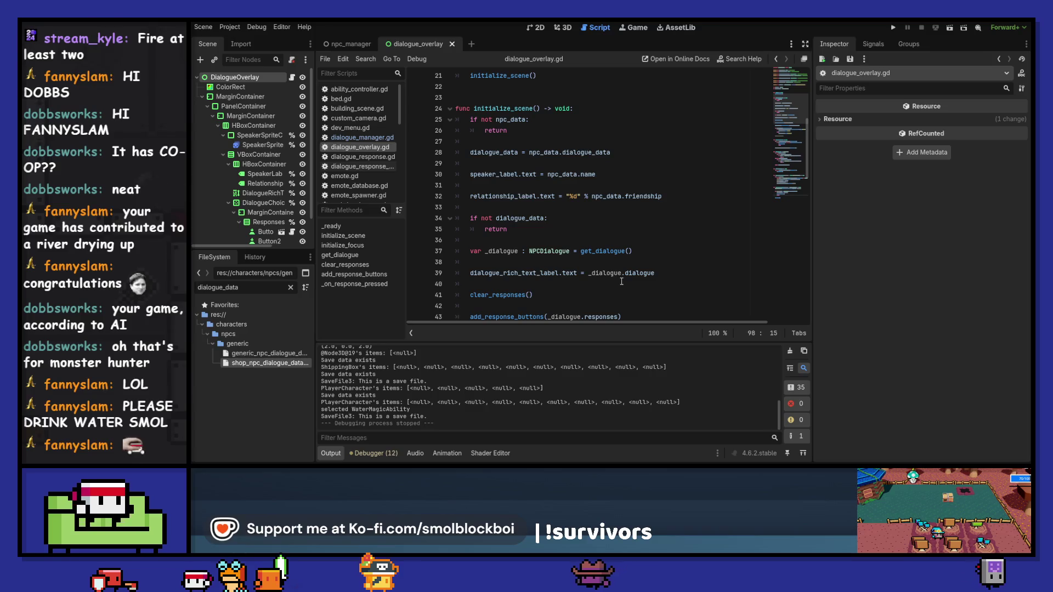
pyautogui.scroll(-4, 574, 211)
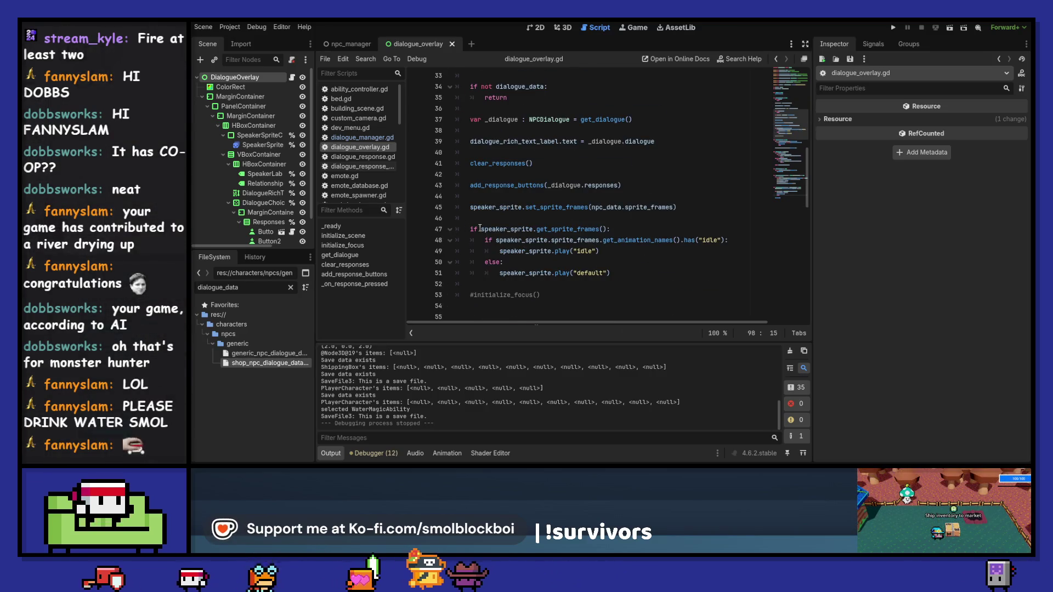
# Step: Comment out the idle animation block, set_sprite_frames, response-button, clear_responses and dialogue text lines
pyautogui.moveTo(496, 229); pyautogui.dragTo(551, 273)
pyautogui.hotkey('ctrl', 'k')
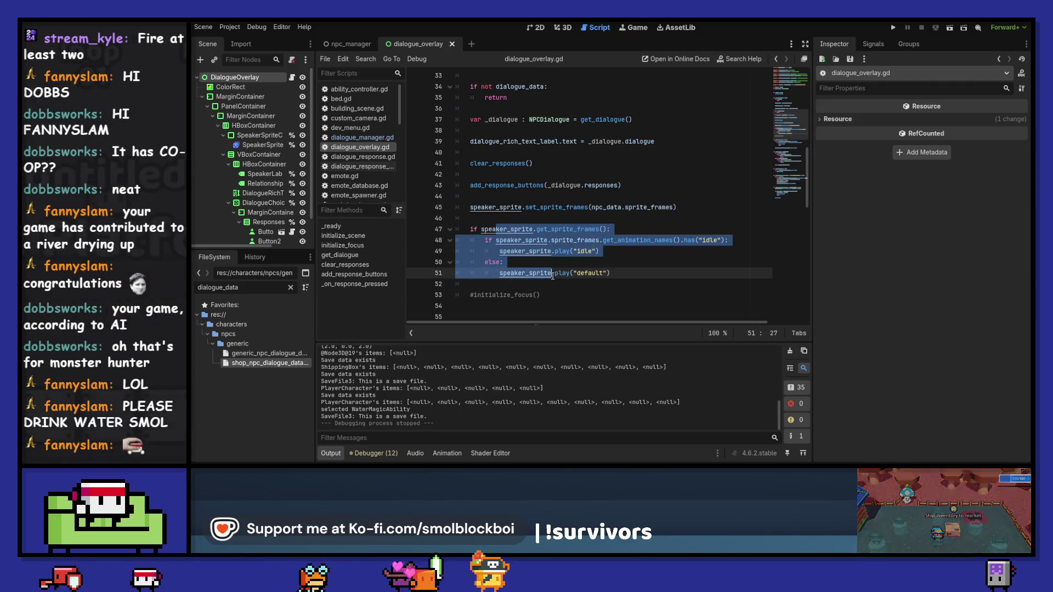
pyautogui.click(534, 206)
pyautogui.hotkey('ctrl', 'k')
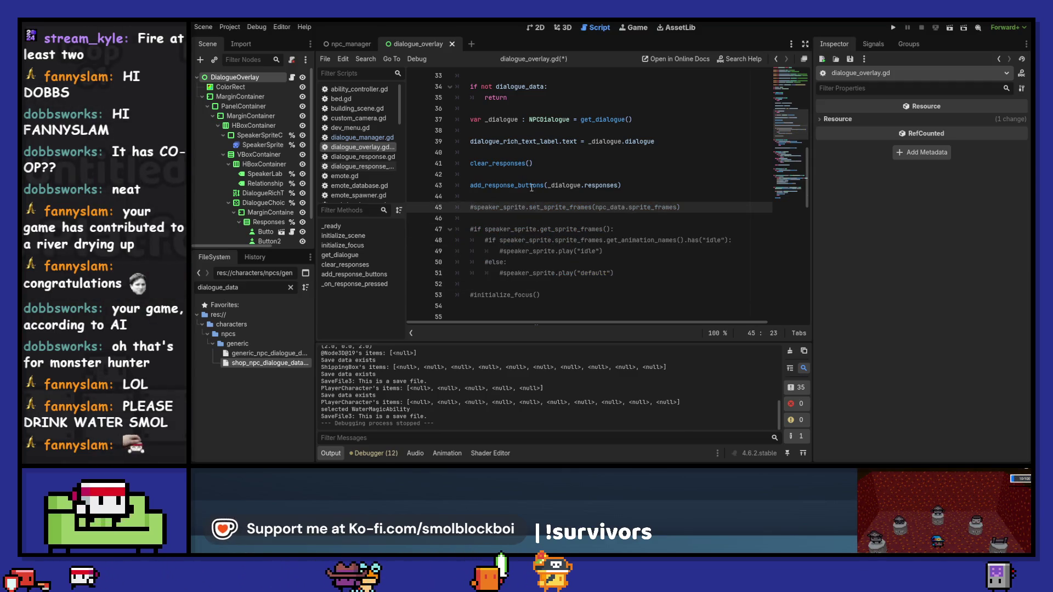
pyautogui.click(527, 185)
pyautogui.hotkey('ctrl', 'k')
pyautogui.click(518, 162)
pyautogui.hotkey('ctrl', 'k')
pyautogui.click(518, 141)
pyautogui.hotkey('ctrl', 'k')
# Step: Comment out the get_dialogue, dialogue_data check, relationship label and speaker name lines, then launch the game
pyautogui.scroll(4, 518, 165)
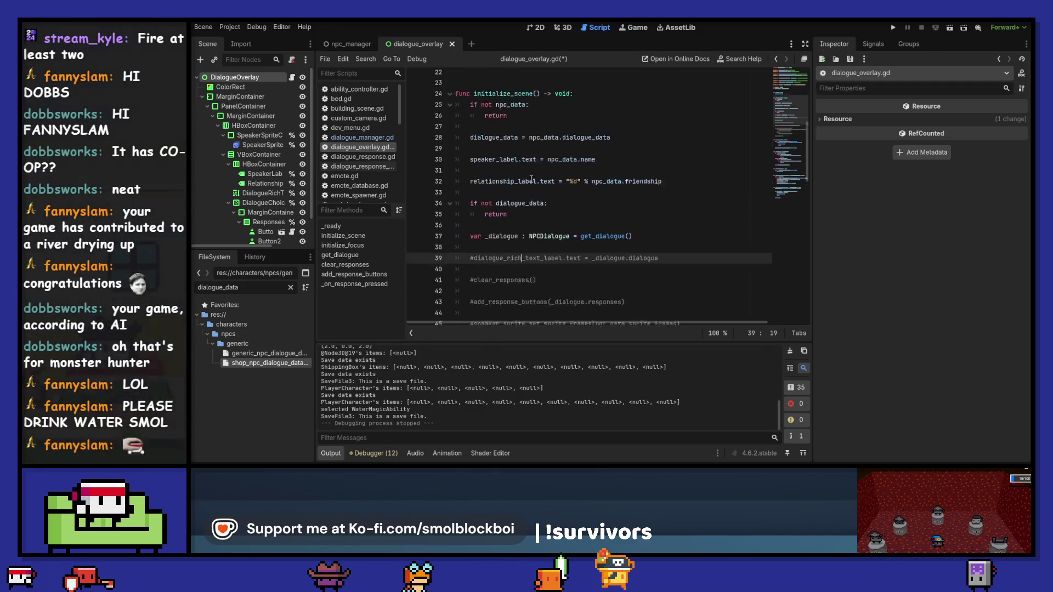
pyautogui.click(518, 251)
pyautogui.hotkey('ctrl', 'k')
pyautogui.moveTo(517, 230); pyautogui.dragTo(519, 218)
pyautogui.hotkey('ctrl', 'k')
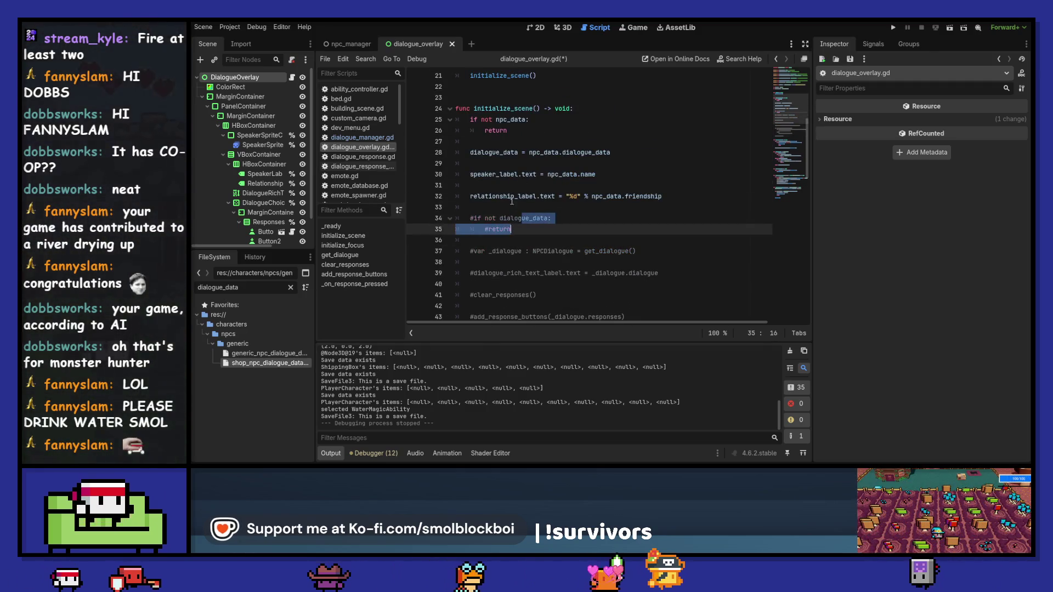
pyautogui.click(516, 196)
pyautogui.hotkey('ctrl', 'k')
pyautogui.click(516, 175)
pyautogui.hotkey('ctrl', 'k')
pyautogui.click(524, 154)
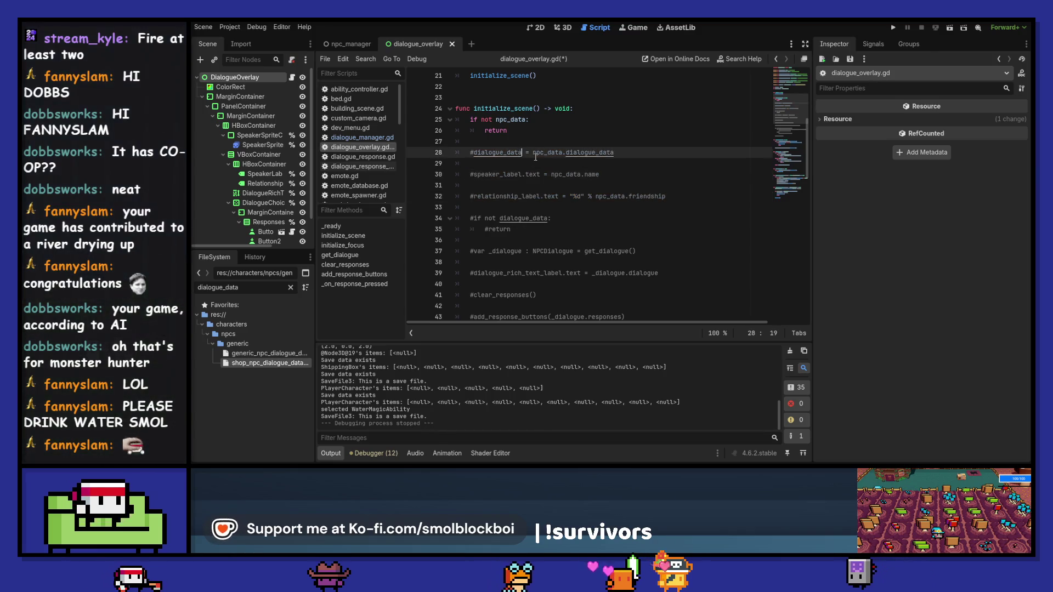
pyautogui.click(892, 30)
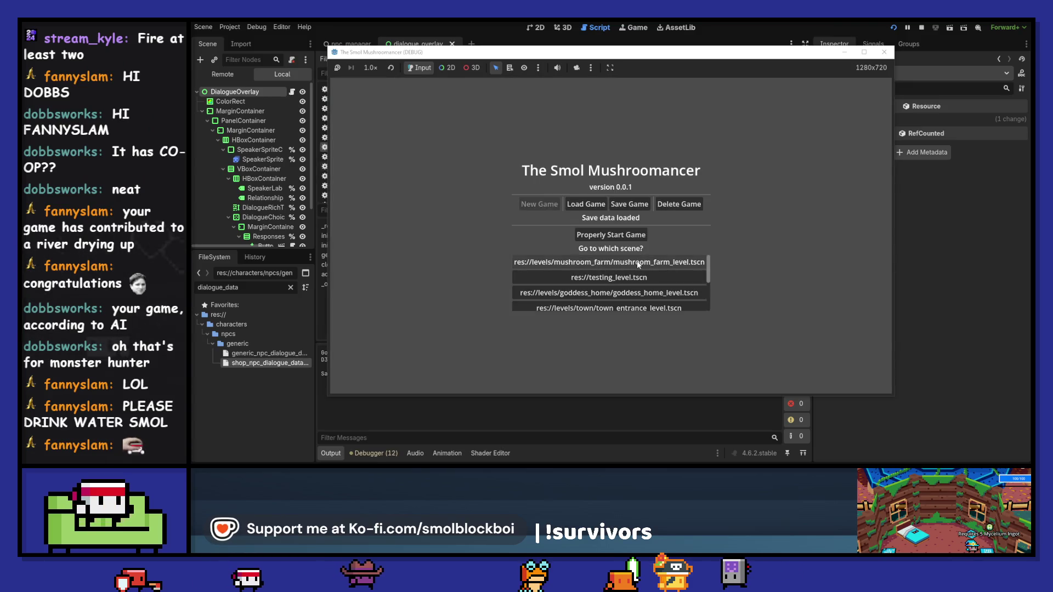
# Step: Load the mushroom farm level to check the placeholder dialogue, then stop the game and begin uncommenting lines 28 and 30
pyautogui.click(637, 262)
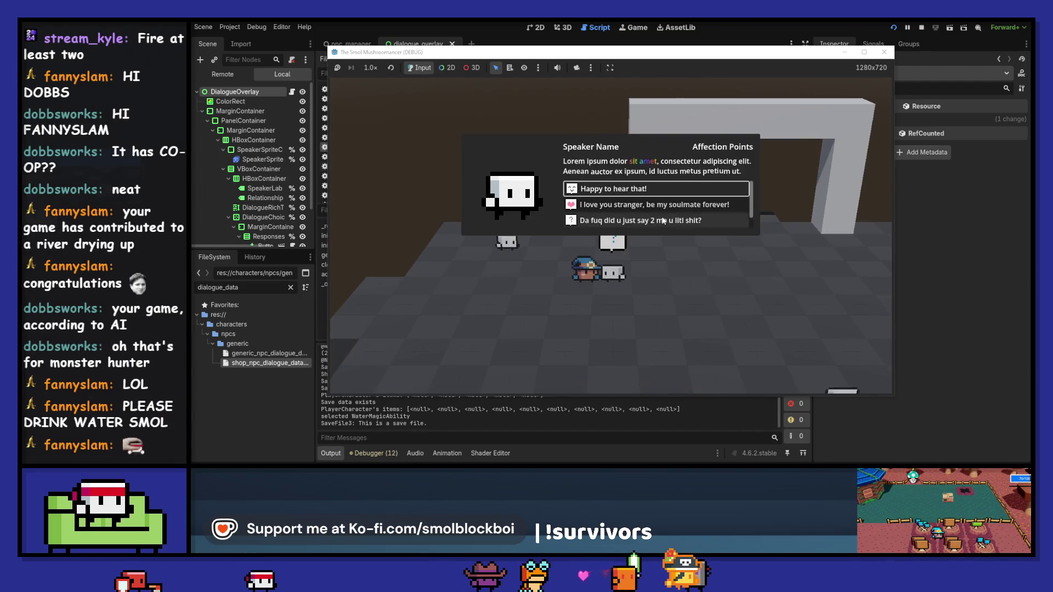
pyautogui.scroll(-1, 674, 217)
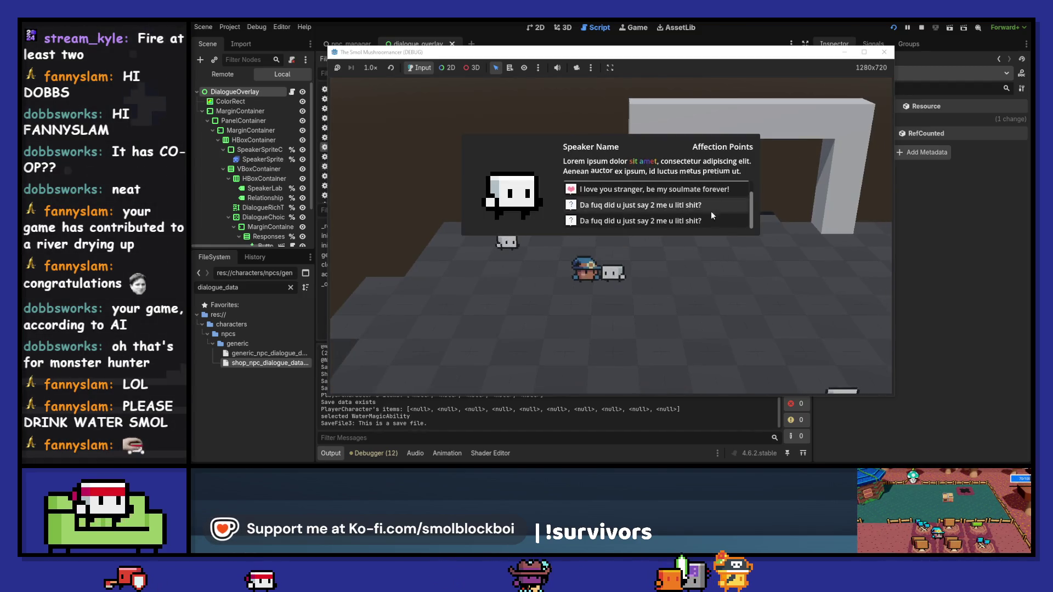
pyautogui.press('F8')
pyautogui.press('Down')
pyautogui.press('Down')
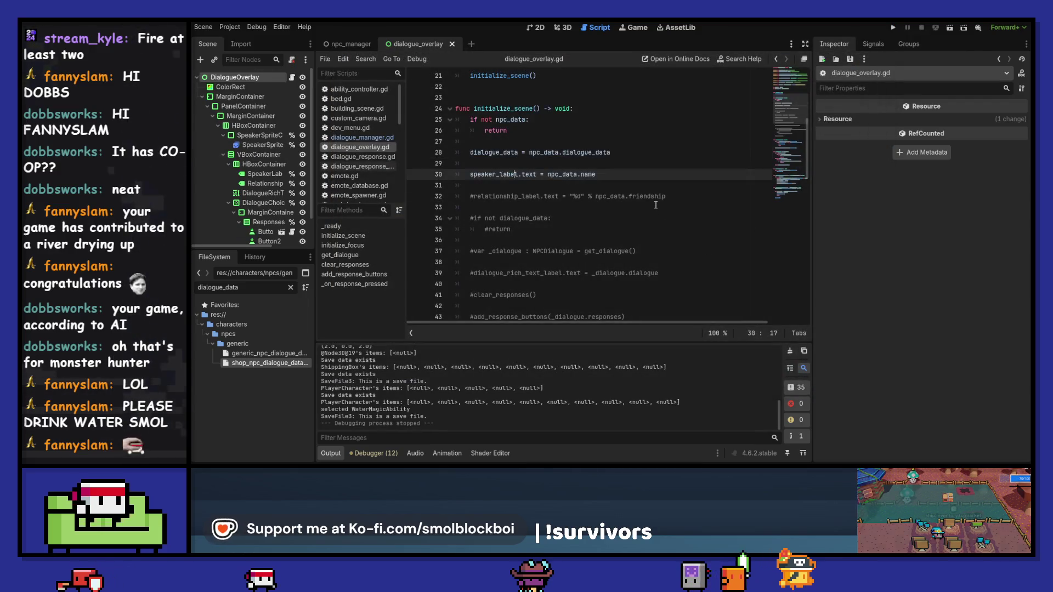
# Step: Uncomment lines 34–51 of initialize_scene, including the speaker sprite animation block
pyautogui.press('Down')
pyautogui.press('Down')
pyautogui.press('Down')
pyautogui.hotkey('ctrl', 'k')
pyautogui.press('Down')
pyautogui.hotkey('ctrl', 'k')
pyautogui.press('Down')
pyautogui.press('Down')
pyautogui.hotkey('ctrl', 'k')
pyautogui.press('Down')
pyautogui.press('Down')
pyautogui.hotkey('ctrl', 'k')
pyautogui.press('Down')
pyautogui.press('Down')
pyautogui.hotkey('ctrl', 'k')
pyautogui.press('Down')
pyautogui.press('Down')
pyautogui.hotkey('ctrl', 'k')
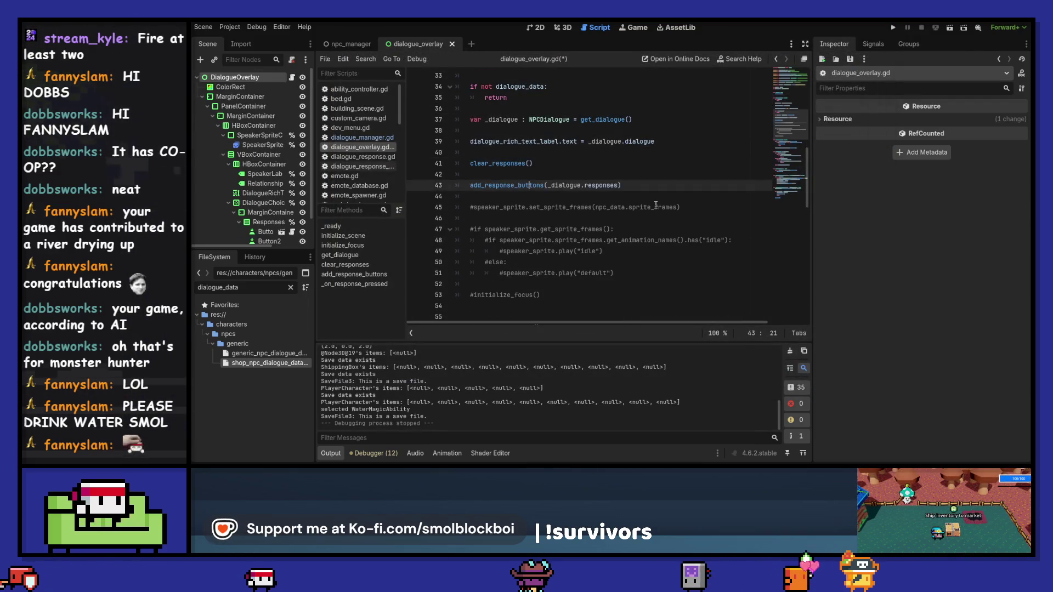
pyautogui.press('Down')
pyautogui.press('Down')
pyautogui.press('Down')
pyautogui.hotkey('shift', 'Down')
pyautogui.hotkey('shift', 'Down')
pyautogui.hotkey('shift', 'Down')
# Step: Add return on line 98 under initialize_scene() in the SHOP branch and relaunch the game
pyautogui.hotkey('ctrl', 'End')
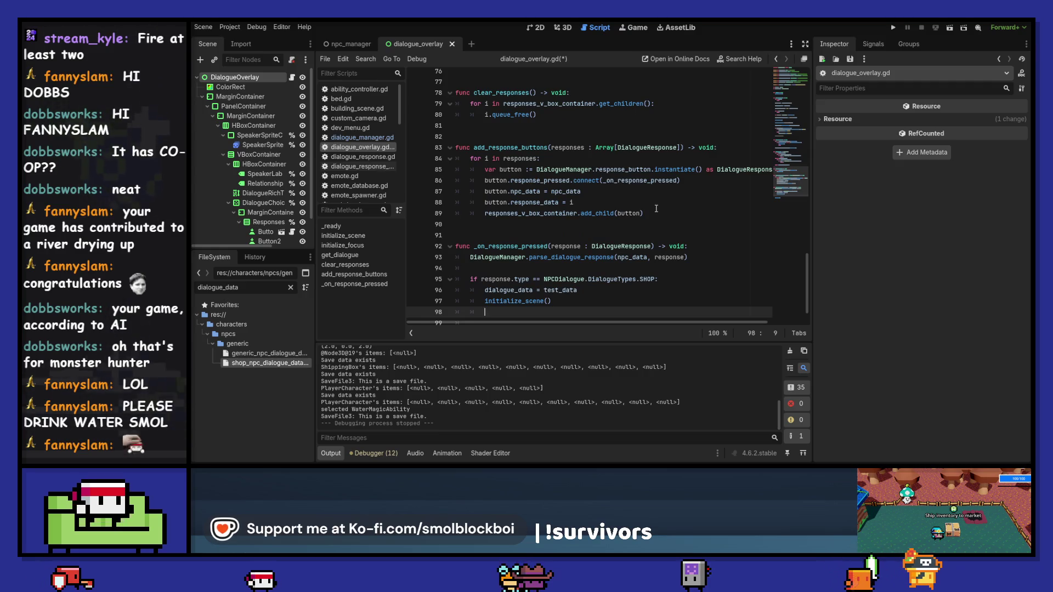
pyautogui.scroll(-1, 656, 209)
pyautogui.write('return')
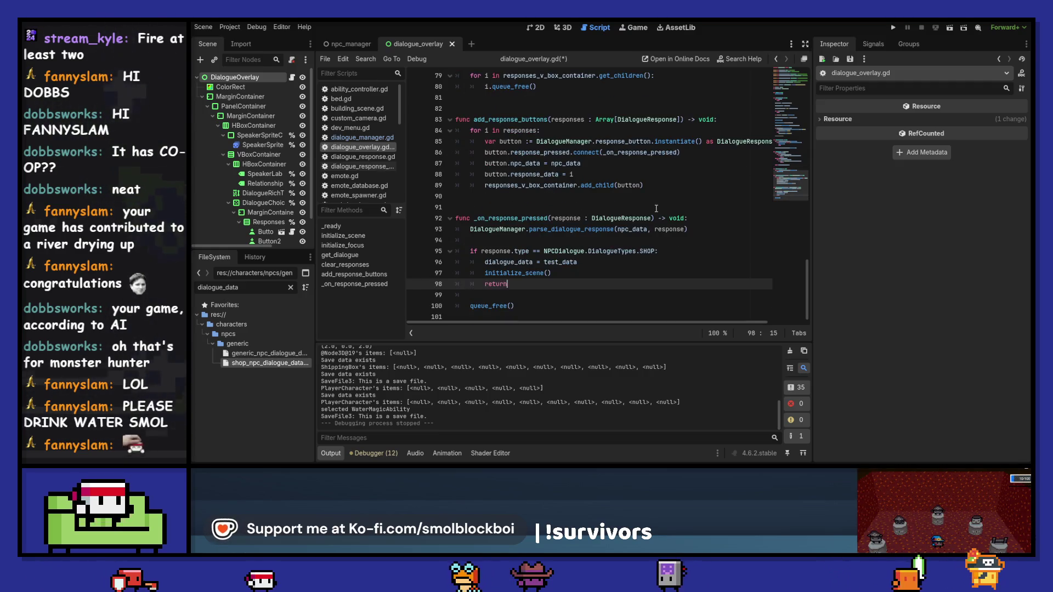
pyautogui.scroll(15, 656, 208)
pyautogui.click(594, 284)
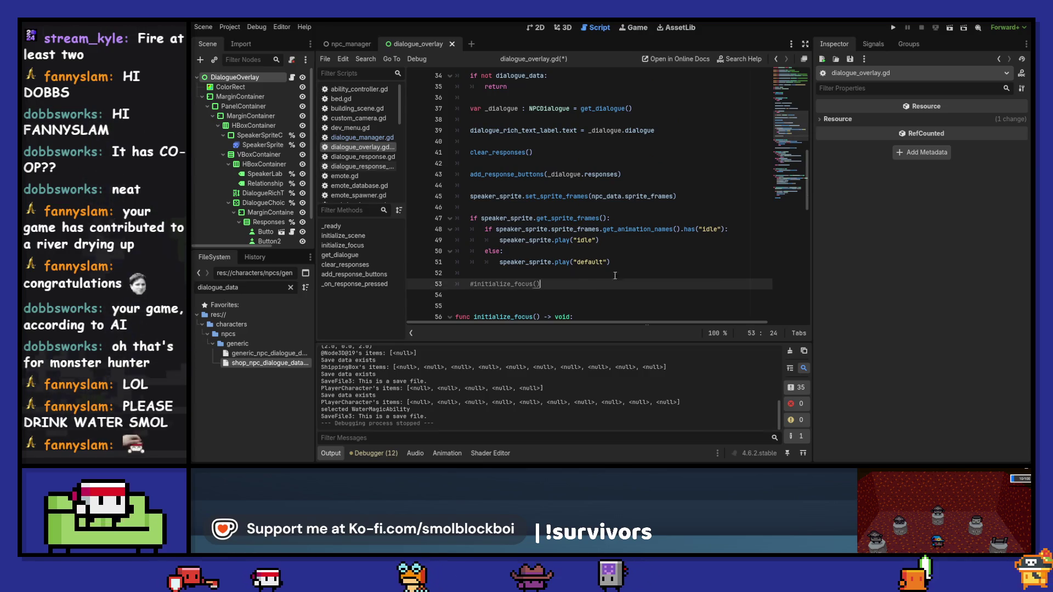
pyautogui.press('F5')
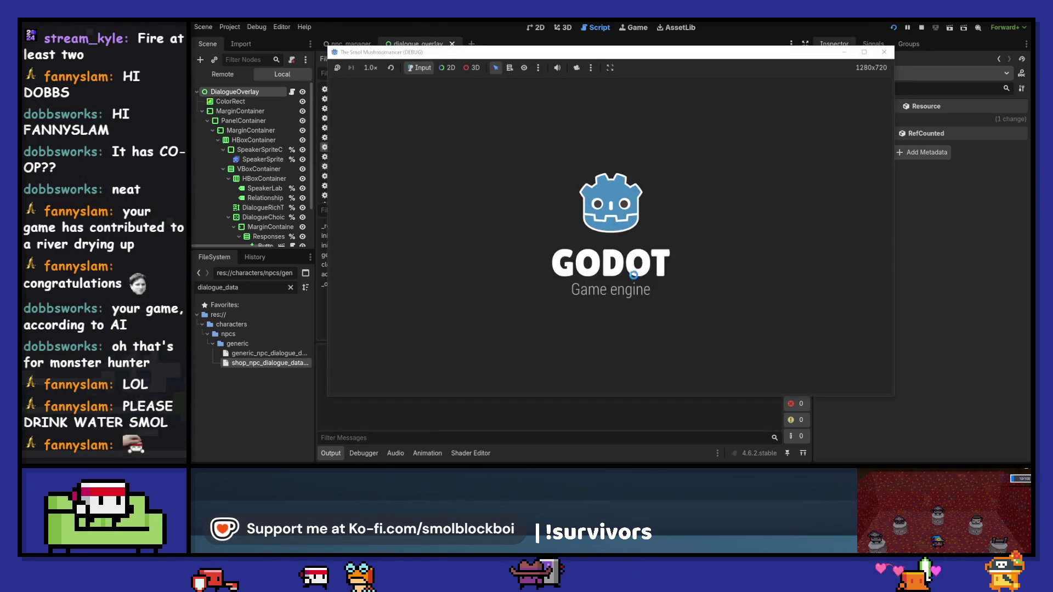
# Step: Load the save, talk to the Robot to check its first-meeting dialogue, then close the game
pyautogui.click(636, 263)
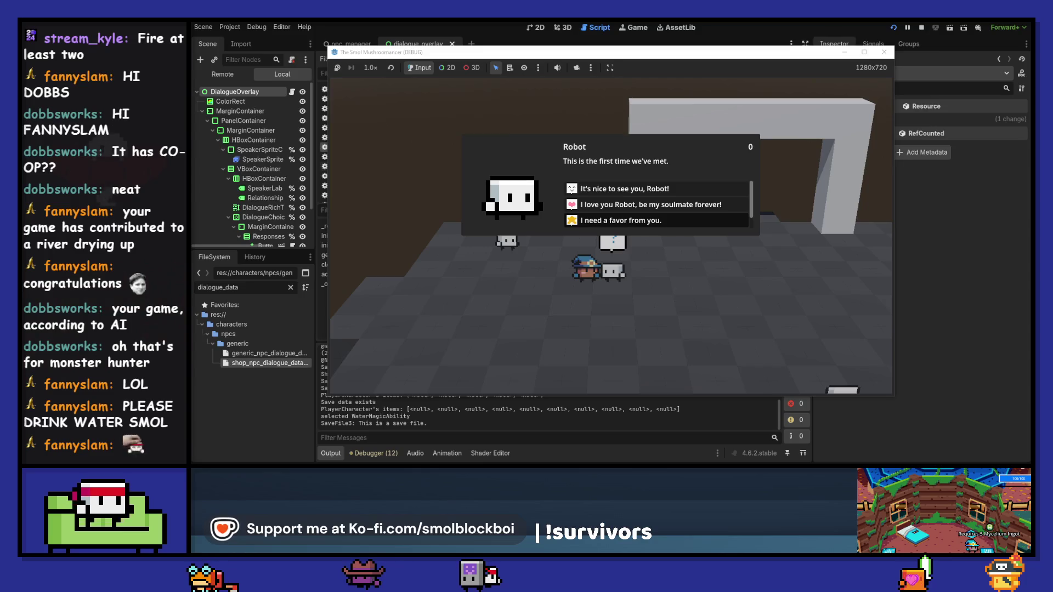
pyautogui.moveTo(885, 474)
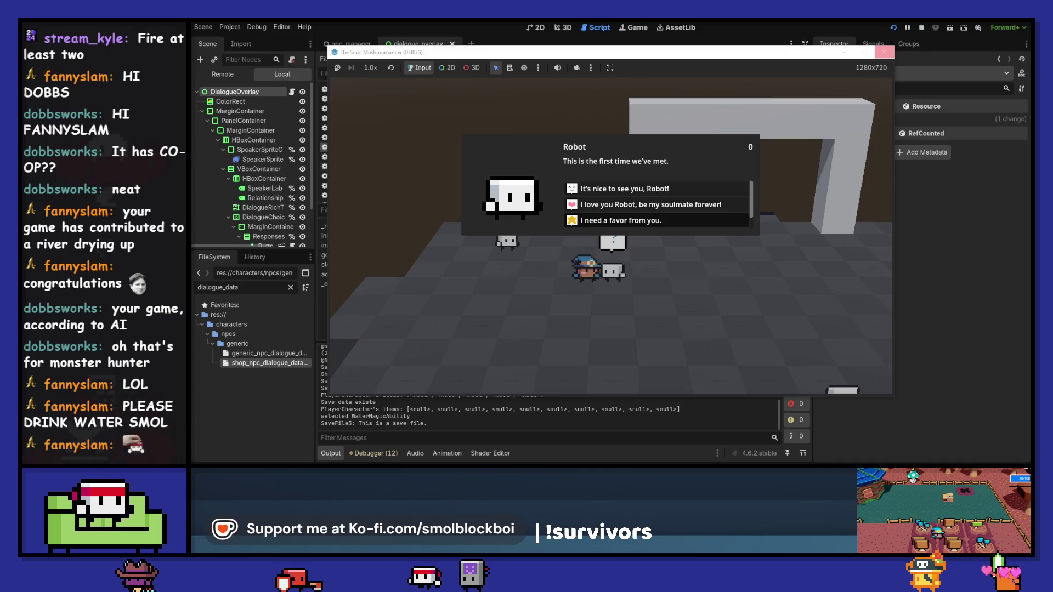
pyautogui.click(884, 51)
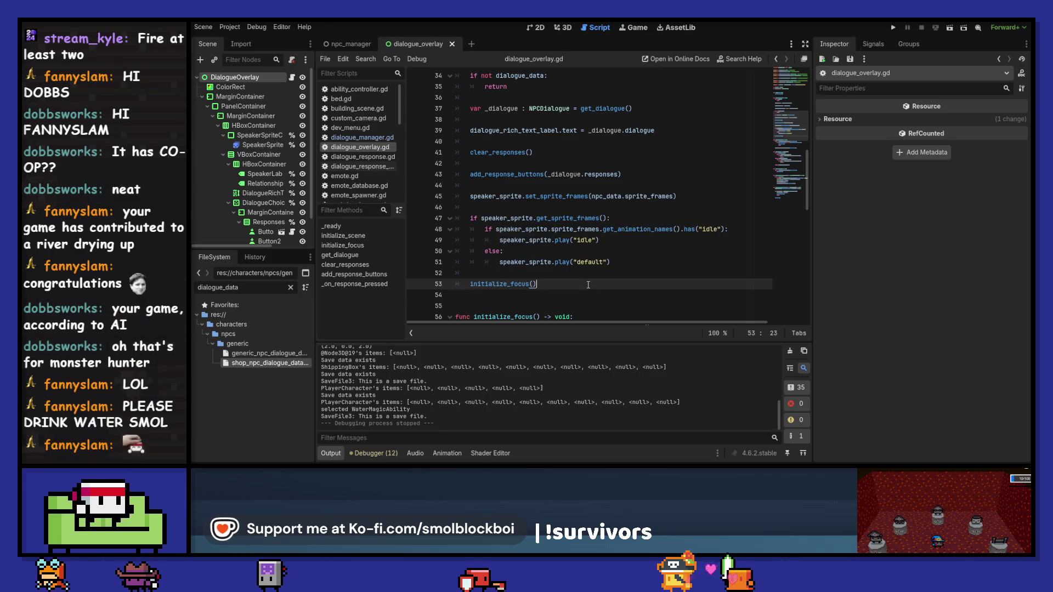
# Step: Add a print("ayass") debug line after line 62 in initialize_focus and rerun the game
pyautogui.scroll(-4, 588, 284)
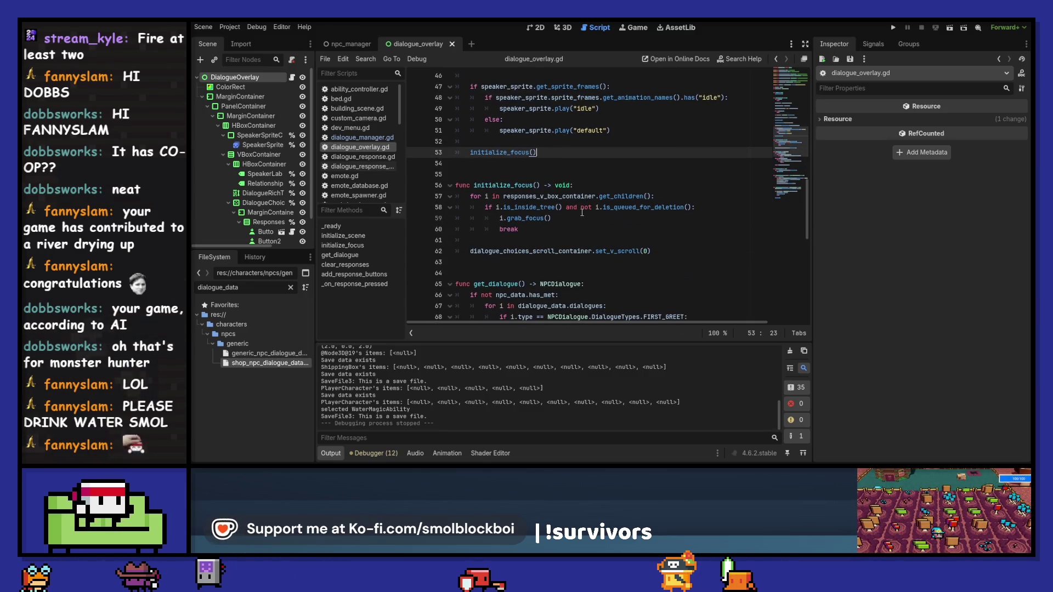
pyautogui.click(680, 252)
pyautogui.press('Return')
pyautogui.press('Return')
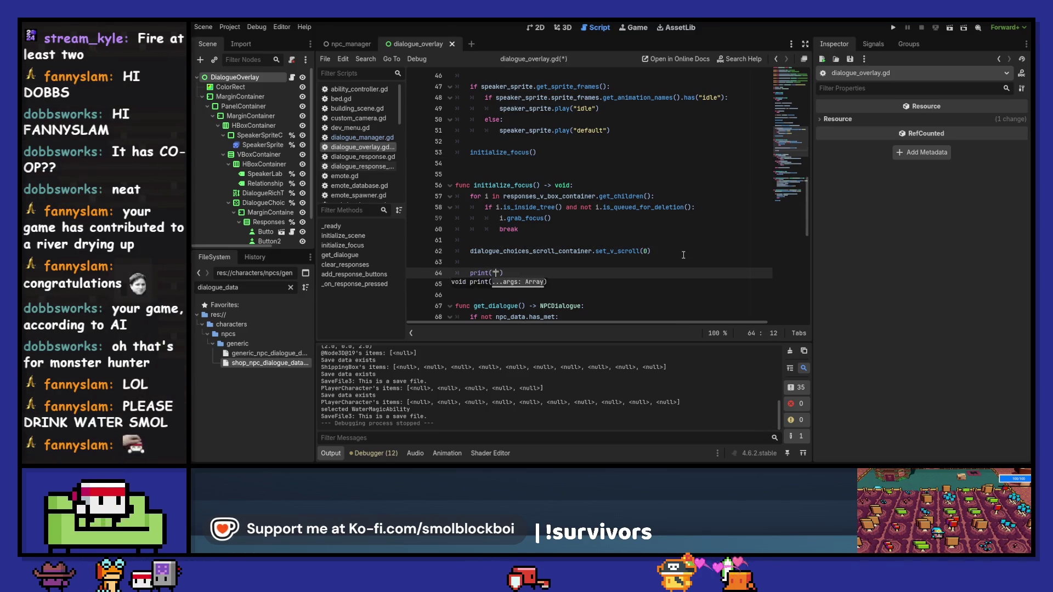
pyautogui.press('F5')
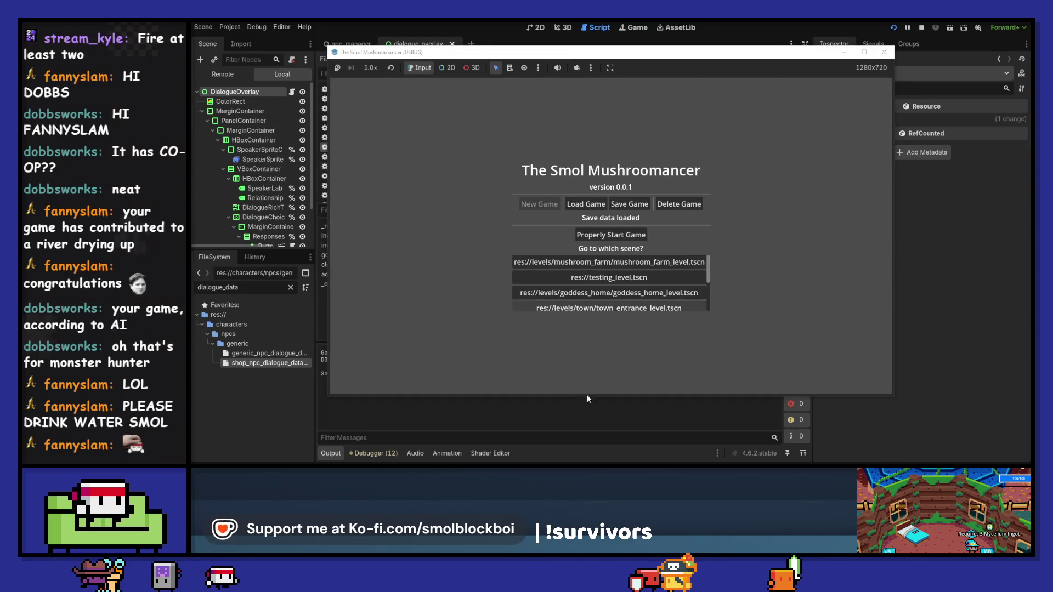
# Step: Show the debugger's memory monitors, then load the Player House scene in the running game
pyautogui.click(390, 456)
pyautogui.click(571, 344)
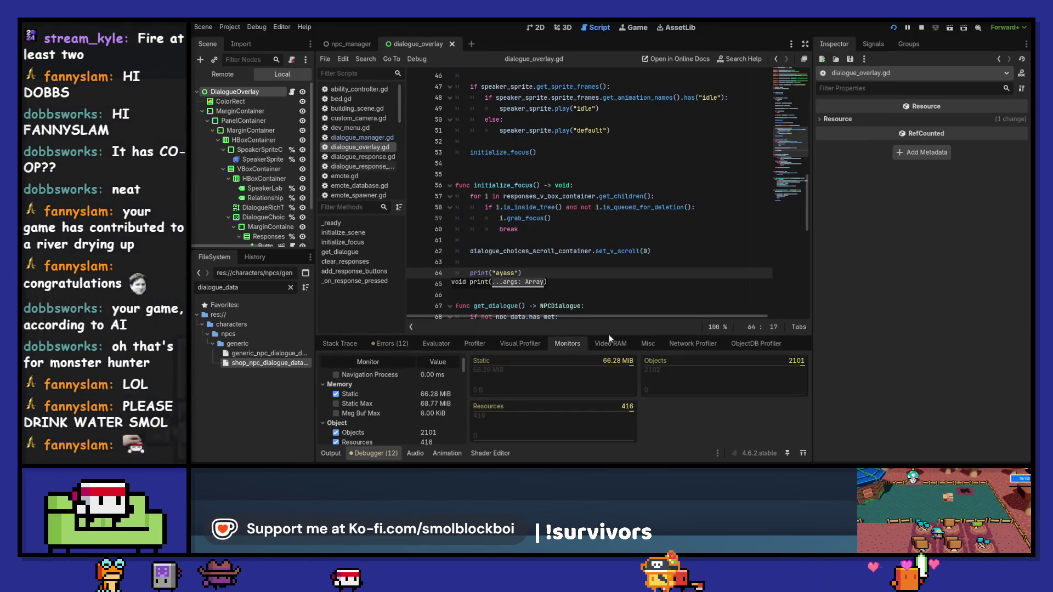
pyautogui.hotkey('alt', 'Tab')
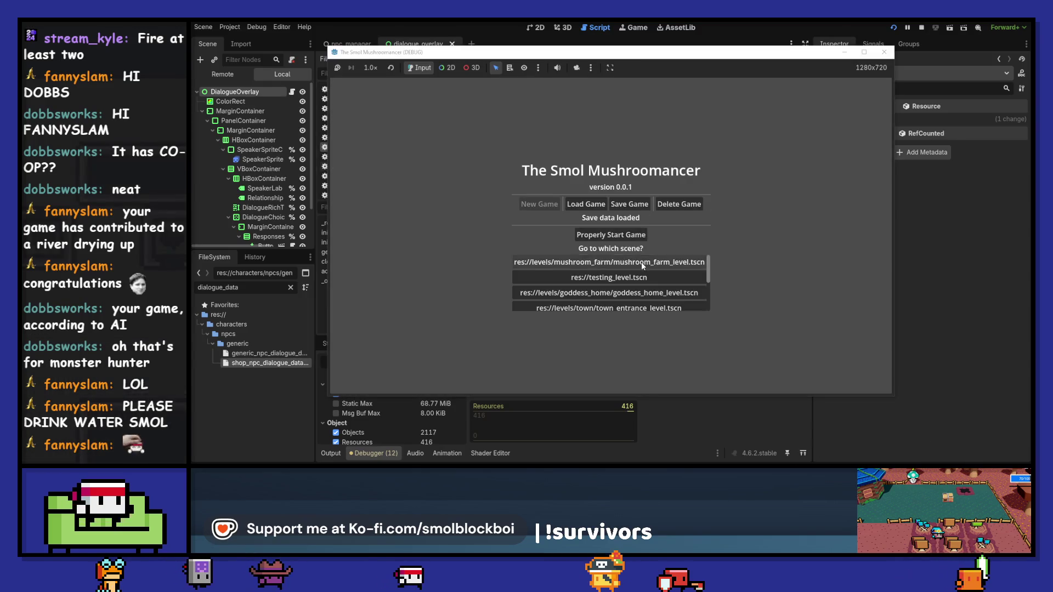
pyautogui.press('Return')
# Step: Shrink the game window beside the debugger, walk into the NPC room to P. Three, then stop
pyautogui.moveTo(644, 57); pyautogui.dragTo(628, 23)
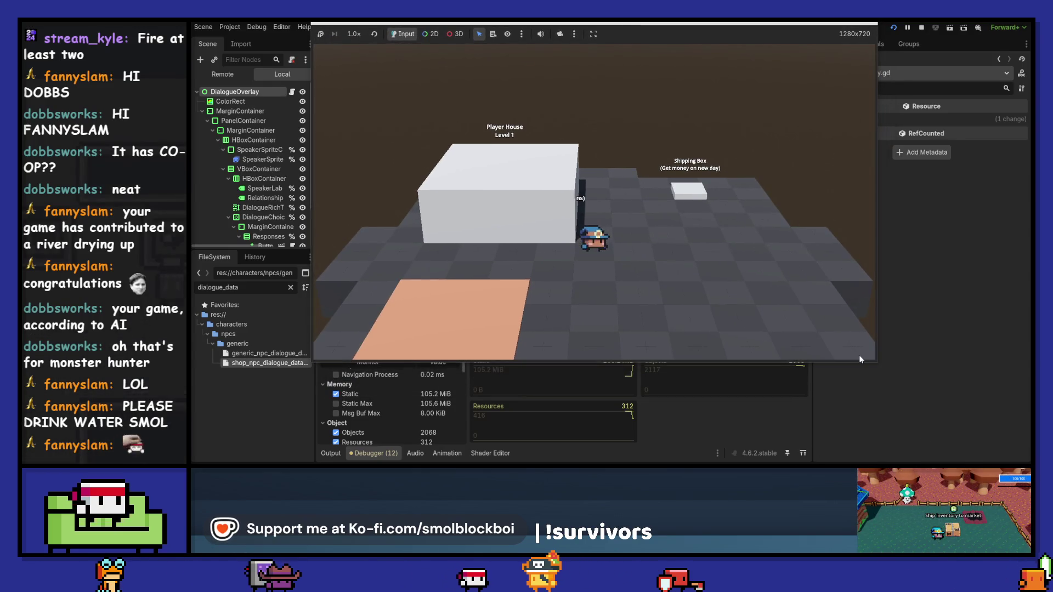
pyautogui.moveTo(864, 362); pyautogui.dragTo(818, 308)
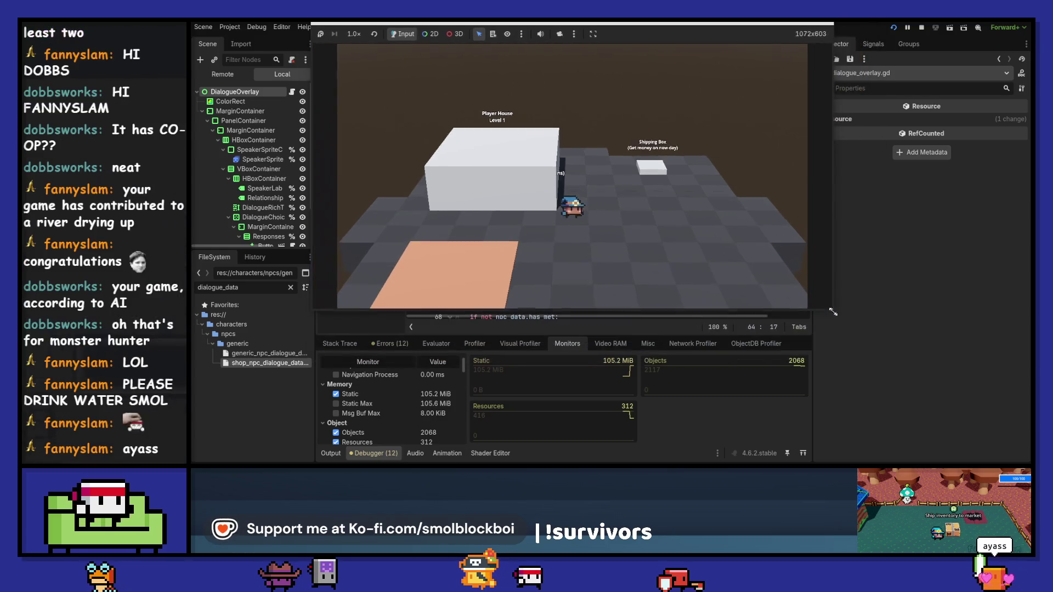
pyautogui.press('d')
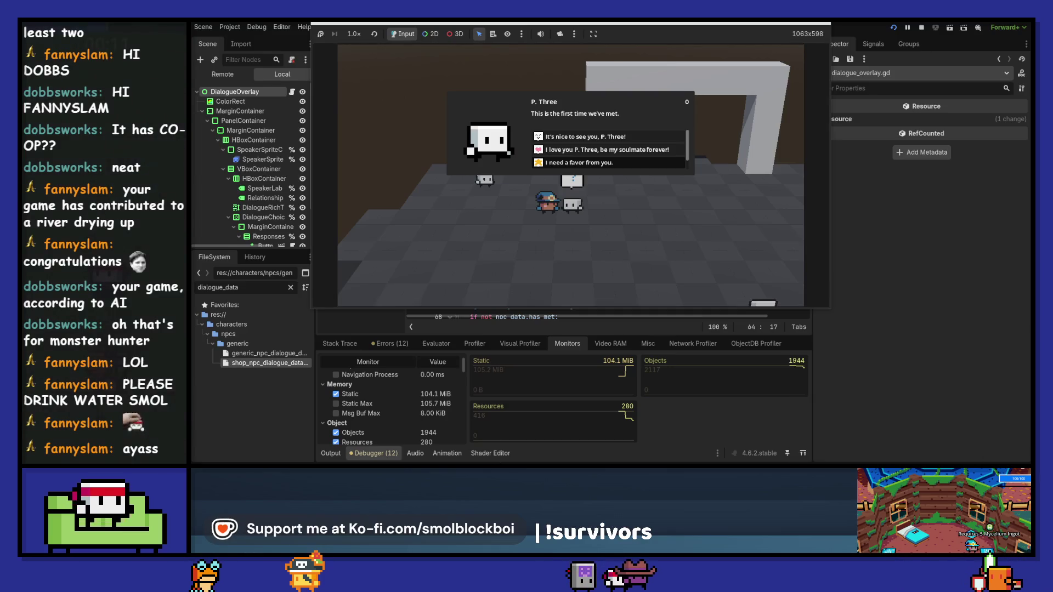
pyautogui.click(821, 26)
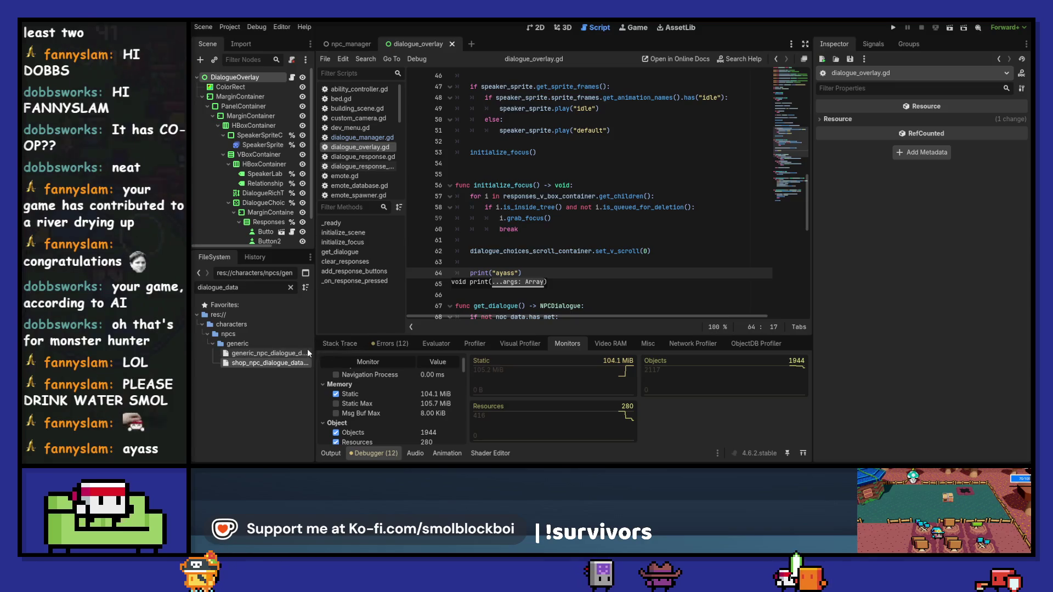
# Step: Check the Output log for the two "ayass" prints and return to line 64
pyautogui.click(330, 454)
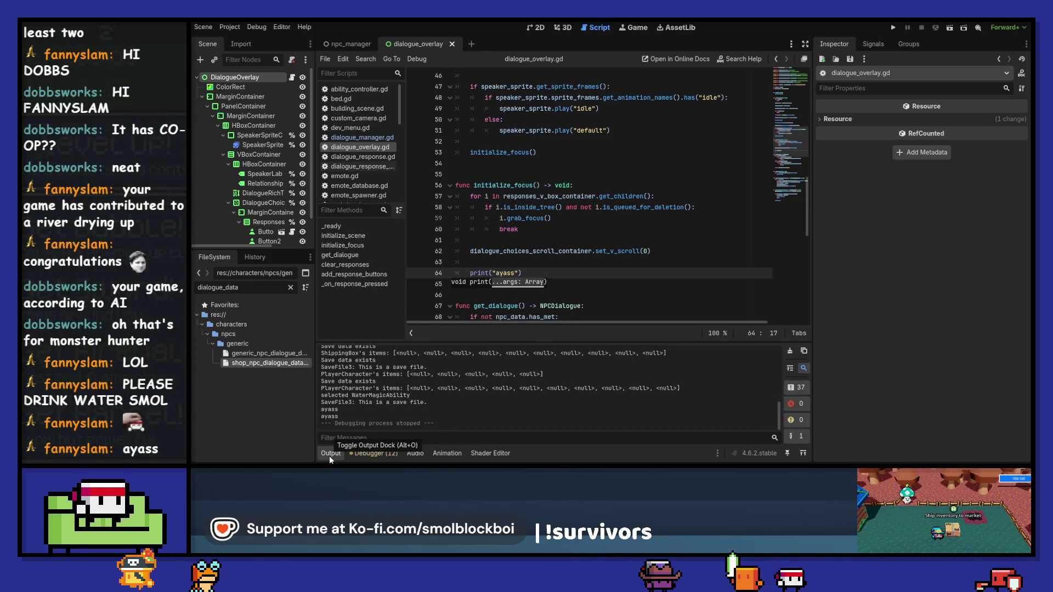
pyautogui.click(556, 273)
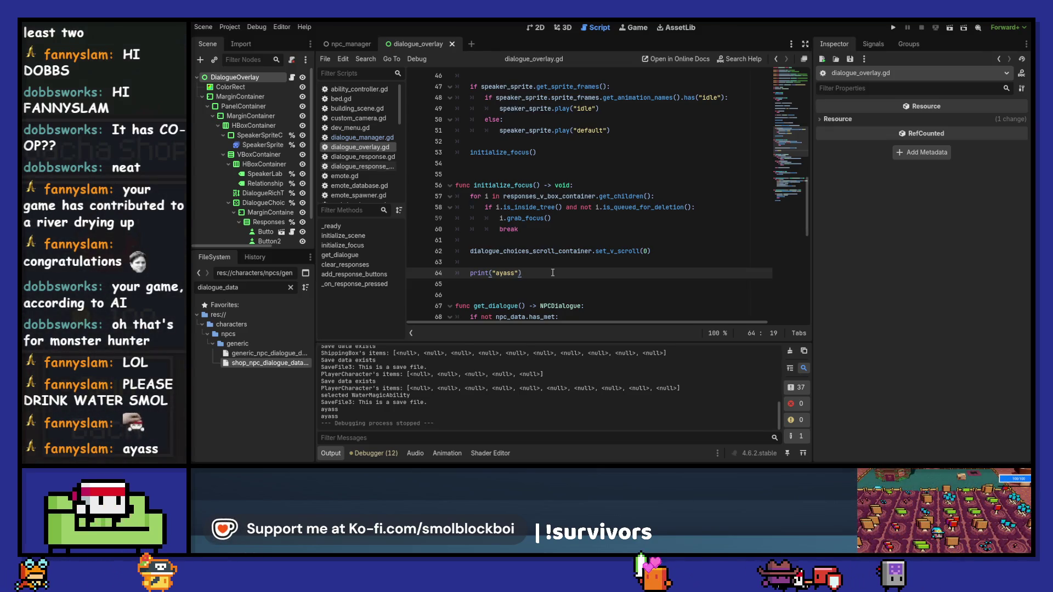
# Step: Delete the print("ayass") line from initialize_focus and scroll down to the SHOP branch's initialize_scene() call
pyautogui.hotkey('shift', 'Up')
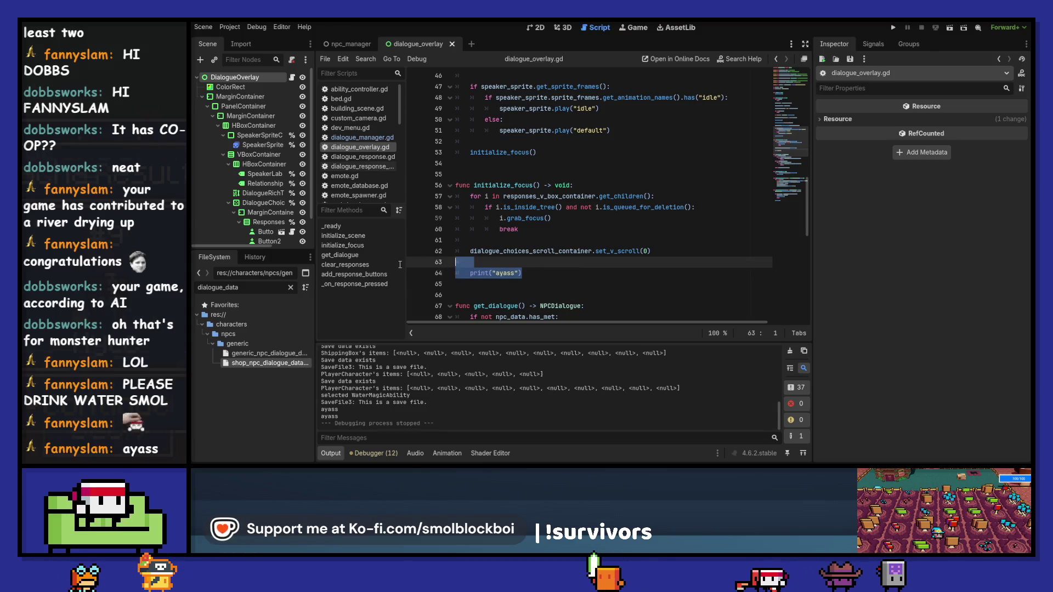
pyautogui.press('BackSpace')
pyautogui.press('BackSpace')
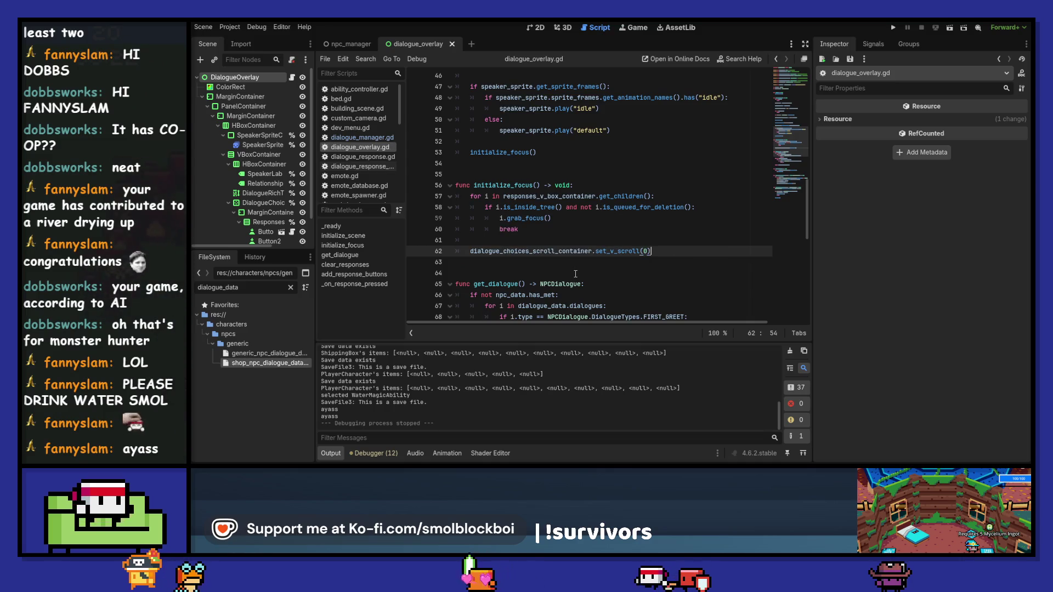
pyautogui.scroll(4, 604, 236)
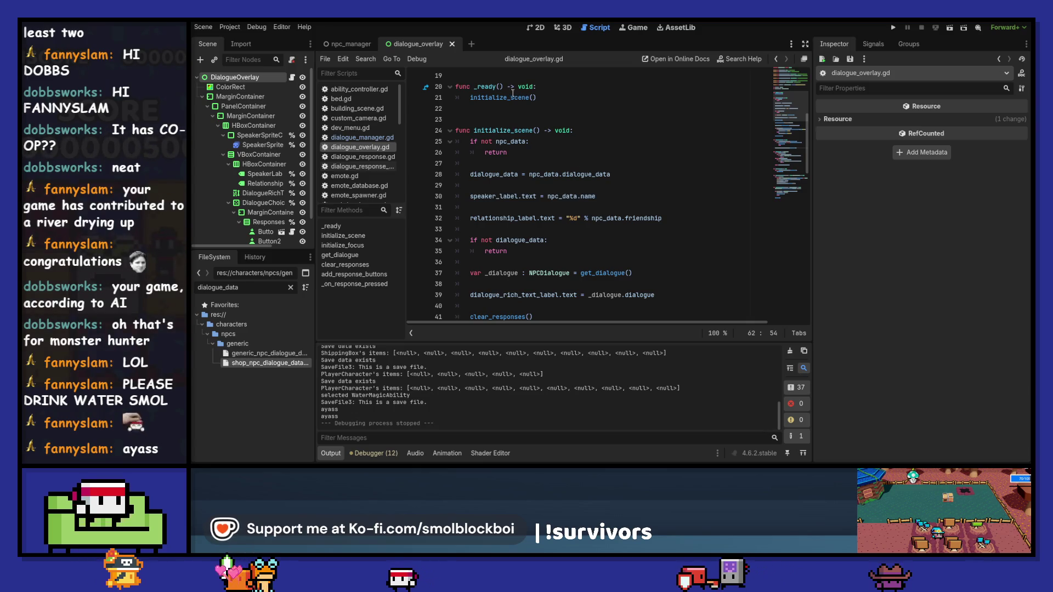
pyautogui.click(592, 97)
pyautogui.scroll(-10, 586, 203)
pyautogui.scroll(-5, 586, 204)
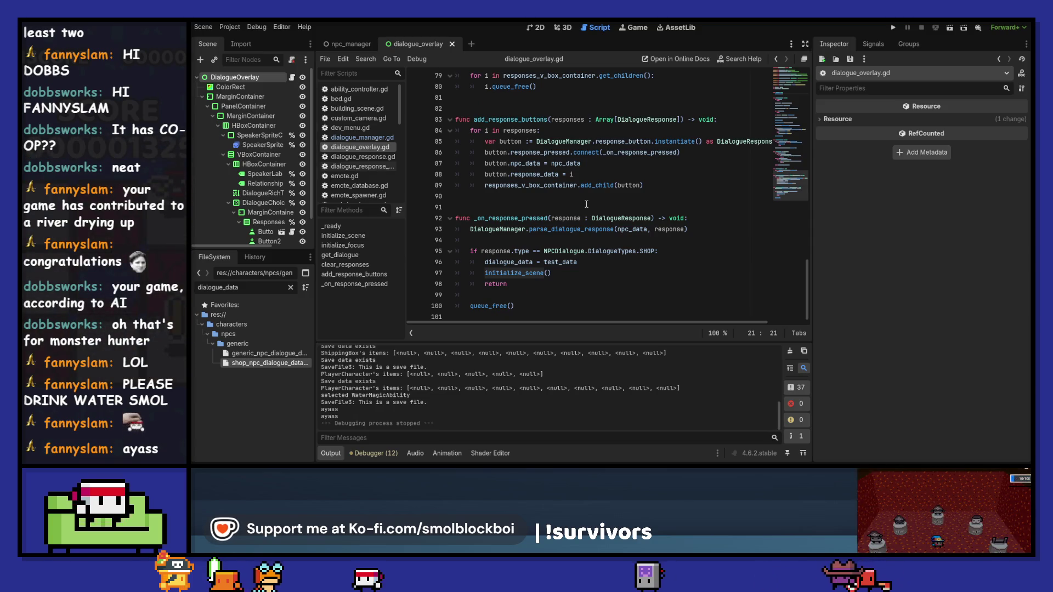
# Step: Comment out initialize_scene() in the SHOP branch, then run testing_level.tscn to Scruffy's dialogue and close
pyautogui.click(573, 275)
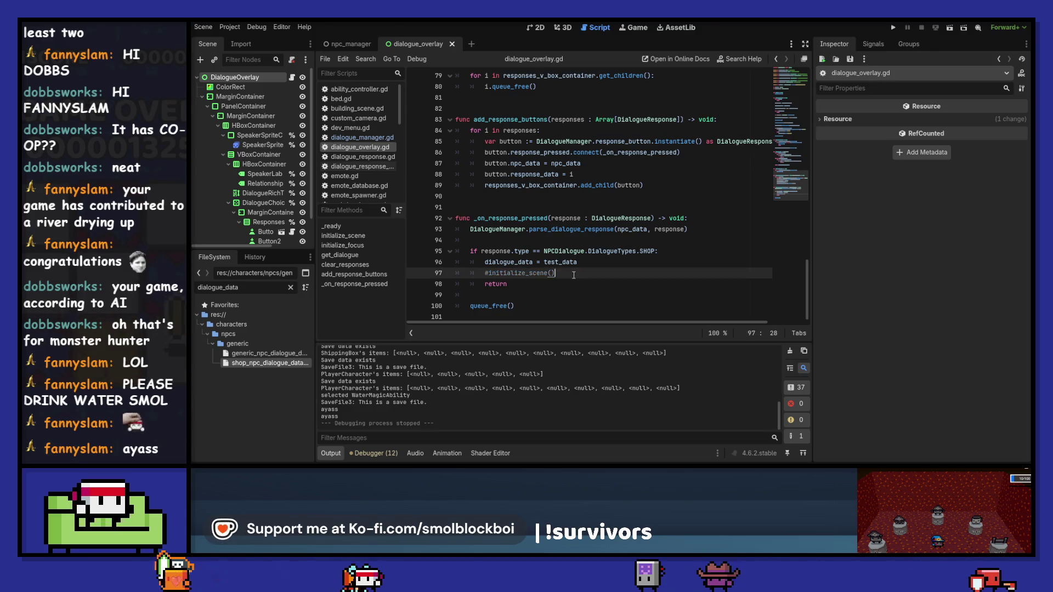
pyautogui.press('F5')
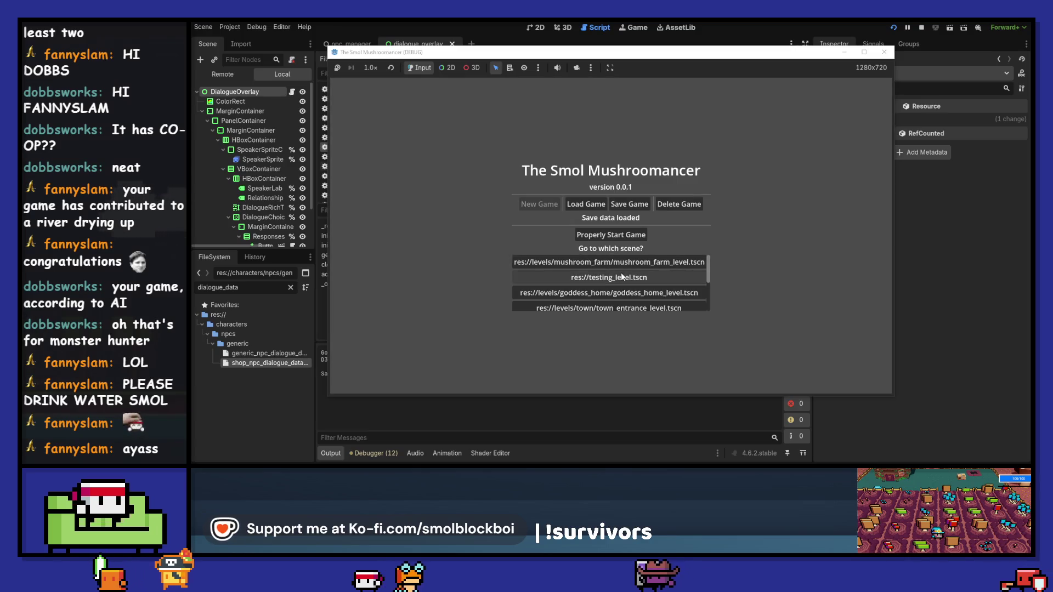
pyautogui.click(622, 277)
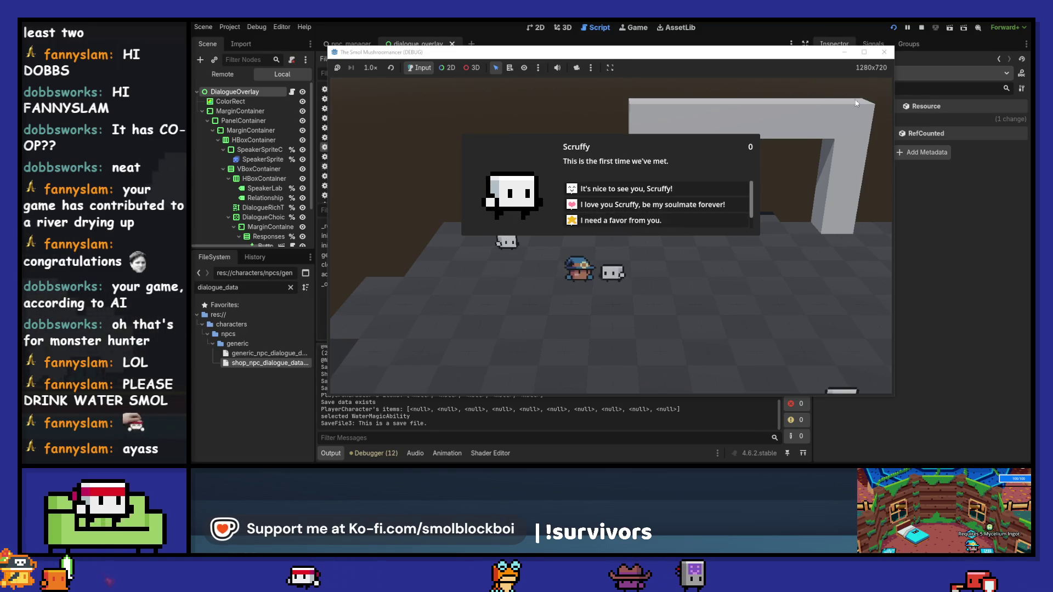
pyautogui.click(884, 52)
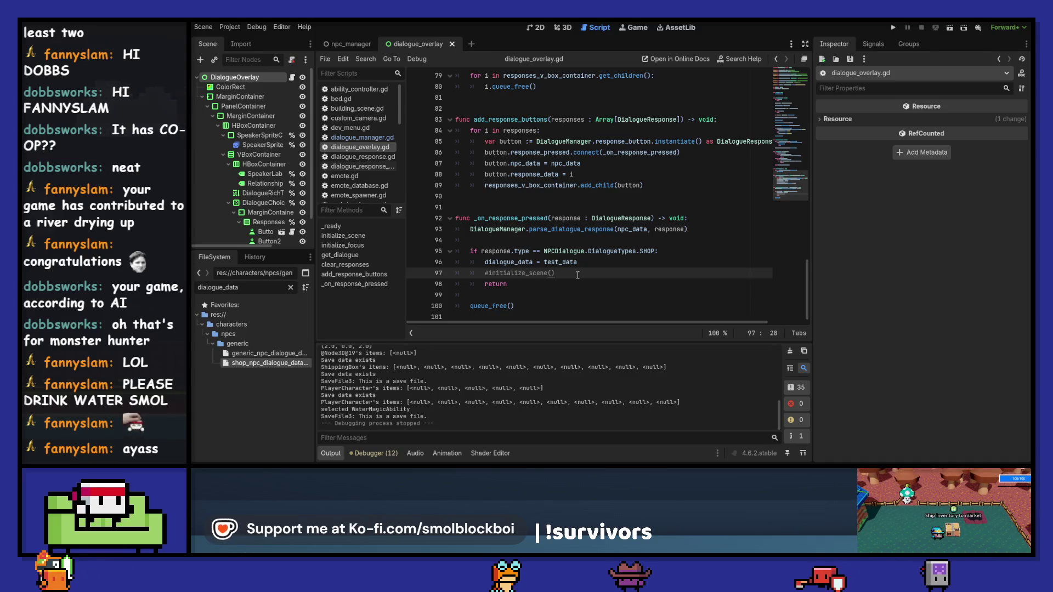
pyautogui.hotkey('ctrl', 'k')
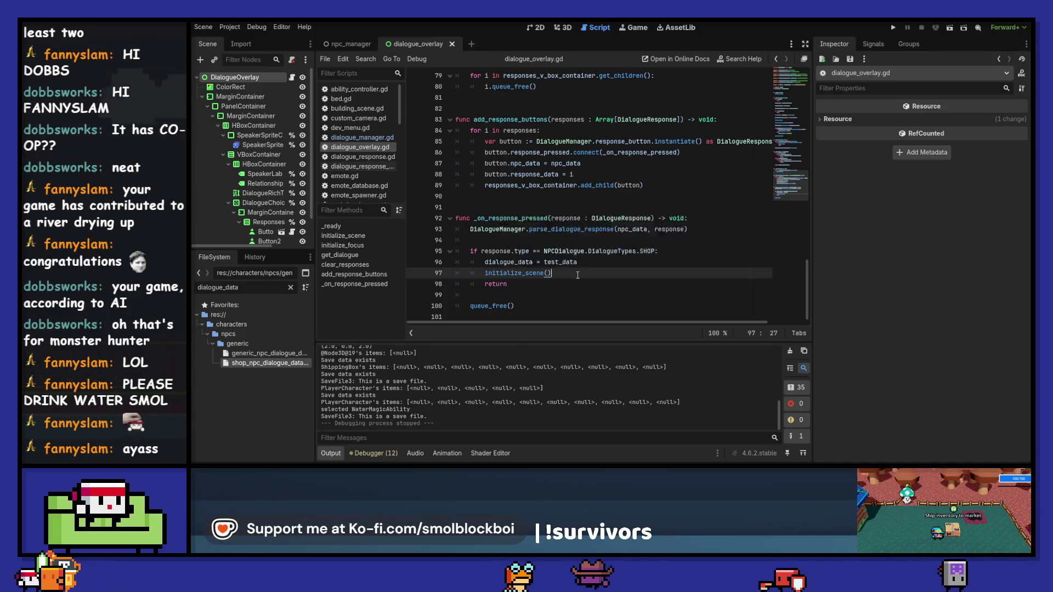
pyautogui.scroll(10, 577, 275)
pyautogui.scroll(10, 577, 275)
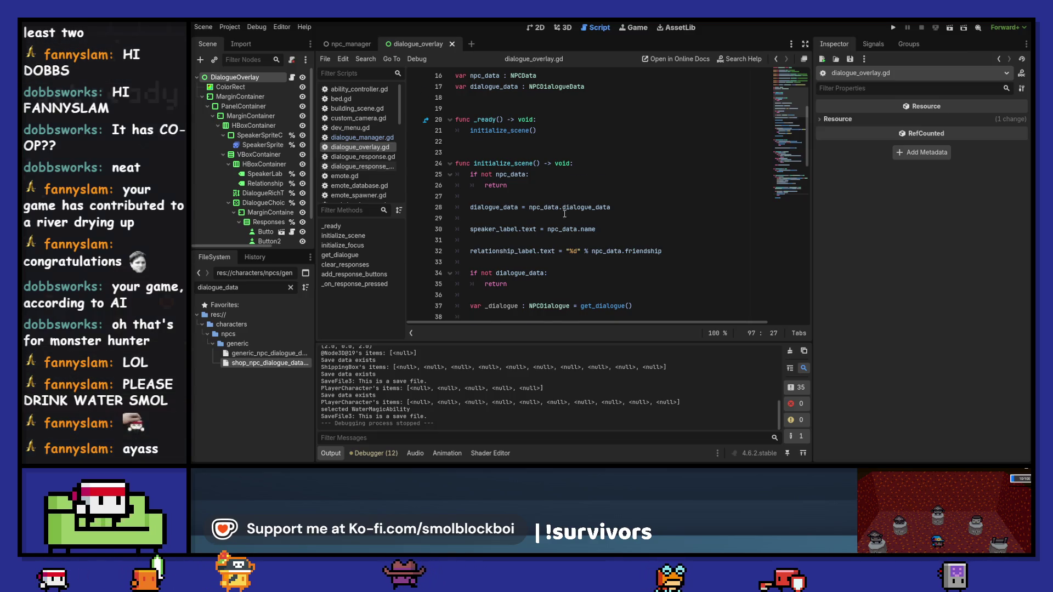
pyautogui.scroll(-2, 564, 214)
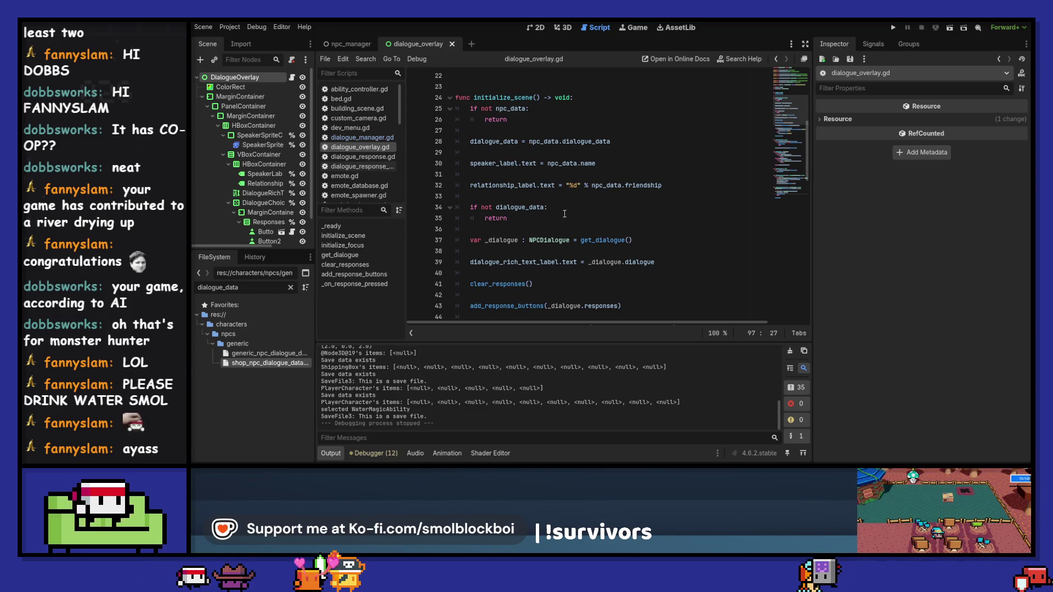
pyautogui.scroll(-4, 564, 213)
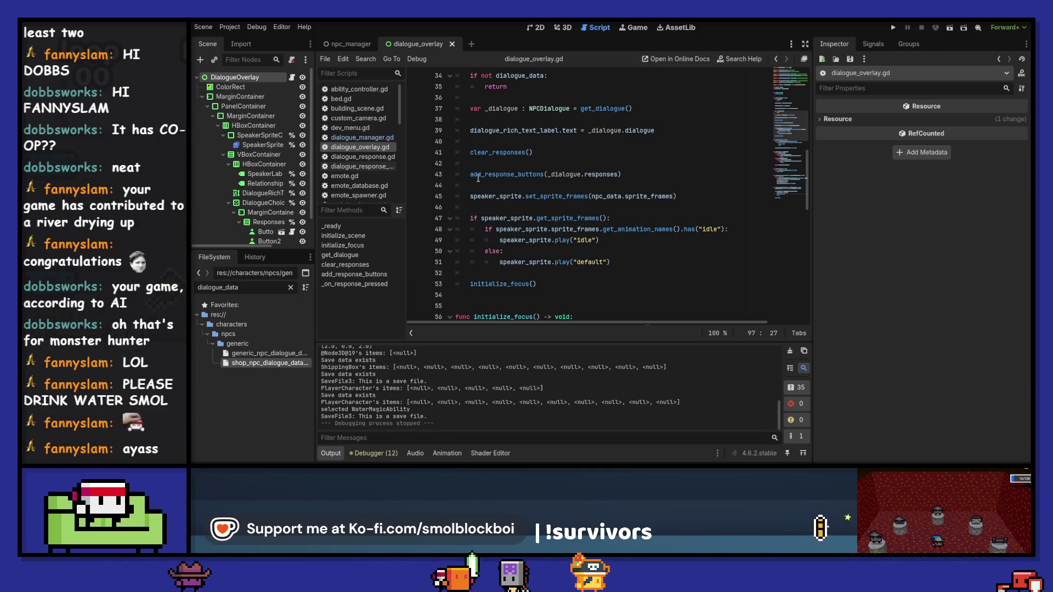
pyautogui.moveTo(478, 178)
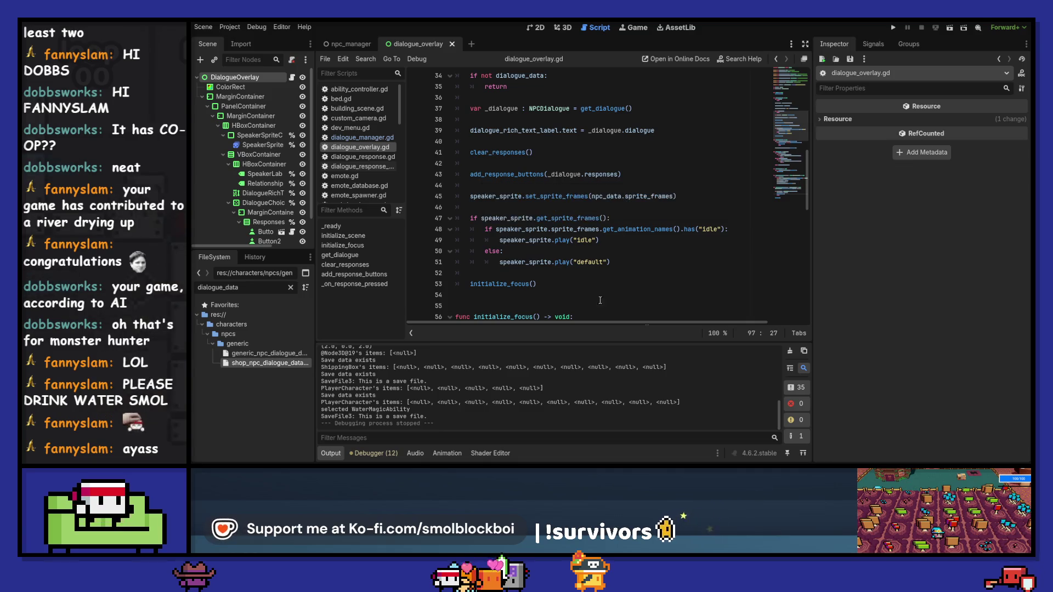
pyautogui.moveTo(569, 284); pyautogui.dragTo(448, 201)
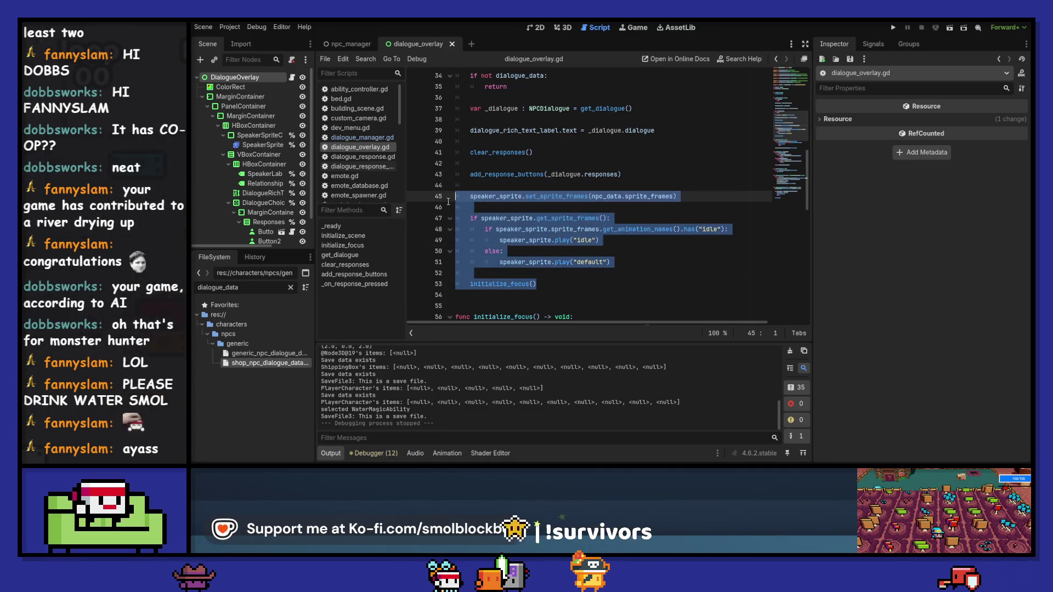
# Step: Add an empty func test_initialize() -> void: with a pass body below initialize_focus()
pyautogui.hotkey('ctrl', 'x')
pyautogui.hotkey('ctrl', 'z')
pyautogui.scroll(-3, 508, 220)
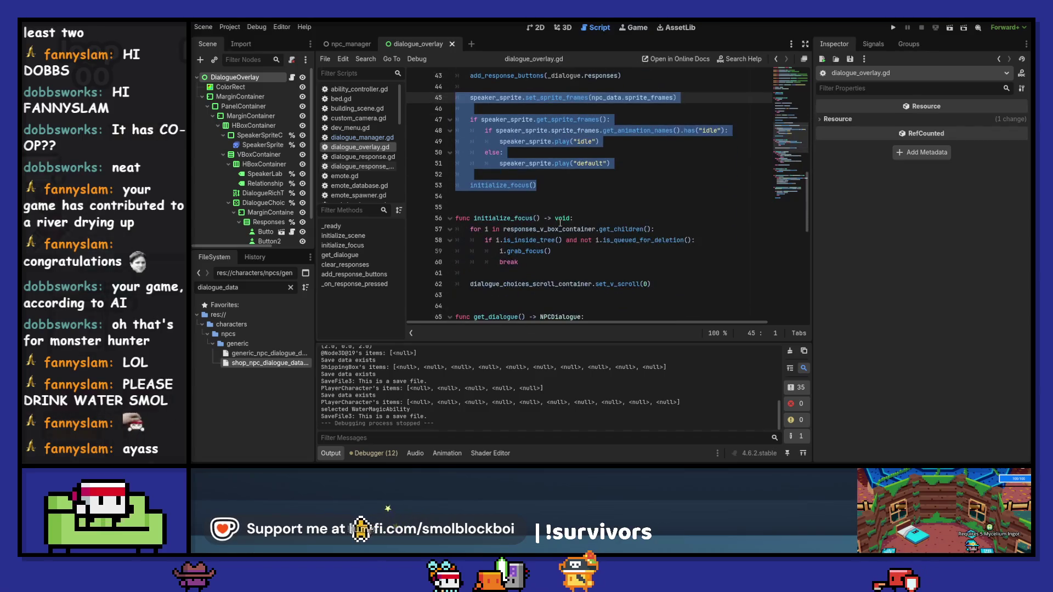
pyautogui.click(508, 200)
pyautogui.press('Return')
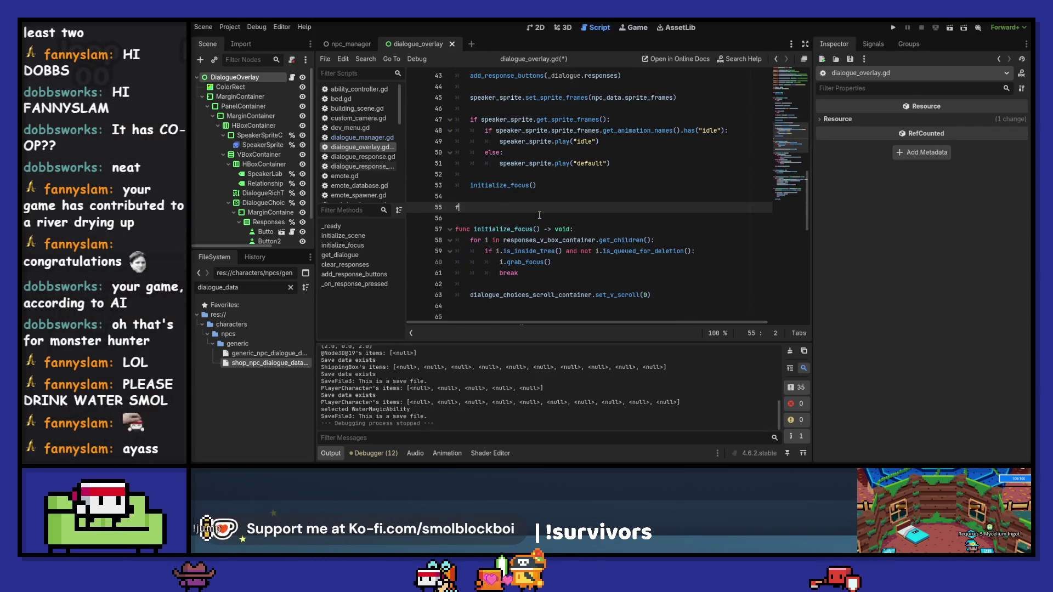
pyautogui.write('test_in')
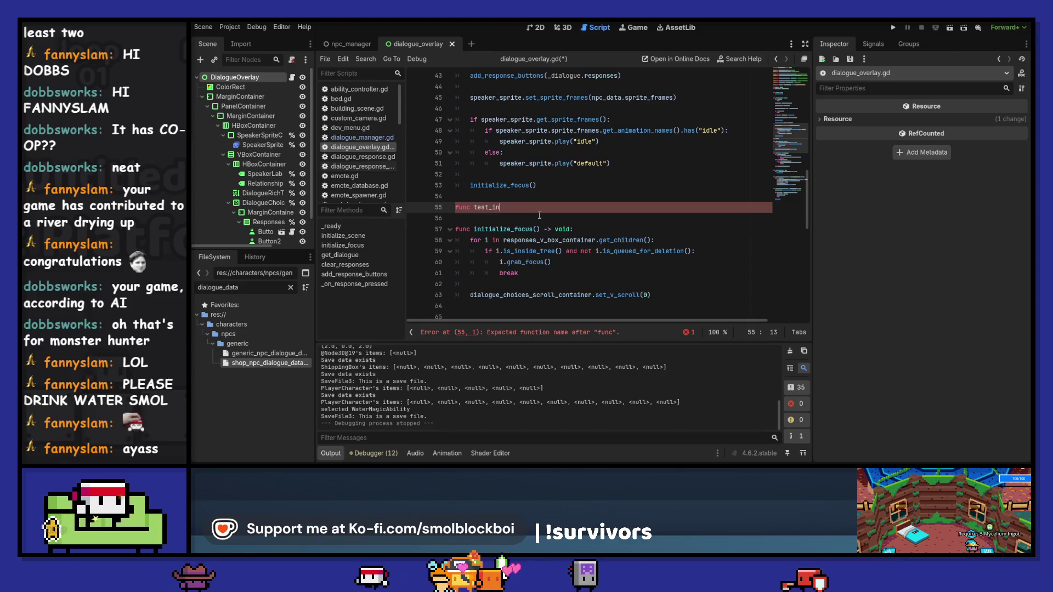
pyautogui.write('itialize(')
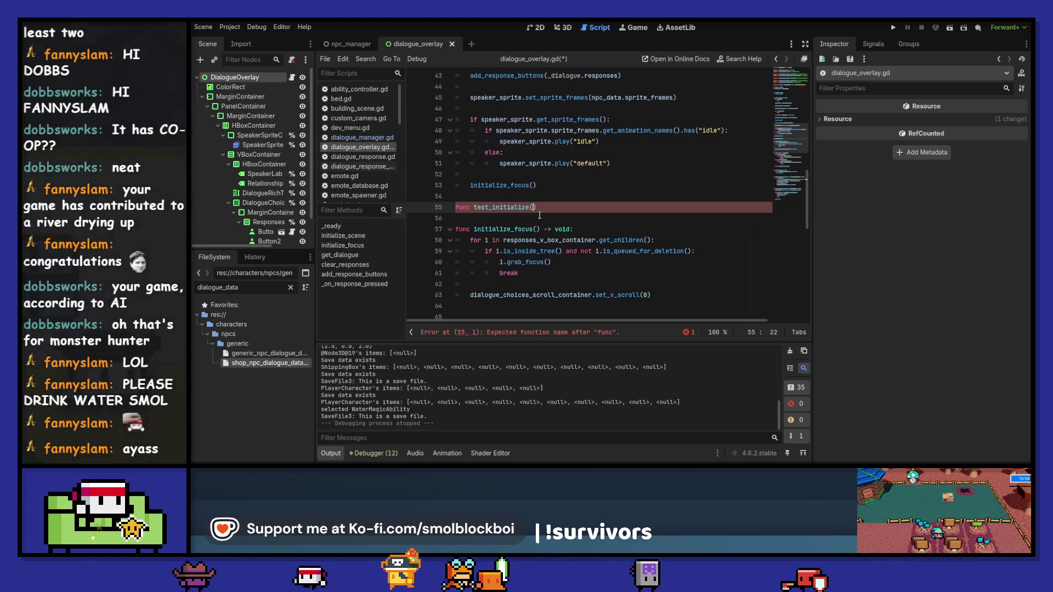
pyautogui.write(') -> void:')
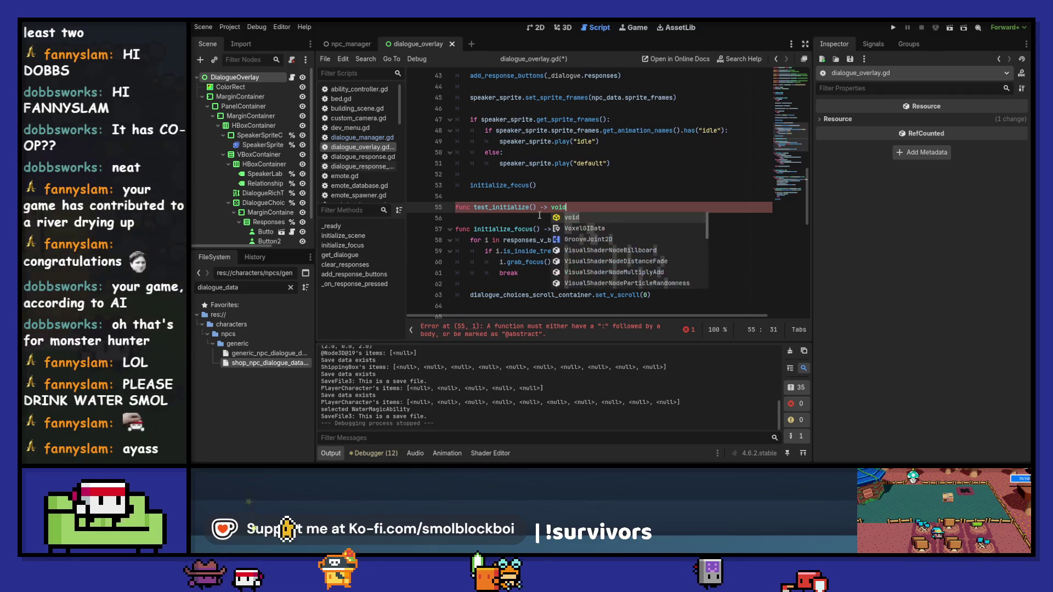
pyautogui.press('Return')
pyautogui.write('pass')
# Step: Copy the dialogue setup code into test_initialize(), comment out clear_responses and add_response_buttons, and save
pyautogui.moveTo(539, 215)
pyautogui.mouseDown()
pyautogui.moveTo(494, 159)
pyautogui.moveTo(488, 132)
pyautogui.moveTo(491, 174)
pyautogui.mouseUp()
pyautogui.scroll(-5, 501, 207)
pyautogui.hotkey('ctrl', 'c')
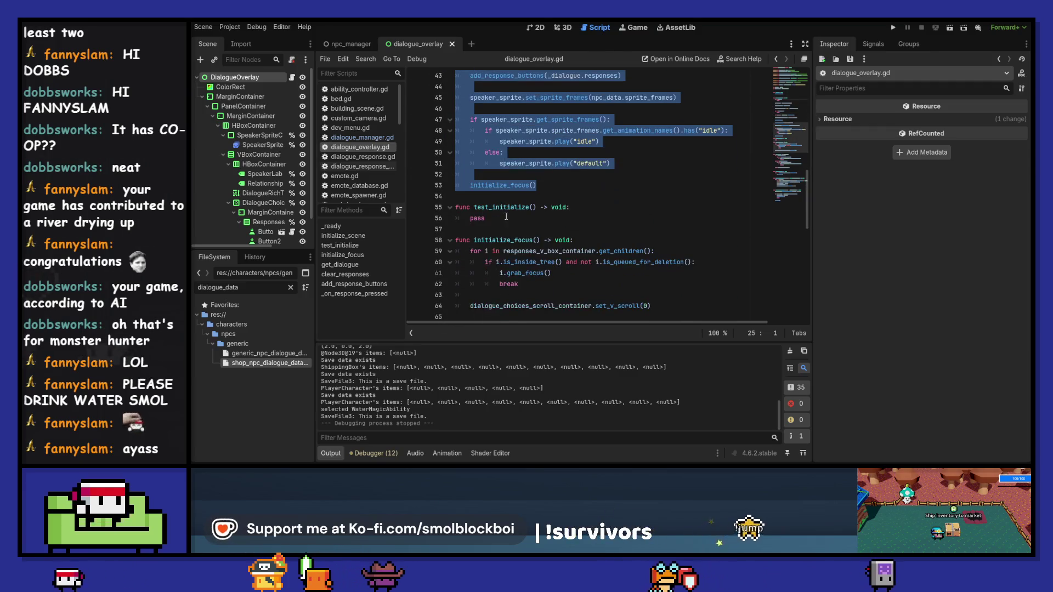
pyautogui.doubleClick(478, 253)
pyautogui.hotkey('ctrl', 'v')
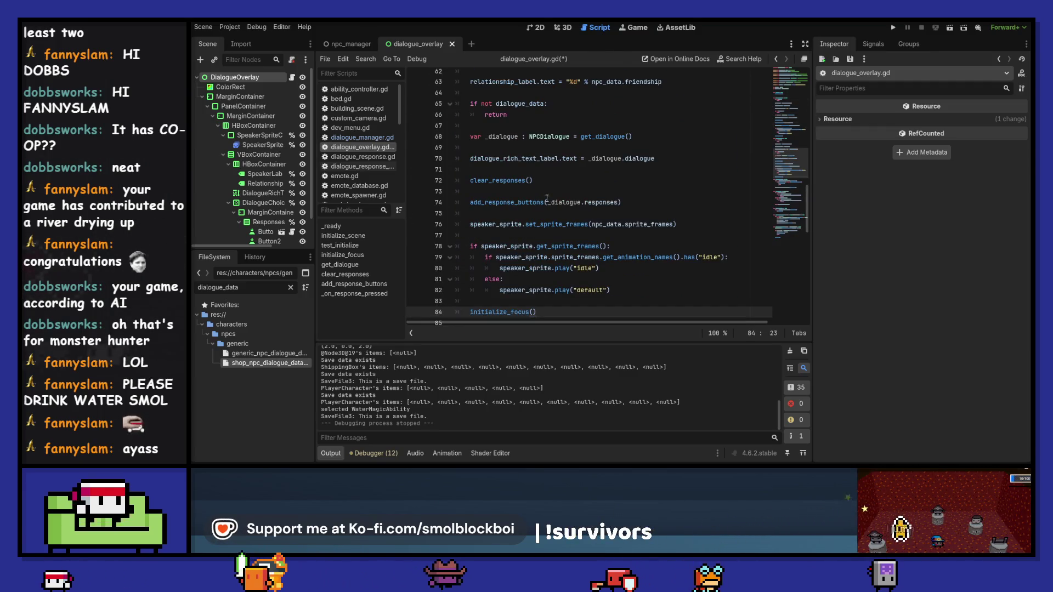
pyautogui.scroll(1, 632, 226)
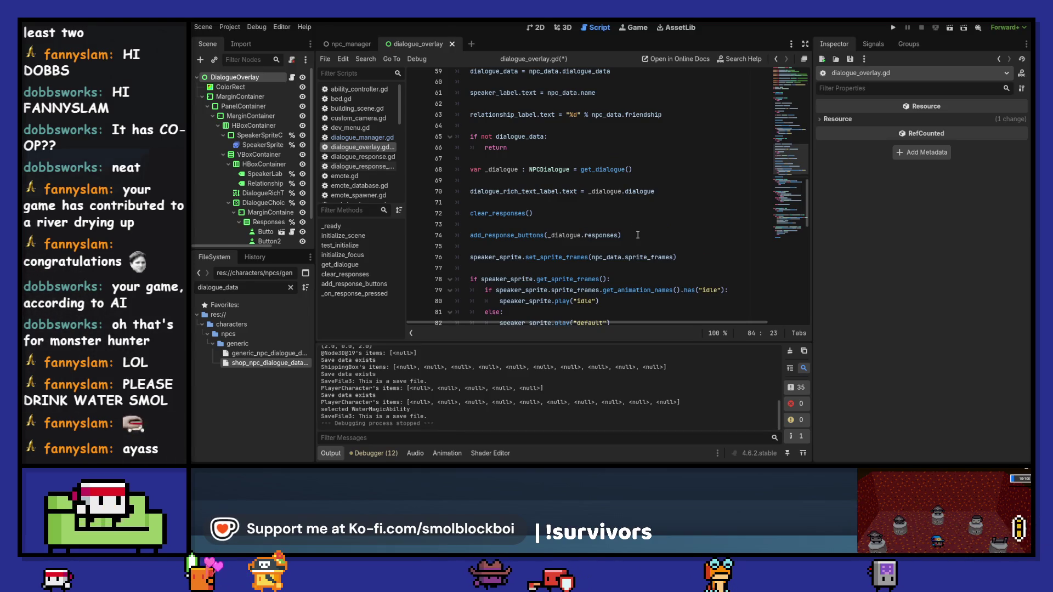
pyautogui.moveTo(638, 235); pyautogui.dragTo(630, 217)
pyautogui.hotkey('ctrl', 'k')
pyautogui.hotkey('ctrl', 's')
# Step: Replace the SHOP branch's initialize_scene() call with test_initialize()
pyautogui.scroll(5, 625, 216)
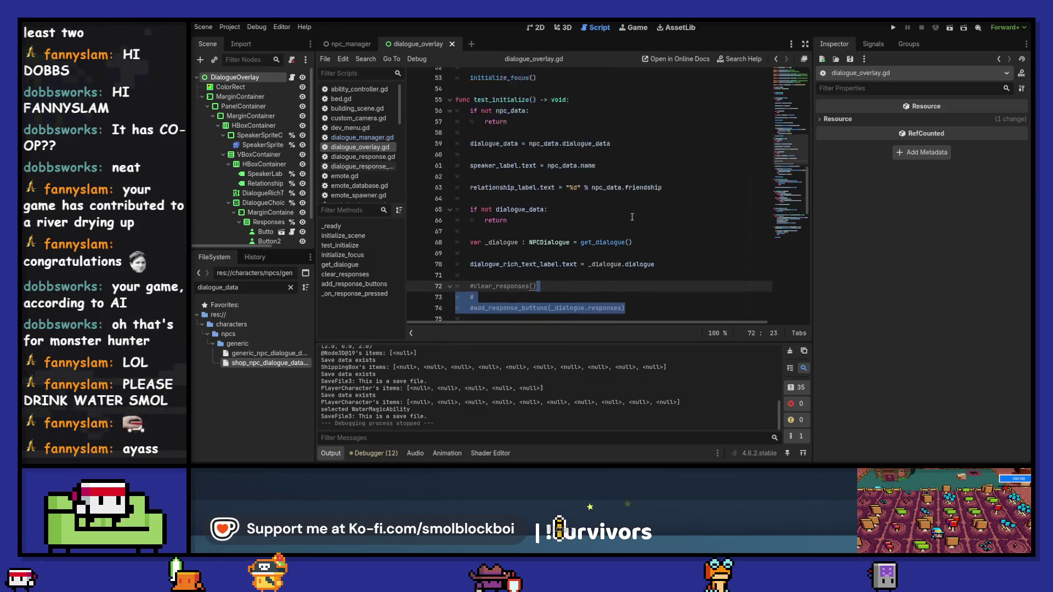
pyautogui.doubleClick(501, 191)
pyautogui.scroll(-14, 582, 239)
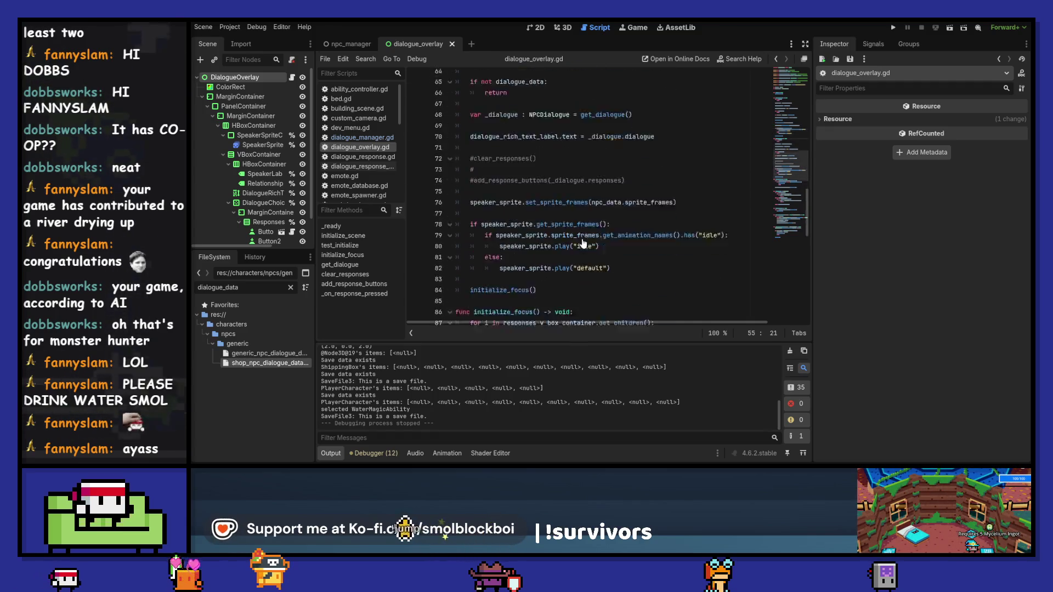
pyautogui.scroll(-8, 583, 239)
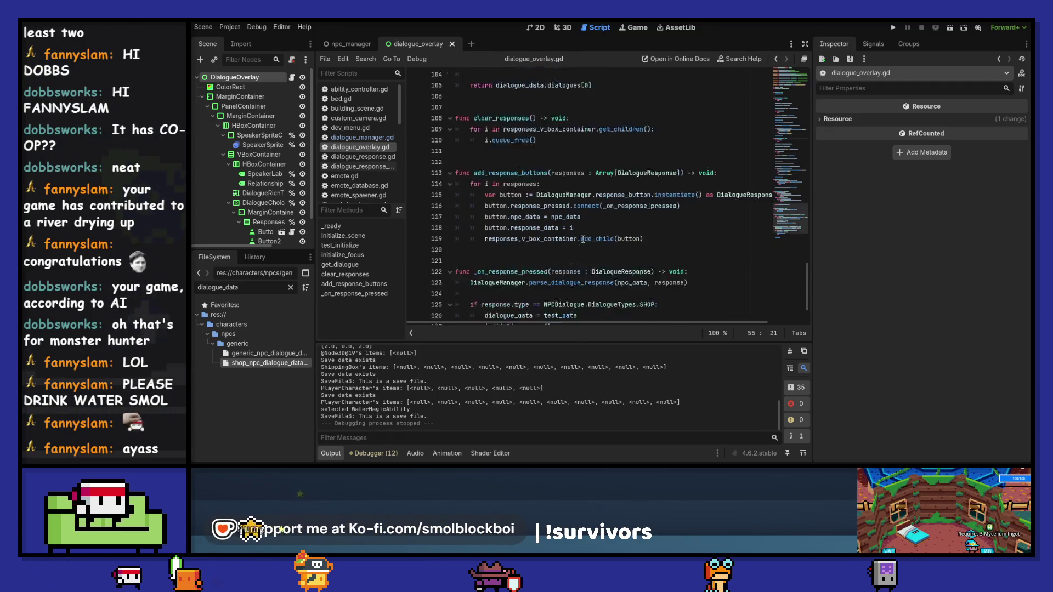
pyautogui.doubleClick(510, 273)
pyautogui.hotkey('ctrl', 'v')
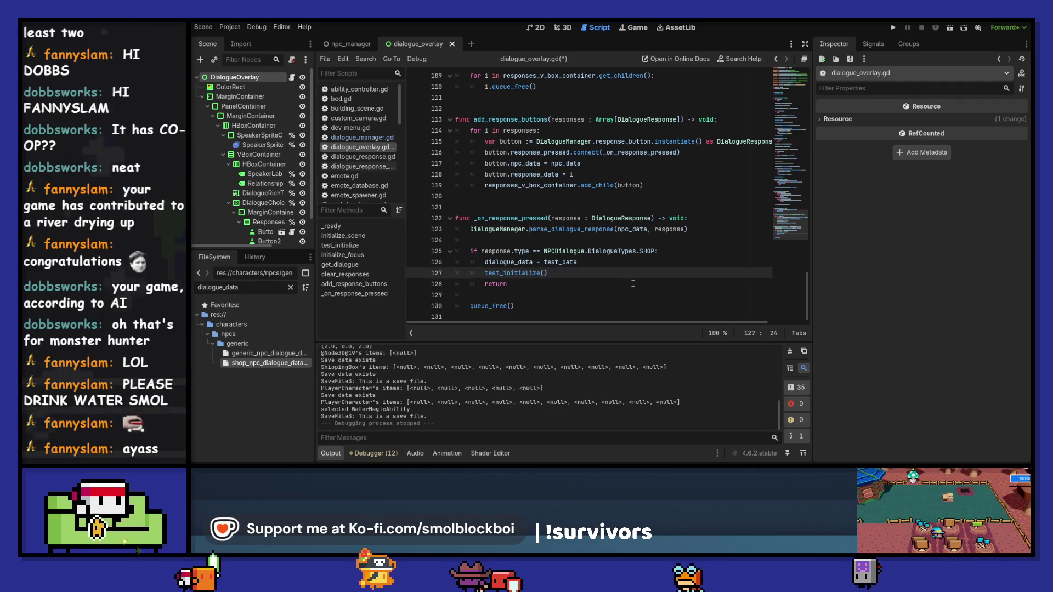
# Step: Run testing_level.tscn, talk to Valkyrie and move to the second reply choice, then stop the game
pyautogui.press('F5')
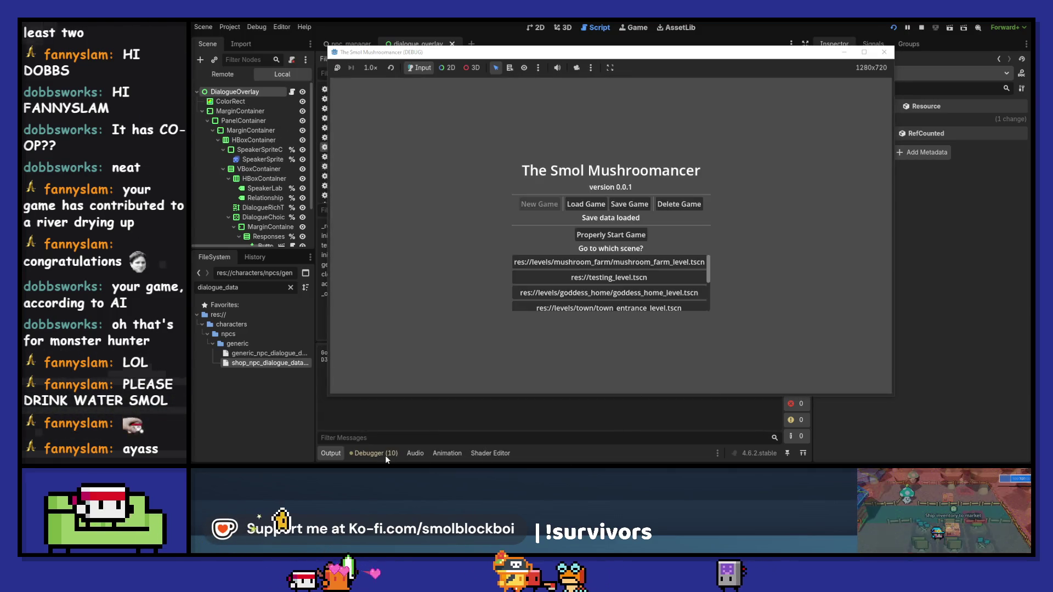
pyautogui.click(384, 453)
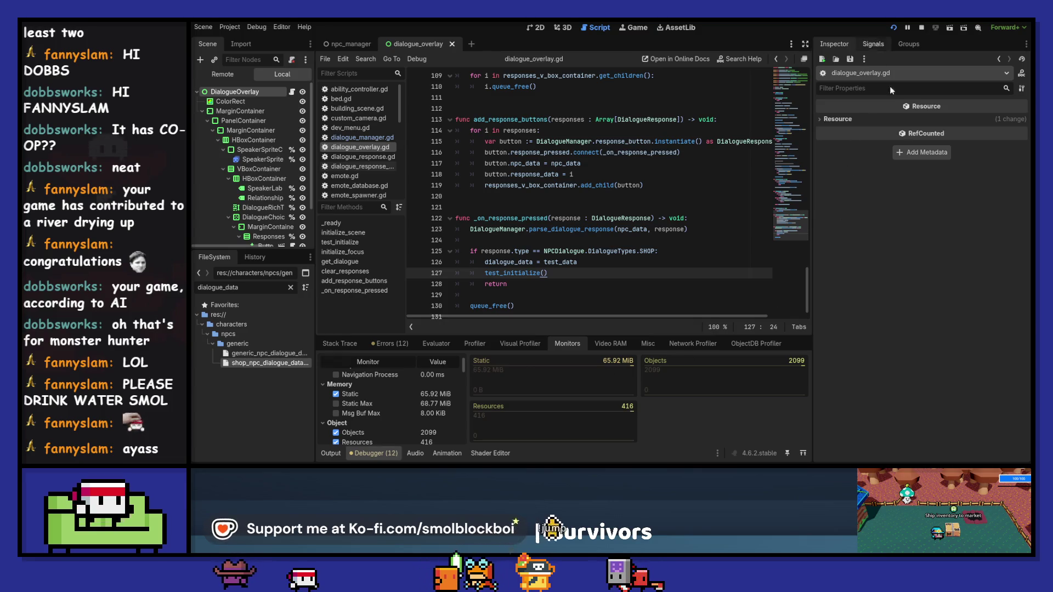
pyautogui.hotkey('alt', 'Tab')
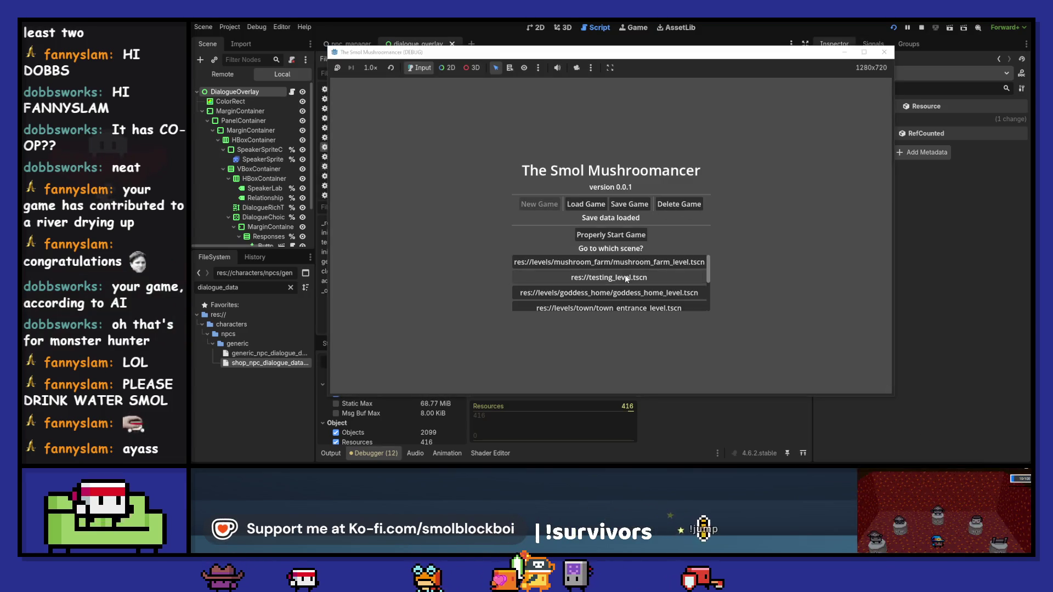
pyautogui.click(631, 269)
pyautogui.press('d')
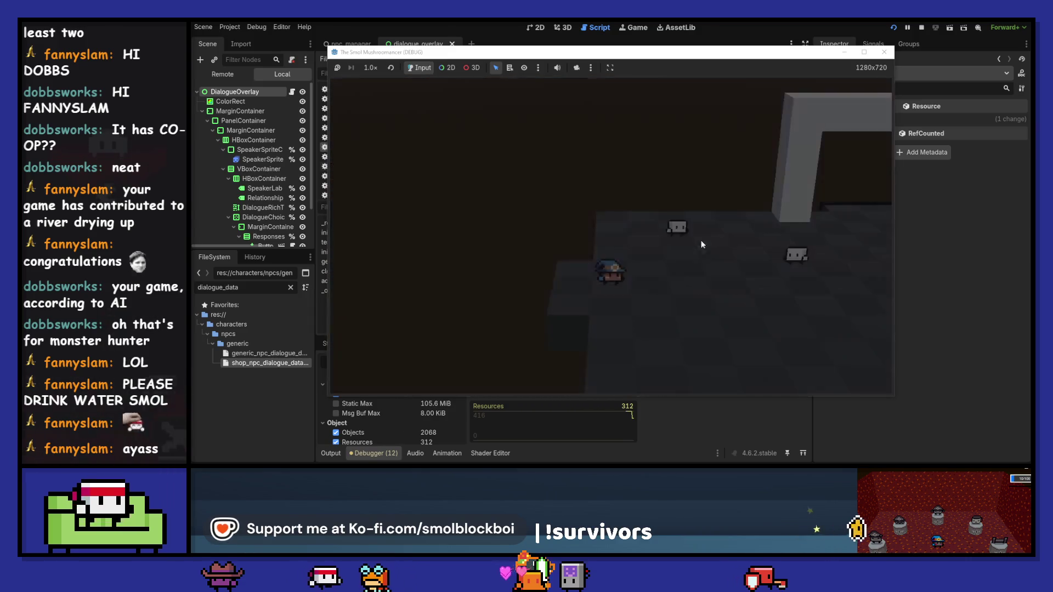
pyautogui.press('e')
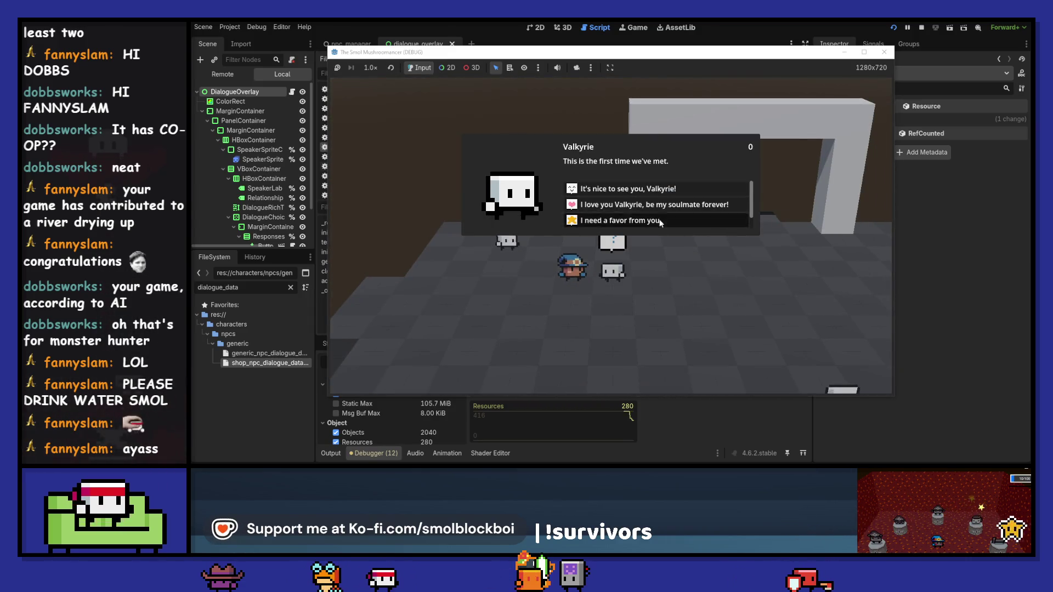
pyautogui.press('s')
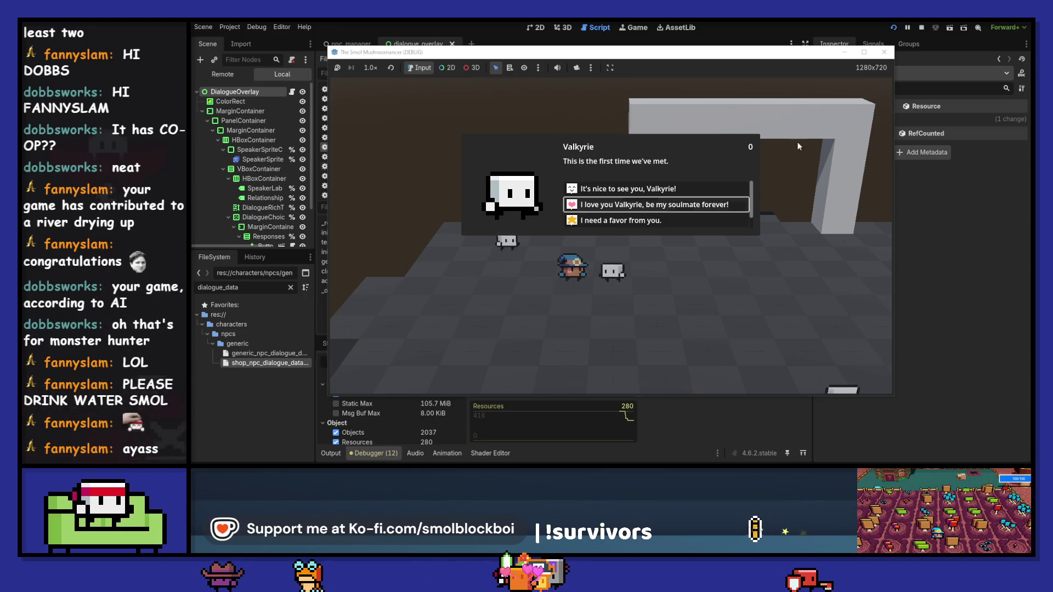
pyautogui.click(884, 52)
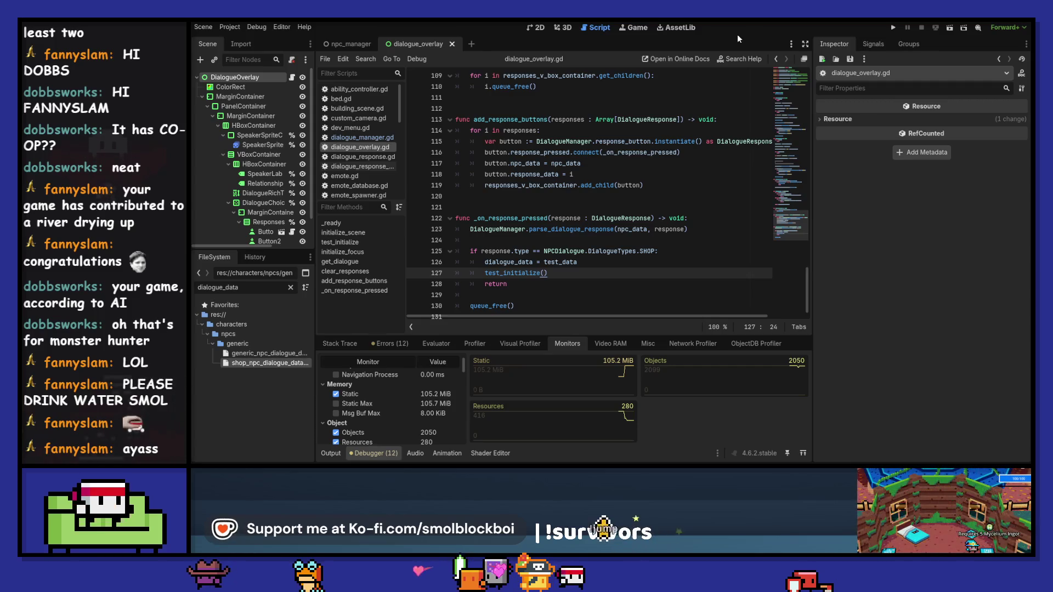
pyautogui.scroll(15, 630, 274)
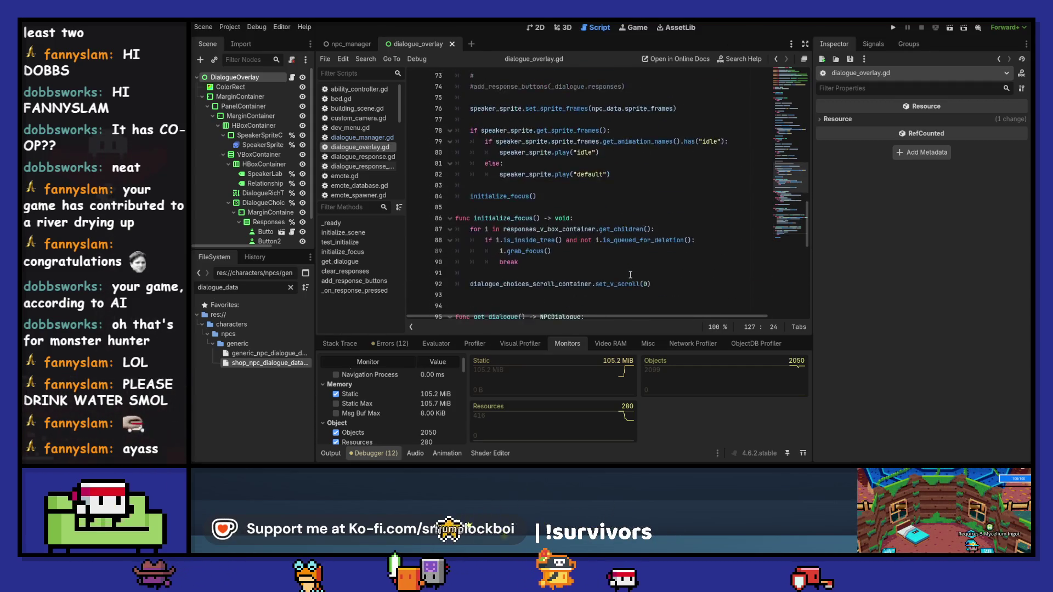
pyautogui.scroll(-3, 630, 274)
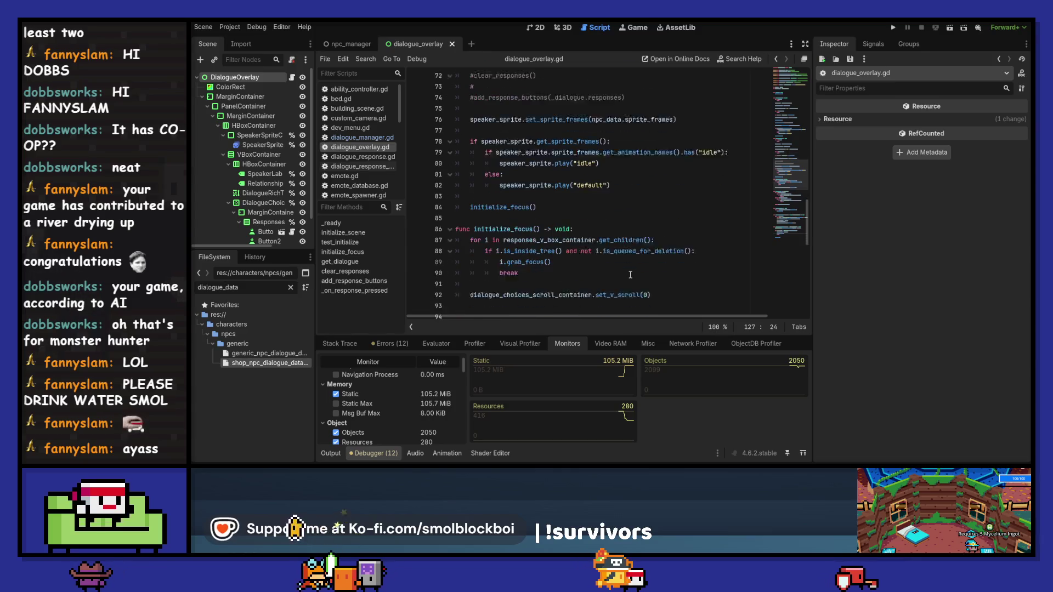
pyautogui.scroll(-7, 630, 274)
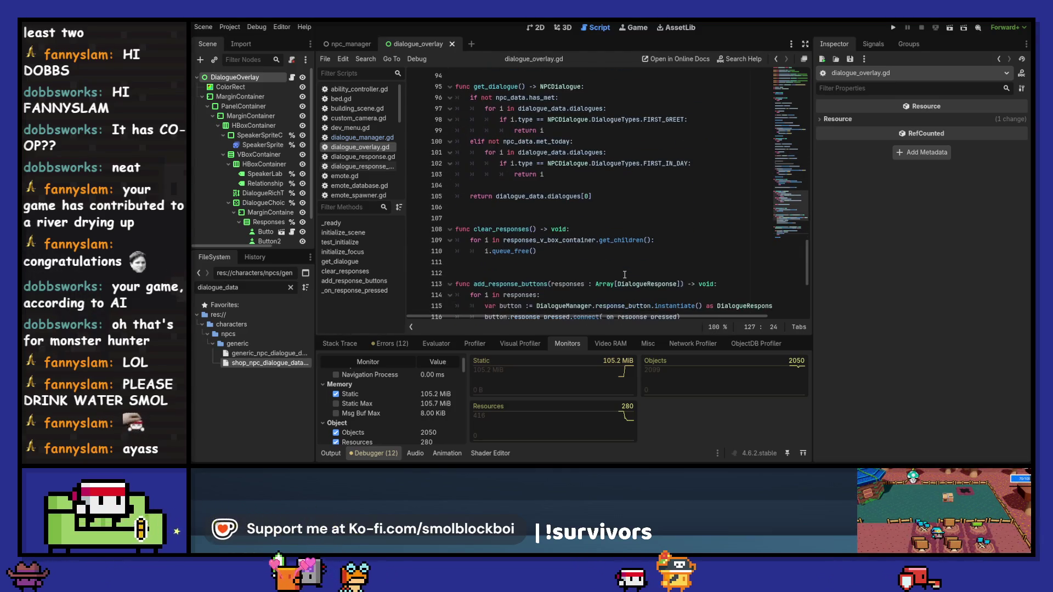
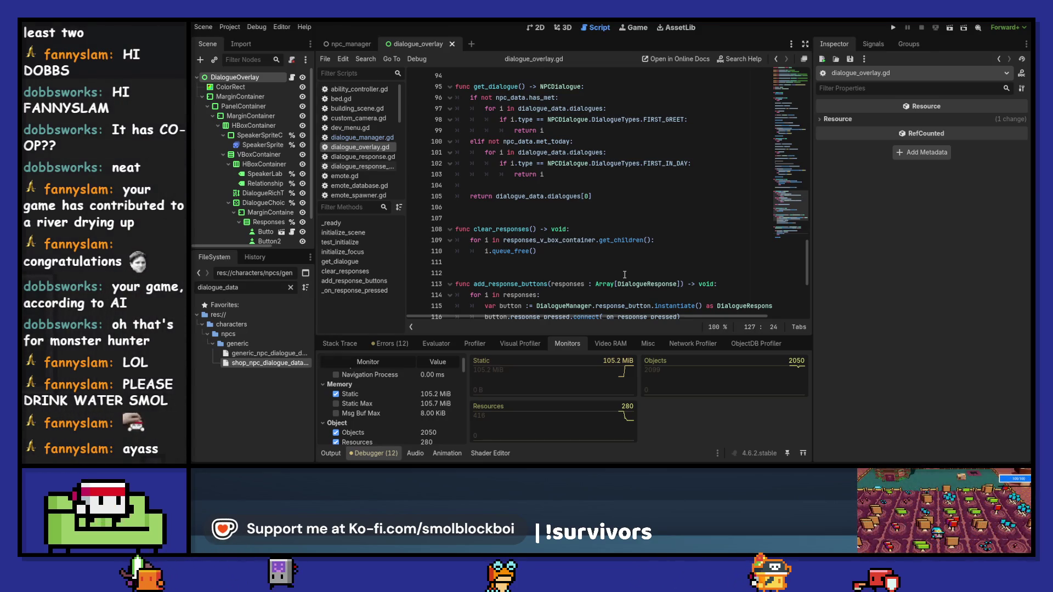
# Step: Find the add_response_buttons definition and select the _dialogue variable in the commented call
pyautogui.scroll(-2, 281, 235)
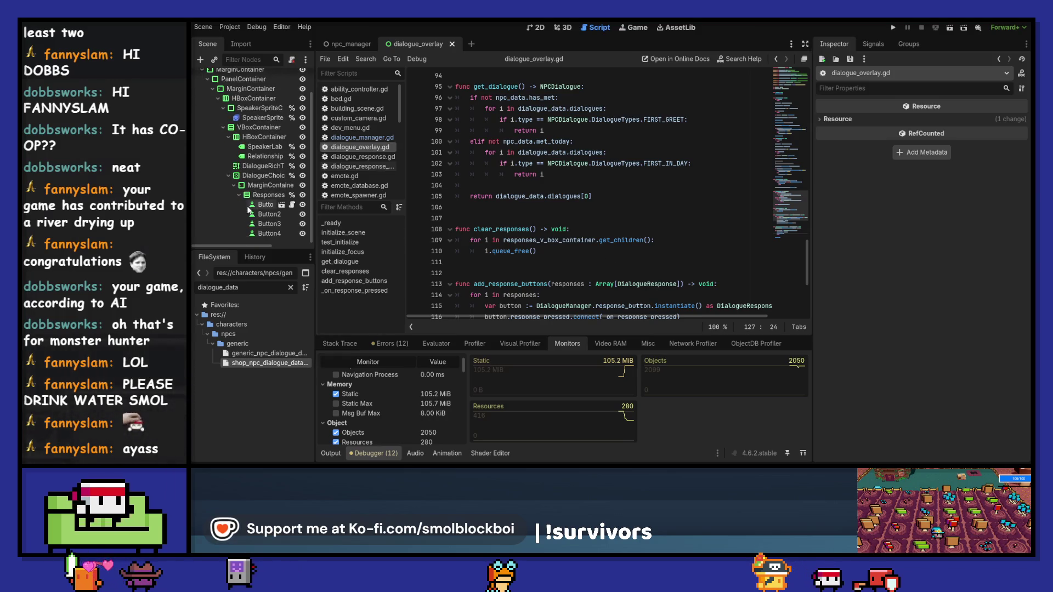
pyautogui.scroll(11, 655, 247)
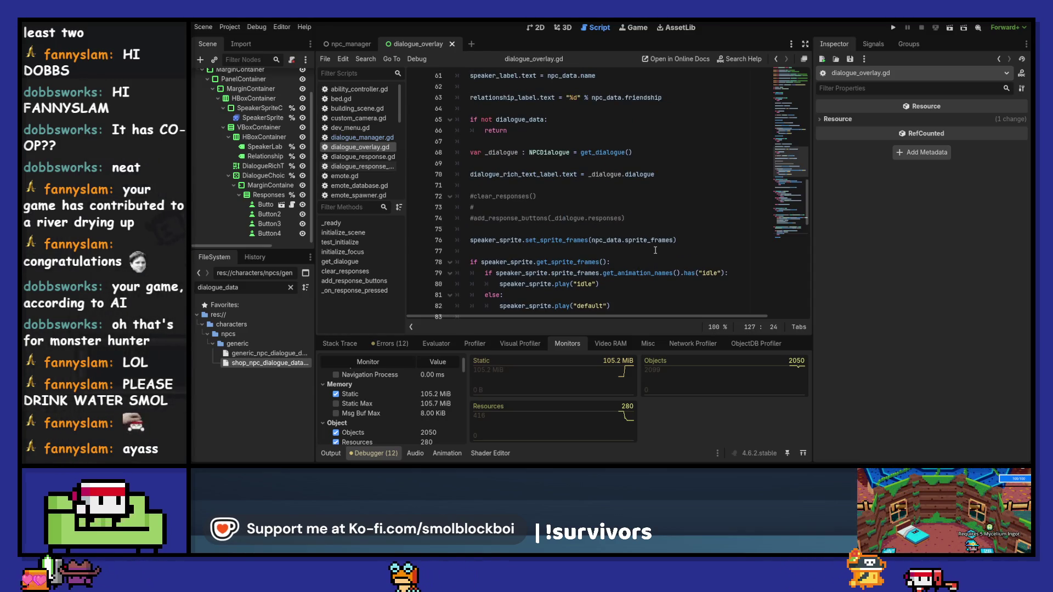
pyautogui.scroll(-12, 655, 250)
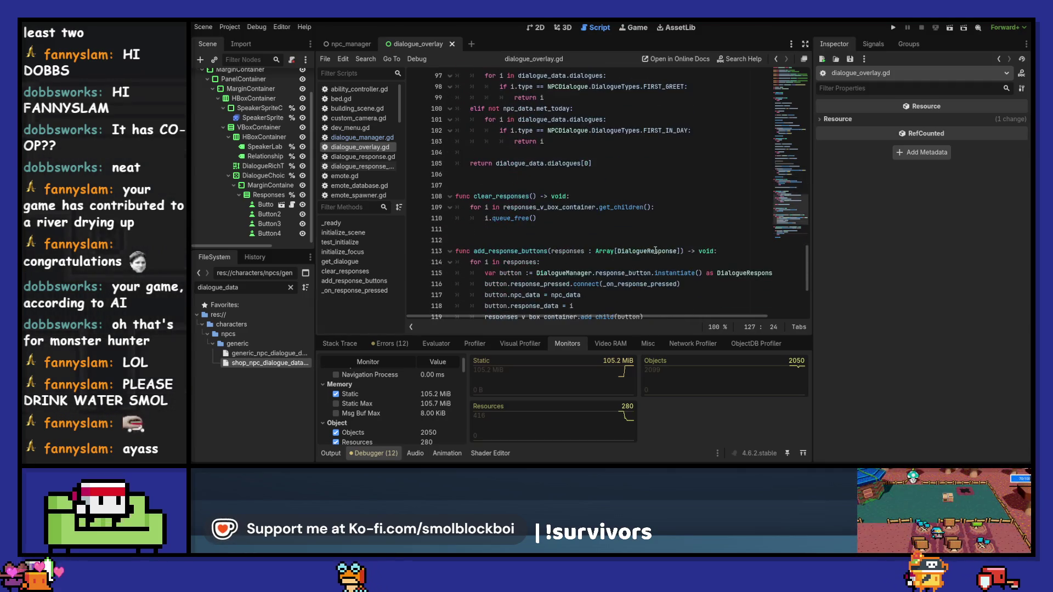
pyautogui.scroll(-3, 656, 250)
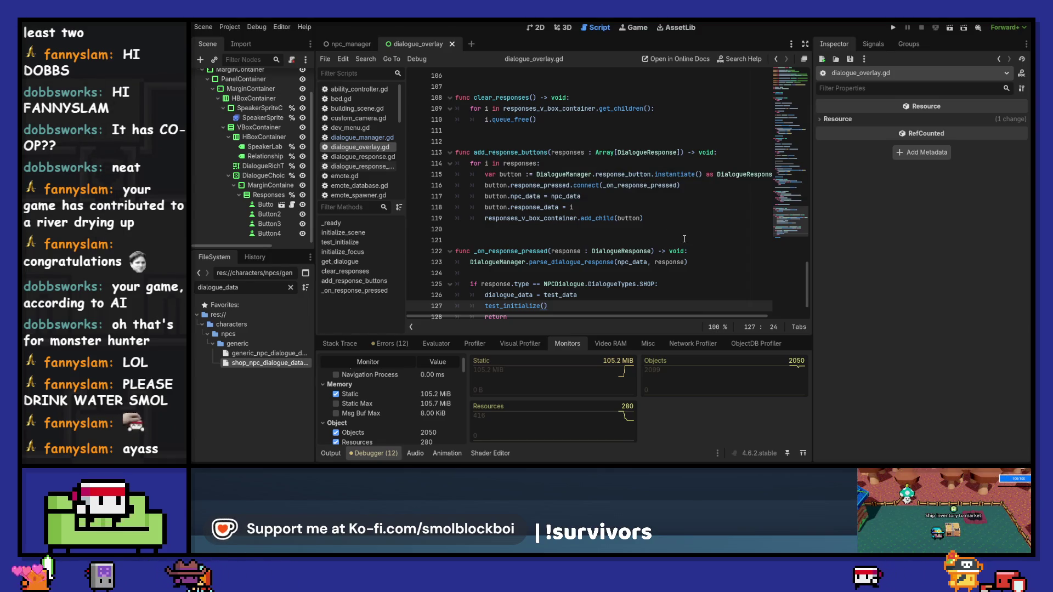
pyautogui.click(515, 152)
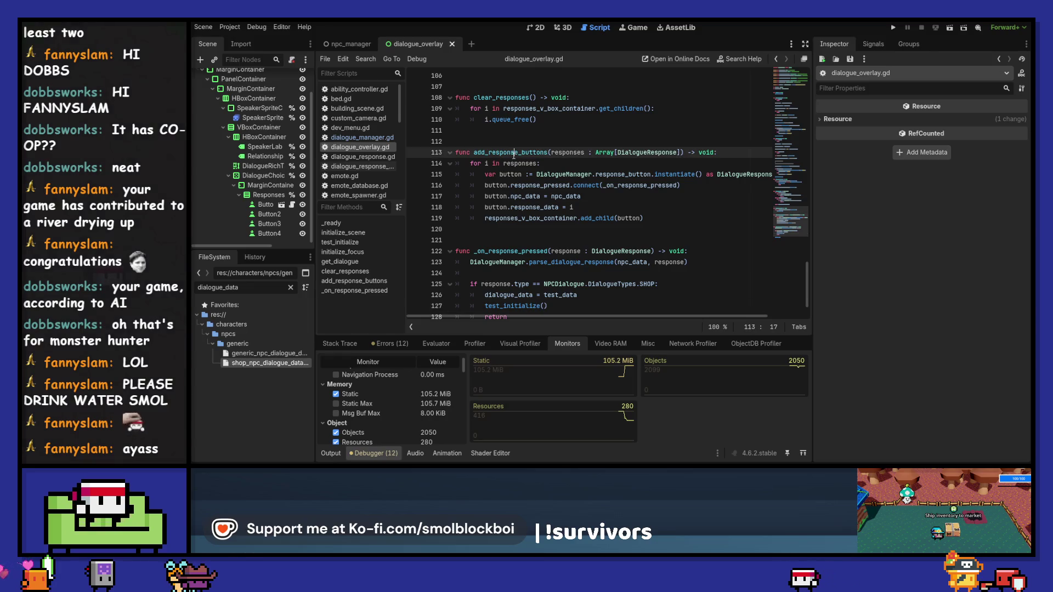
pyautogui.scroll(10, 638, 222)
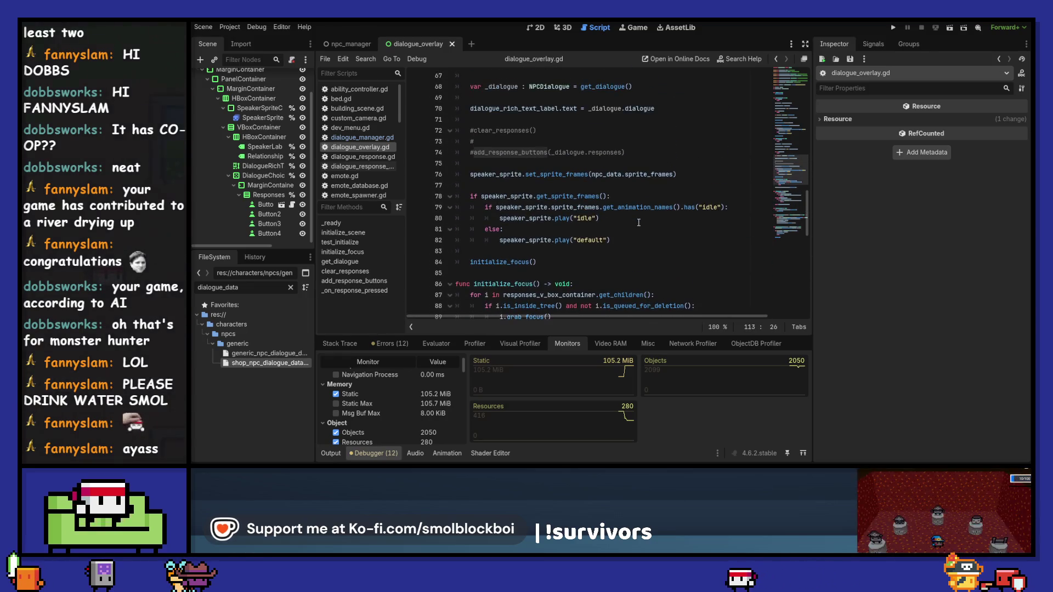
pyautogui.doubleClick(578, 155)
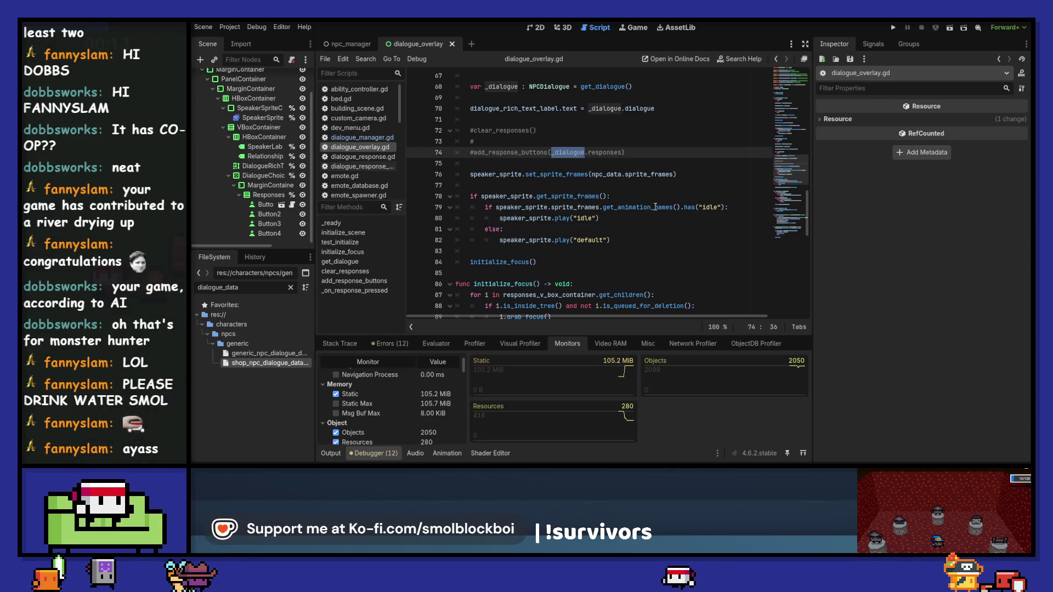
pyautogui.moveTo(655, 207)
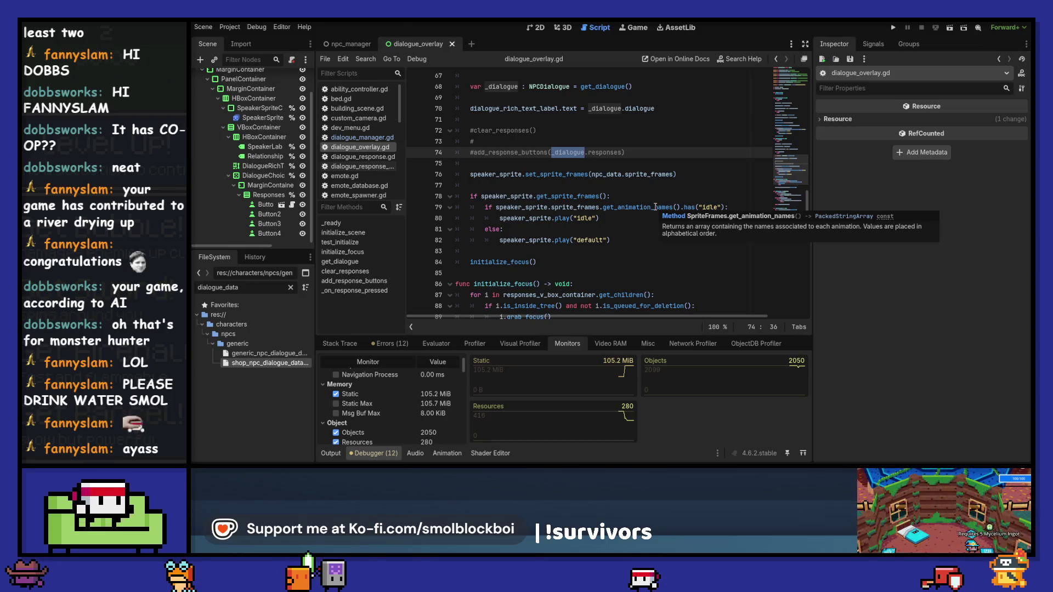
# Step: Look up the get_dialogue function definition, then return to the earlier spot in the script
pyautogui.scroll(2, 655, 207)
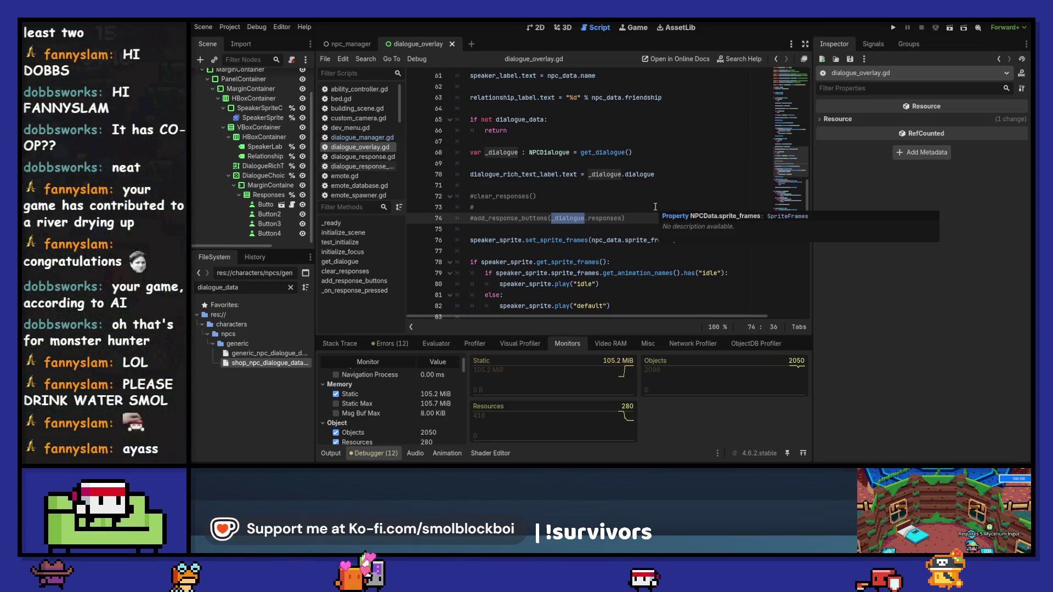
pyautogui.click(605, 154)
pyautogui.keyDown('ctrl'); pyautogui.click(605, 154); pyautogui.keyUp('ctrl')
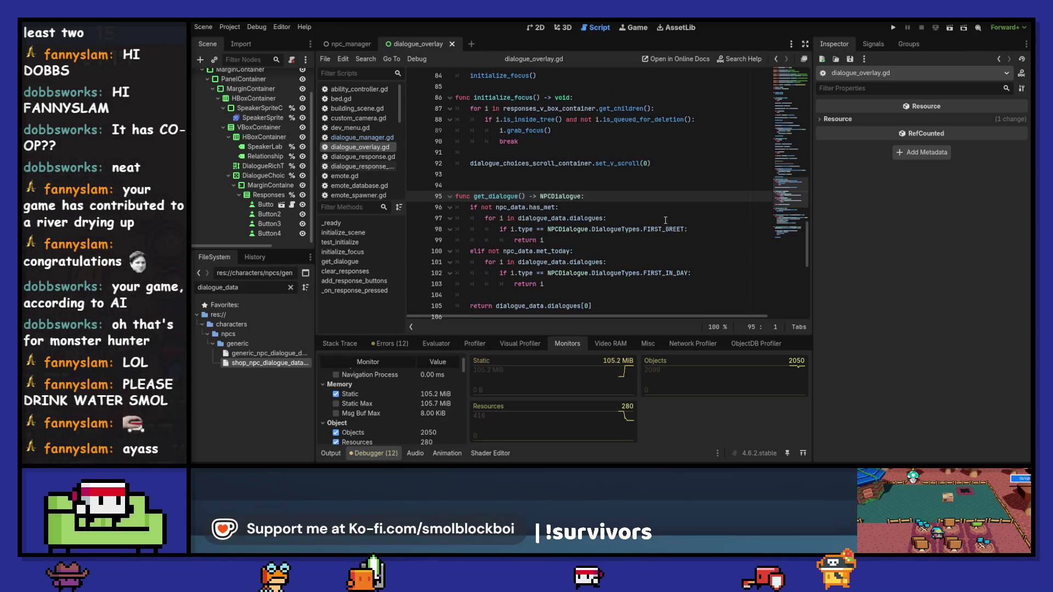
pyautogui.scroll(-1, 666, 220)
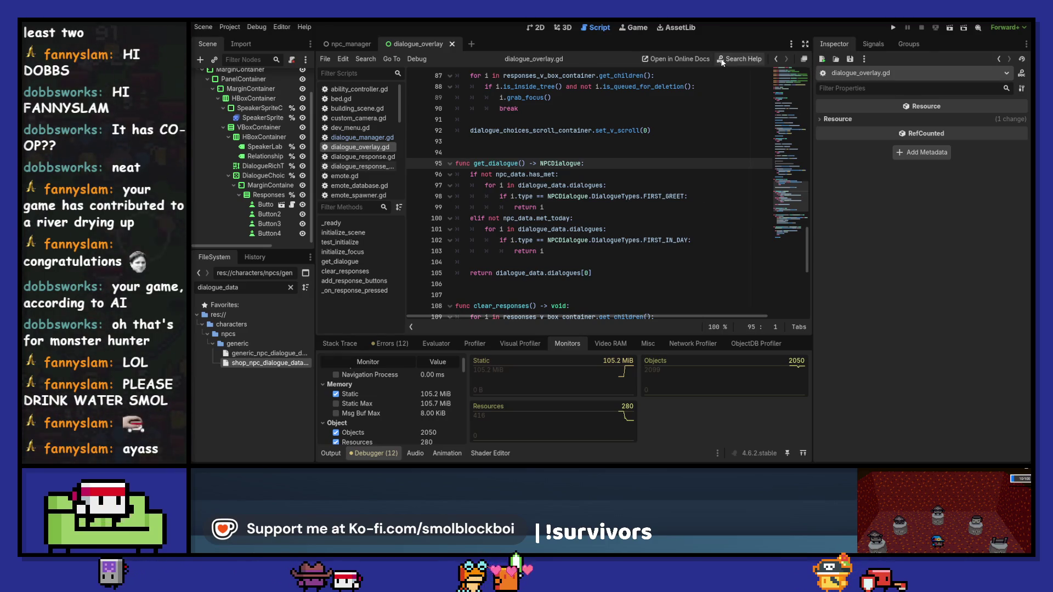
pyautogui.click(779, 57)
pyautogui.scroll(-10, 596, 226)
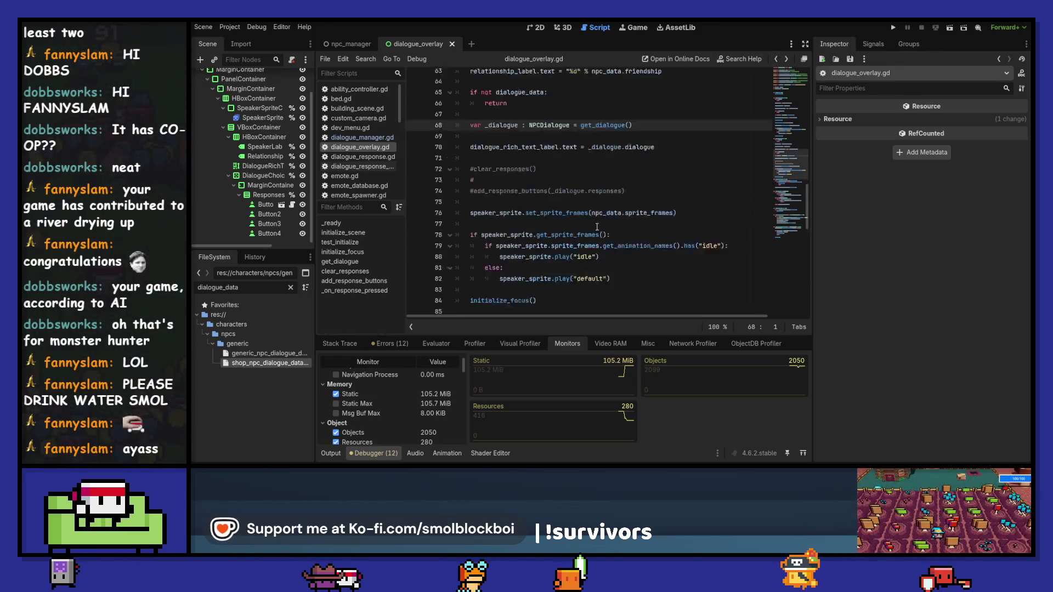
pyautogui.scroll(-4, 597, 227)
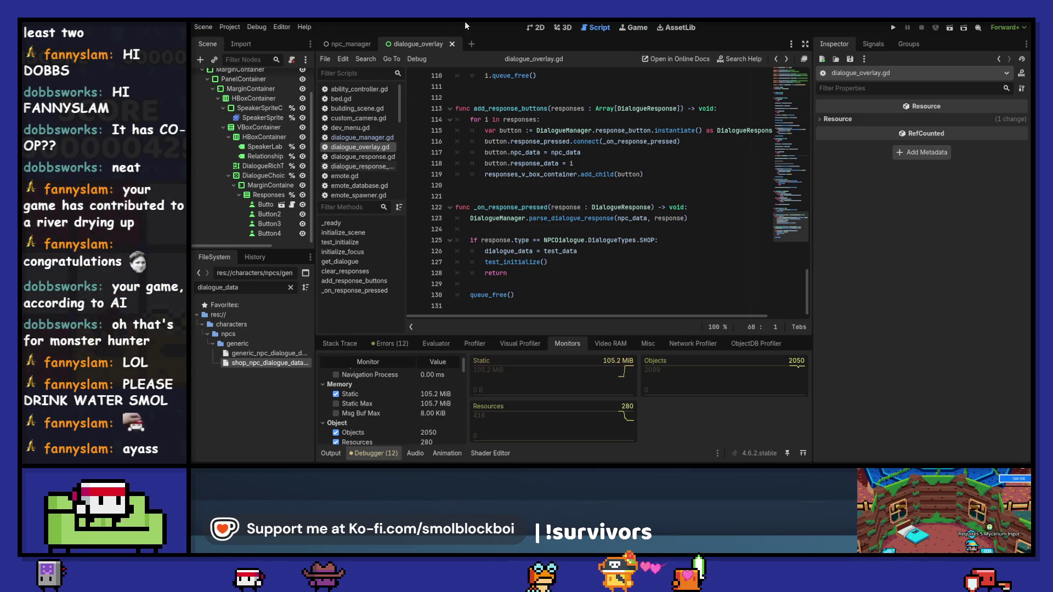
# Step: Filter FileSystem for 'generi', open the generic dialogue data and delete entries, leaving one
pyautogui.doubleClick(249, 289)
pyautogui.write('generic')
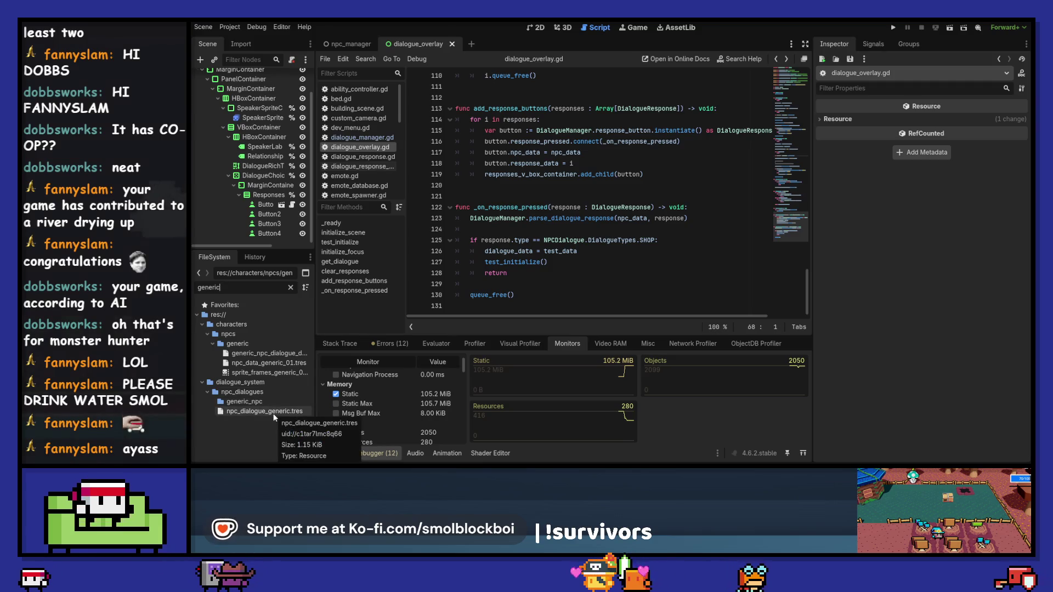
pyautogui.click(270, 353)
pyautogui.click(968, 149)
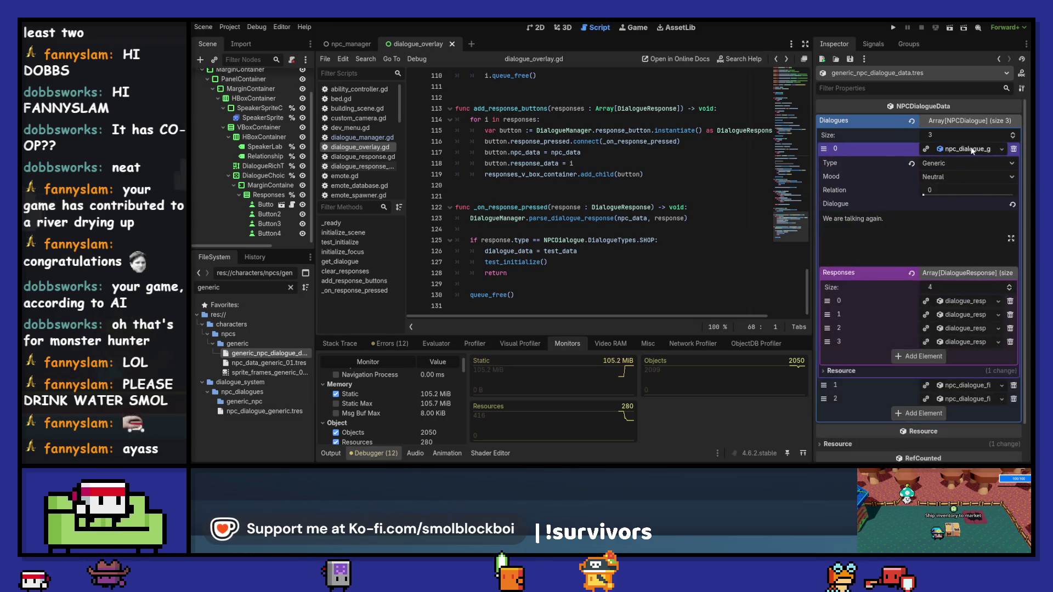
pyautogui.click(969, 149)
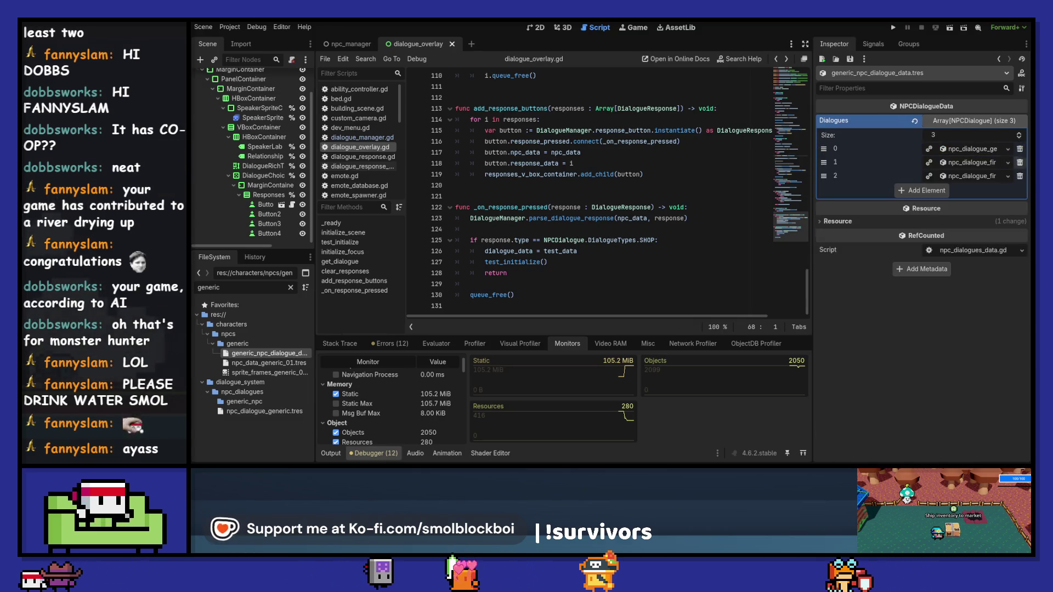
pyautogui.click(1020, 163)
pyautogui.click(1019, 163)
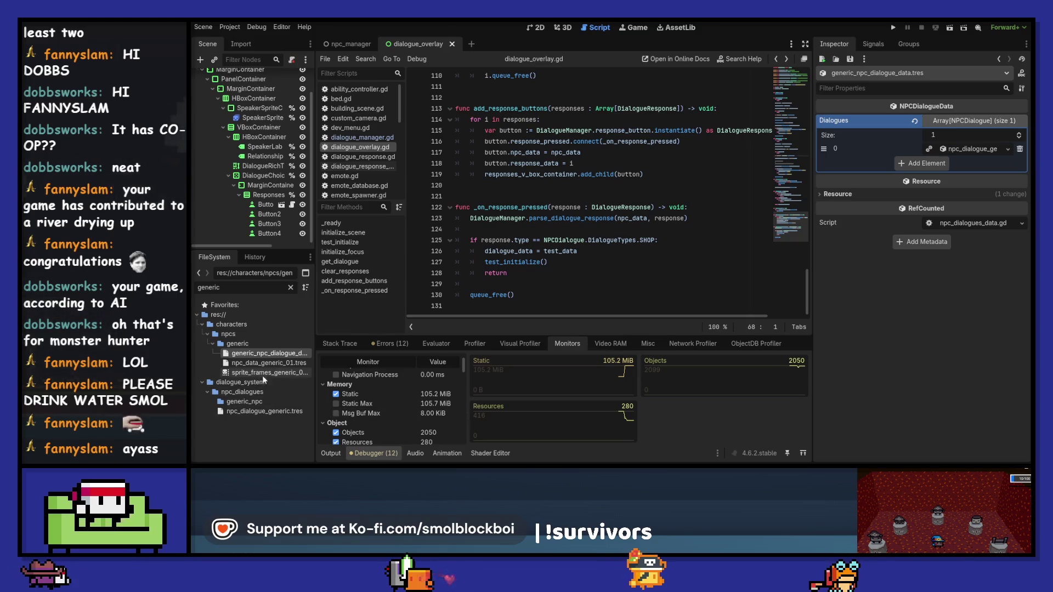
# Step: Filter for 'shop' and try dropping shop dialogue data onto the remaining dialogue entry
pyautogui.write('shop')
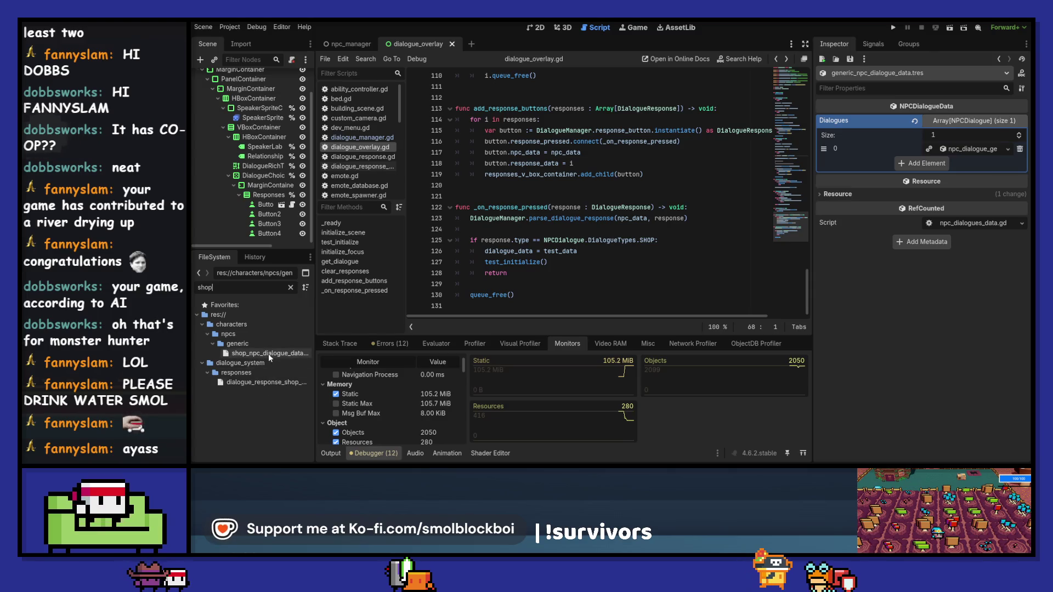
pyautogui.moveTo(269, 355)
pyautogui.mouseDown()
pyautogui.moveTo(991, 140)
pyautogui.moveTo(861, 220)
pyautogui.mouseUp()
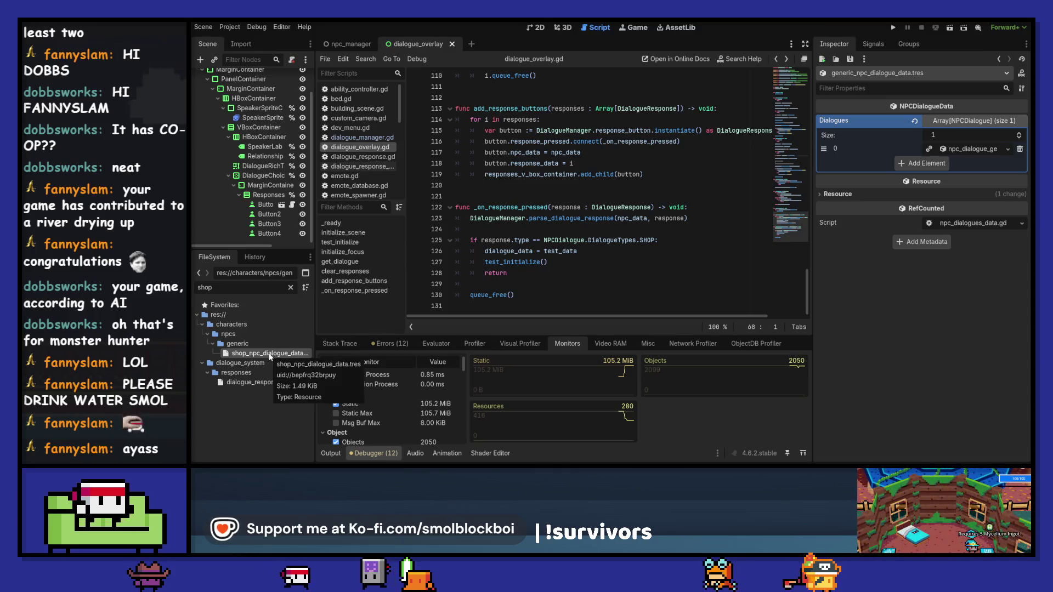
pyautogui.click(979, 147)
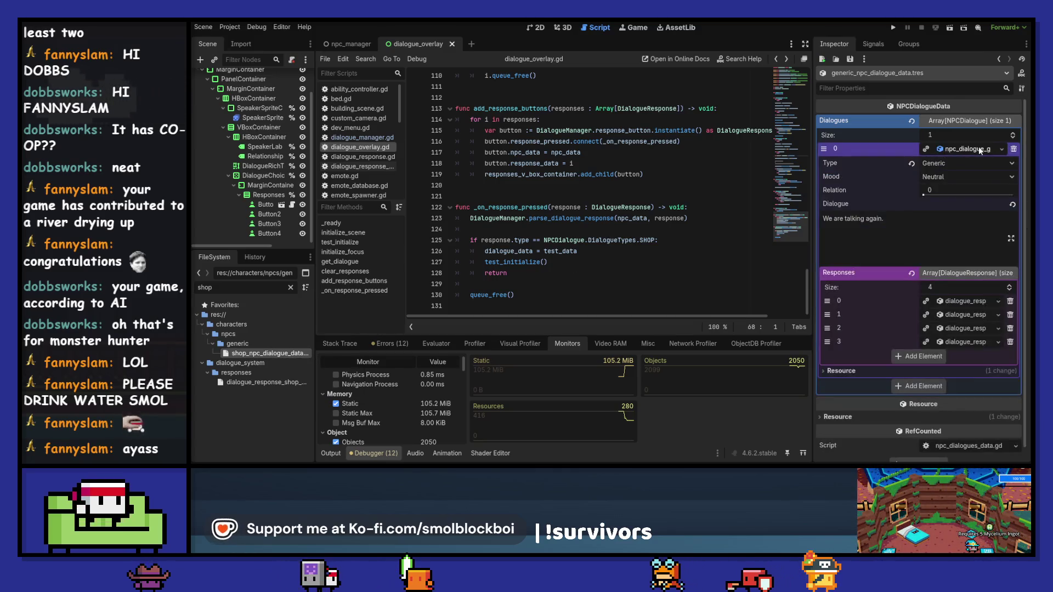
pyautogui.click(979, 148)
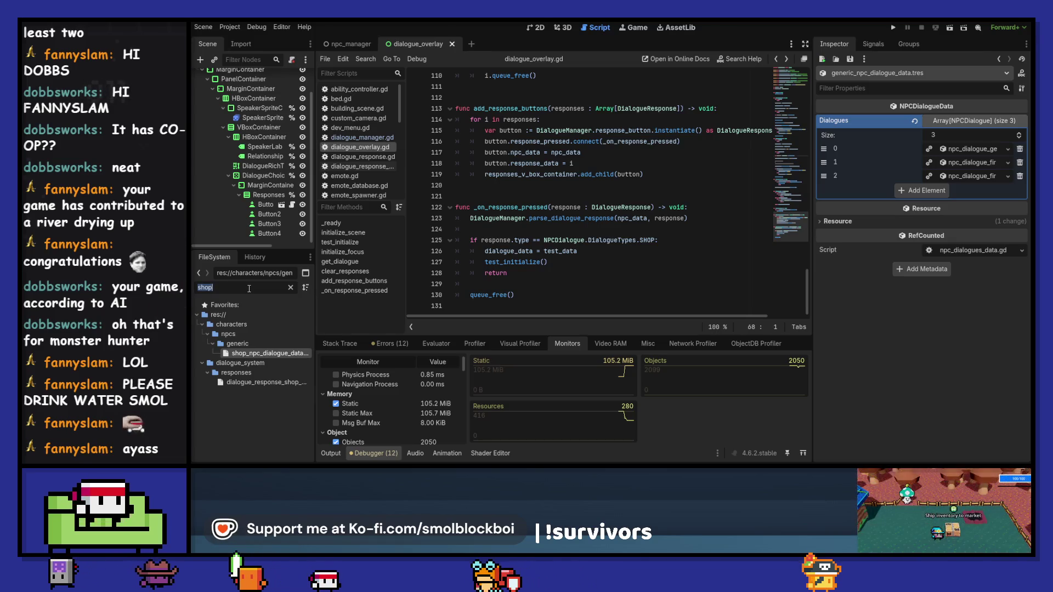
# Step: Open npc_data_generic_01 and drag shop_npc_dialogue_data.tres into its Dialogue Data slot
pyautogui.write('generi')
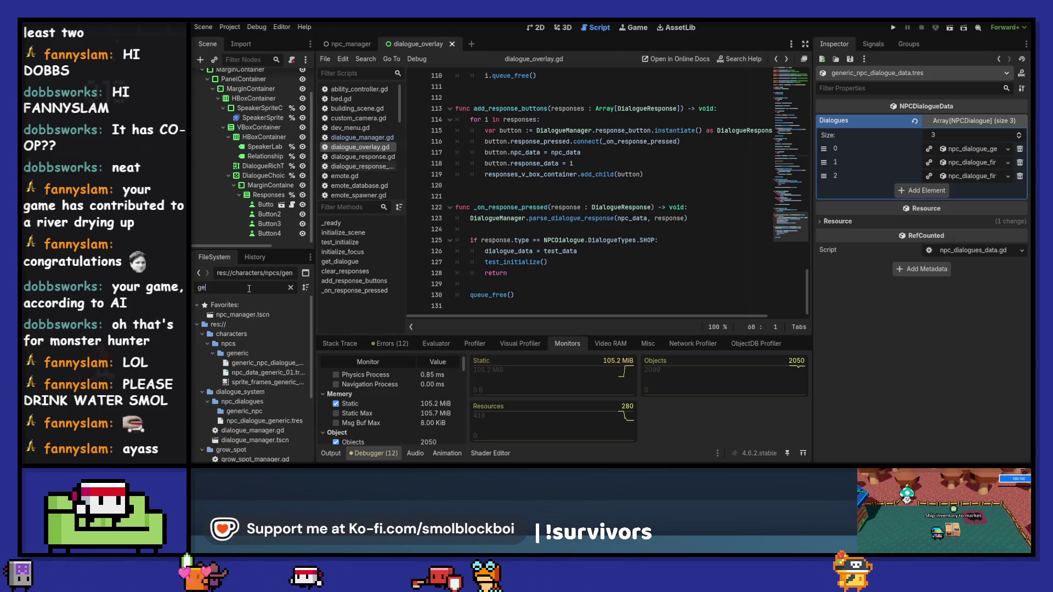
pyautogui.write('c')
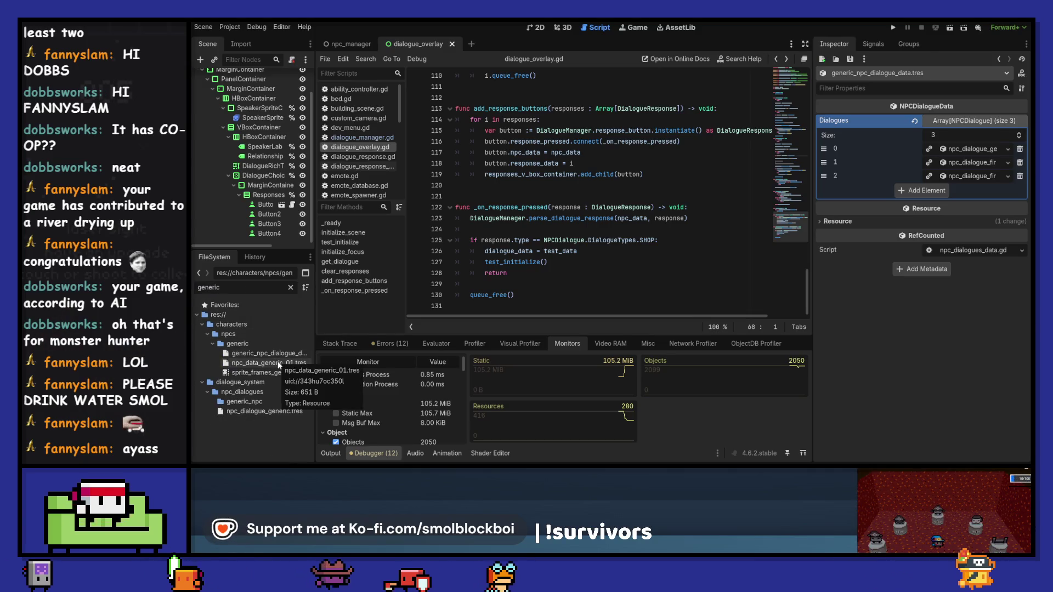
pyautogui.click(279, 366)
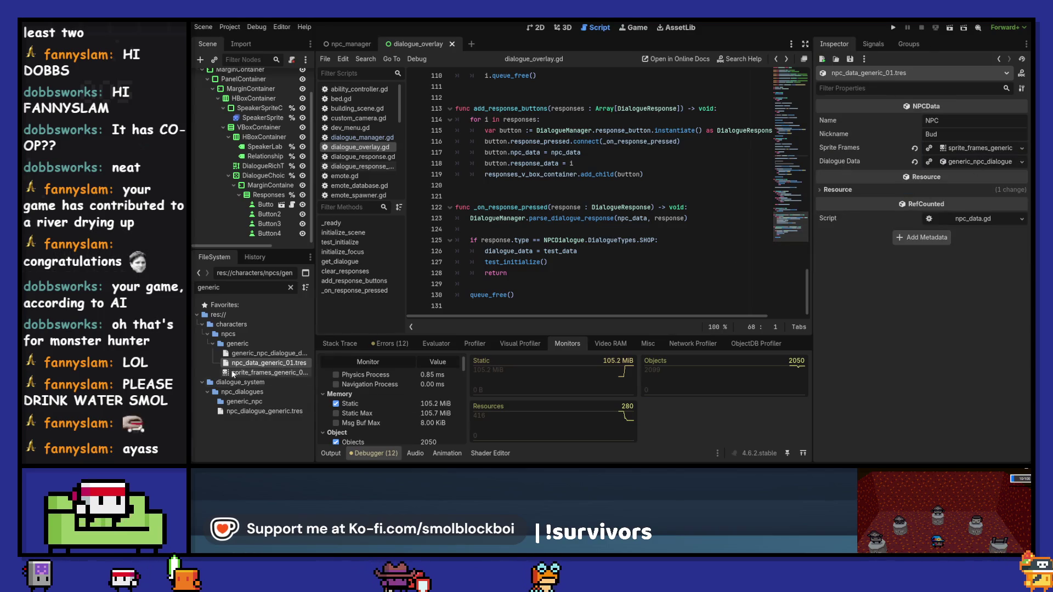
pyautogui.doubleClick(231, 285)
pyautogui.write('shop')
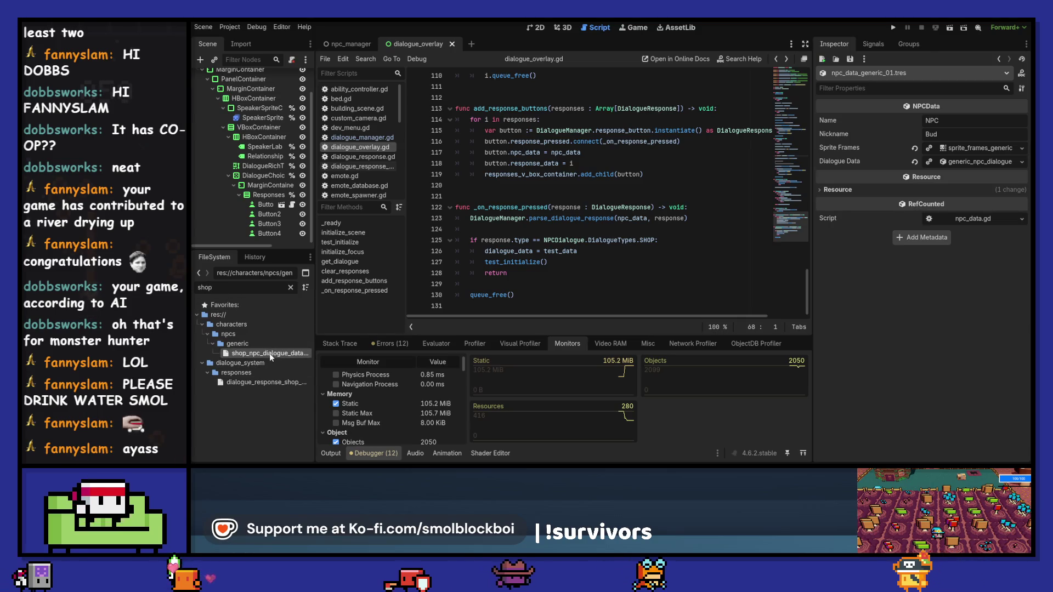
pyautogui.moveTo(269, 354); pyautogui.dragTo(958, 162)
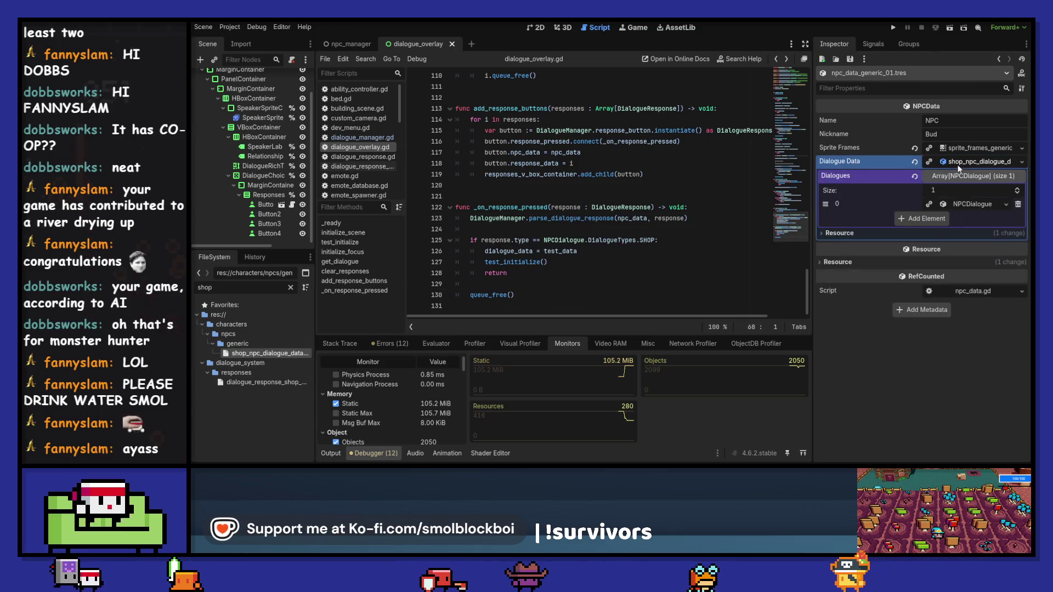
pyautogui.click(960, 203)
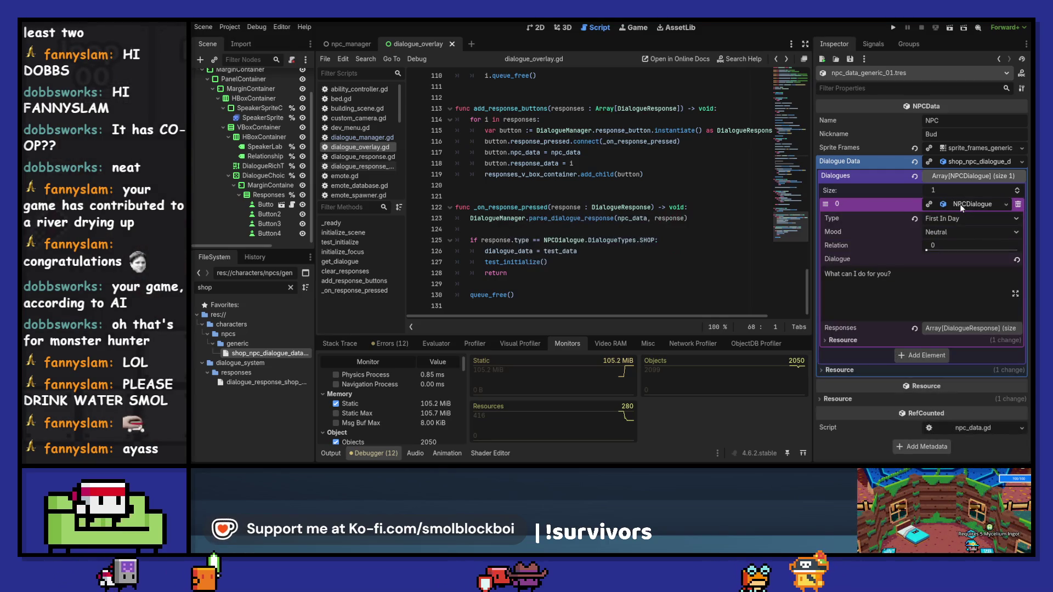
# Step: Run the testing level, pick a response then Goodbye, talk to the NPC again, and stop
pyautogui.click(895, 28)
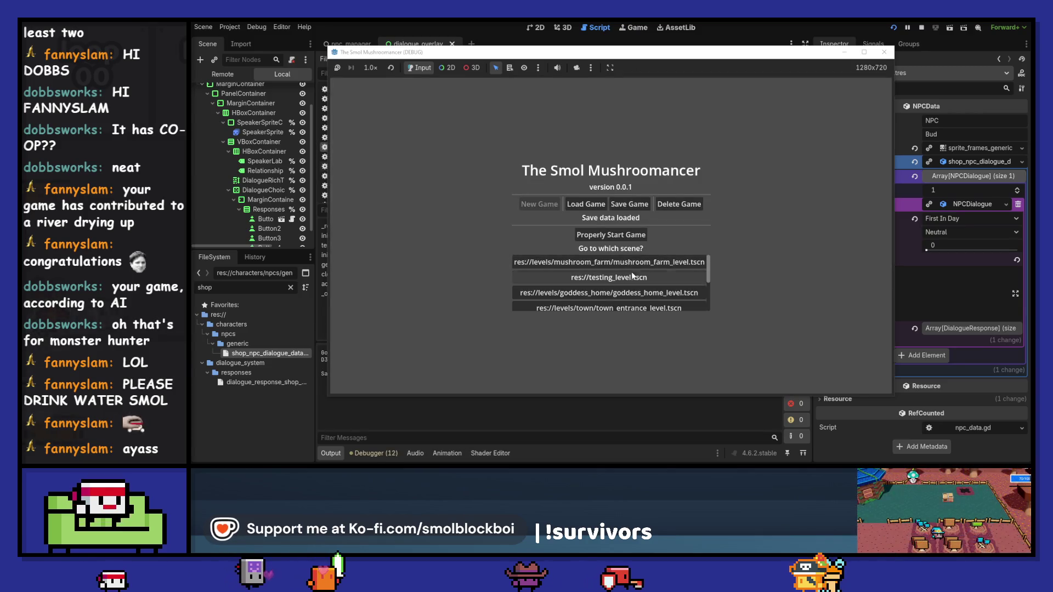
pyautogui.click(633, 276)
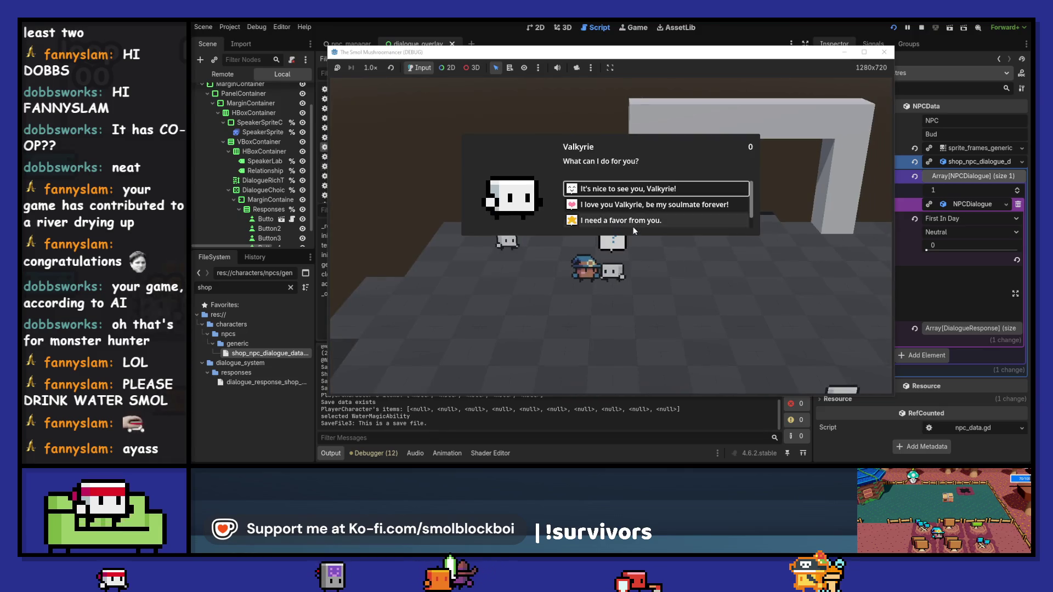
pyautogui.click(641, 195)
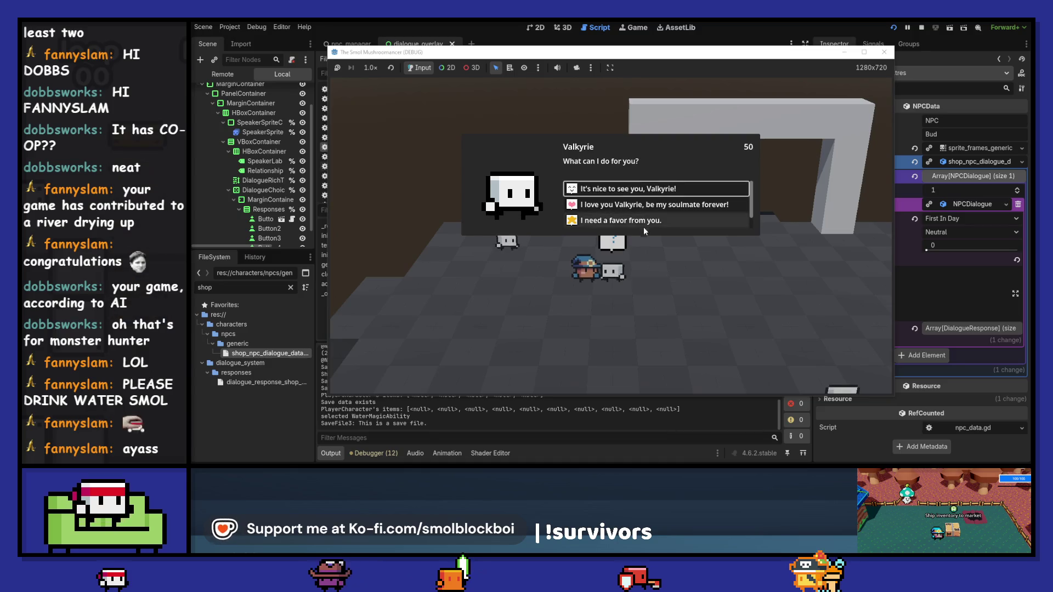
pyautogui.scroll(-1, 643, 224)
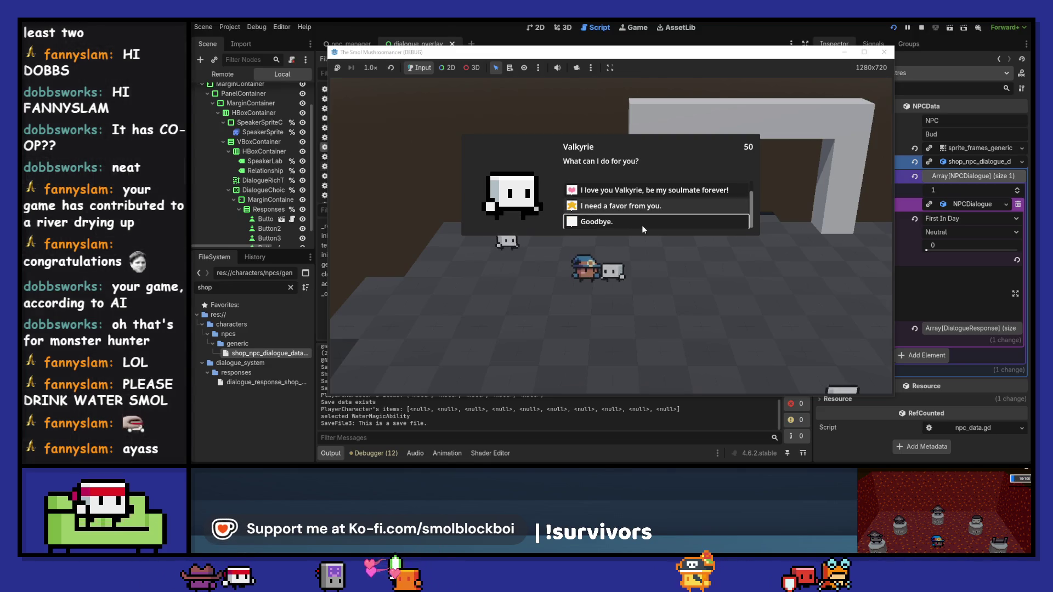
pyautogui.click(641, 225)
pyautogui.press('e')
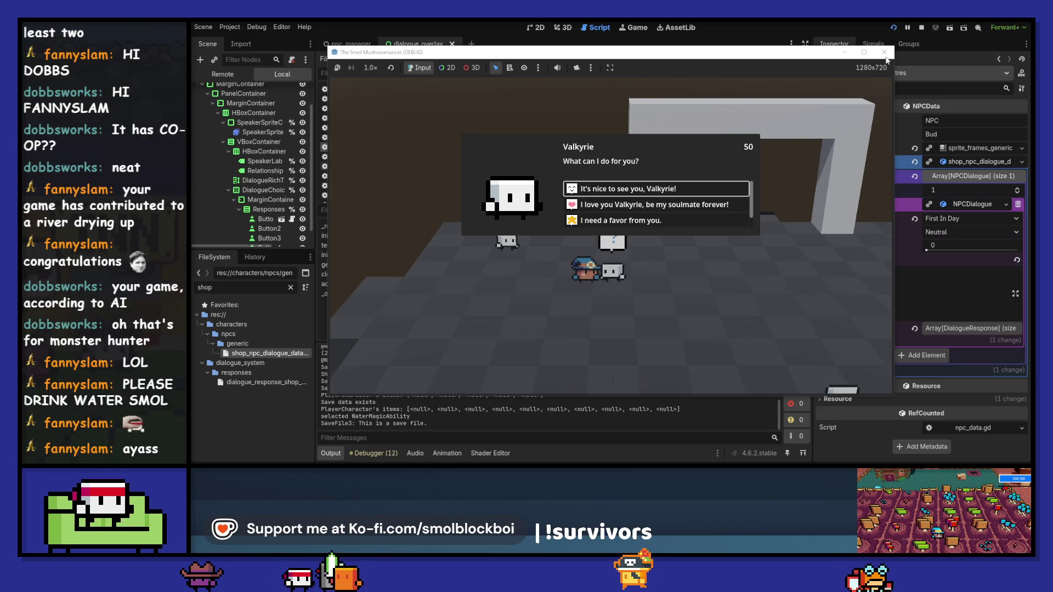
pyautogui.click(884, 52)
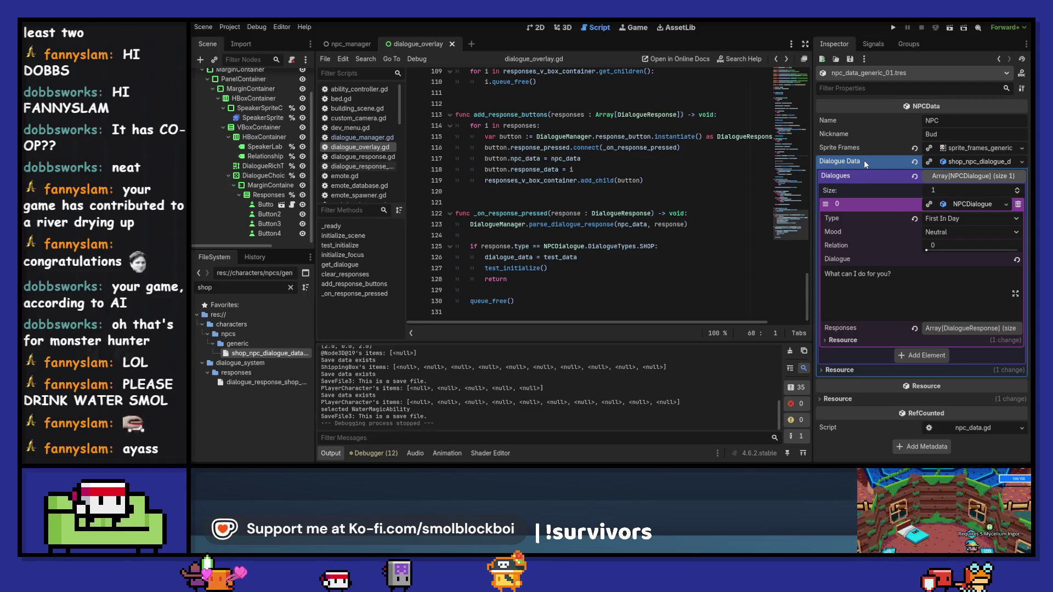
# Step: Undo the Dialogue Data change and scroll through dialogue_overlay.gd
pyautogui.hotkey('ctrl', 'z')
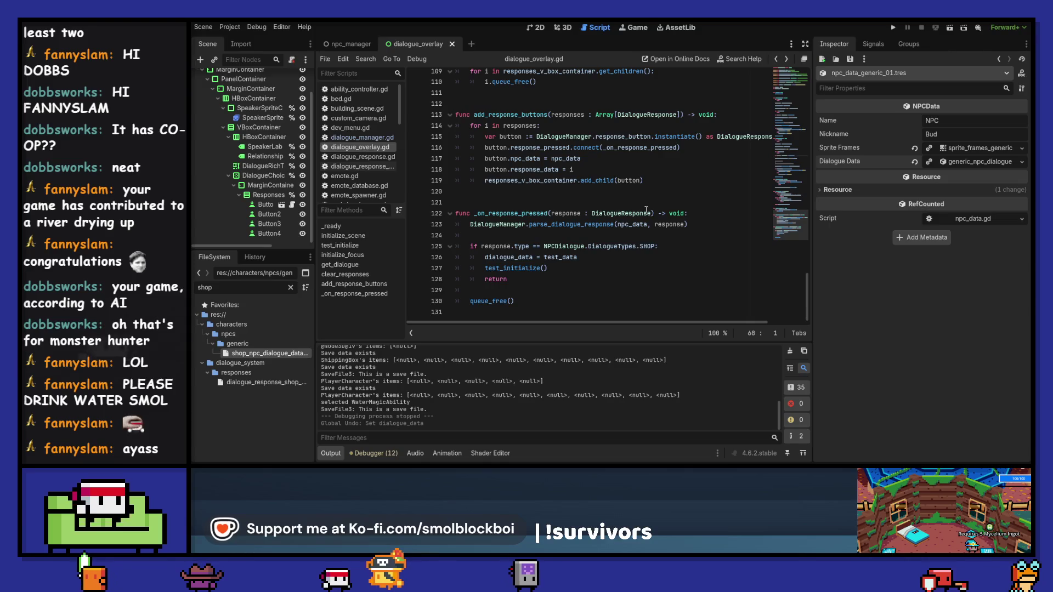
pyautogui.scroll(4, 645, 210)
pyautogui.scroll(2, 291, 100)
pyautogui.click(292, 77)
pyautogui.scroll(-4, 586, 200)
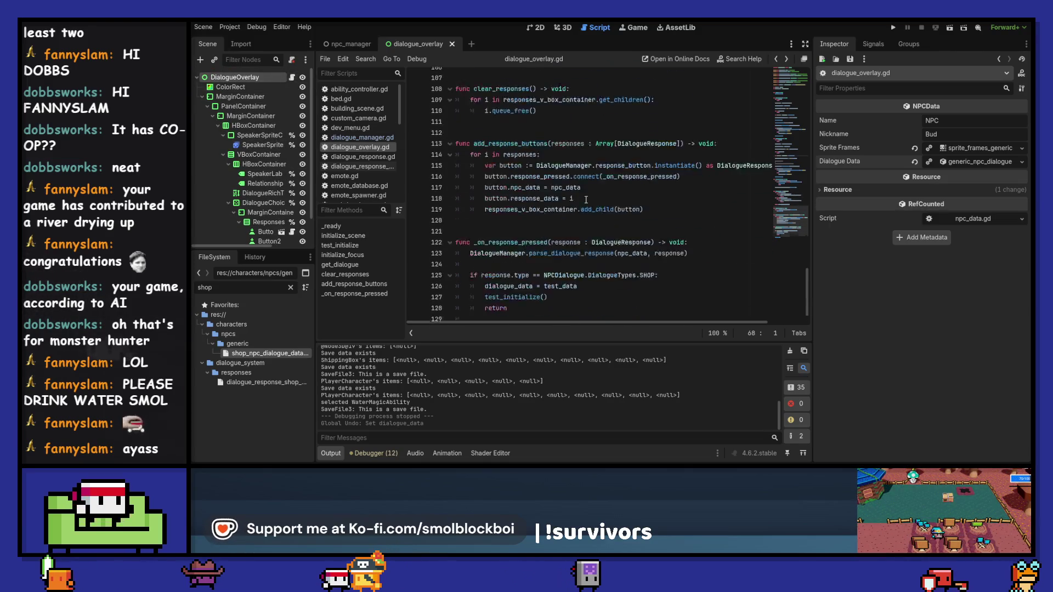
pyautogui.scroll(15, 586, 200)
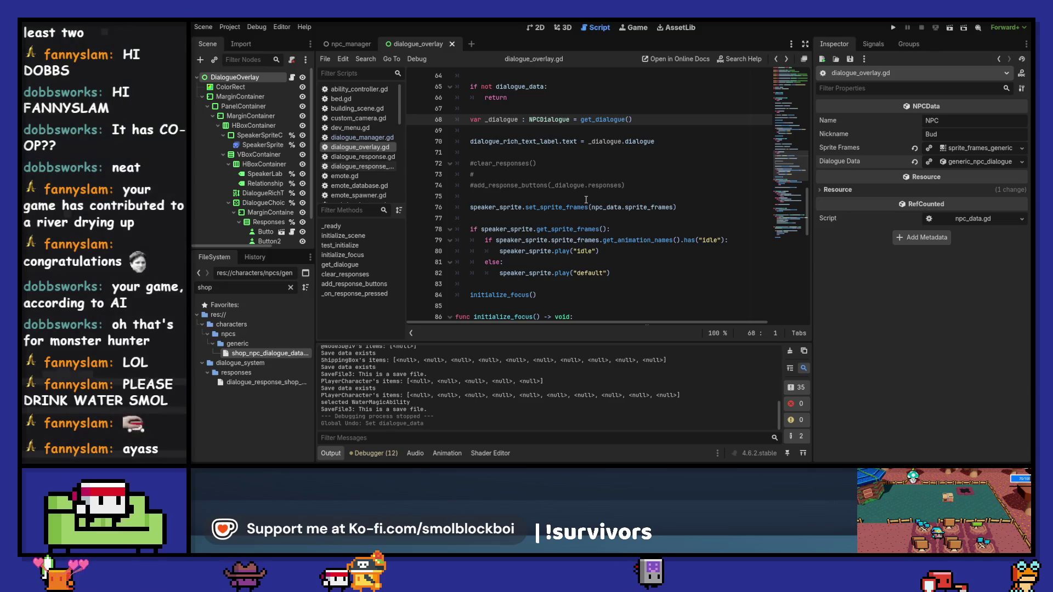
pyautogui.scroll(-8, 620, 184)
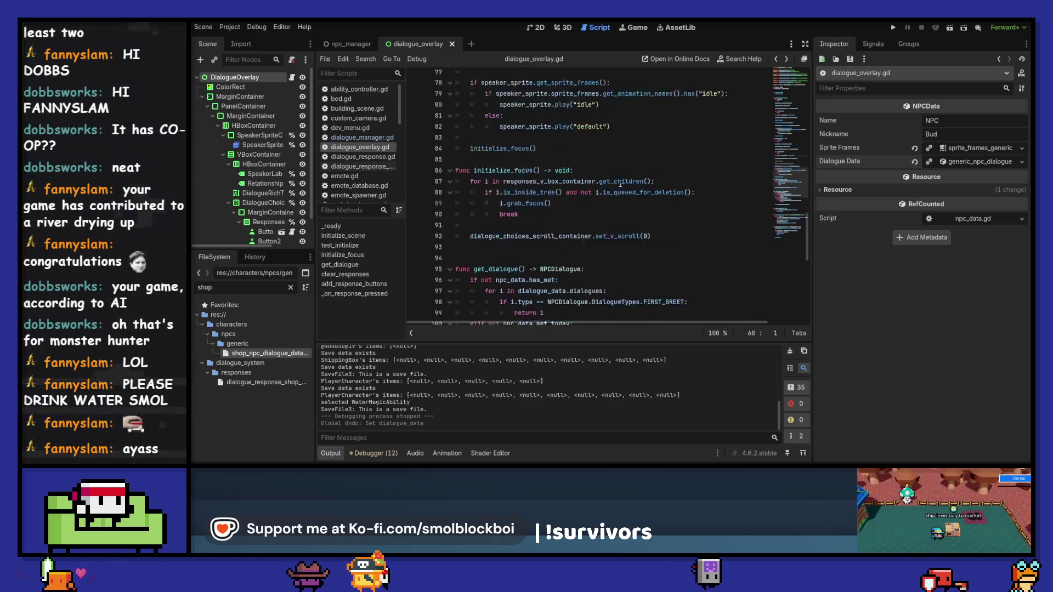
pyautogui.scroll(7, 621, 183)
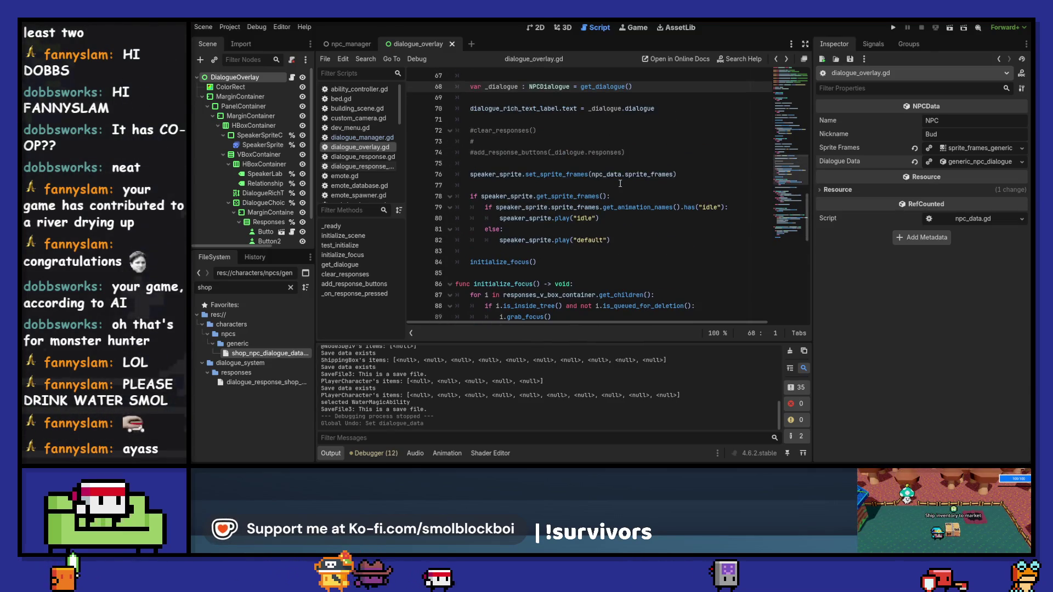
pyautogui.scroll(-9, 620, 183)
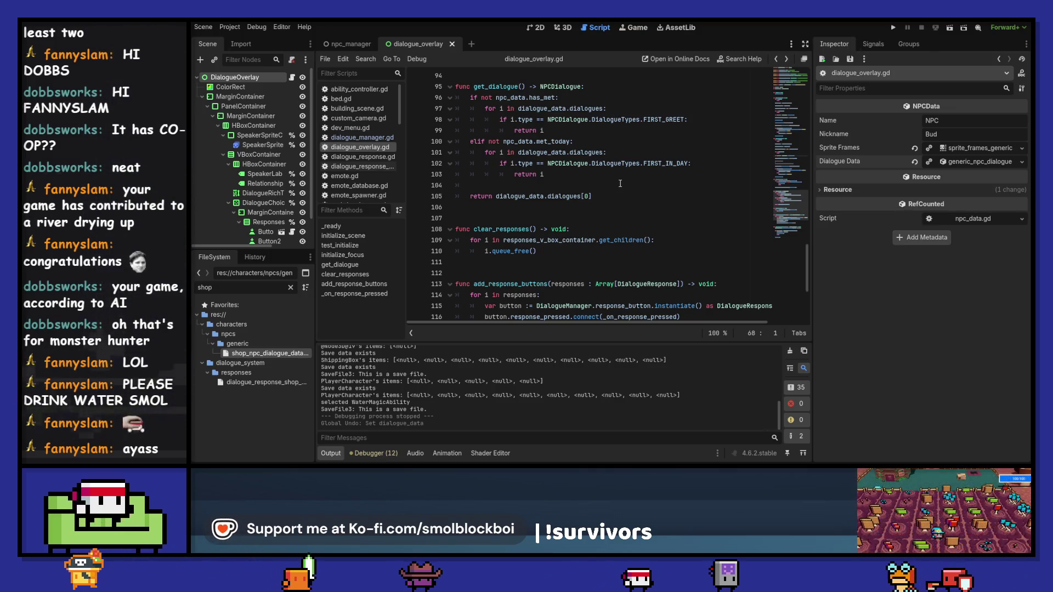
pyautogui.scroll(-2, 619, 183)
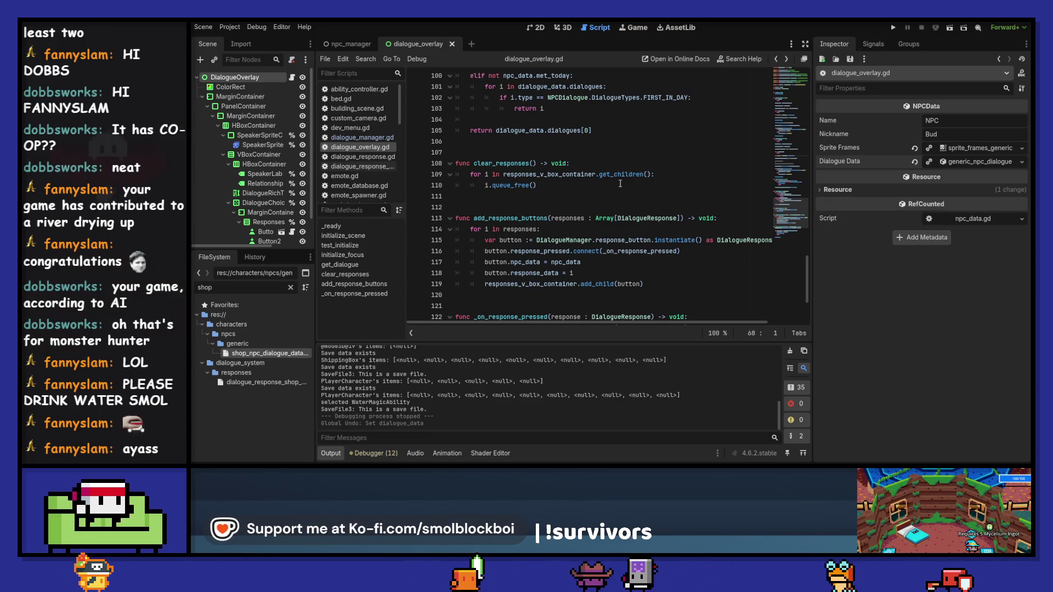
# Step: Open shop_npc_dialogue_data.tres and expand its First In Day entry's Responses array
pyautogui.click(268, 354)
pyautogui.click(958, 148)
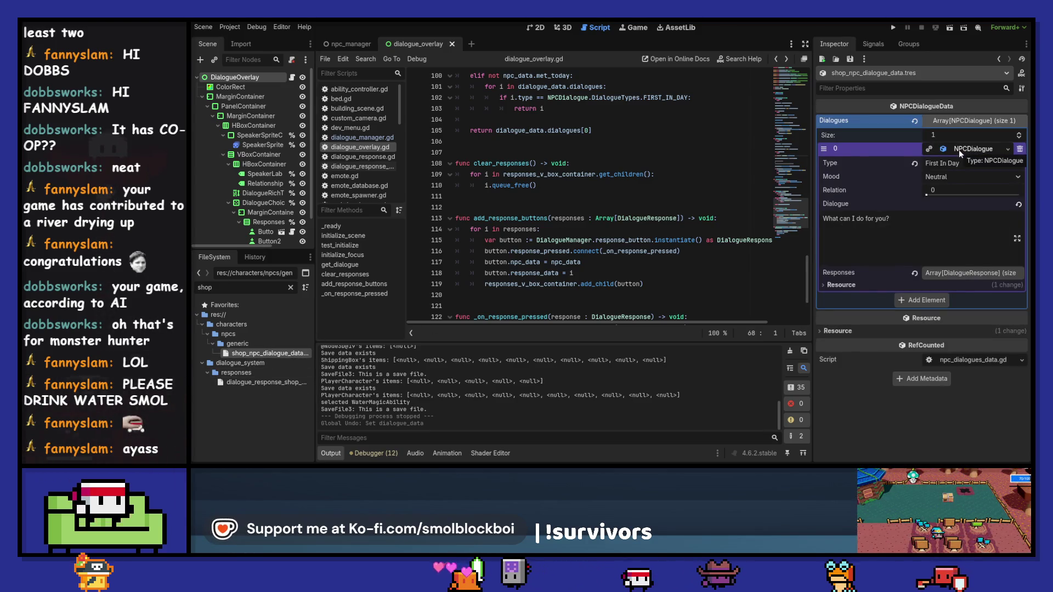
pyautogui.click(959, 272)
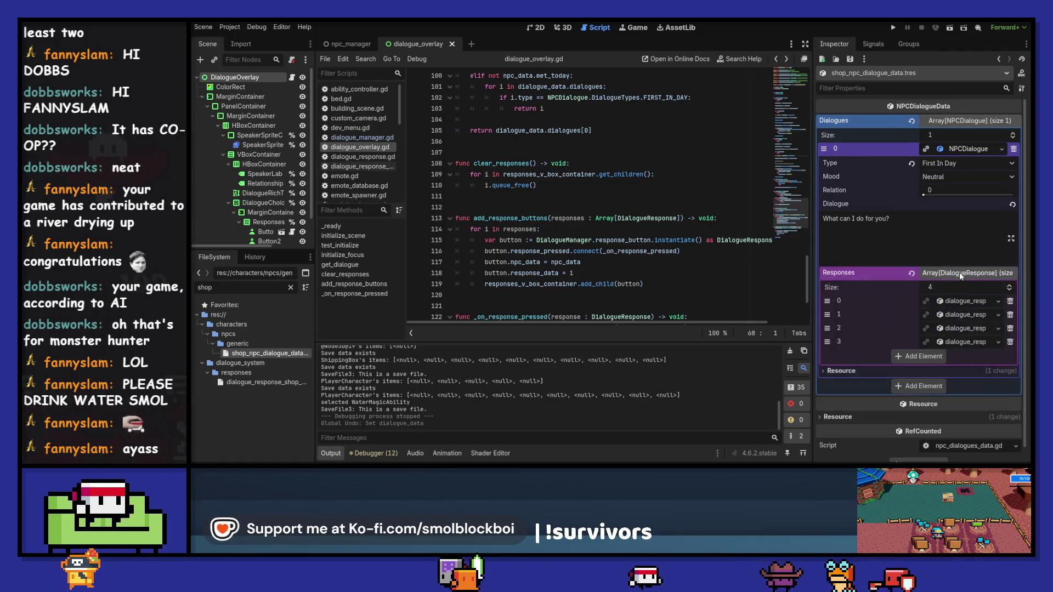
# Step: Inspect the first three responses, including the favor request
pyautogui.click(967, 300)
pyautogui.click(967, 300)
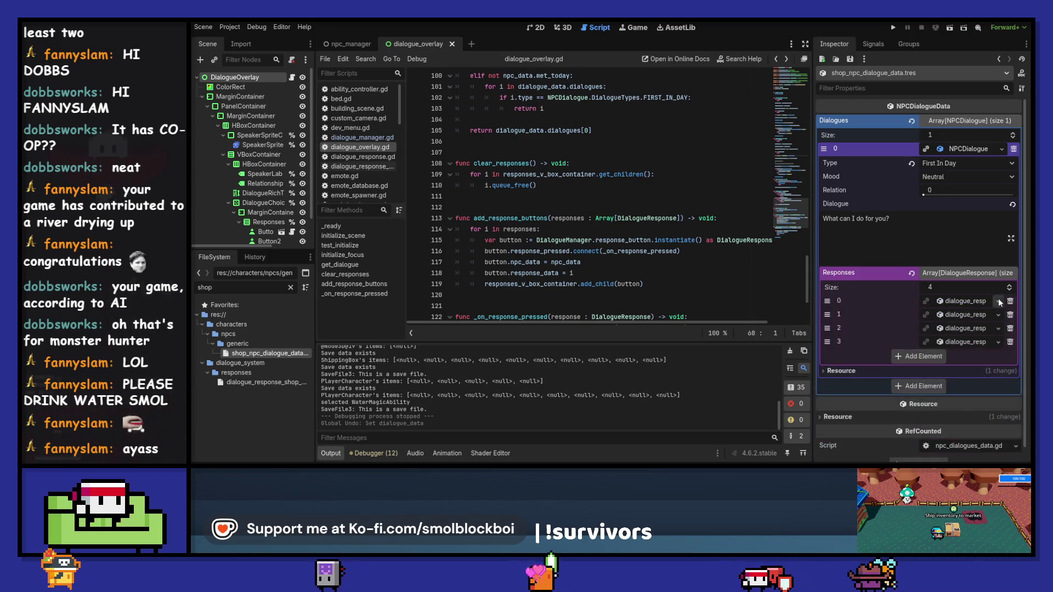
pyautogui.click(958, 315)
pyautogui.click(959, 315)
pyautogui.click(962, 327)
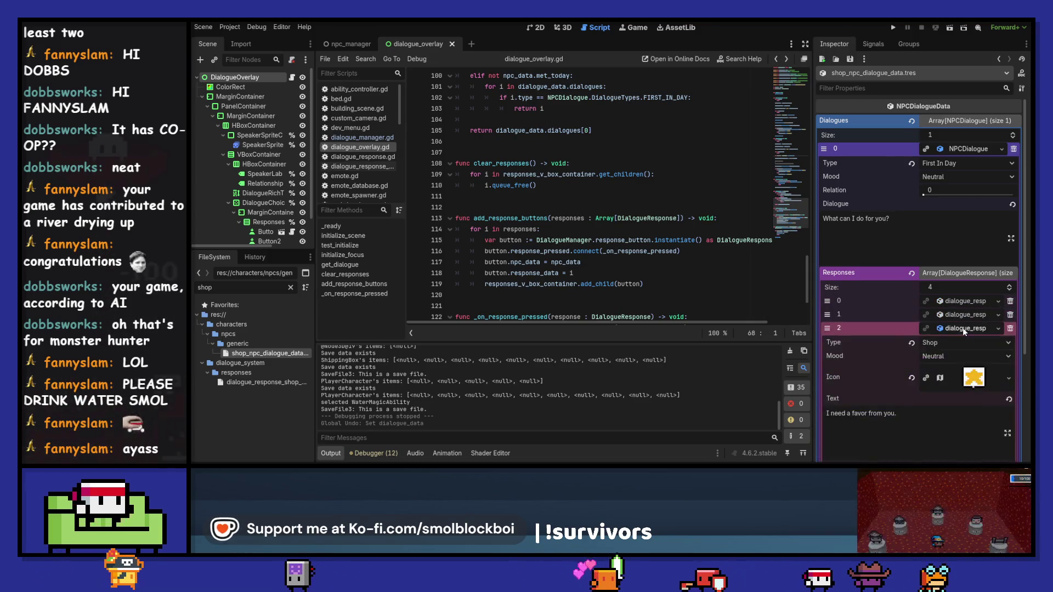
# Step: Delete two responses, leaving the favor request and Goodbye as element 1
pyautogui.click(1010, 328)
pyautogui.click(1012, 306)
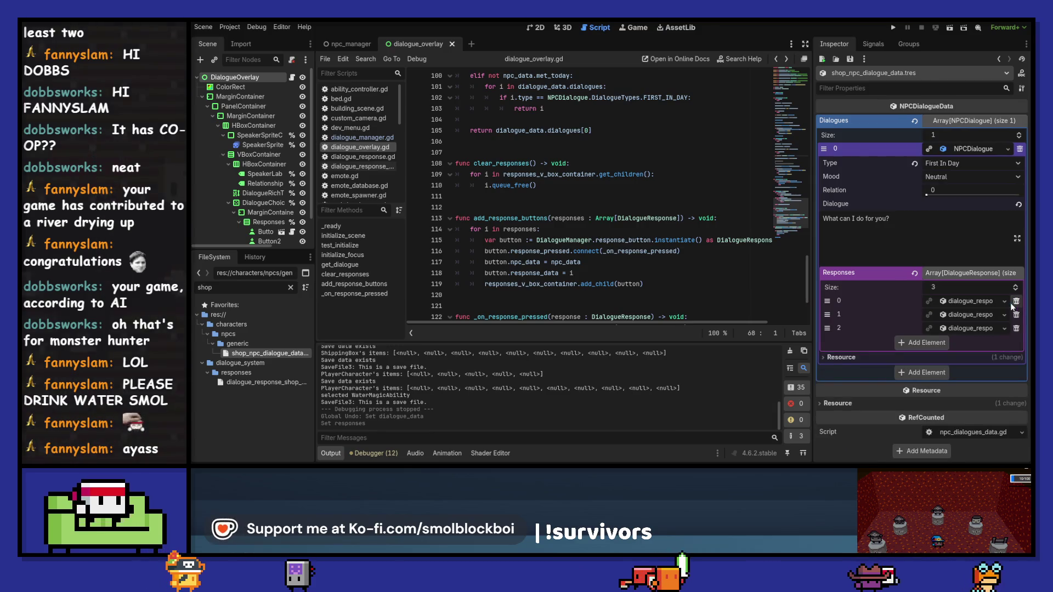
pyautogui.hotkey('ctrl', 'z')
pyautogui.hotkey('ctrl', 'z')
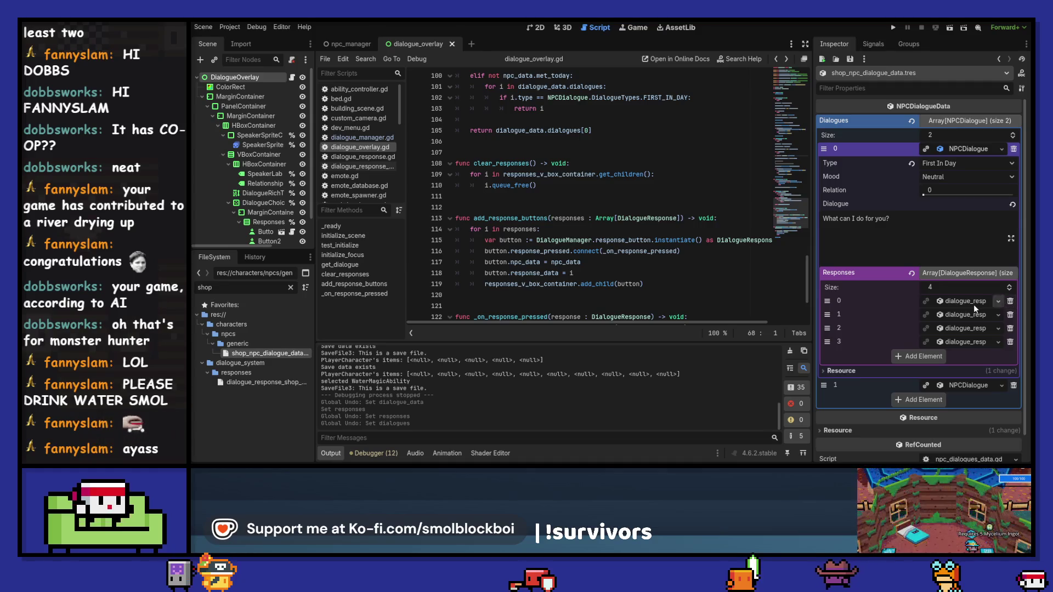
pyautogui.doubleClick(1012, 302)
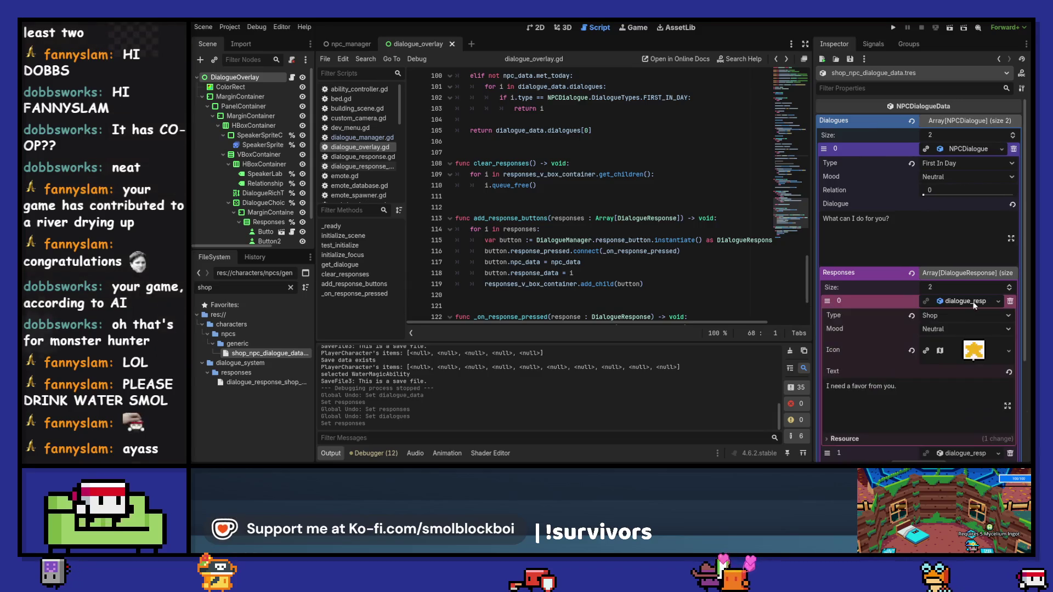
pyautogui.click(970, 315)
pyautogui.click(971, 318)
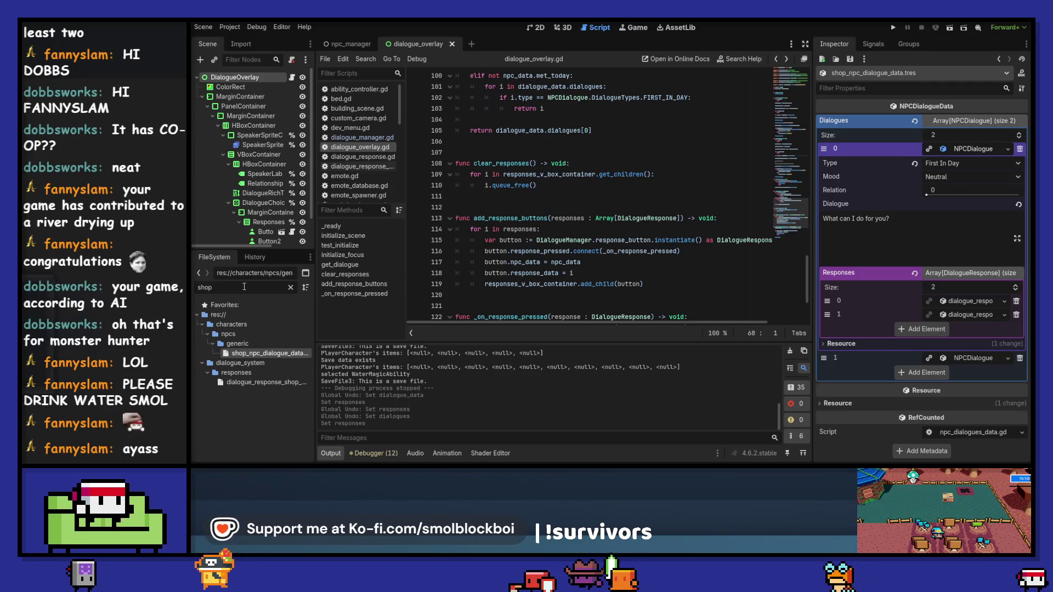
pyautogui.write('generic')
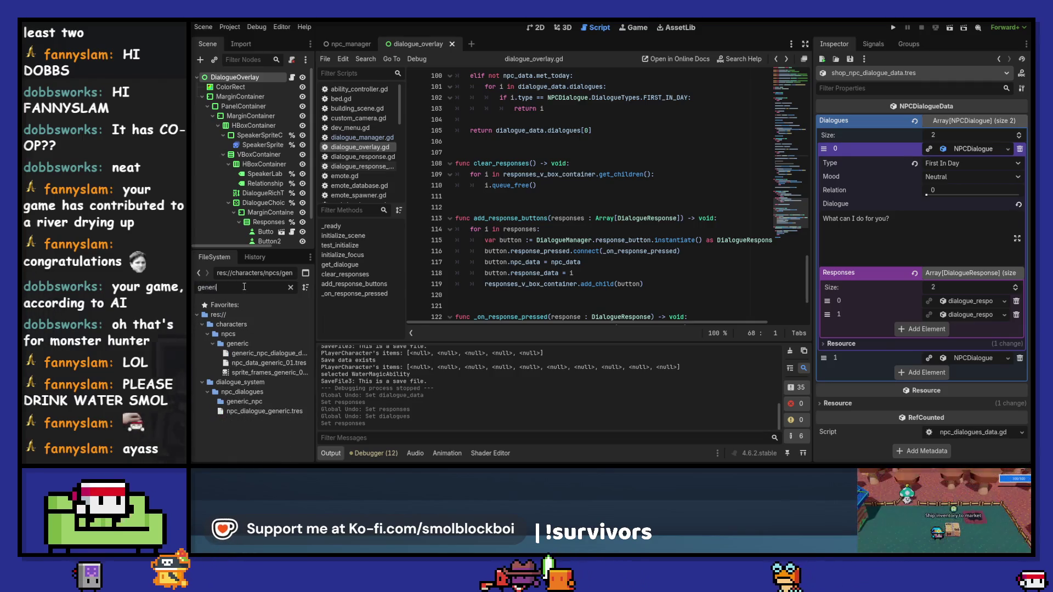
# Step: Quick Load shop_npc_dialogue_data.tres into npc_data_generic_01's Dialogue Data and run with F5
pyautogui.click(278, 352)
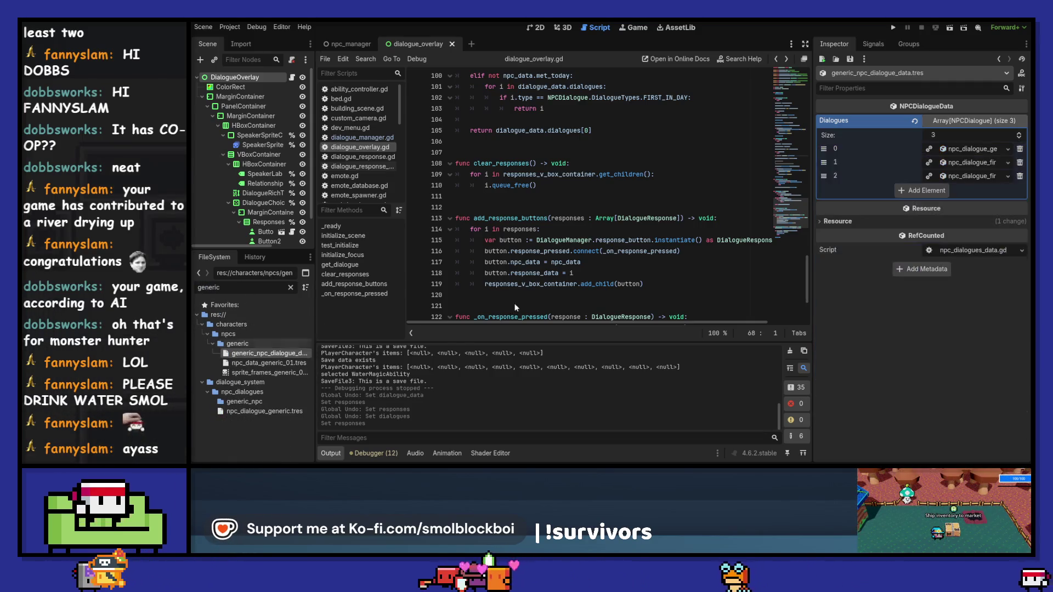
pyautogui.click(265, 362)
pyautogui.click(1016, 165)
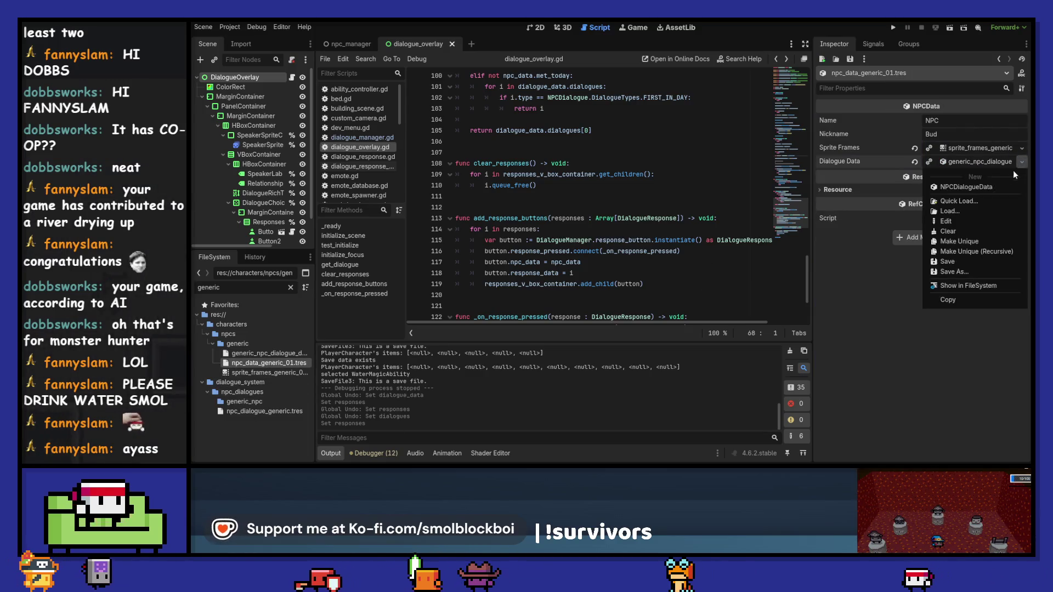
pyautogui.click(986, 199)
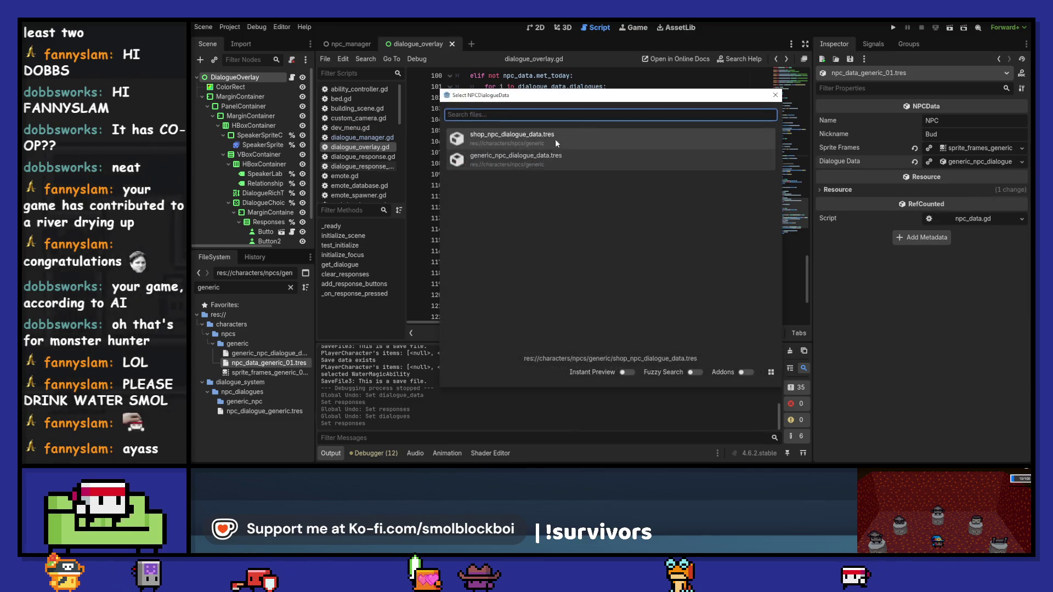
pyautogui.click(666, 134)
pyautogui.press('F5')
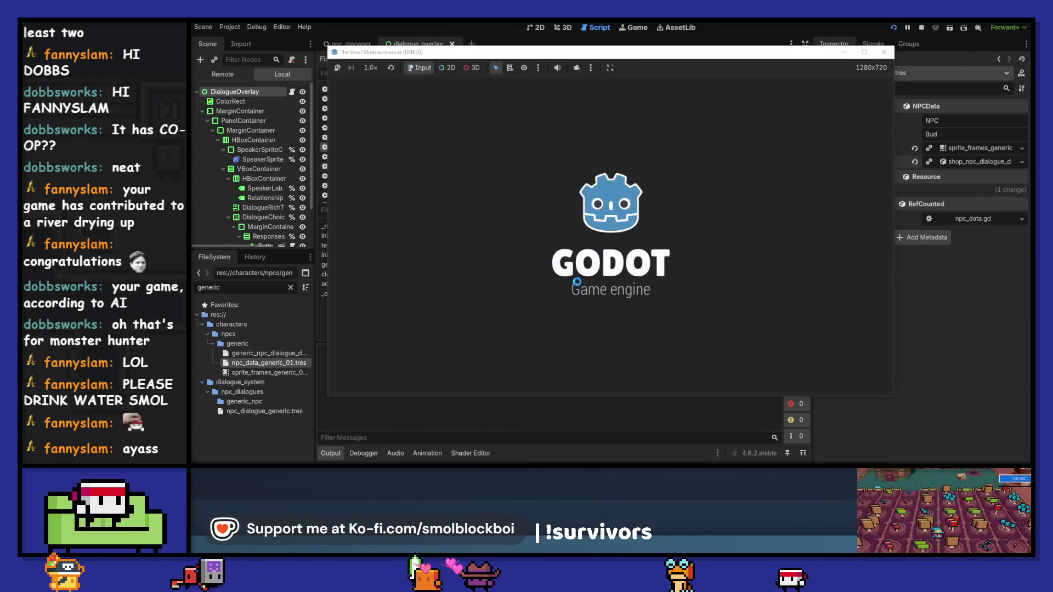
# Step: Play, talk to the NPC, choose Goodbye, talk again, then stop the game
pyautogui.click(635, 266)
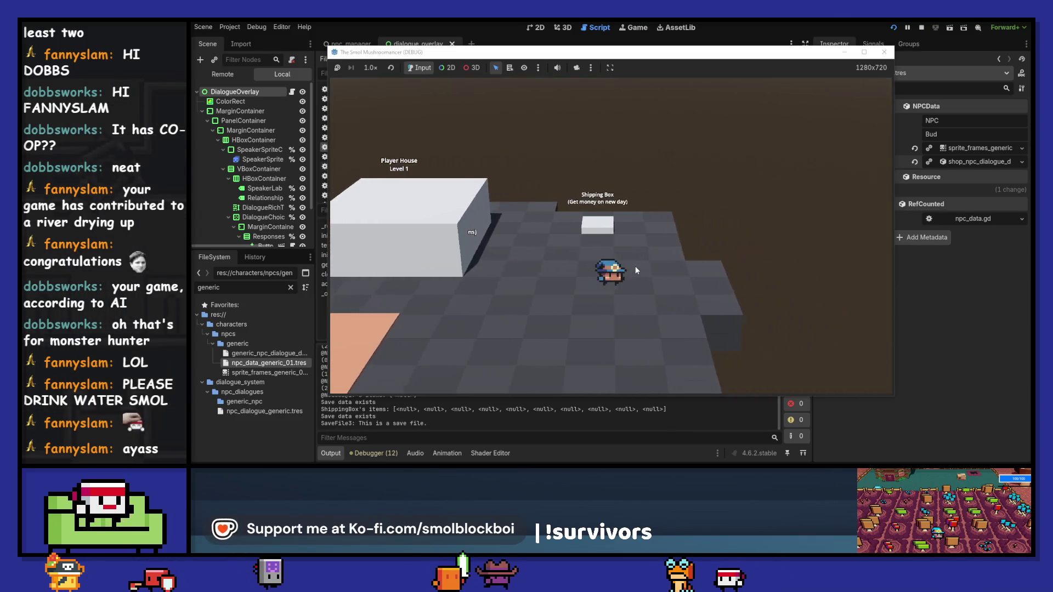
pyautogui.press('e')
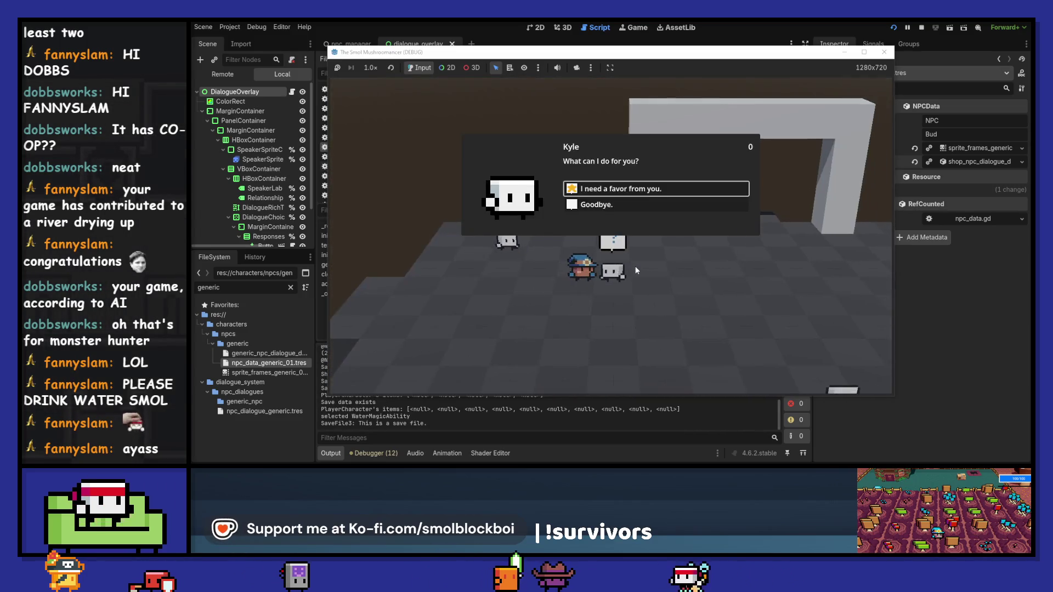
pyautogui.click(641, 204)
pyautogui.press('e')
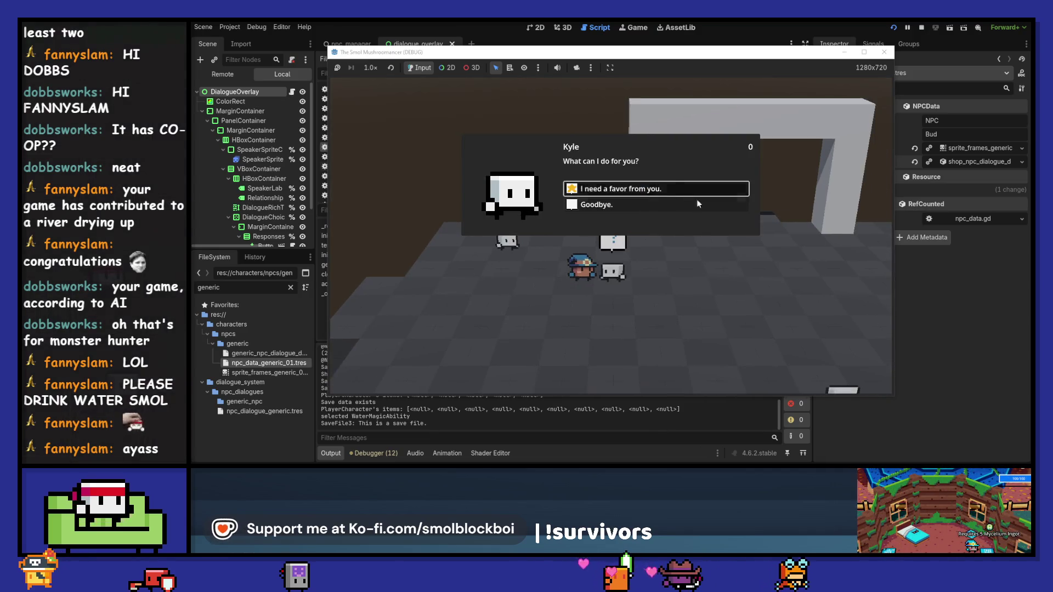
pyautogui.click(884, 51)
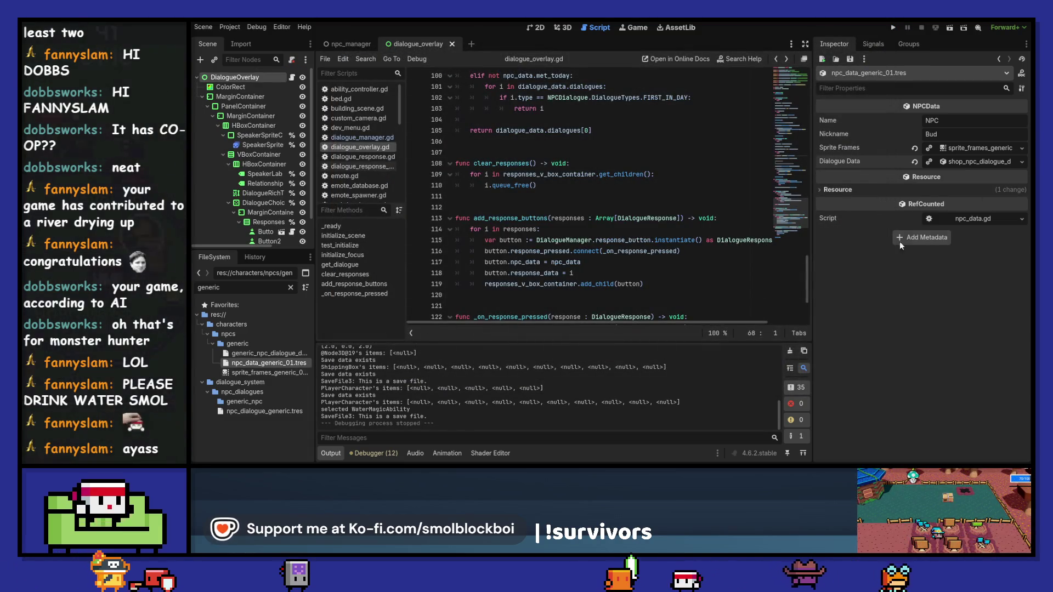
# Step: Undo the NPC's Dialogue Data back to the generic dialogue
pyautogui.hotkey('ctrl', 'z')
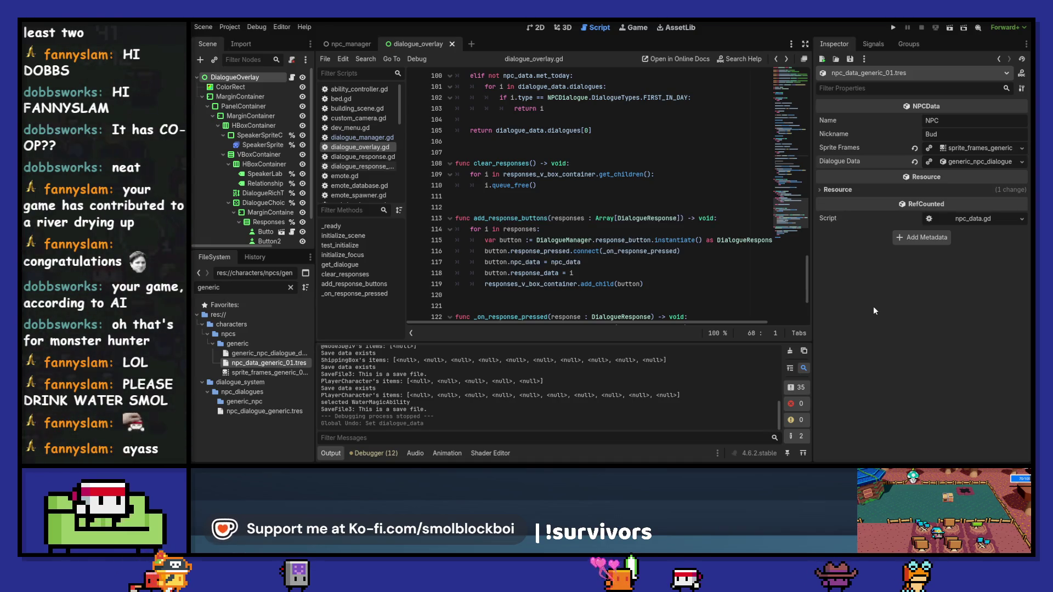
pyautogui.scroll(1, 667, 218)
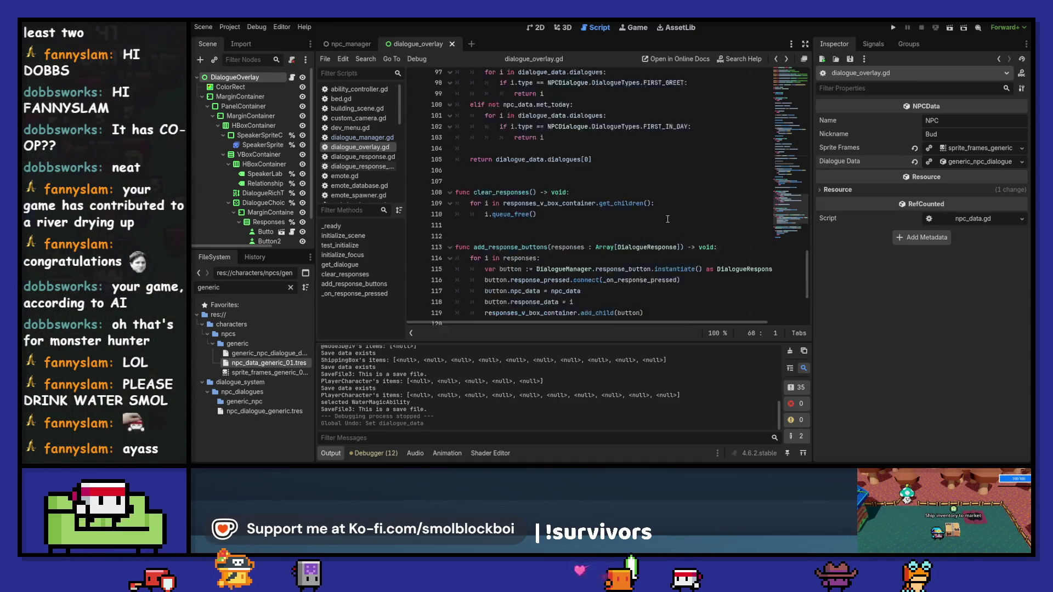
pyautogui.scroll(20, 668, 218)
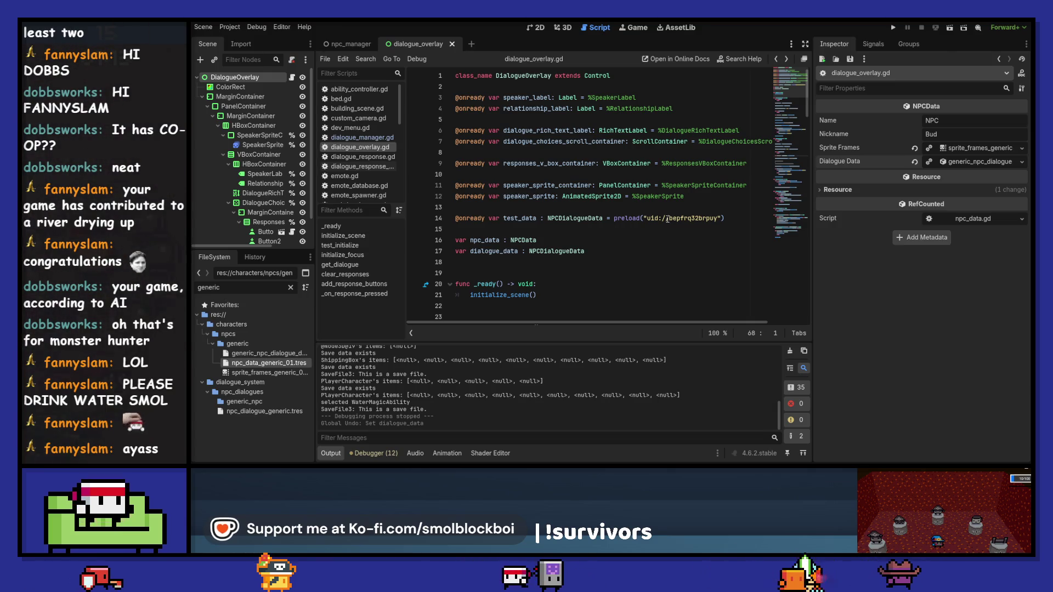
pyautogui.scroll(-1, 668, 219)
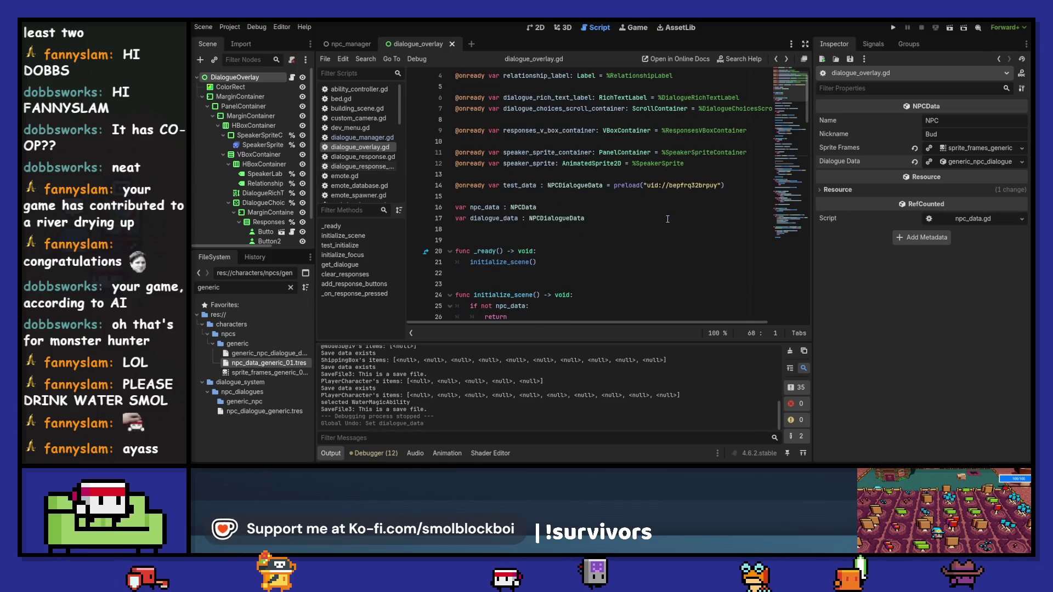
# Step: Add print(test_data.dialogues[0].dialogue) to _ready, save, and run the project
pyautogui.click(566, 271)
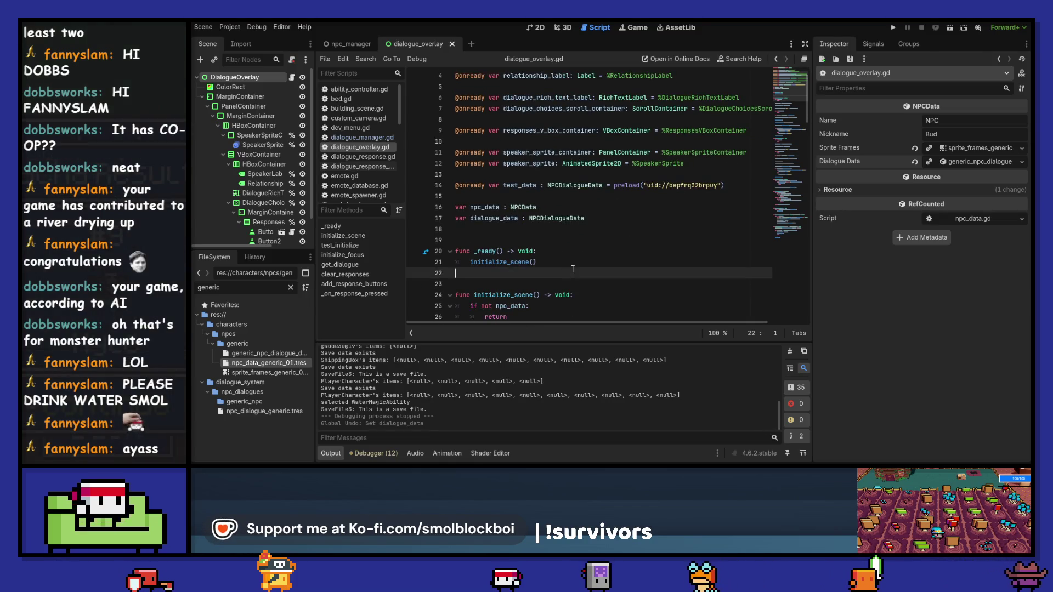
pyautogui.press('Tab')
pyautogui.press('Return')
pyautogui.write('prin')
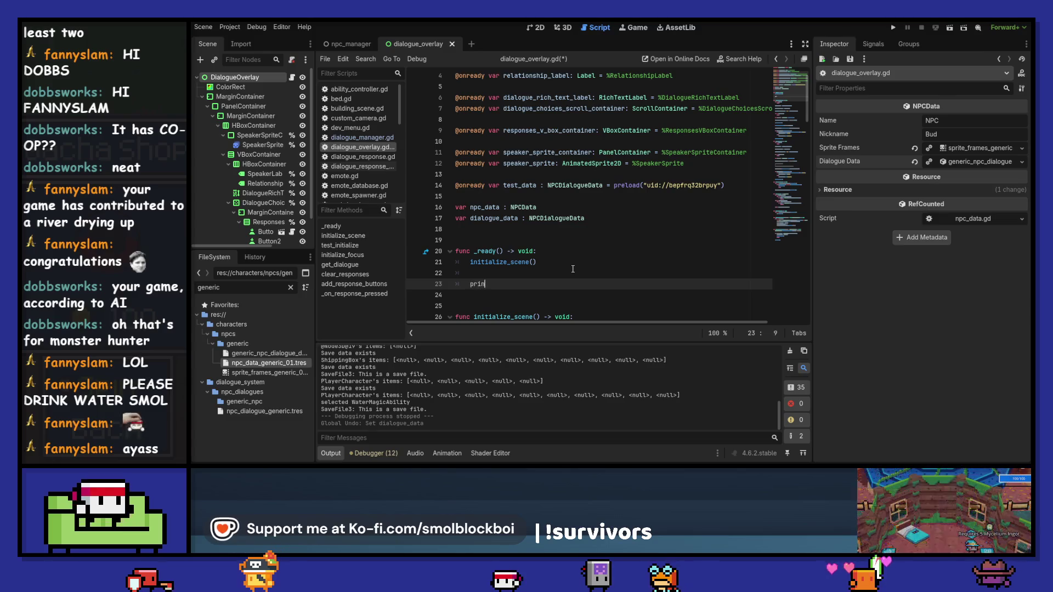
pyautogui.write('t te')
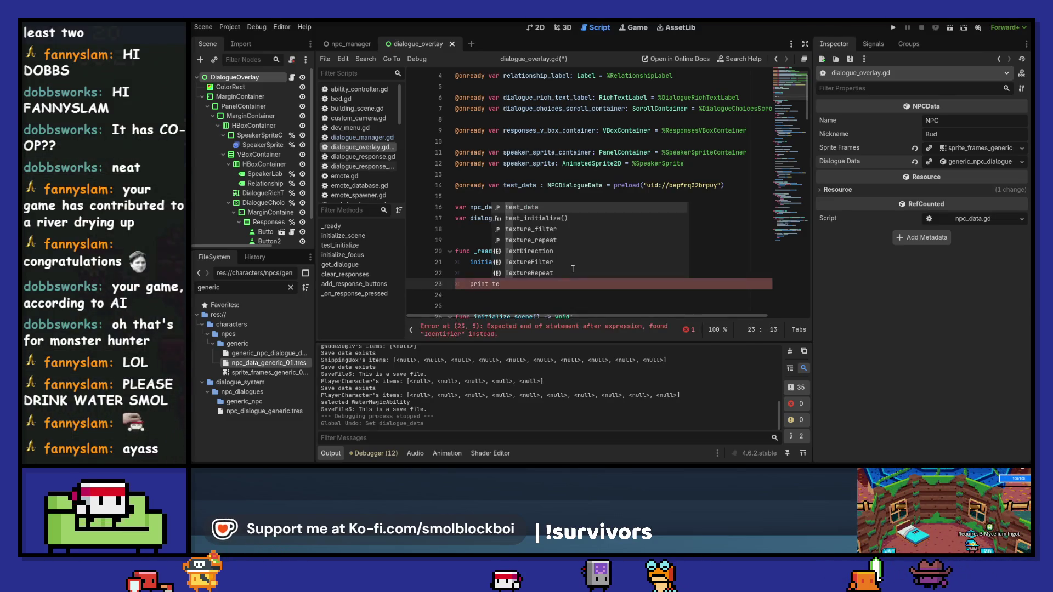
pyautogui.press('BackSpace')
pyautogui.press('BackSpace')
pyautogui.press('BackSpace')
pyautogui.write('(test')
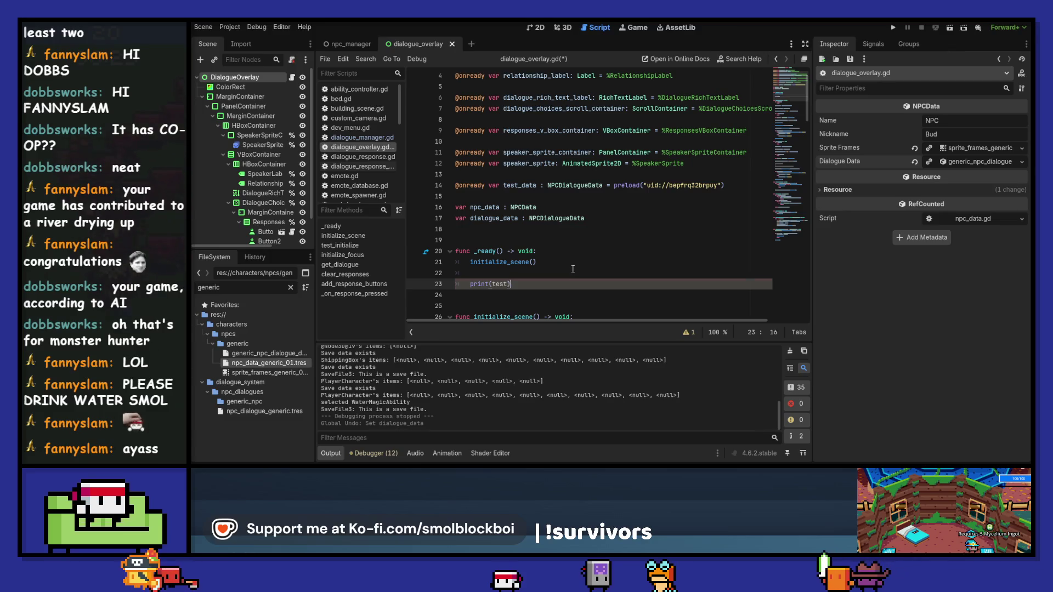
pyautogui.press('BackSpace')
pyautogui.write('_data')
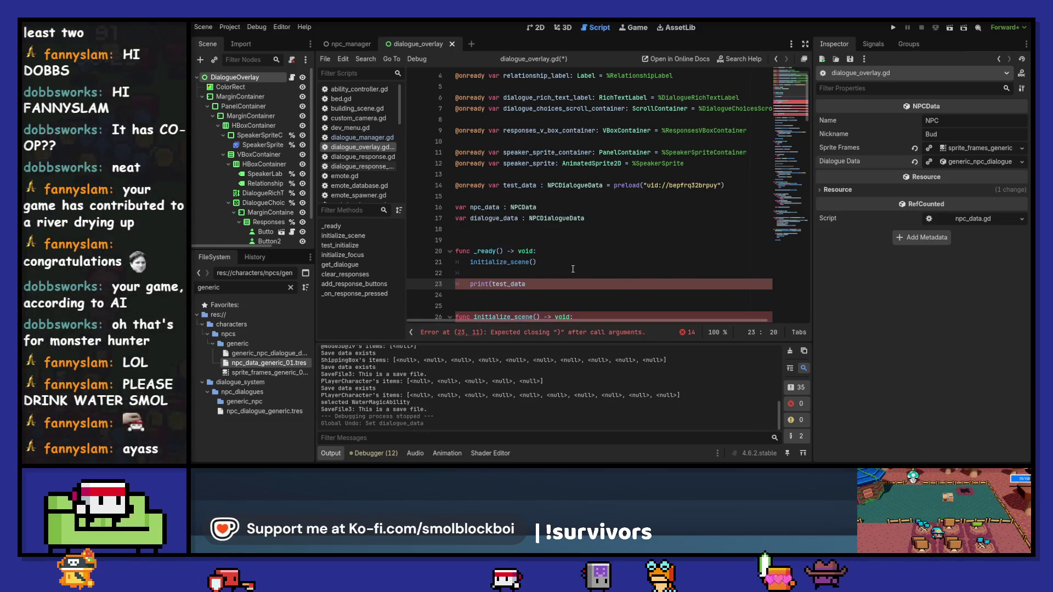
pyautogui.write('.')
pyautogui.press('Return')
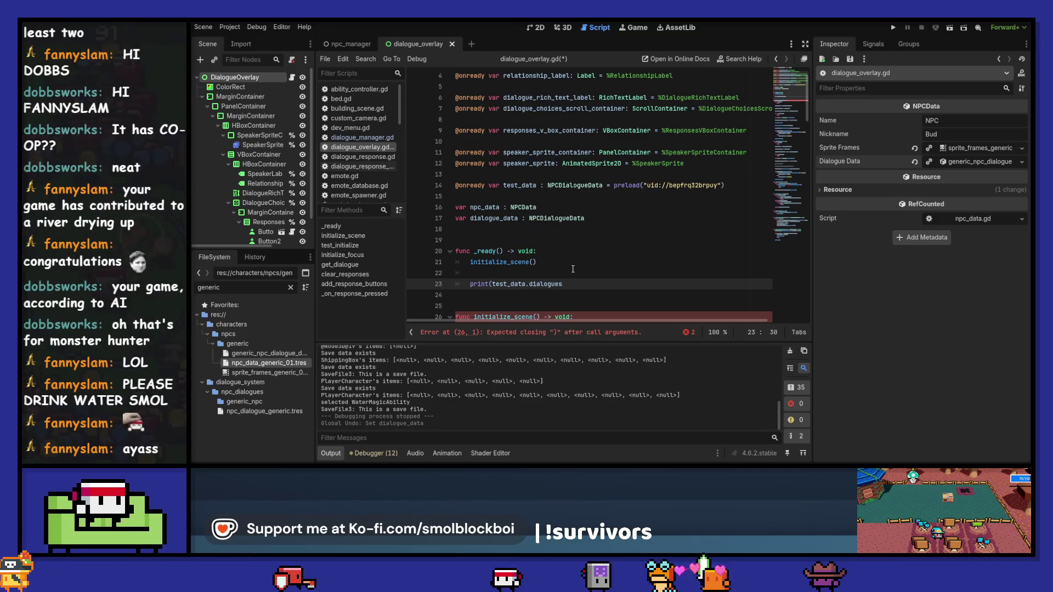
pyautogui.write('.')
pyautogui.press('BackSpace')
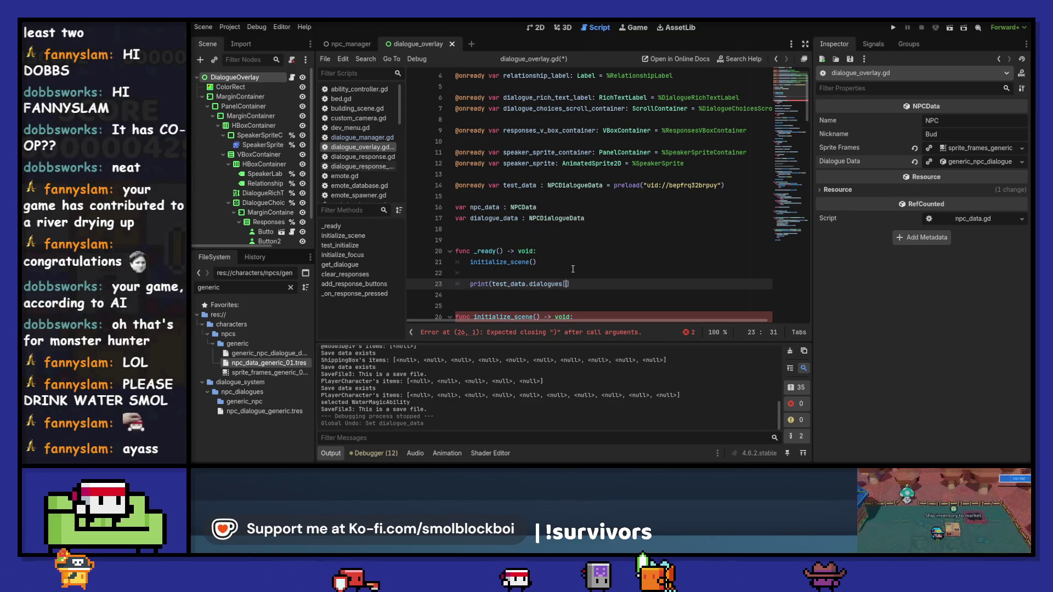
pyautogui.write('[0]')
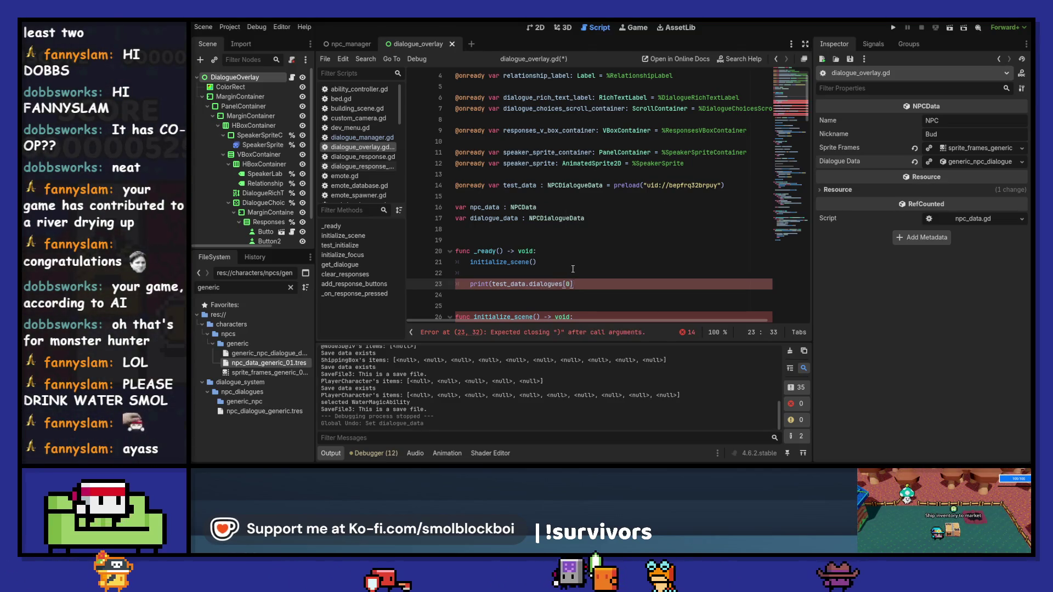
pyautogui.write('.')
pyautogui.press('Return')
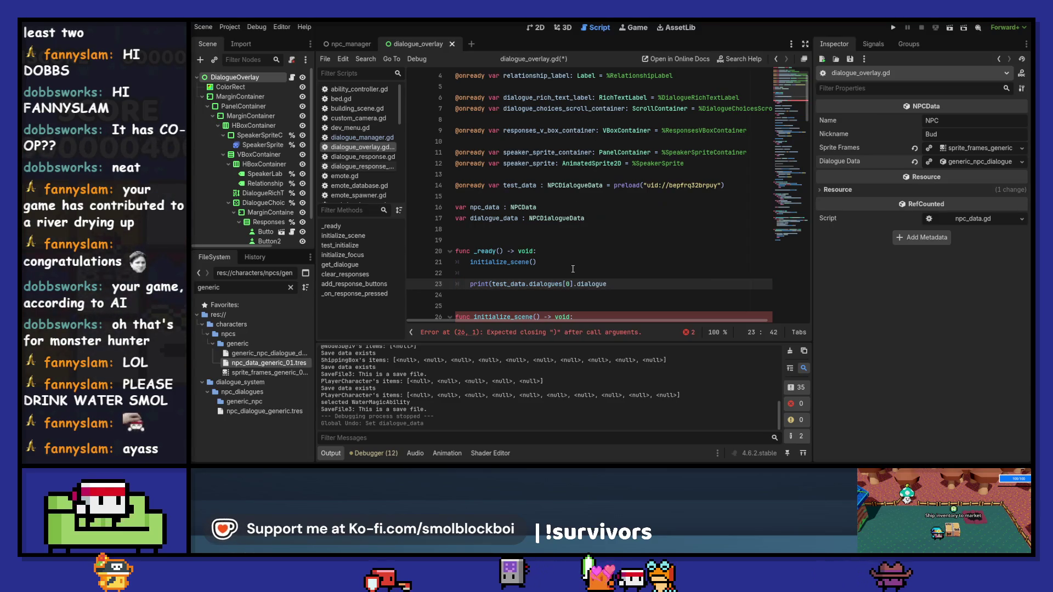
pyautogui.write(')')
pyautogui.hotkey('ctrl', 's')
pyautogui.press('F5')
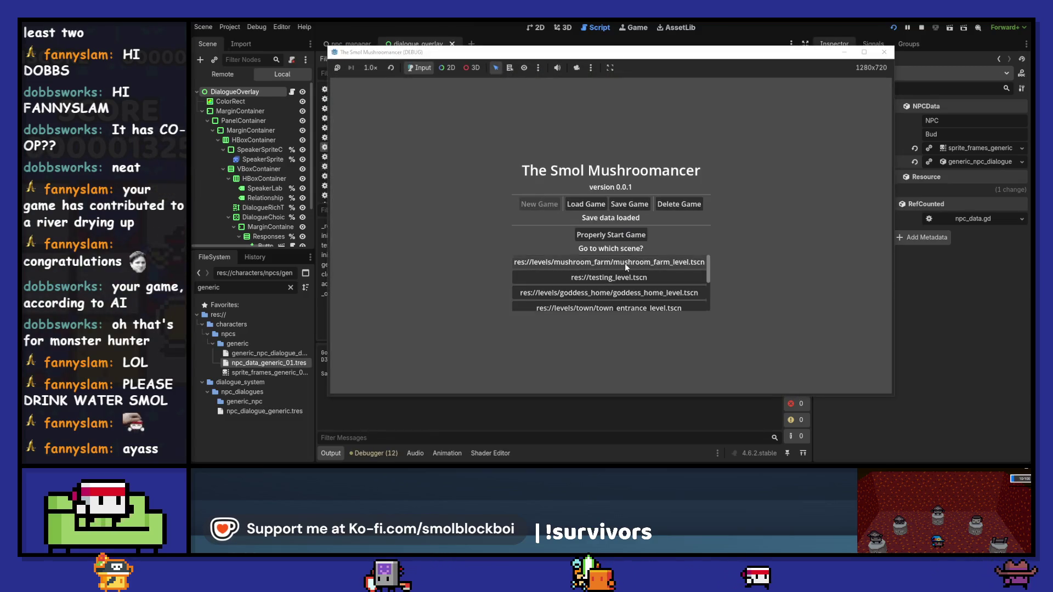
# Step: Load mushroom_farm_level to print the dialogue text, stop the game, and select the print lines
pyautogui.click(623, 261)
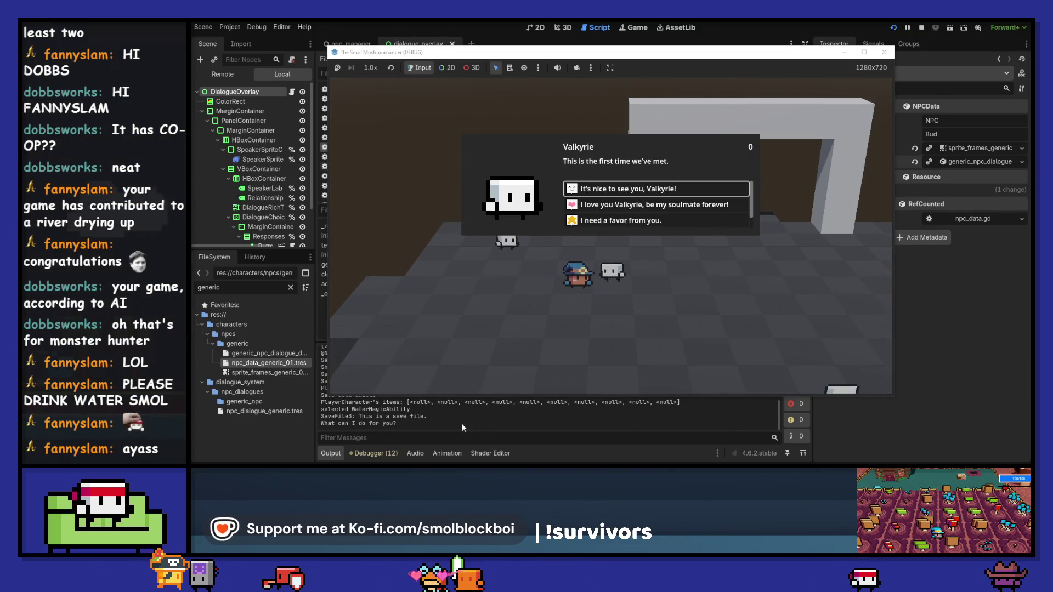
pyautogui.click(884, 52)
pyautogui.hotkey('shift', 'Up')
pyautogui.hotkey('shift', 'Up')
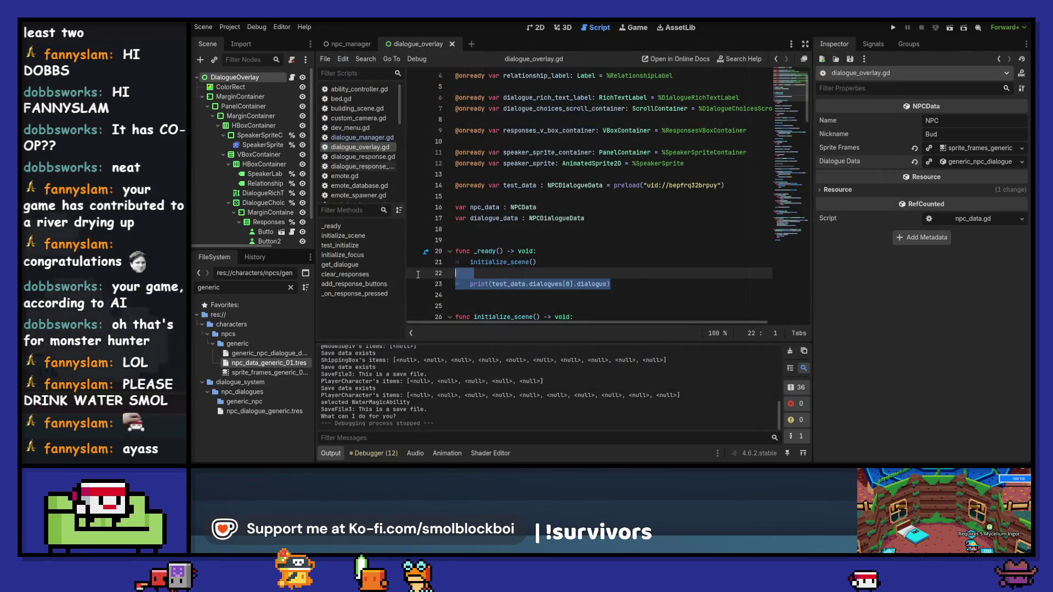
# Step: Delete the temporary print lines from _ready and save the script
pyautogui.press('BackSpace')
pyautogui.scroll(-5, 596, 296)
pyautogui.hotkey('ctrl', 's')
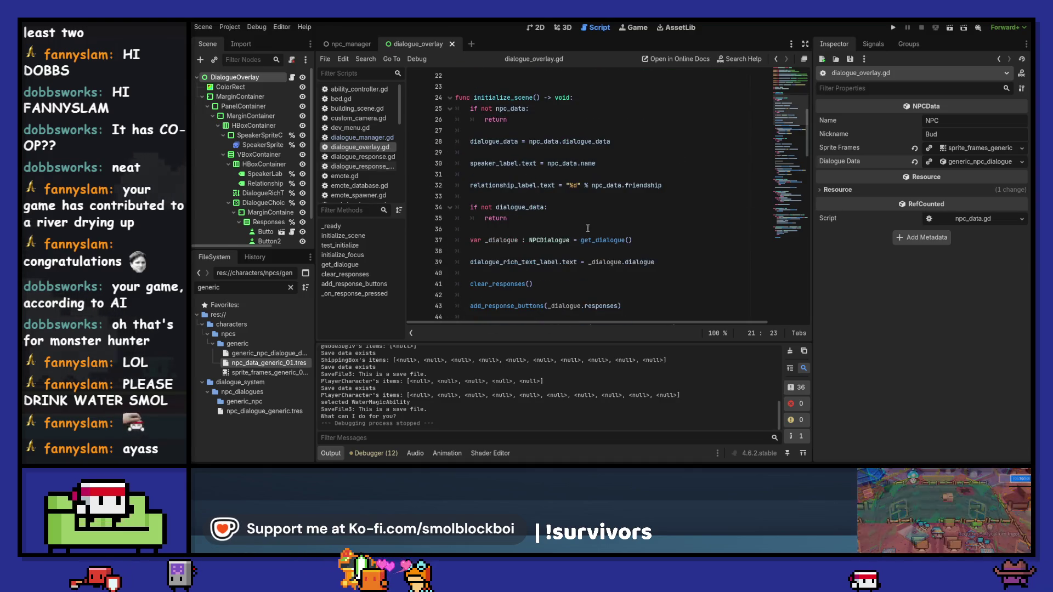
# Step: Uncomment clear_responses() in test_initialize, save, and relaunch the game
pyautogui.scroll(-3, 595, 232)
pyautogui.scroll(-2, 599, 230)
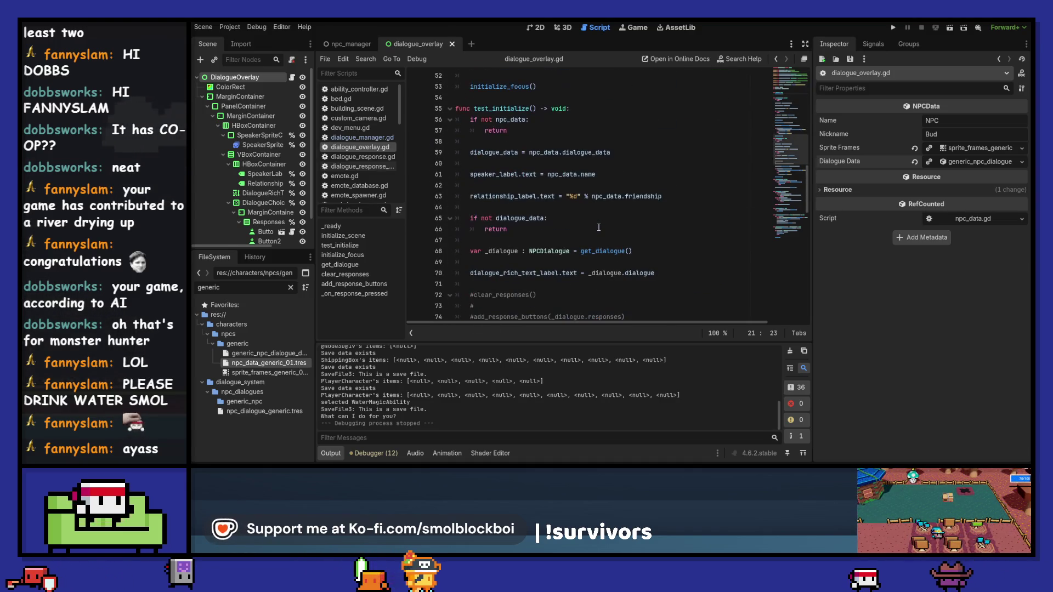
pyautogui.scroll(-1, 598, 226)
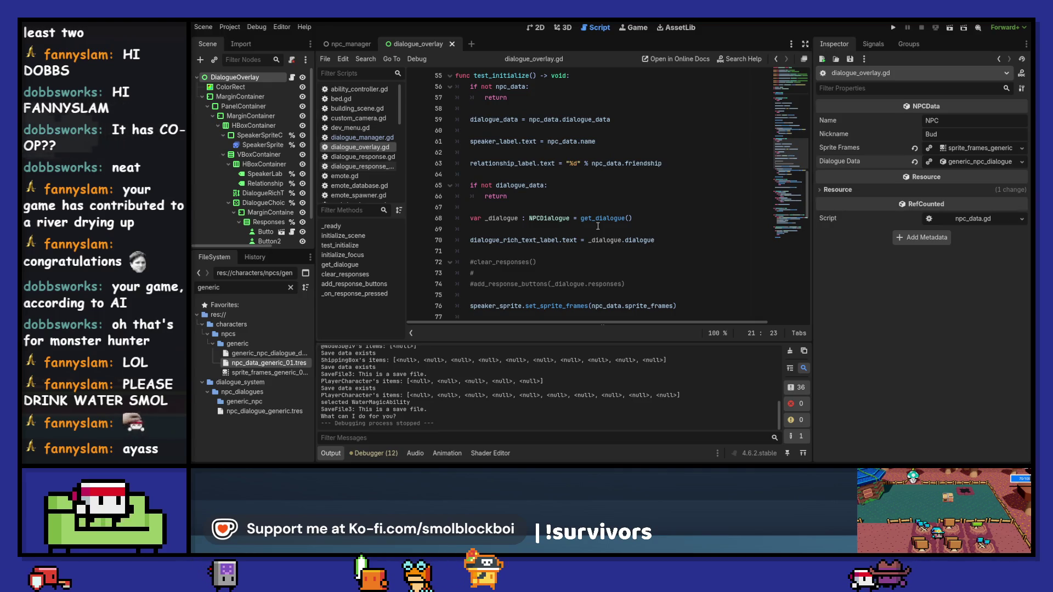
pyautogui.scroll(-4, 598, 226)
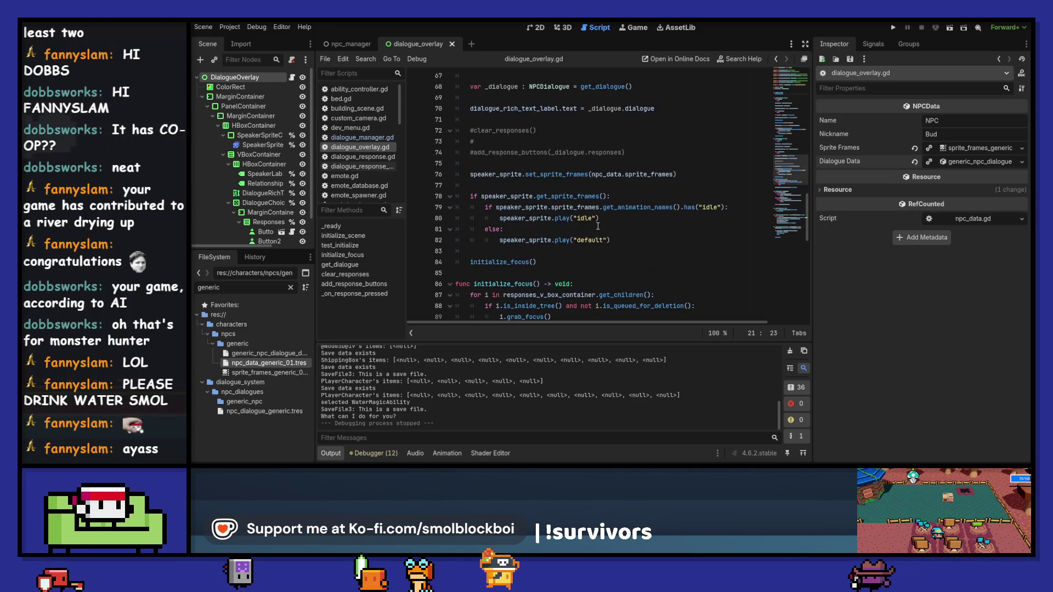
pyautogui.click(558, 131)
pyautogui.hotkey('ctrl', 's')
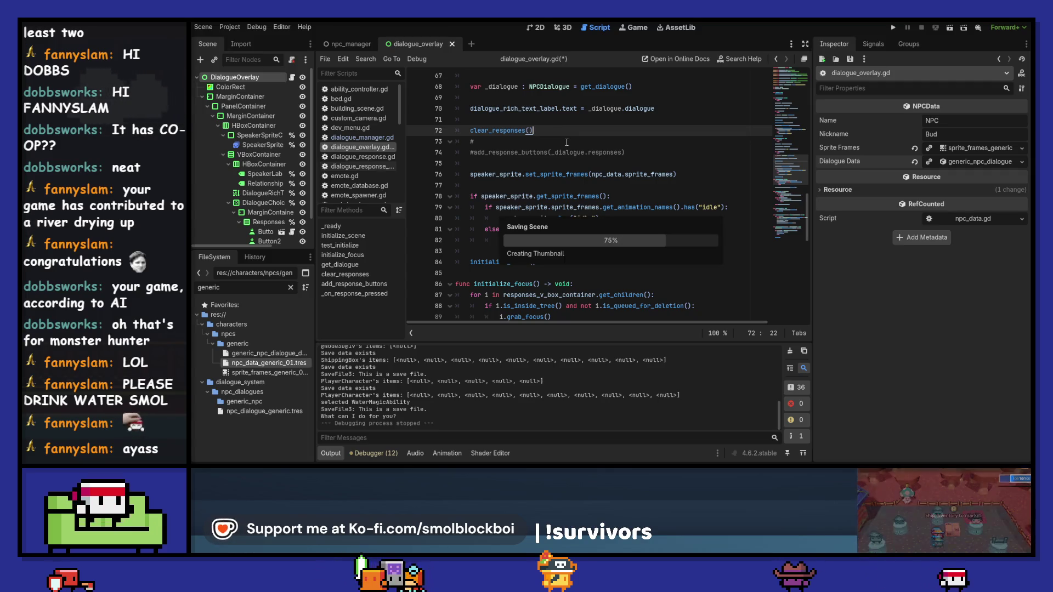
pyautogui.click(521, 273)
pyautogui.scroll(-10, 521, 272)
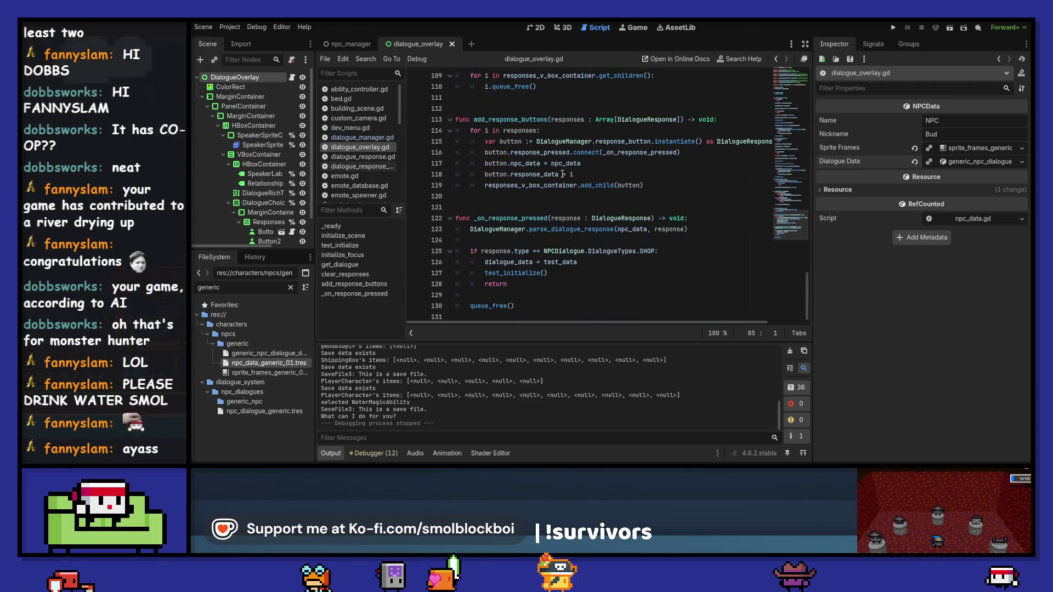
pyautogui.scroll(6, 564, 170)
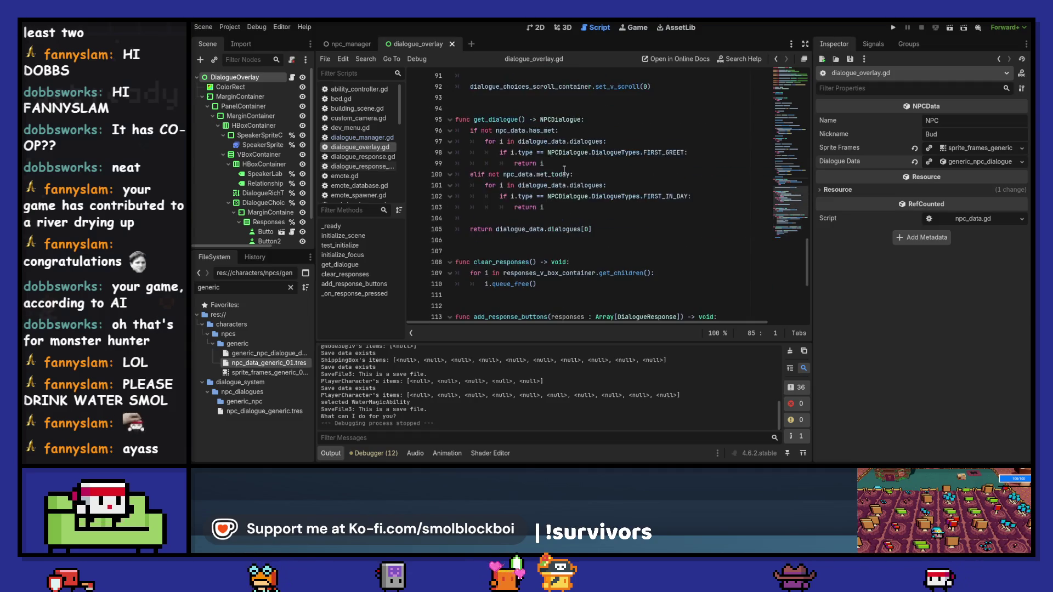
pyautogui.scroll(-3, 564, 170)
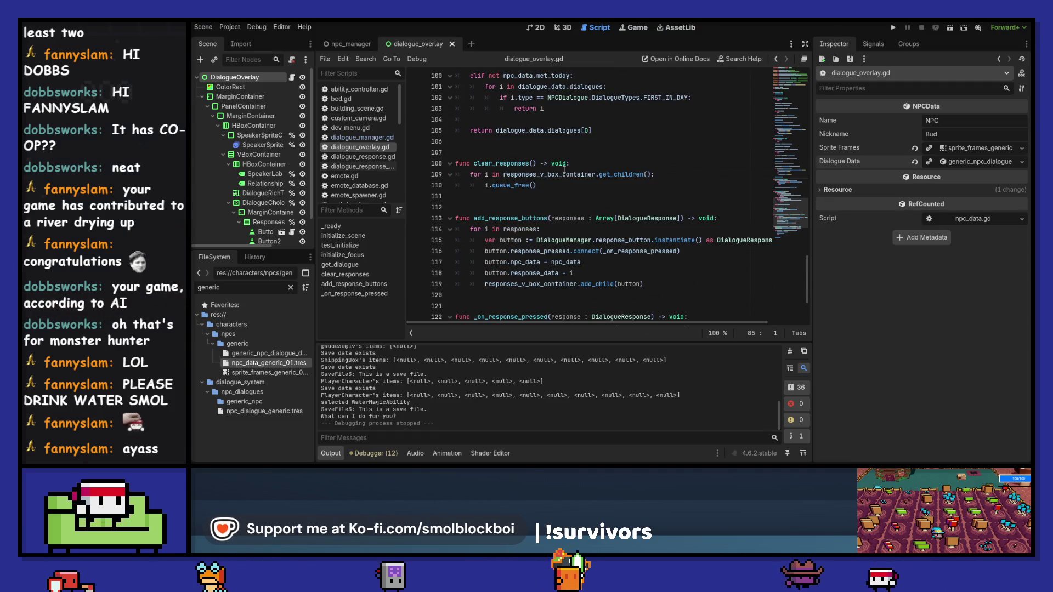
pyautogui.scroll(-3, 564, 170)
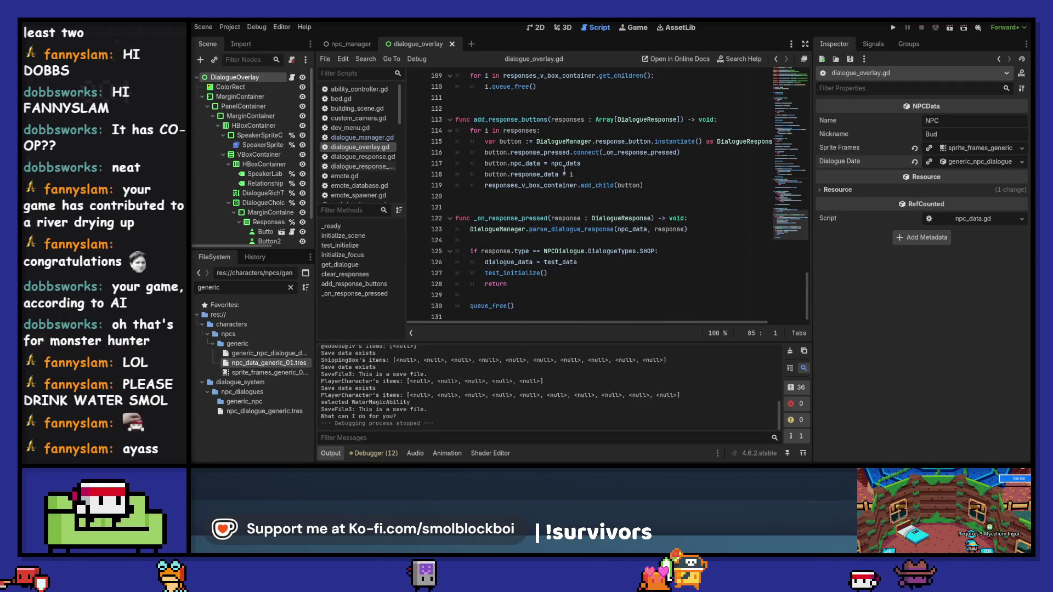
pyautogui.press('F5')
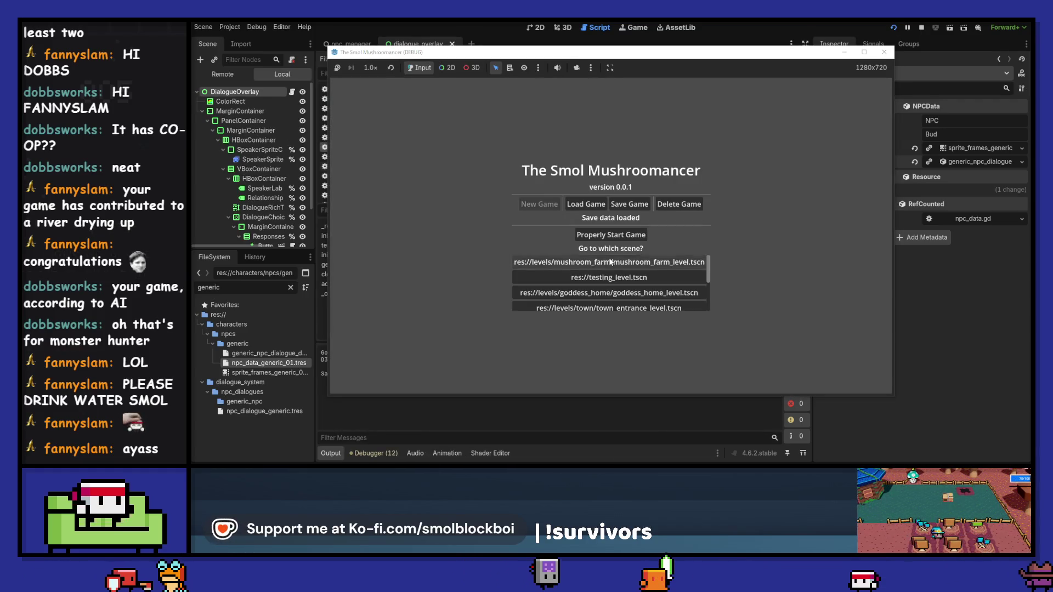
# Step: Load mushroom_farm_level, view the NPC's first-meeting greeting, and close the game
pyautogui.click(610, 261)
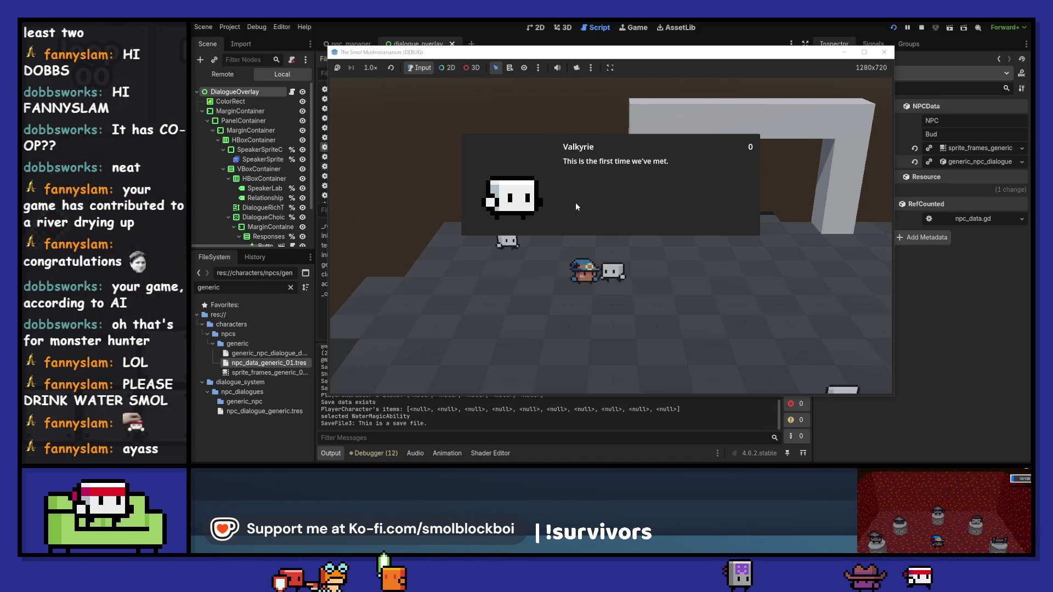
pyautogui.click(888, 50)
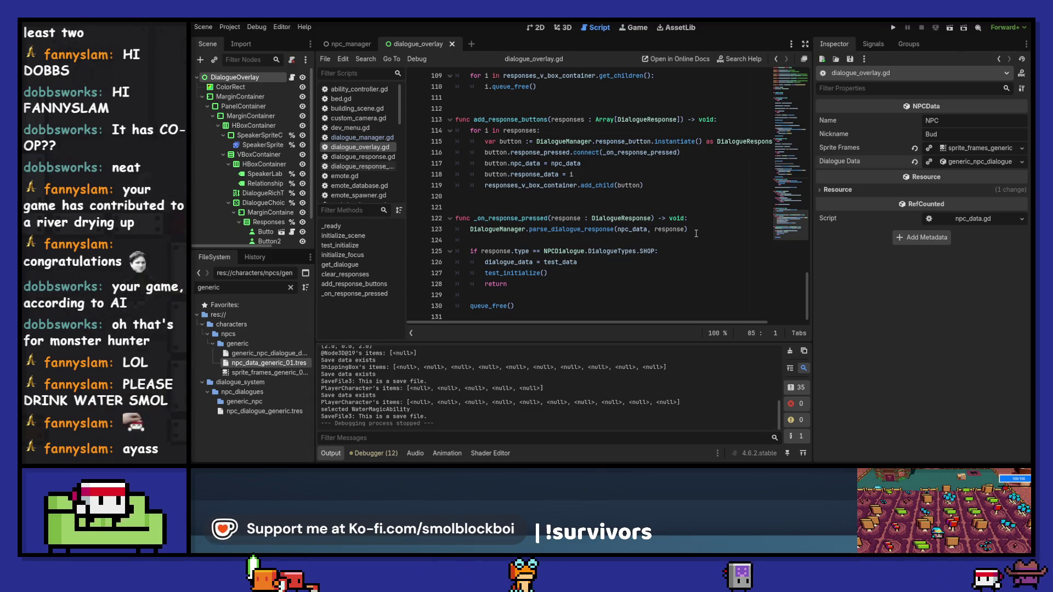
# Step: Scroll back up to test_initialize in dialogue_overlay.gd and relaunch the game to its title menu
pyautogui.scroll(15, 696, 234)
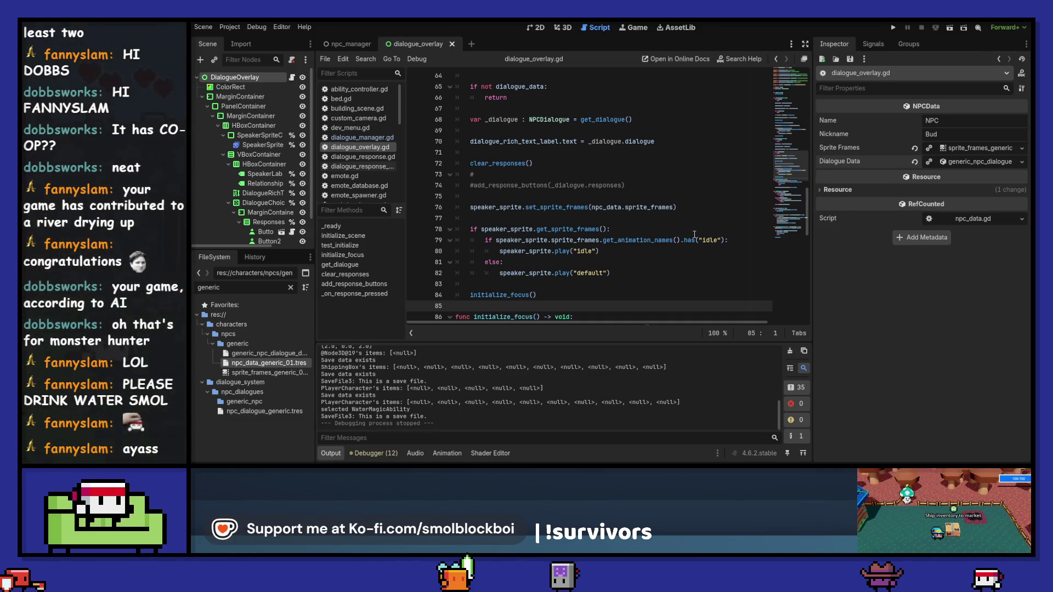
pyautogui.moveTo(691, 236)
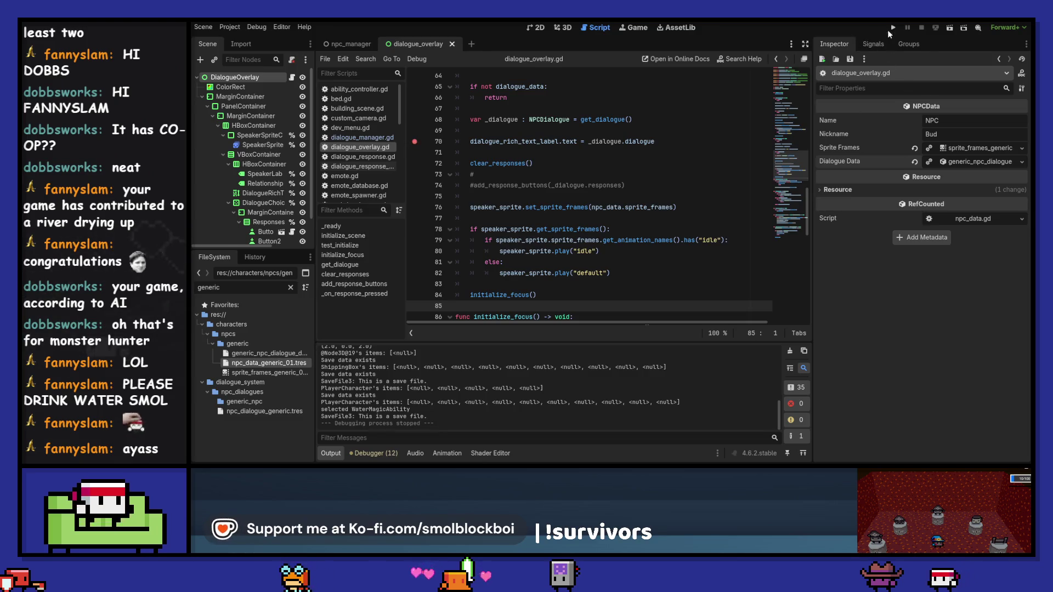
pyautogui.click(894, 28)
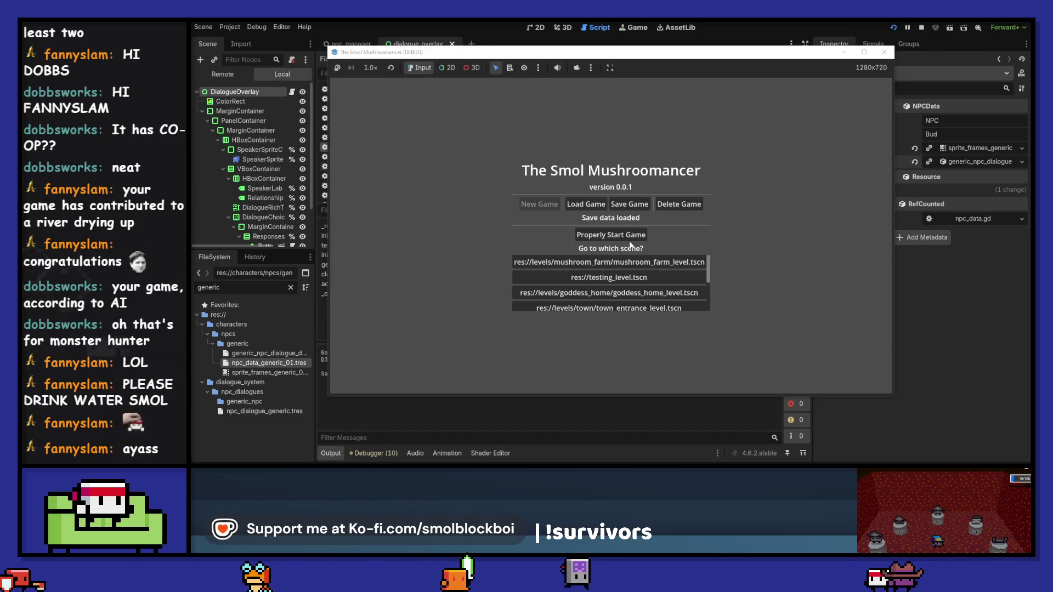
# Step: Load the mushroom farm level, pick a dialogue response, and resume past the line-70 breakpoint
pyautogui.click(637, 262)
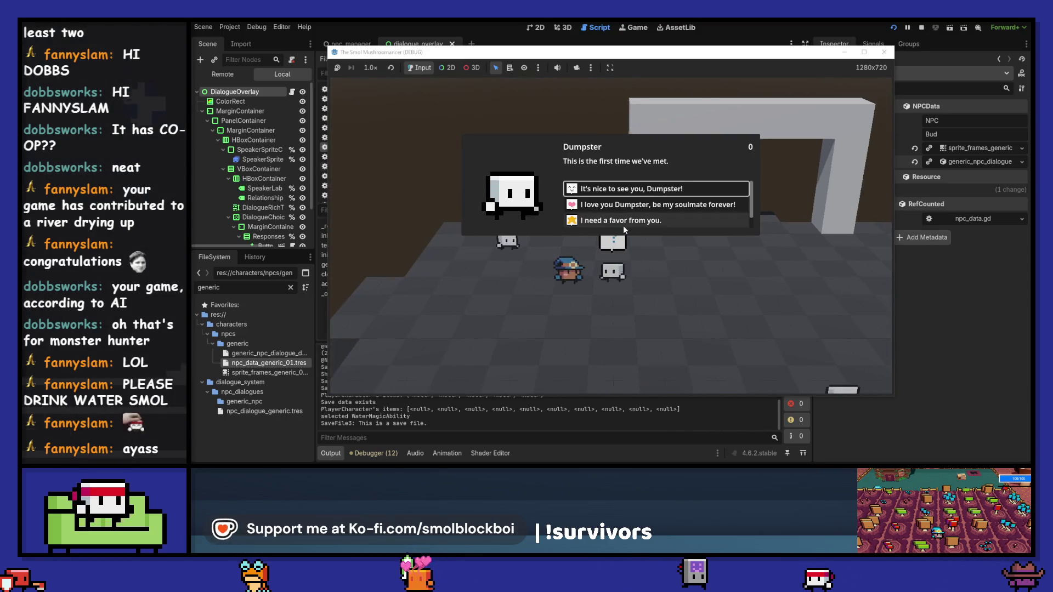
pyautogui.click(623, 226)
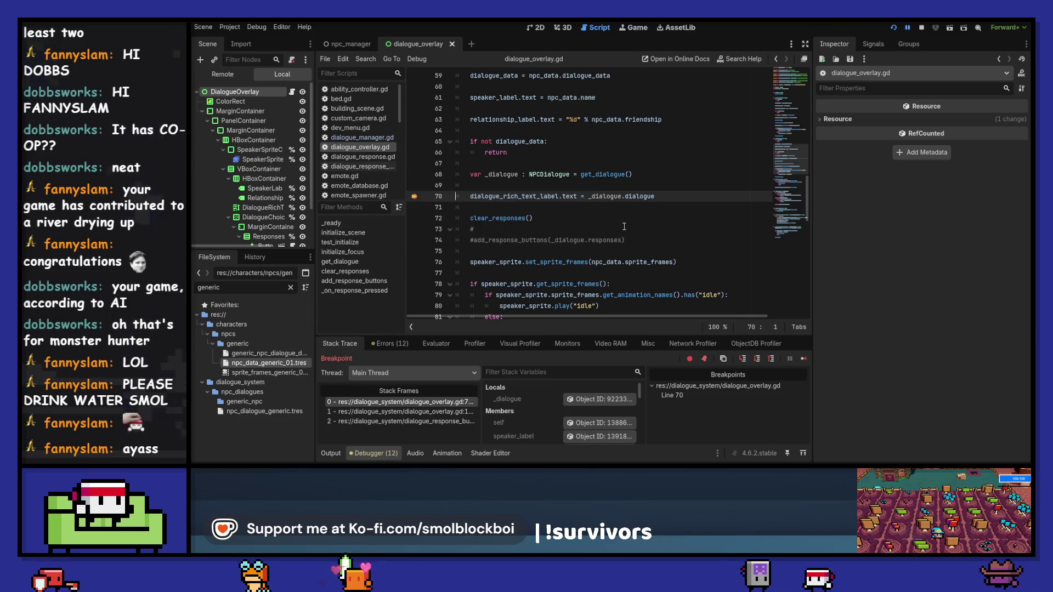
pyautogui.click(804, 358)
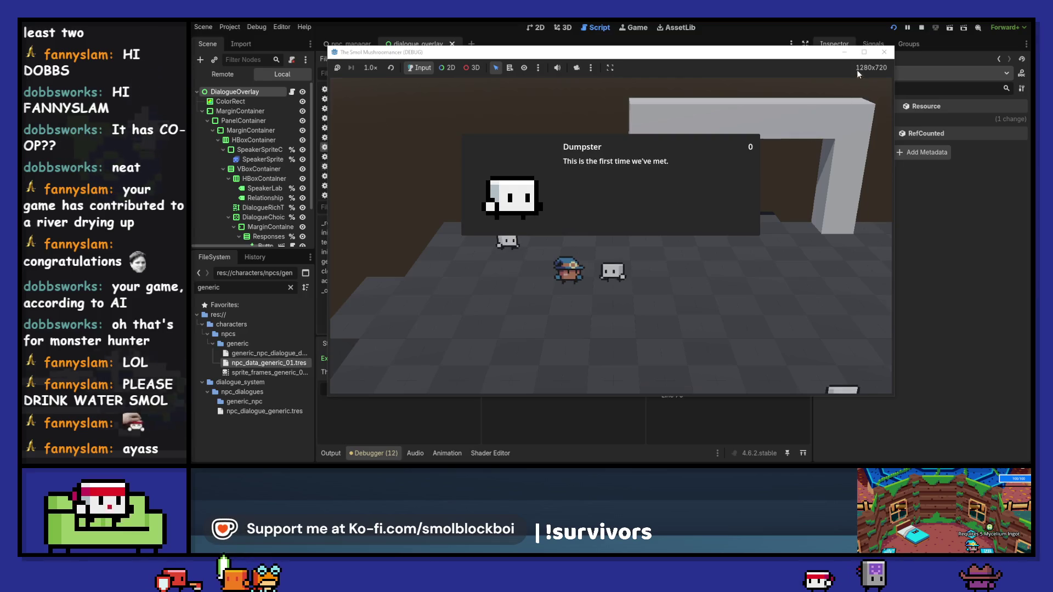
# Step: Close the running game and return to empty line 71 of dialogue_overlay.gd
pyautogui.click(882, 55)
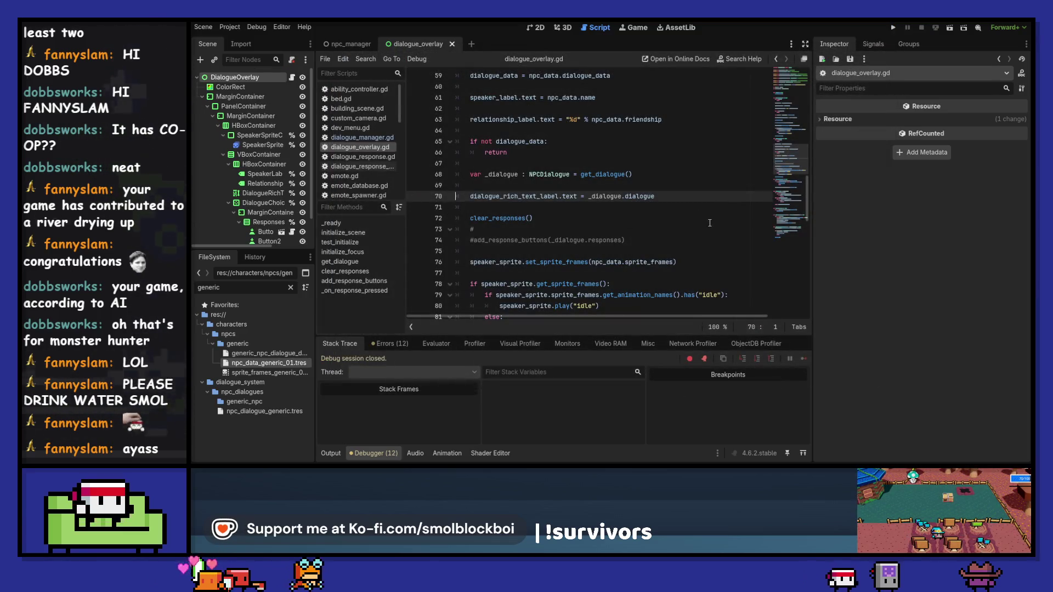
pyautogui.hotkey('ctrl', 's')
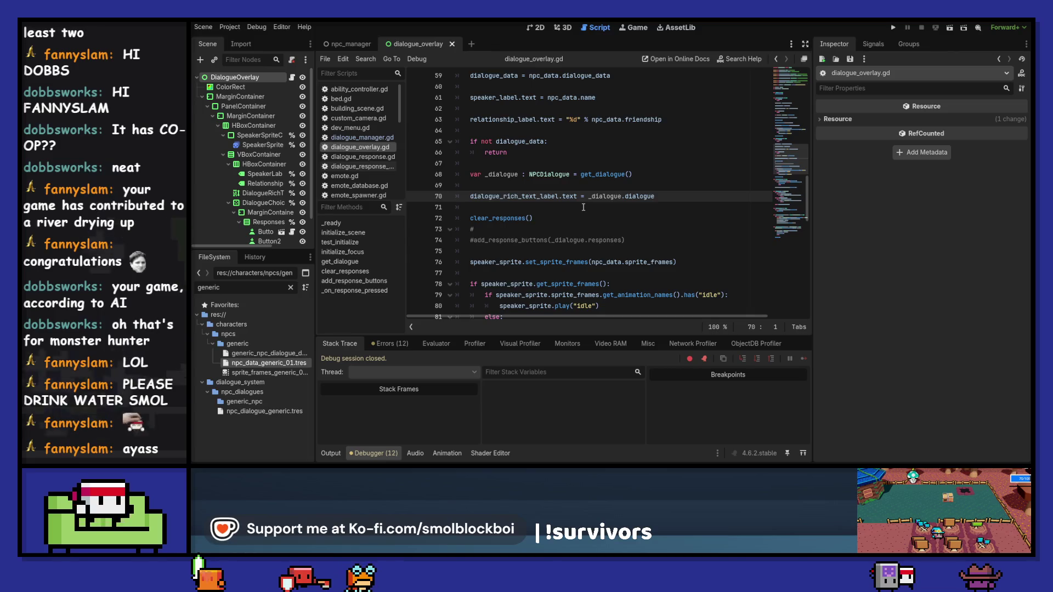
pyautogui.click(581, 209)
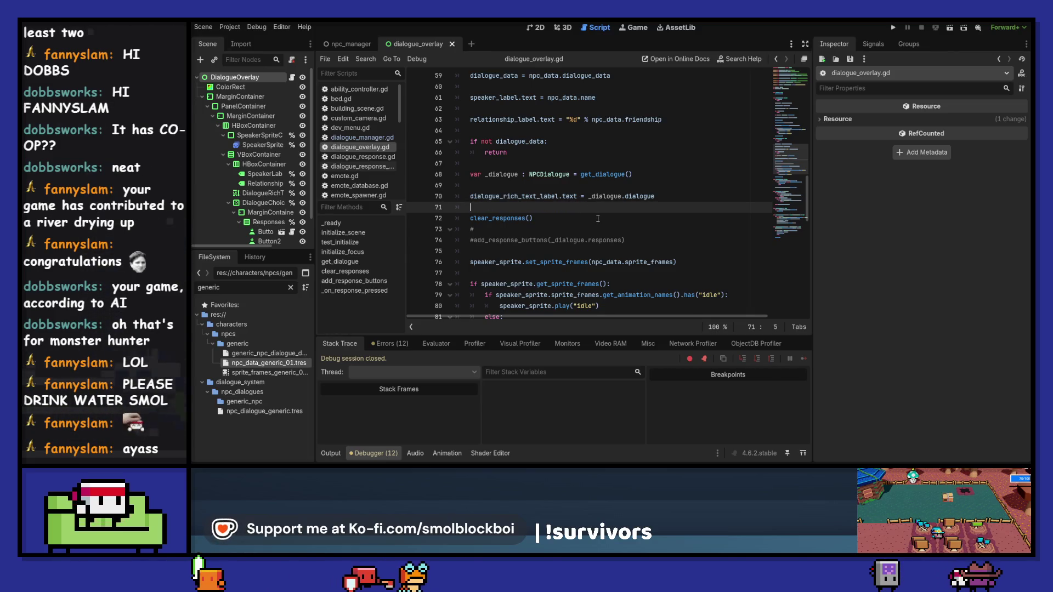
# Step: Add print(_dialogue.dialogue) below the line-70 dialogue label assignment and save the script
pyautogui.press('Return')
pyautogui.press('Return')
pyautogui.click(598, 218)
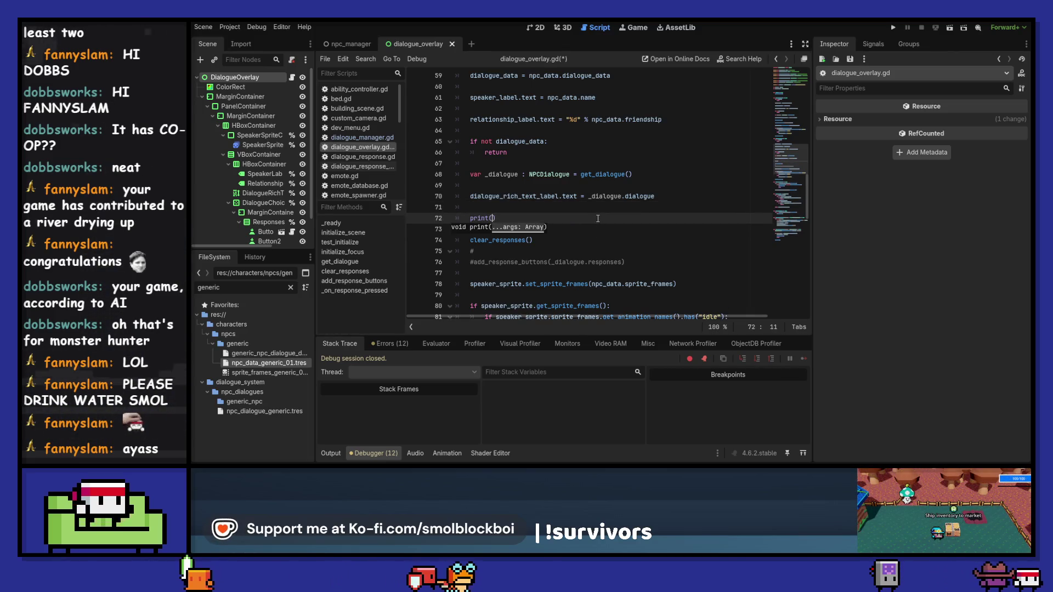
pyautogui.hotkey('ctrl', 'x')
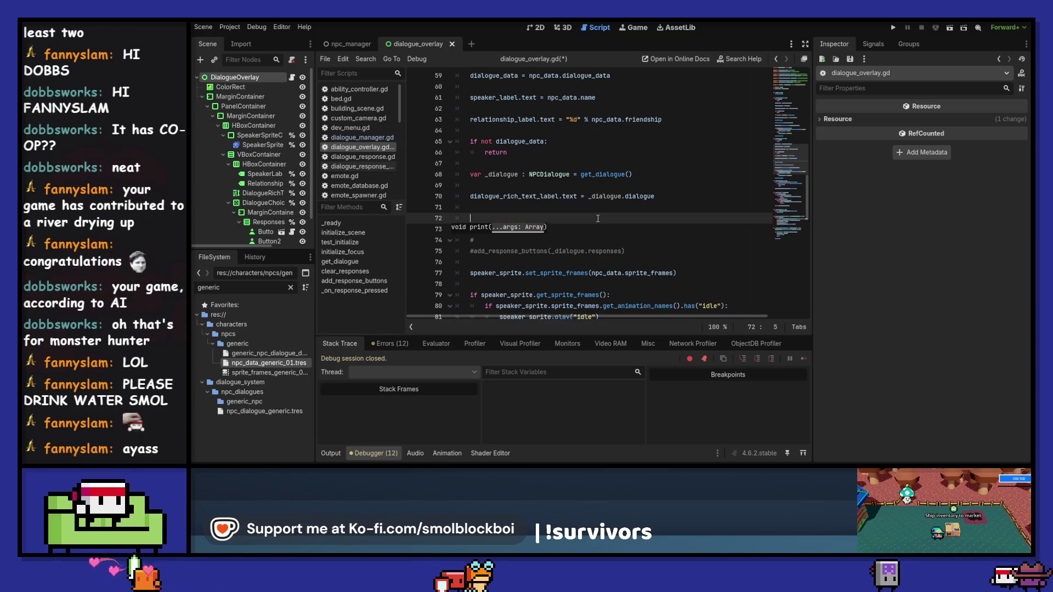
pyautogui.hotkey('ctrl', 'z')
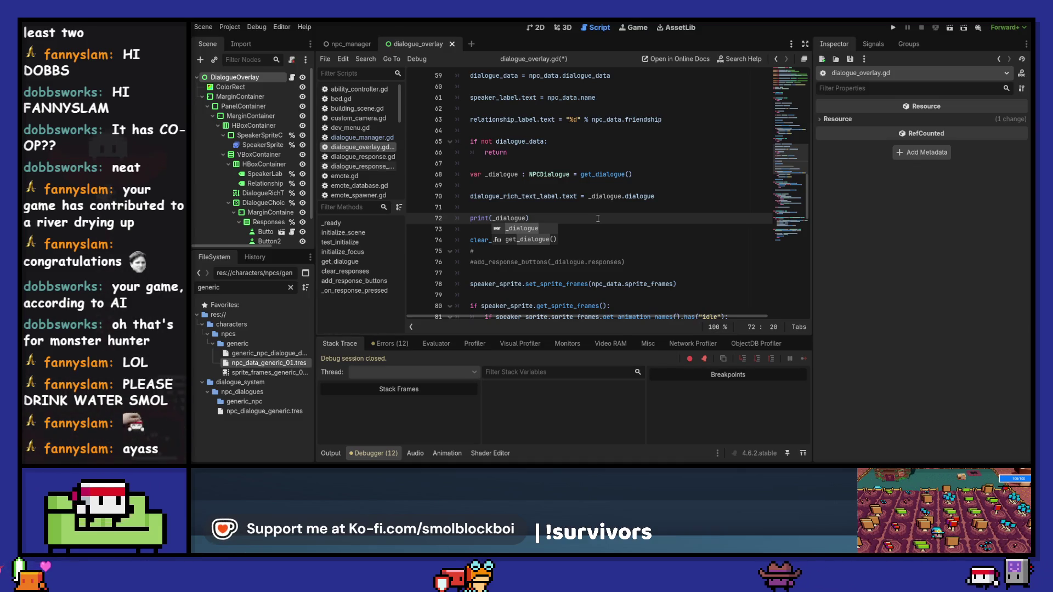
pyautogui.write('.dialogue')
pyautogui.hotkey('ctrl', 's')
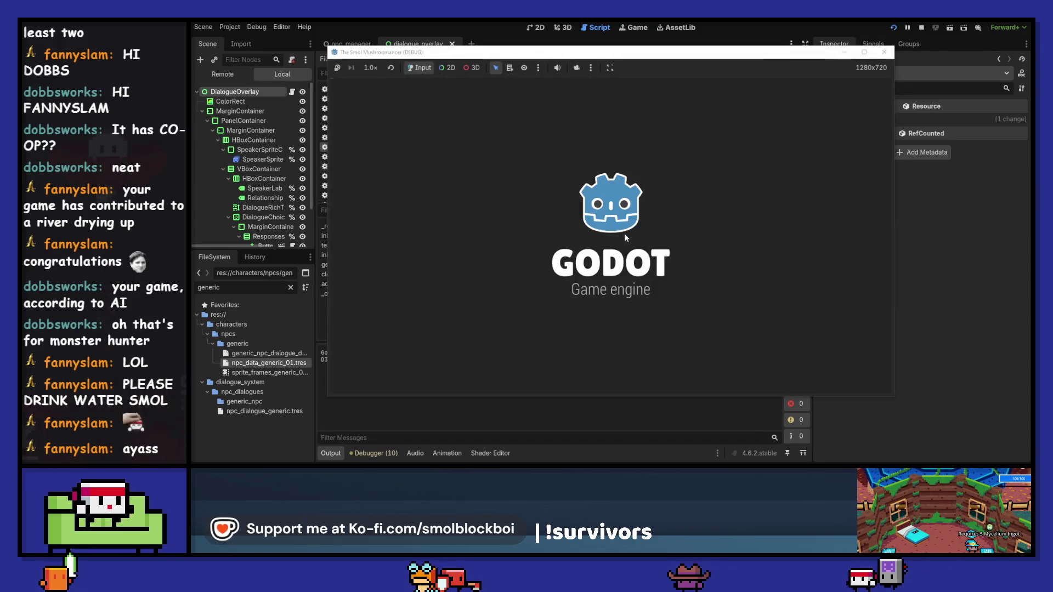
# Step: Load the level, talk to the NPC, pick a response, confirm 'This is the first time we've met.' prints, then close the game
pyautogui.click(623, 234)
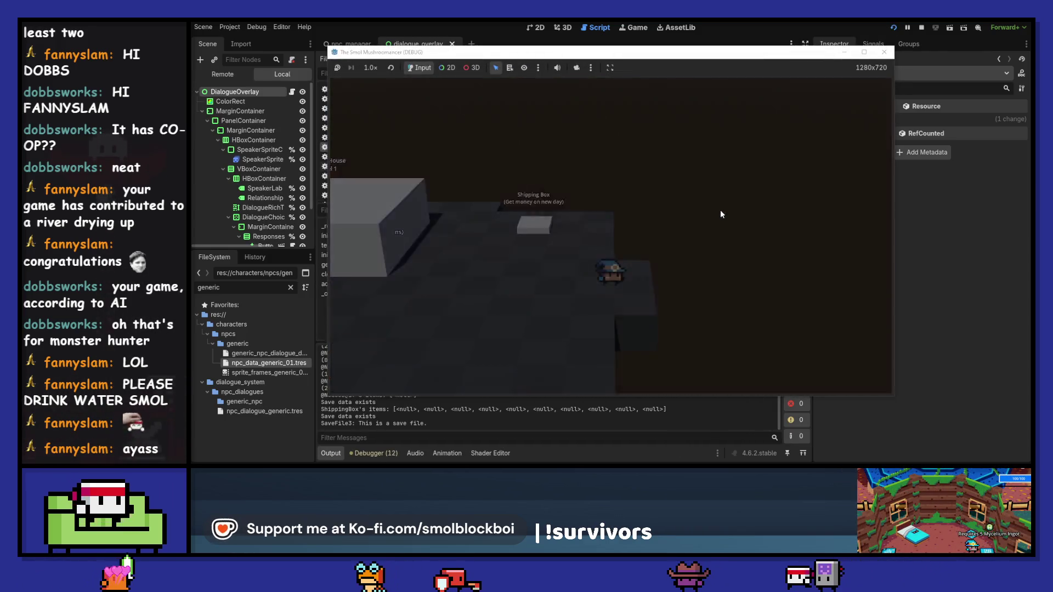
pyautogui.press('e')
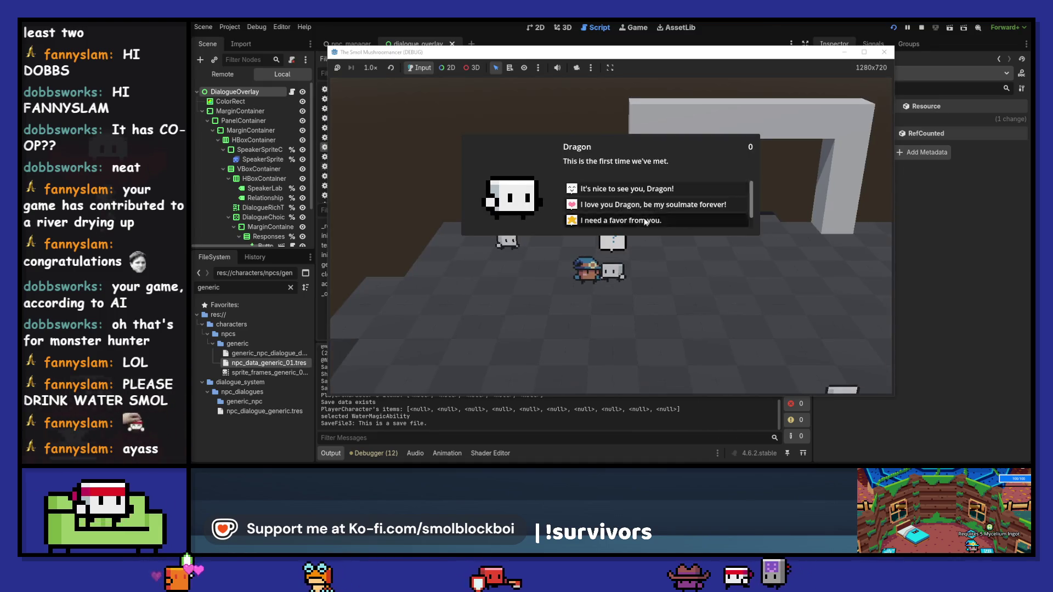
pyautogui.click(645, 221)
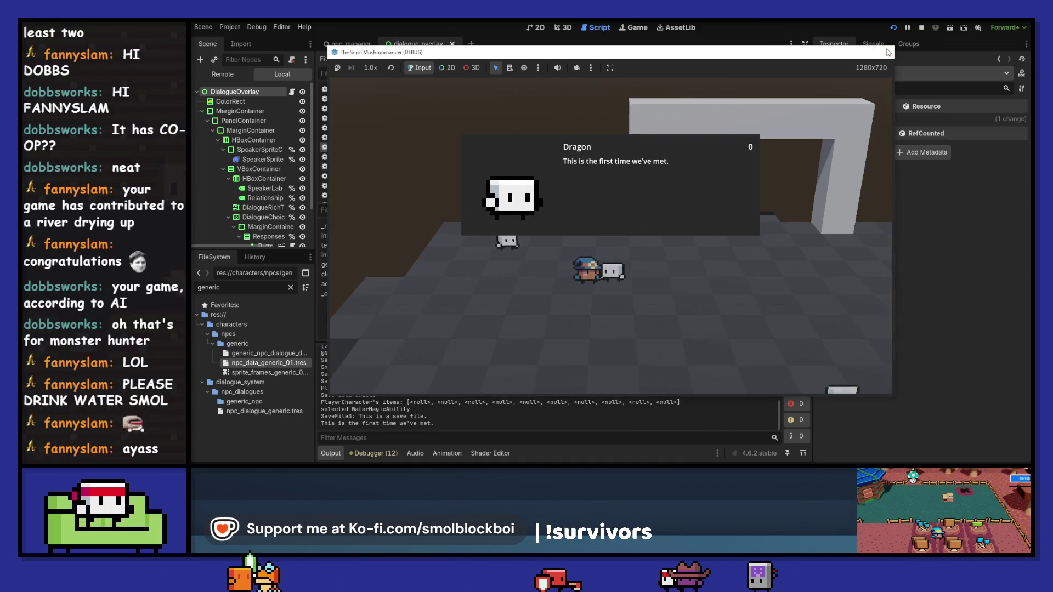
pyautogui.click(885, 52)
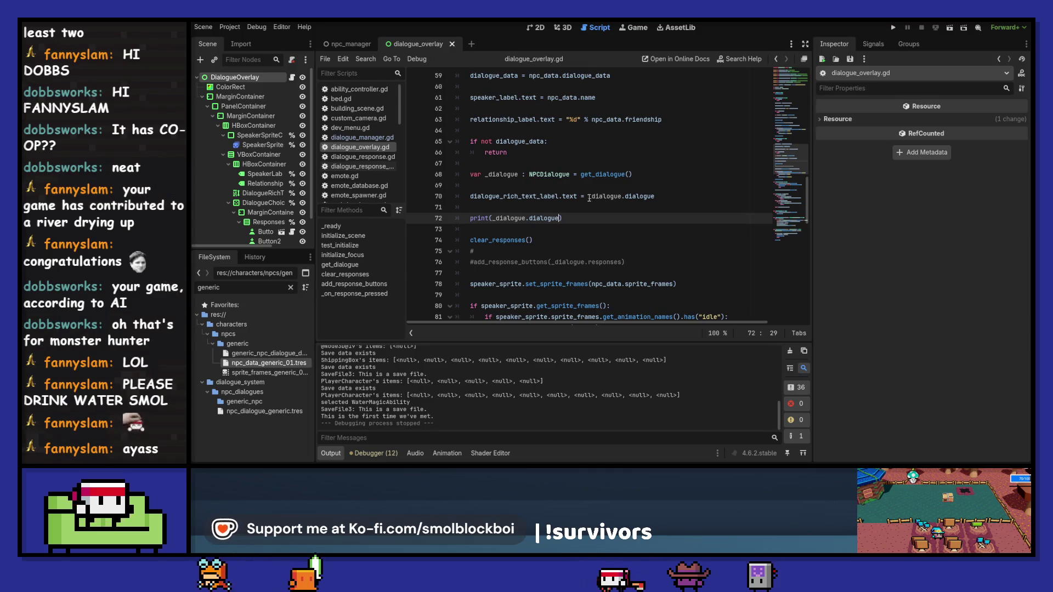
# Step: Inspect the get_dialogue definition, then comment out the clear_responses() call on line 74
pyautogui.doubleClick(498, 174)
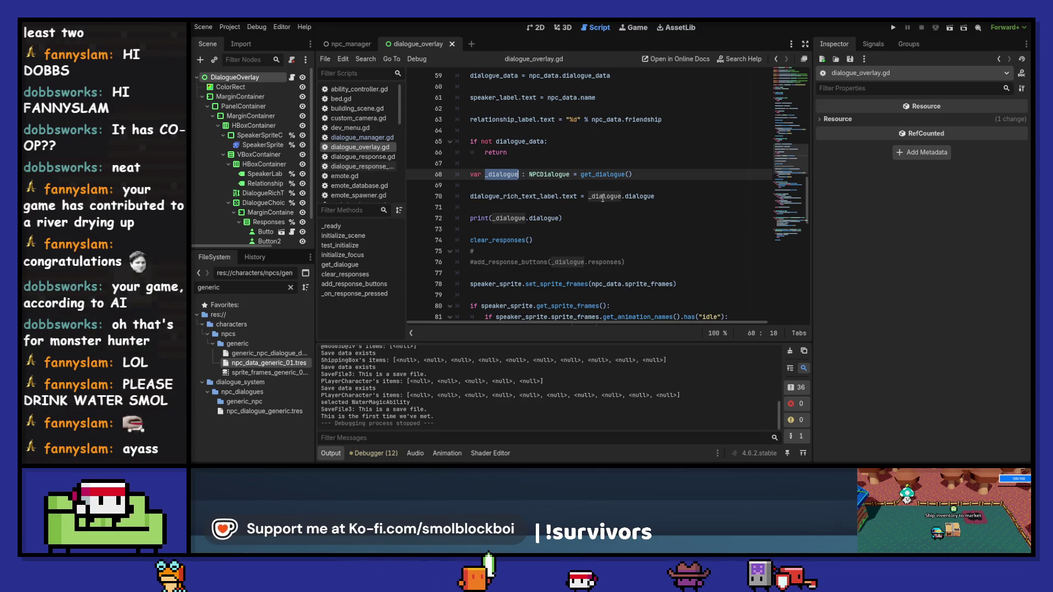
pyautogui.moveTo(603, 198)
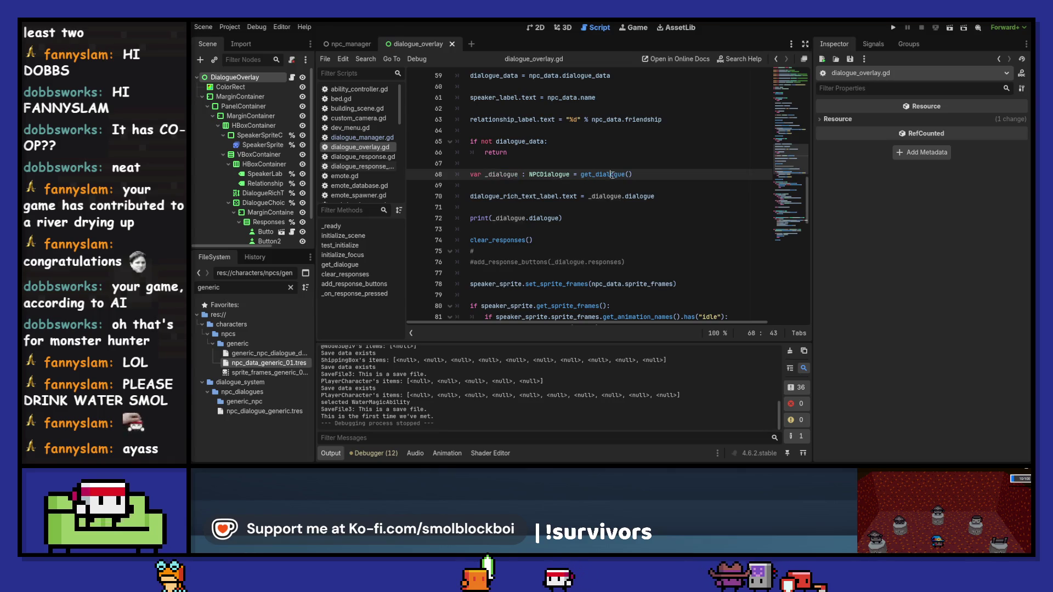
pyautogui.keyDown('ctrl'); pyautogui.click(613, 174); pyautogui.keyUp('ctrl')
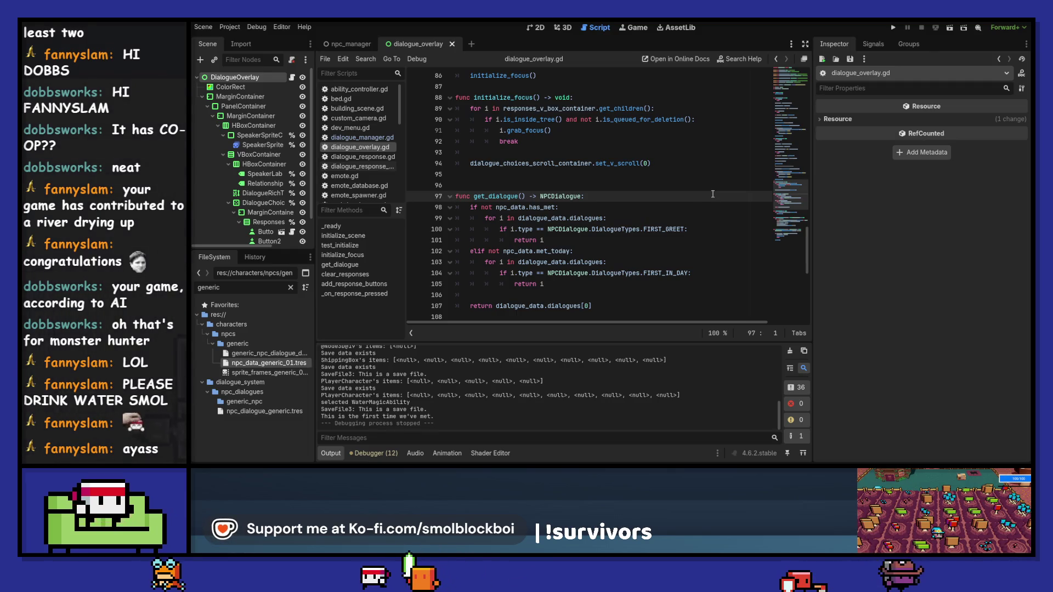
pyautogui.click(776, 59)
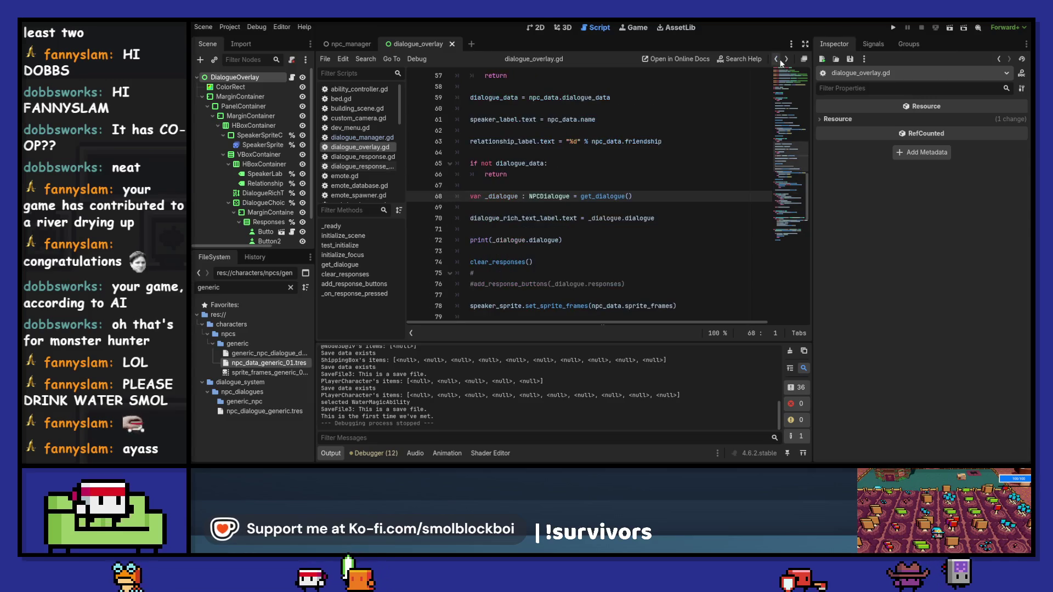
pyautogui.scroll(10, 681, 181)
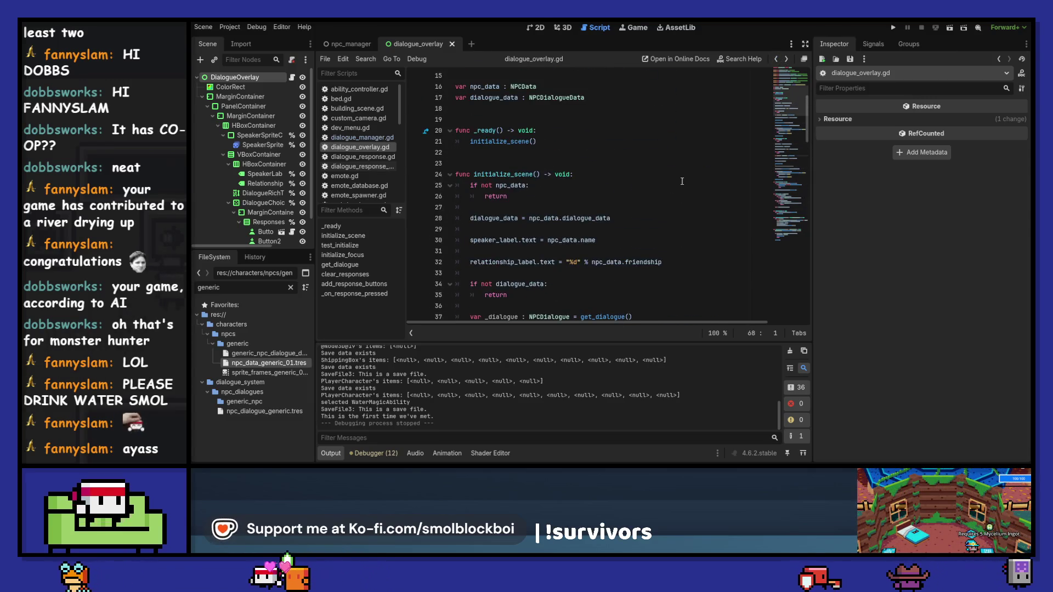
pyautogui.scroll(-14, 585, 203)
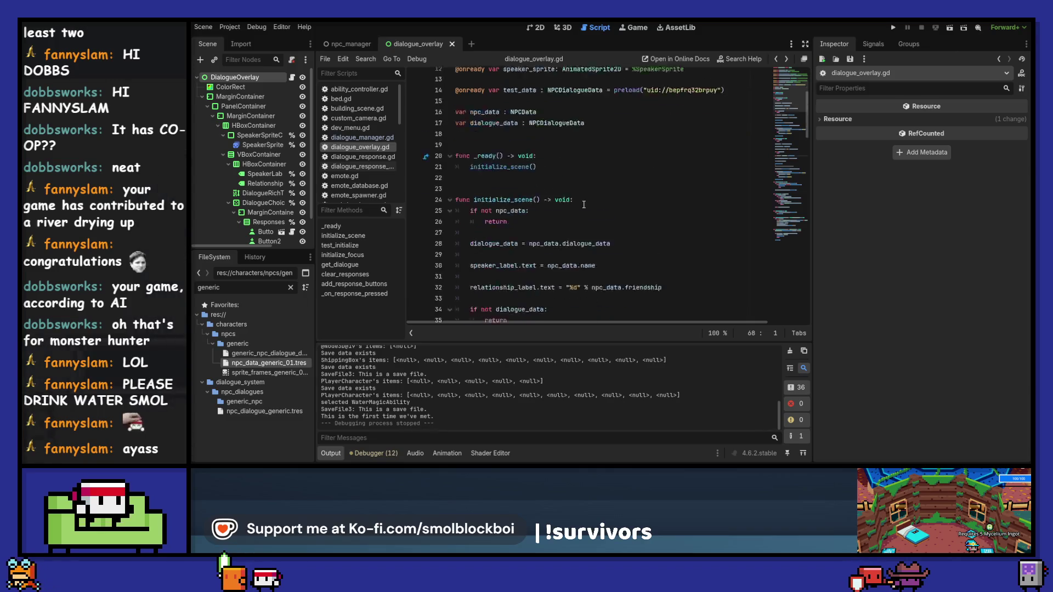
pyautogui.scroll(-5, 585, 203)
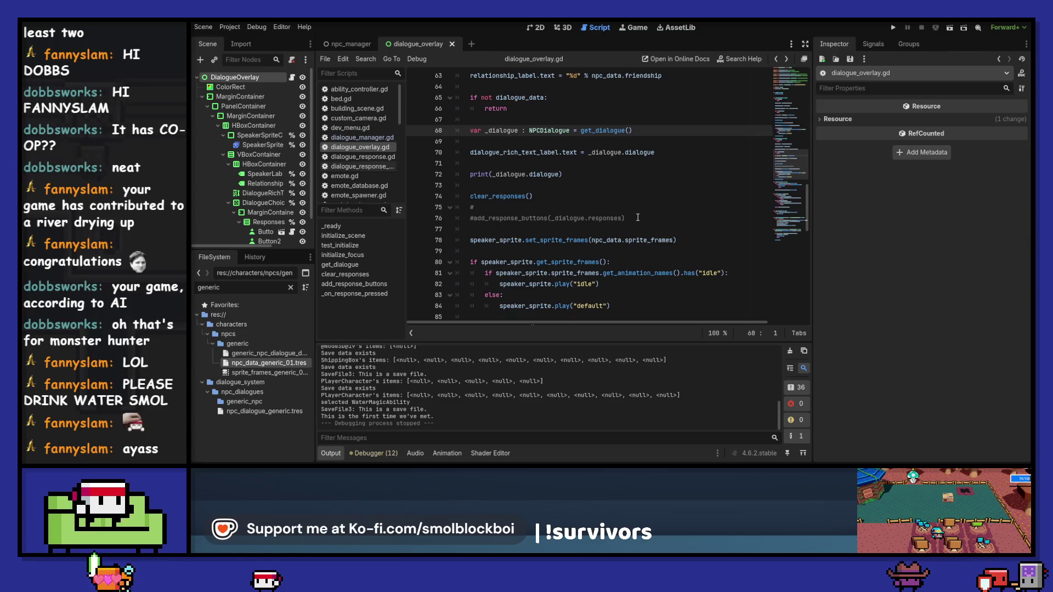
pyautogui.click(556, 198)
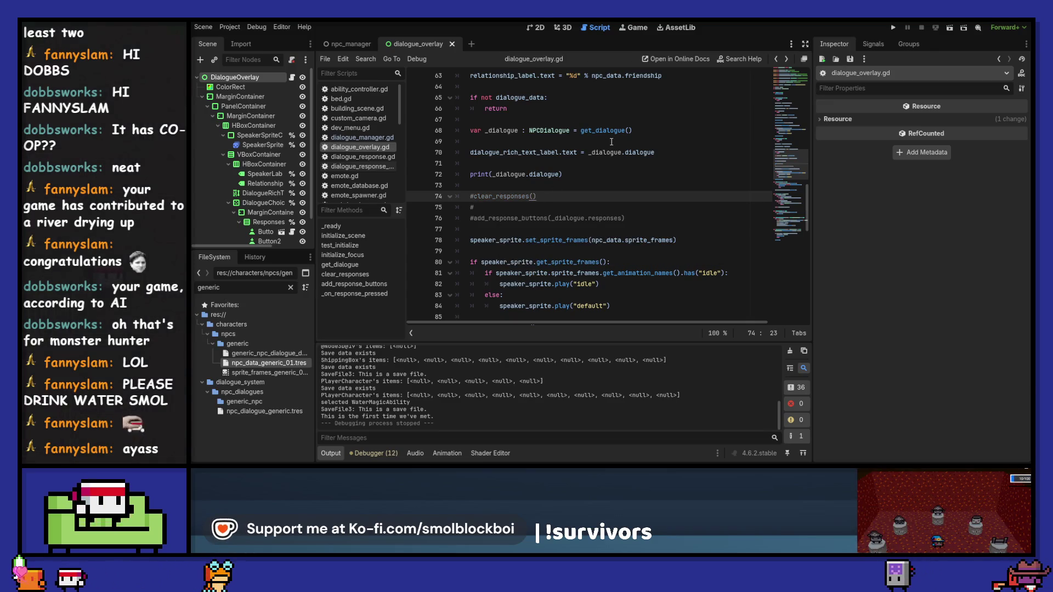
# Step: Change line 129 to test_initialize.call_deferred() and relaunch the game with F5
pyautogui.scroll(-10, 611, 142)
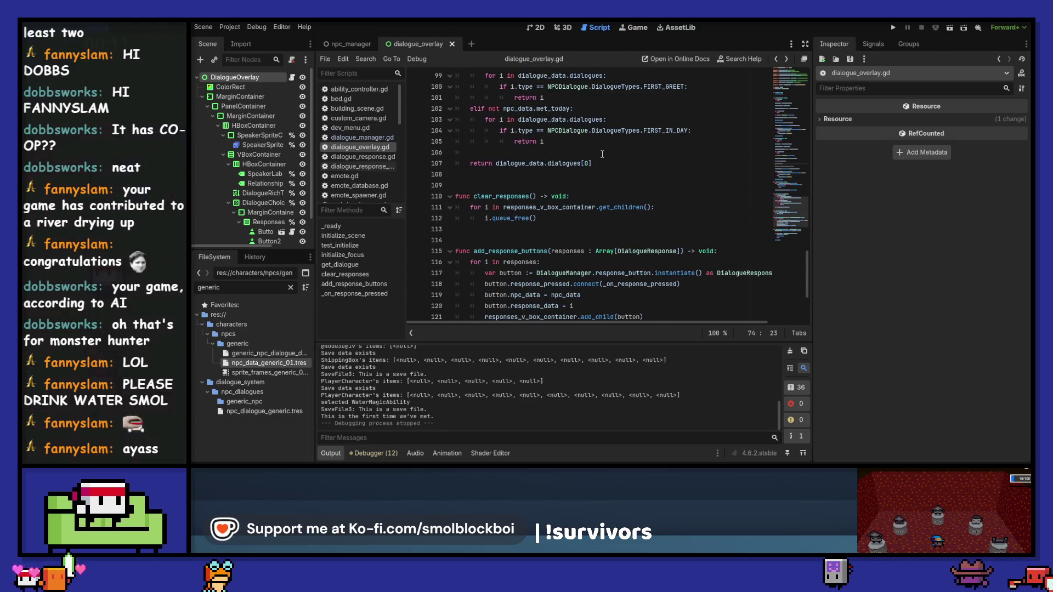
pyautogui.scroll(-4, 602, 154)
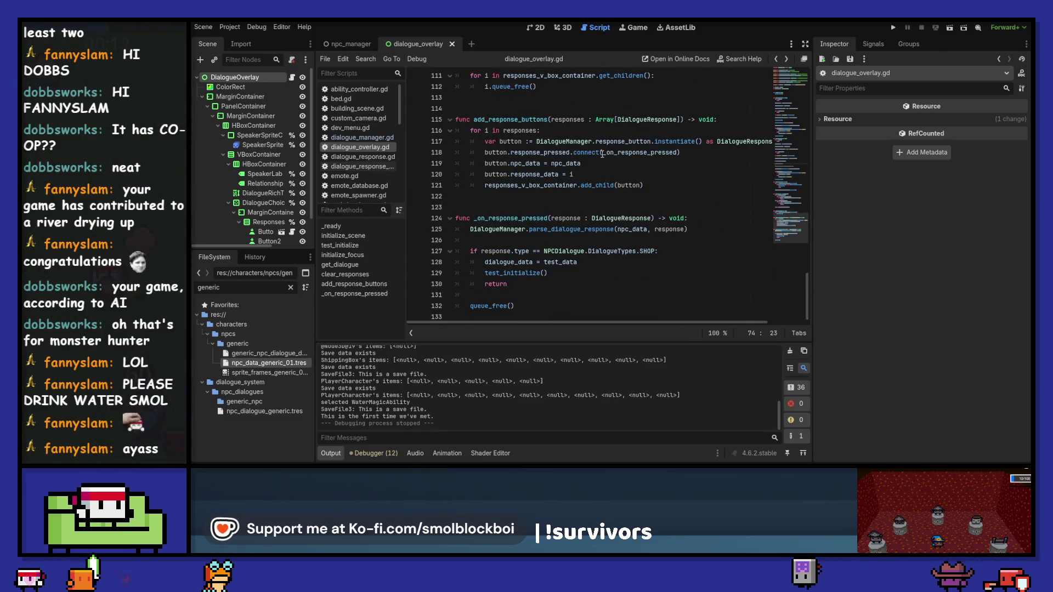
pyautogui.click(578, 274)
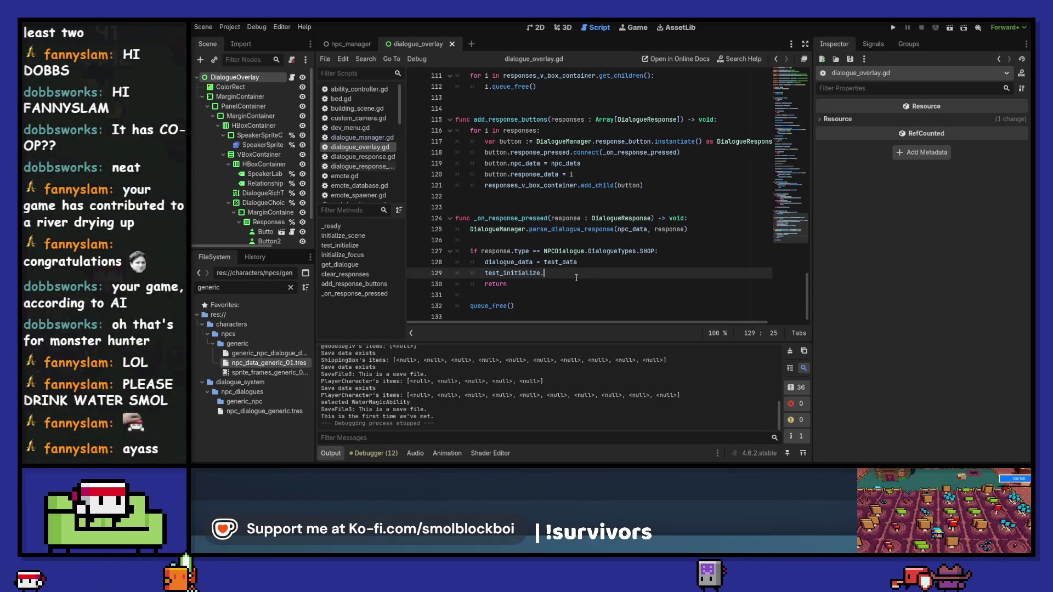
pyautogui.write('call')
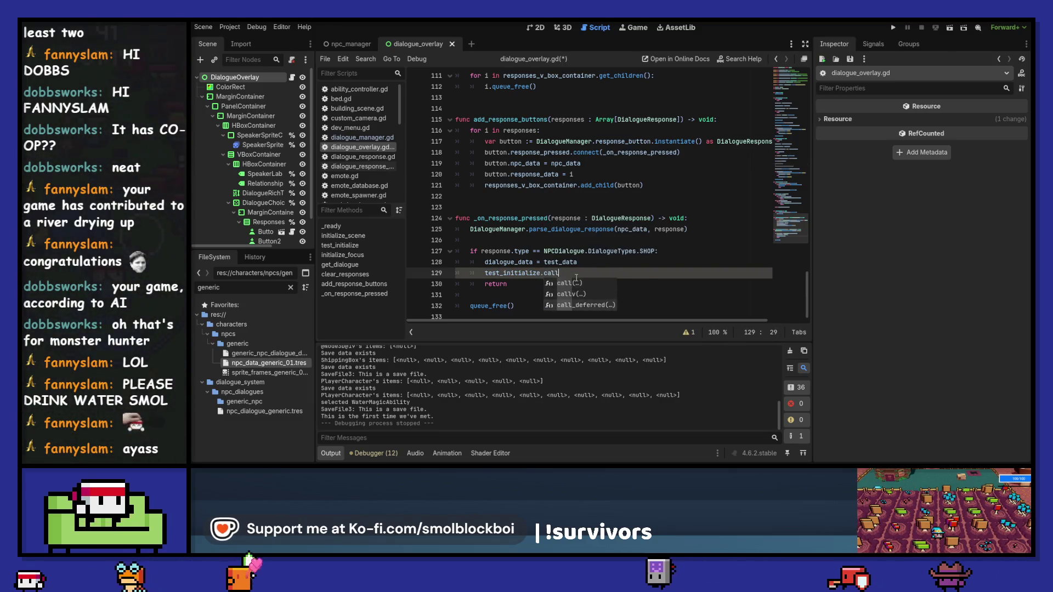
pyautogui.press('Down')
pyautogui.press('Down')
pyautogui.press('Return')
pyautogui.press('F5')
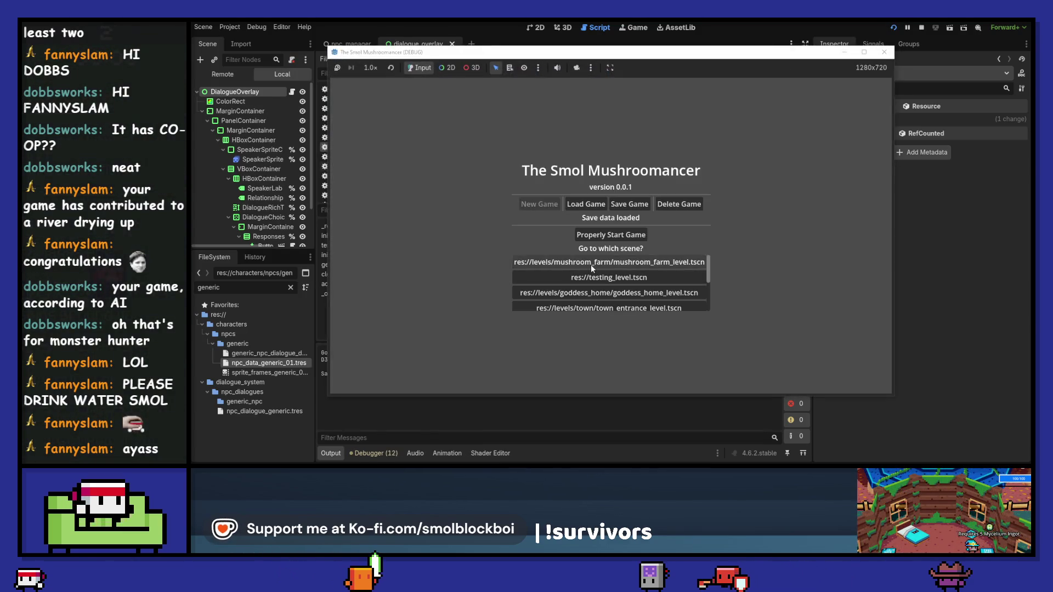
# Step: Load the level, check that Smol's greeting lists four responses ending in Goodbye, then close the game
pyautogui.click(591, 265)
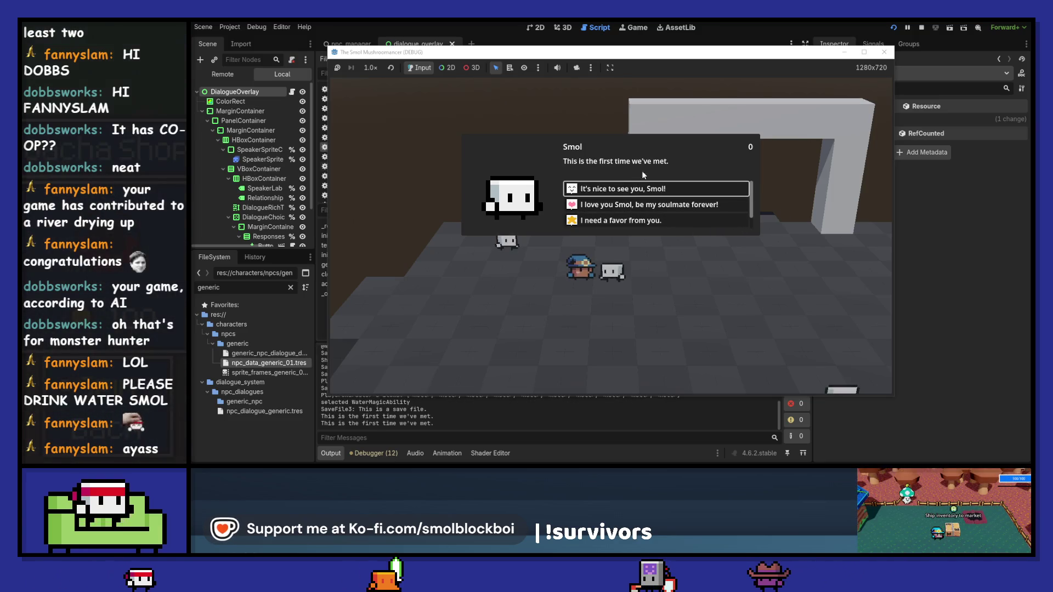
pyautogui.scroll(-1, 653, 222)
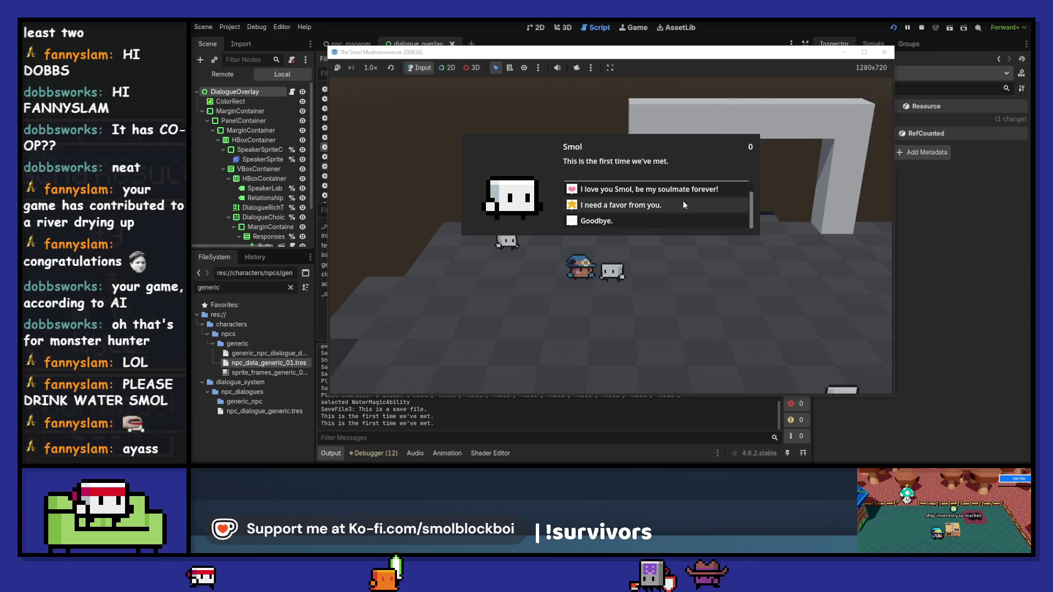
pyautogui.click(884, 51)
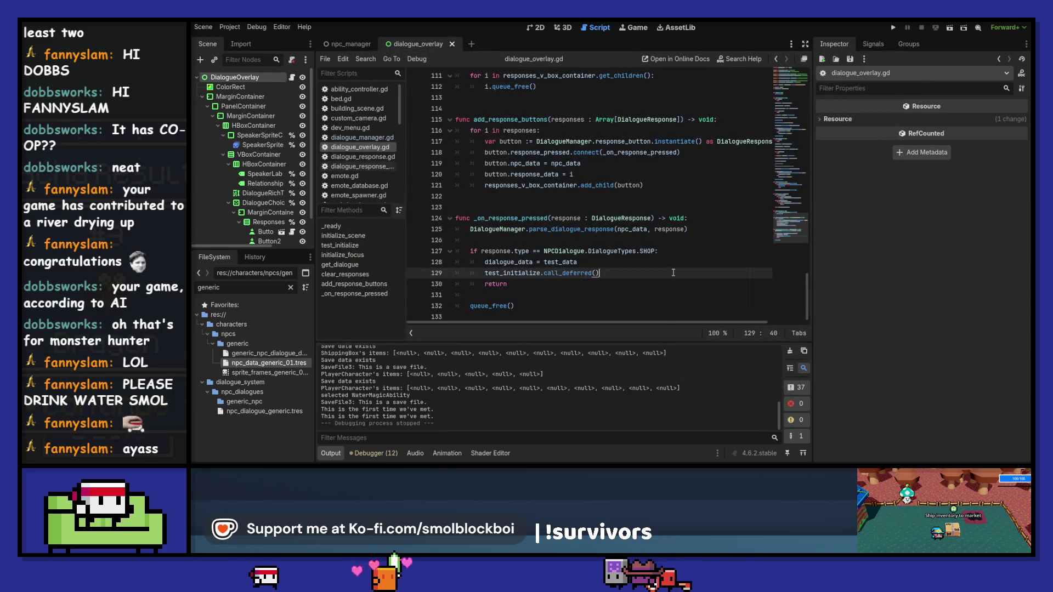
# Step: Scroll dialogue_overlay.gd down to test_initialize, checking the dialogue_data tooltip, then run the project with F5
pyautogui.scroll(20, 622, 274)
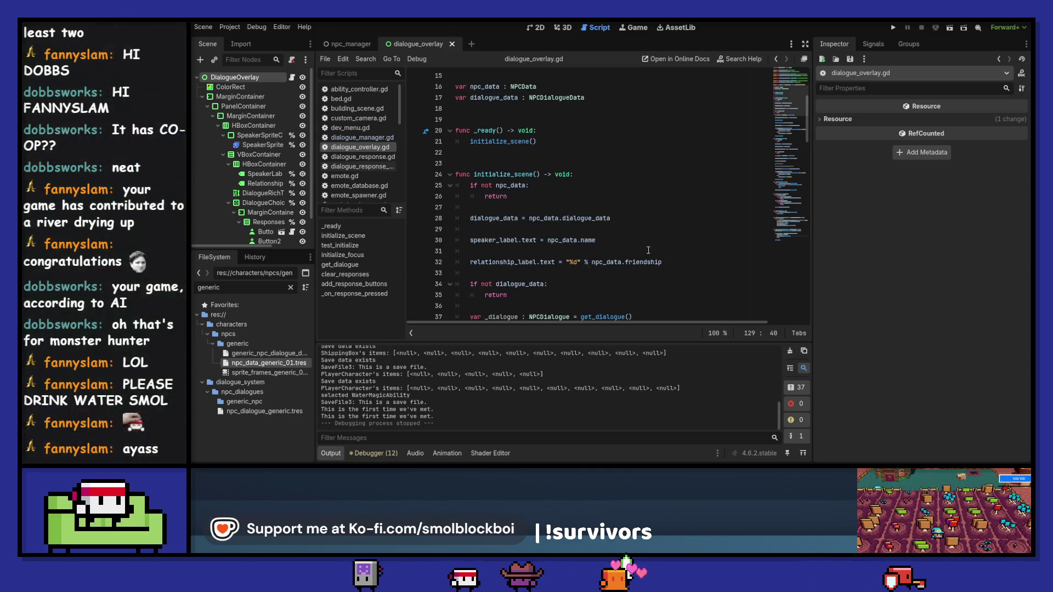
pyautogui.scroll(4, 648, 250)
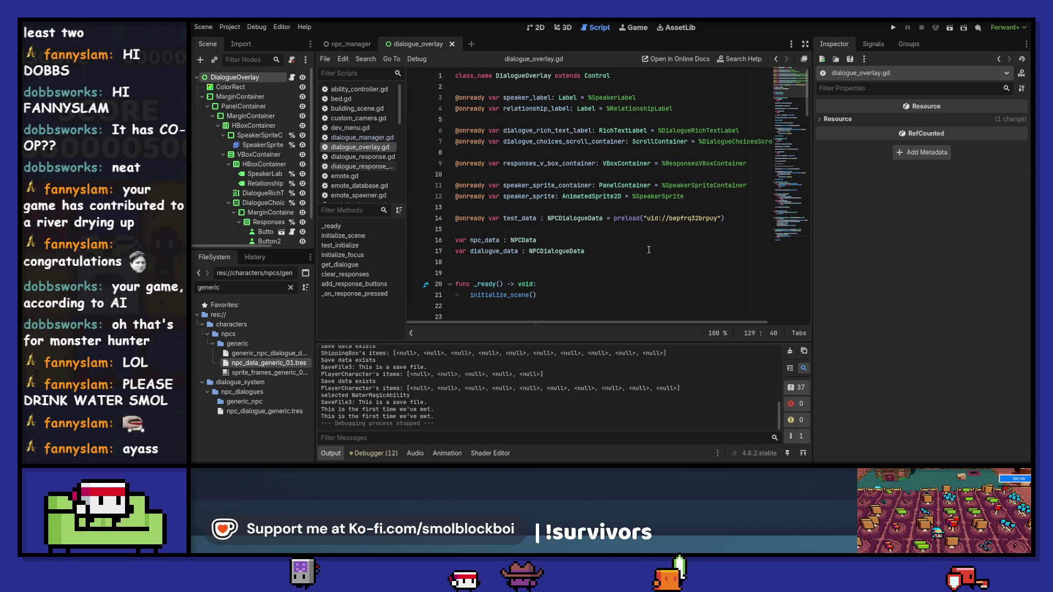
pyautogui.scroll(-4, 649, 250)
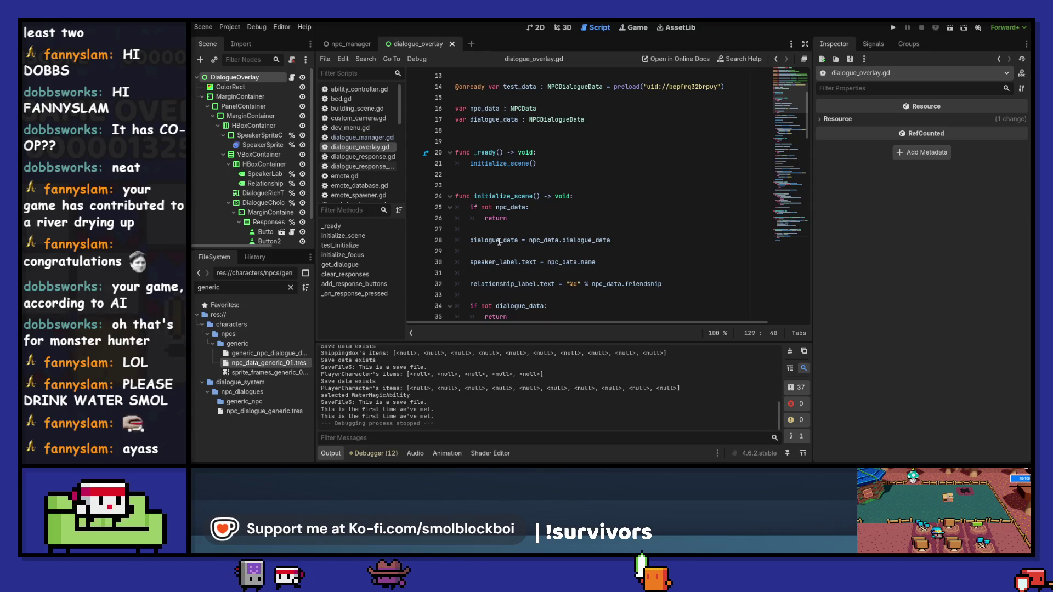
pyautogui.moveTo(500, 241)
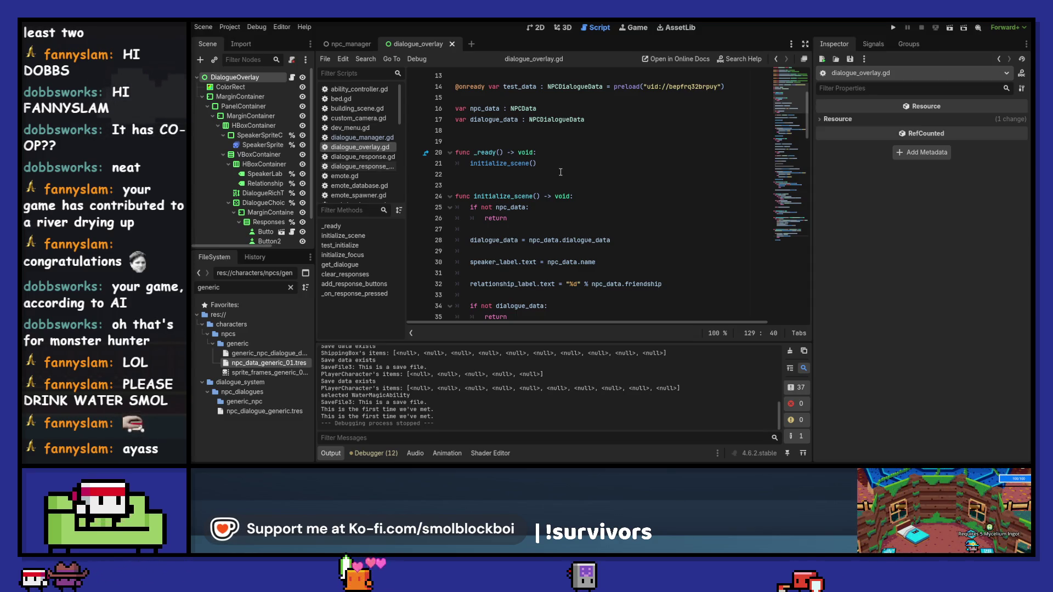
pyautogui.scroll(-12, 625, 240)
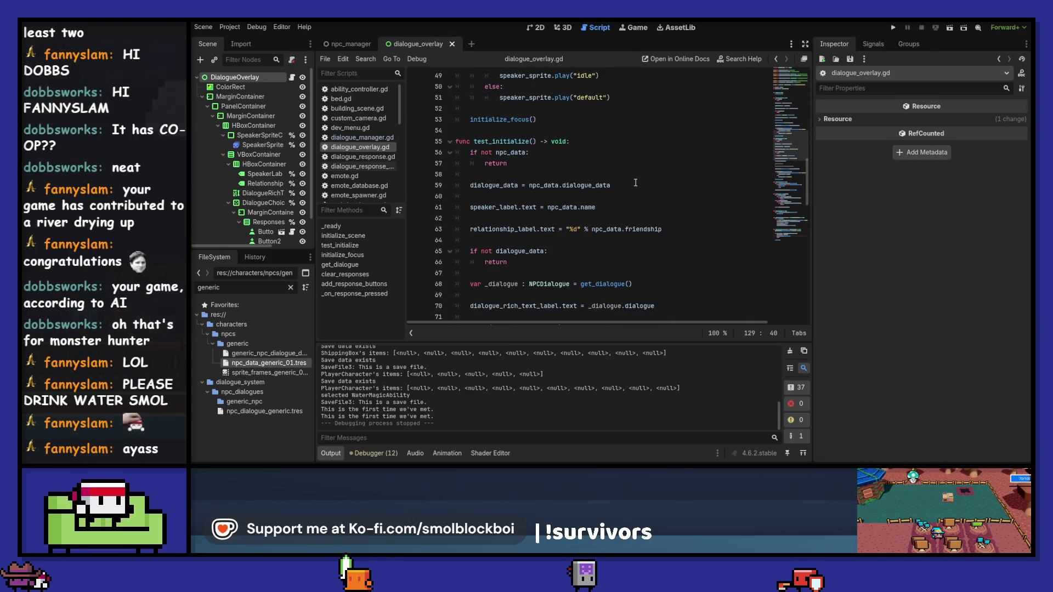
pyautogui.press('F5')
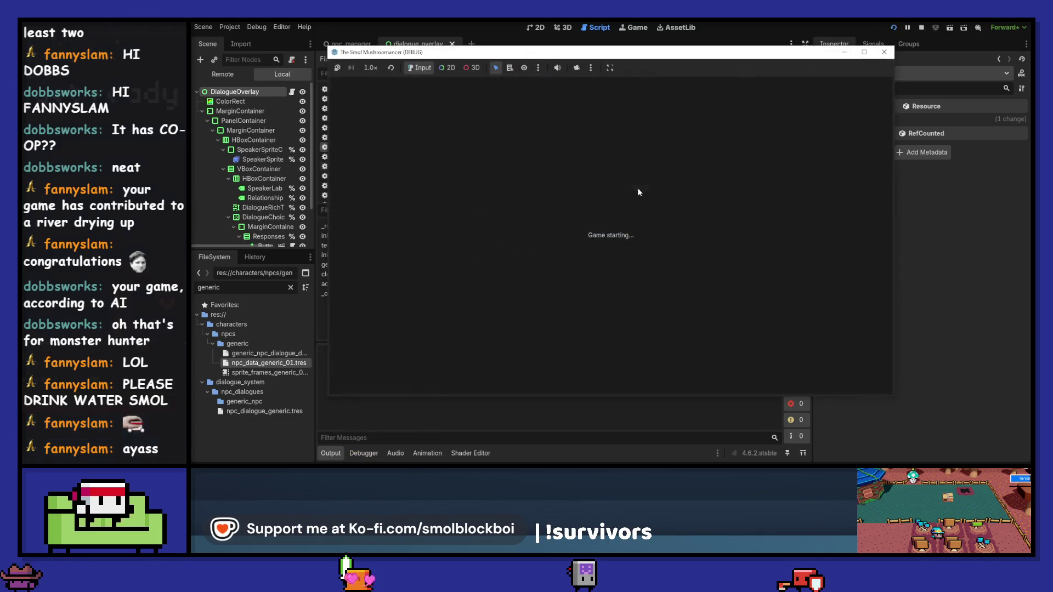
# Step: Load mushroom_farm_level, talk to Bear to see his three response choices, then stop with F8
pyautogui.click(635, 265)
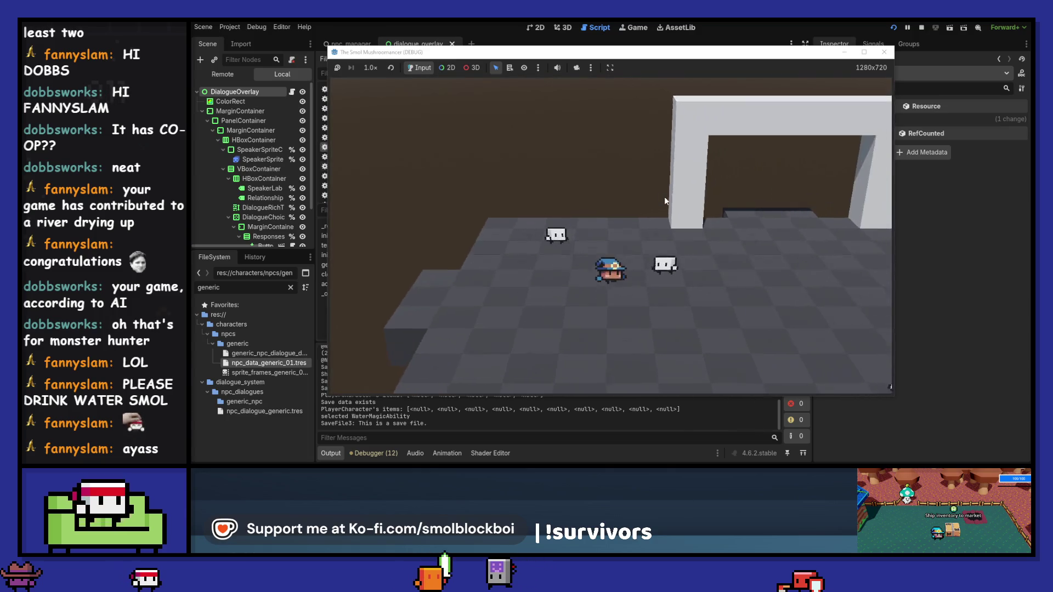
pyautogui.press('e')
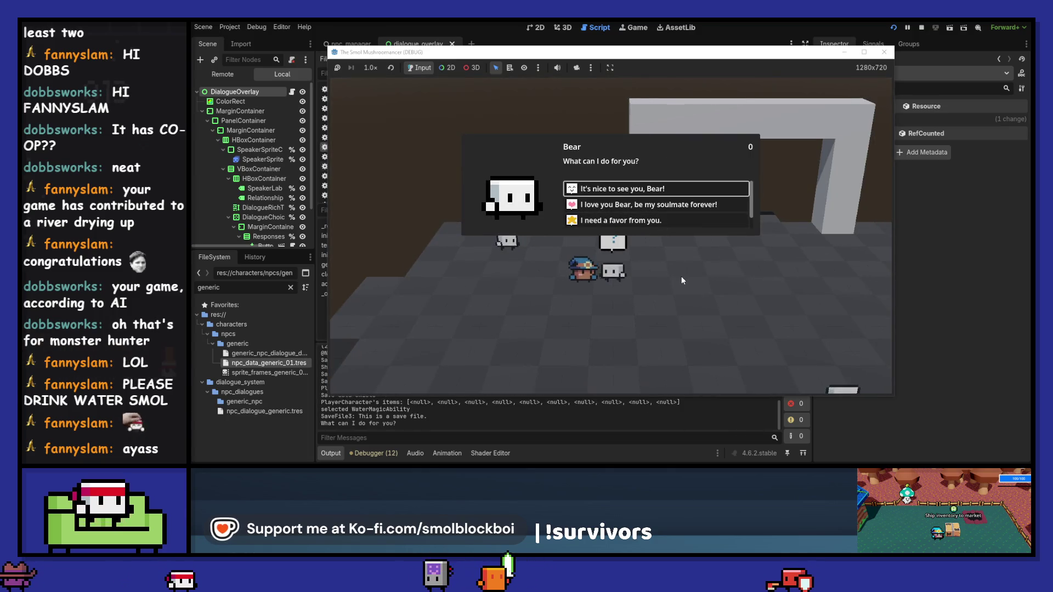
pyautogui.scroll(-1, 662, 212)
pyautogui.scroll(1, 703, 201)
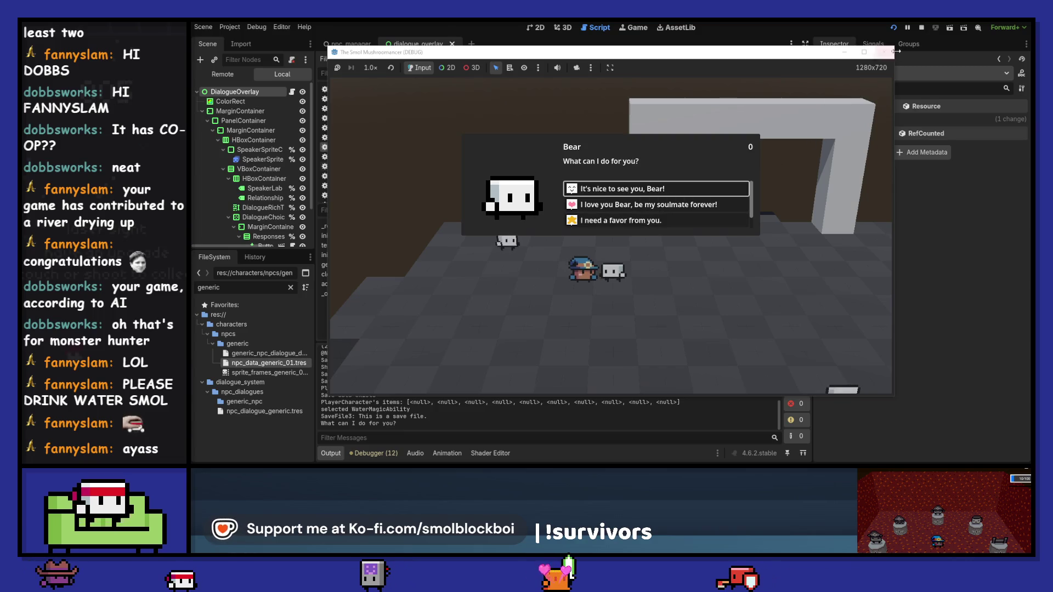
pyautogui.press('F8')
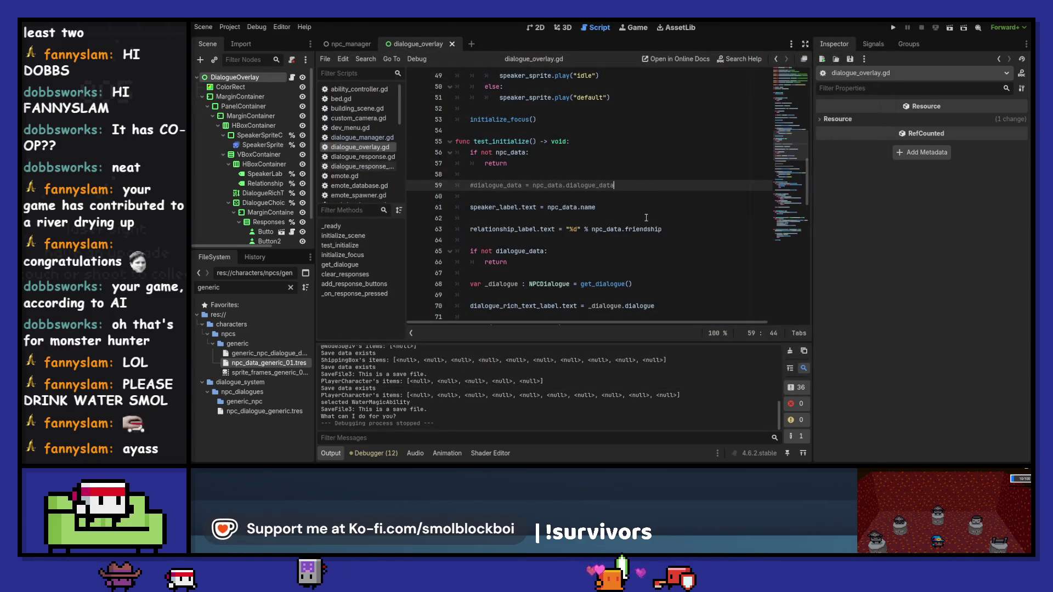
# Step: Uncomment the clear_responses() line, then quickly launch and close the game
pyautogui.scroll(-5, 603, 183)
pyautogui.click(563, 185)
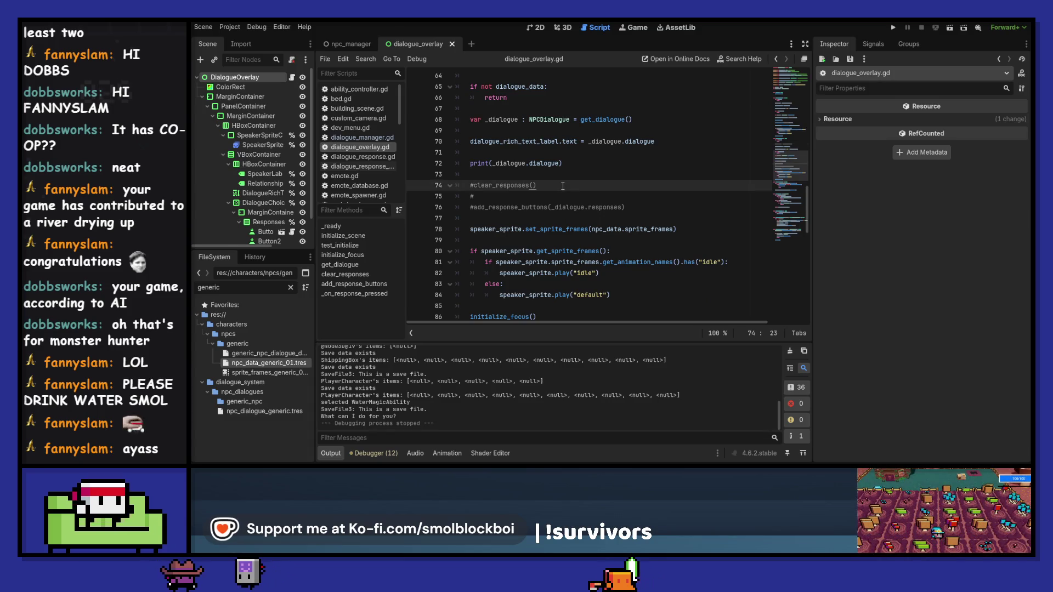
pyautogui.press('F5')
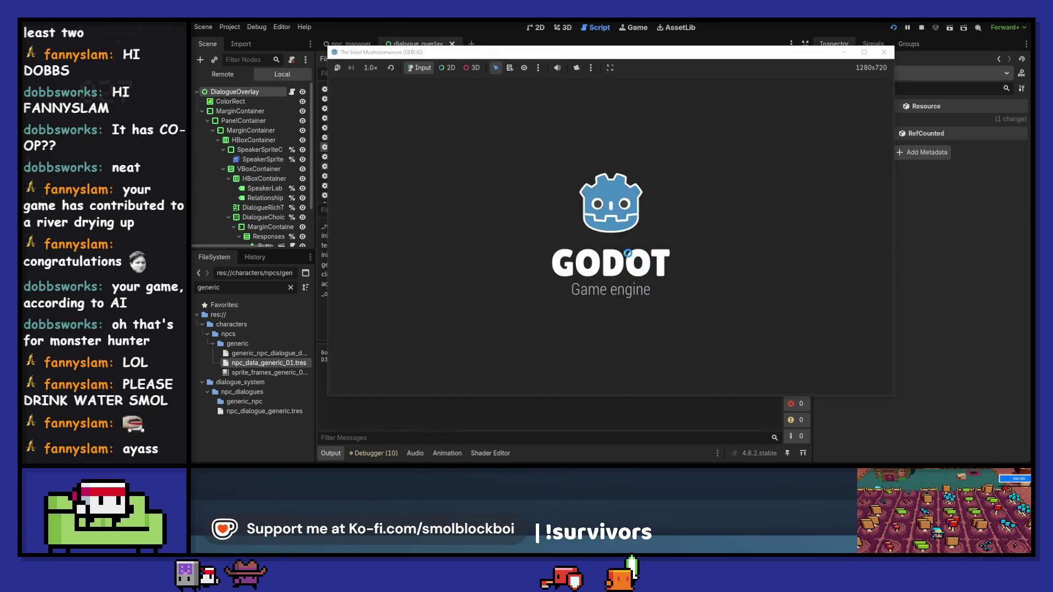
pyautogui.click(888, 56)
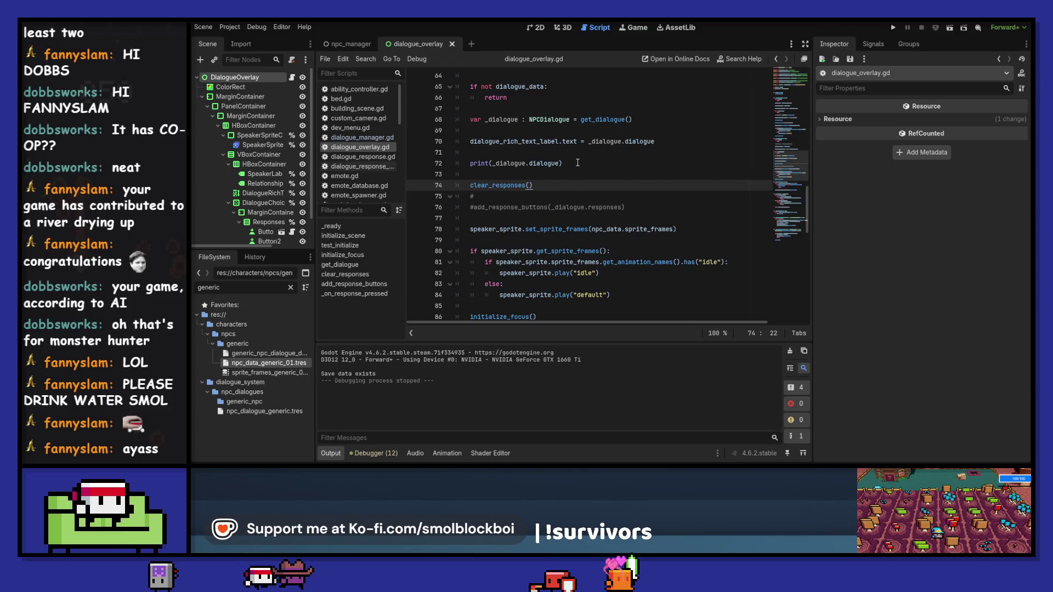
# Step: Delete the print of the dialogue text, then playtest by choosing 'I need a favor' and stop the game
pyautogui.moveTo(577, 163); pyautogui.dragTo(656, 142)
pyautogui.press('BackSpace')
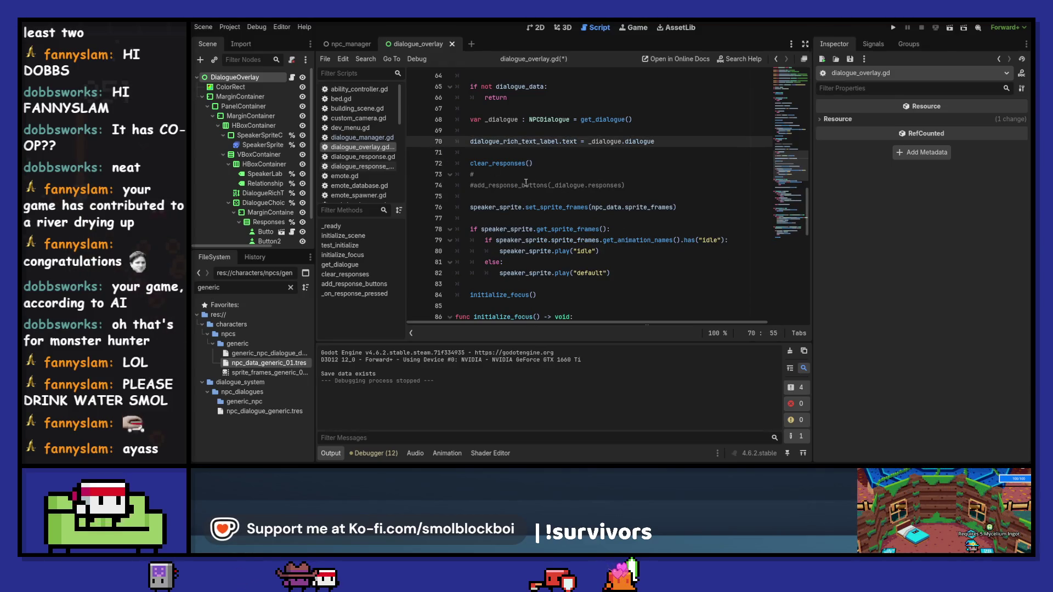
pyautogui.press('F5')
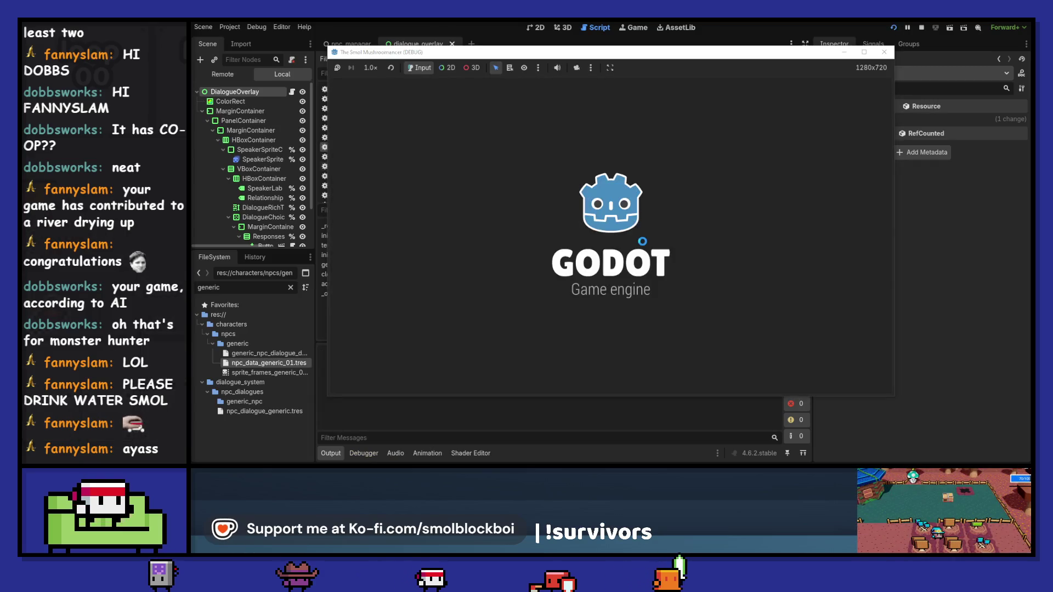
pyautogui.click(643, 258)
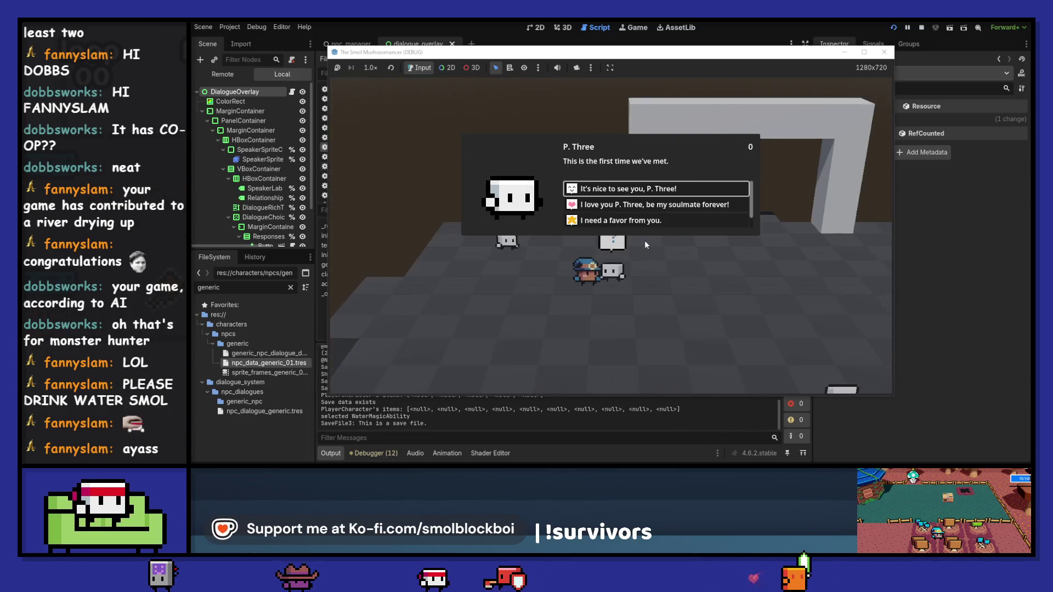
pyautogui.click(622, 221)
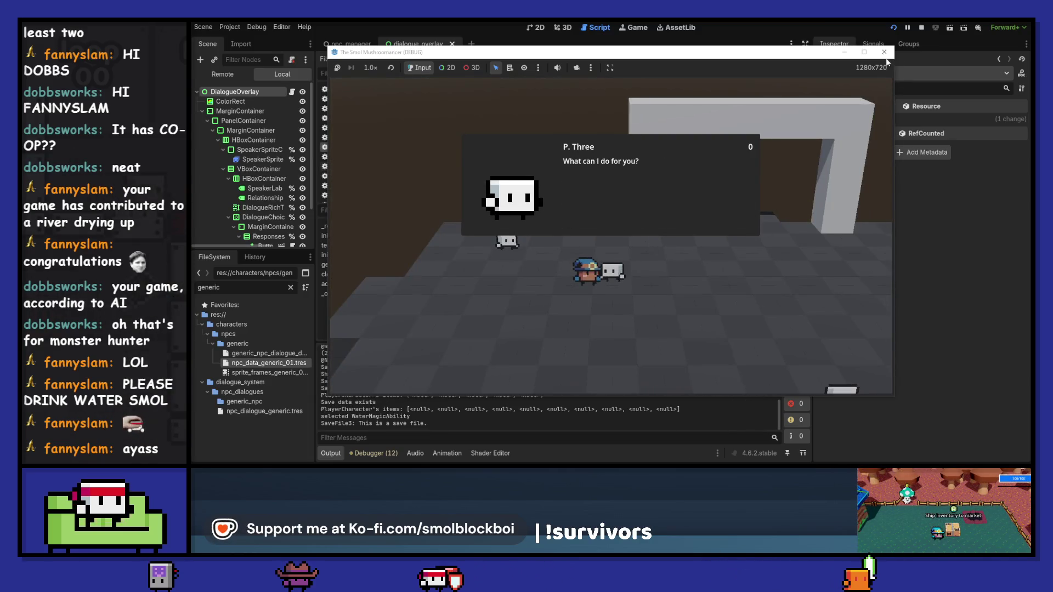
pyautogui.press('F8')
# Step: Uncomment add_response_buttons(), save, and retest Bear's dialogue on the mushroom farm level
pyautogui.click(652, 185)
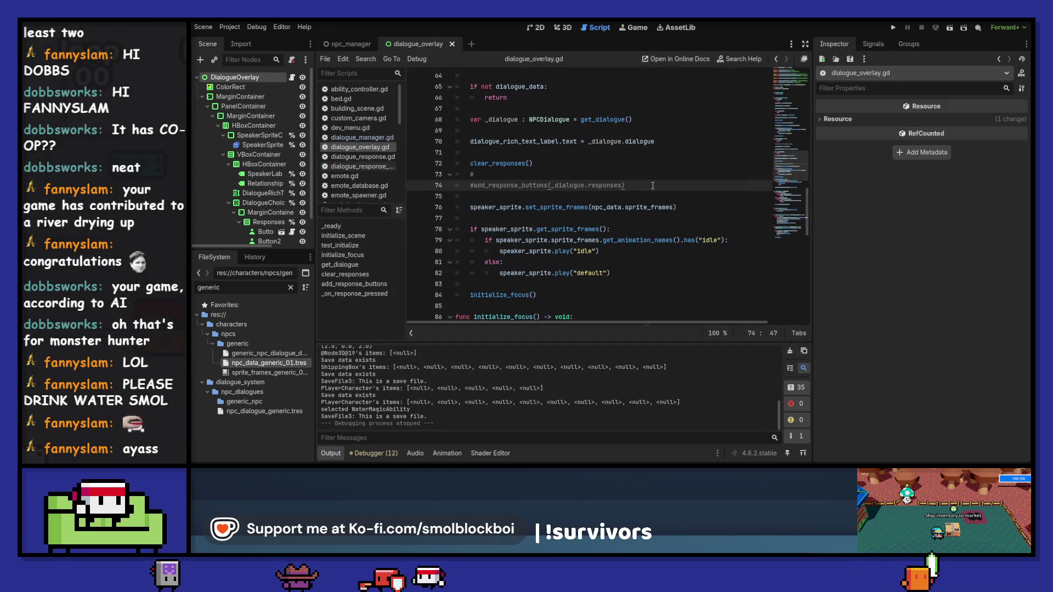
pyautogui.click(651, 174)
pyautogui.press('BackSpace')
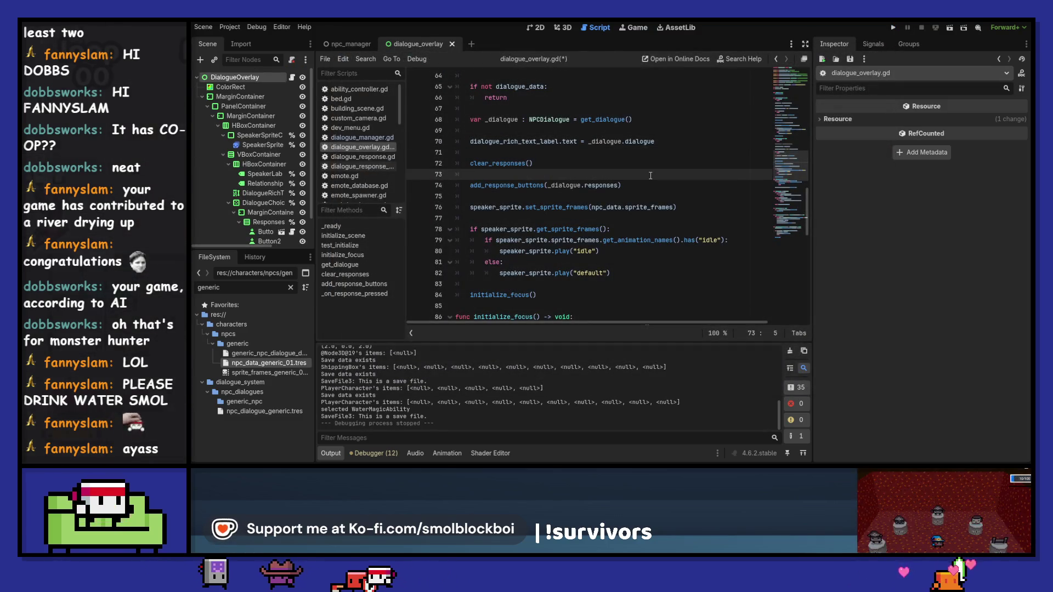
pyautogui.hotkey('ctrl', 's')
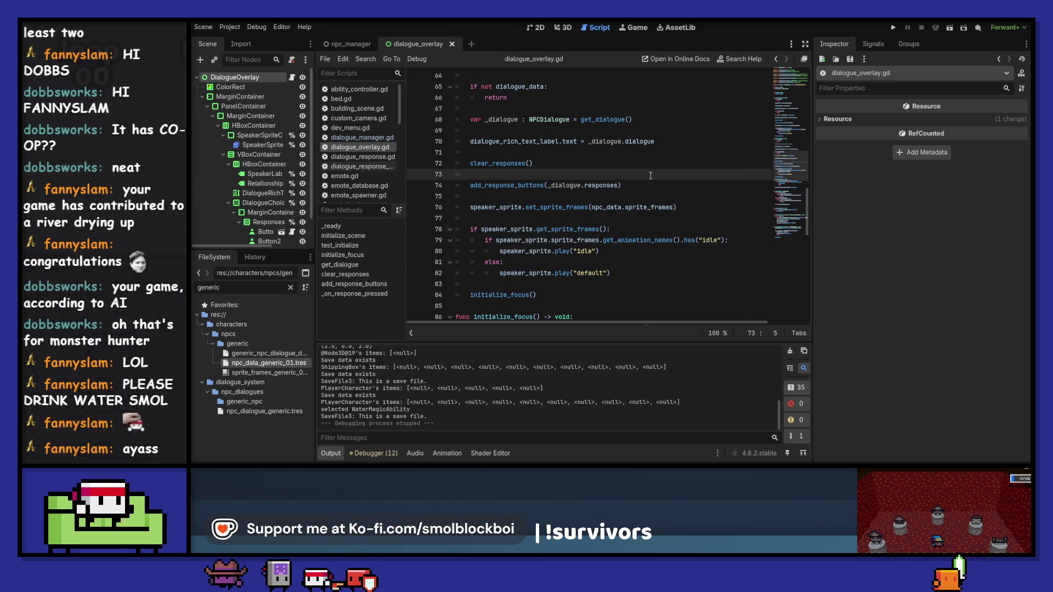
pyautogui.press('F5')
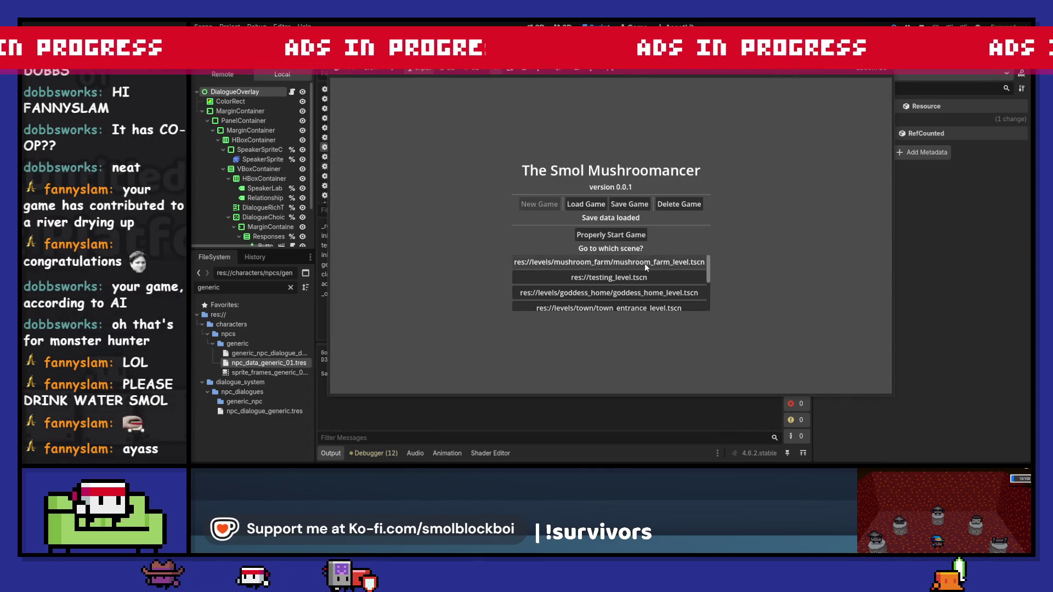
pyautogui.click(643, 263)
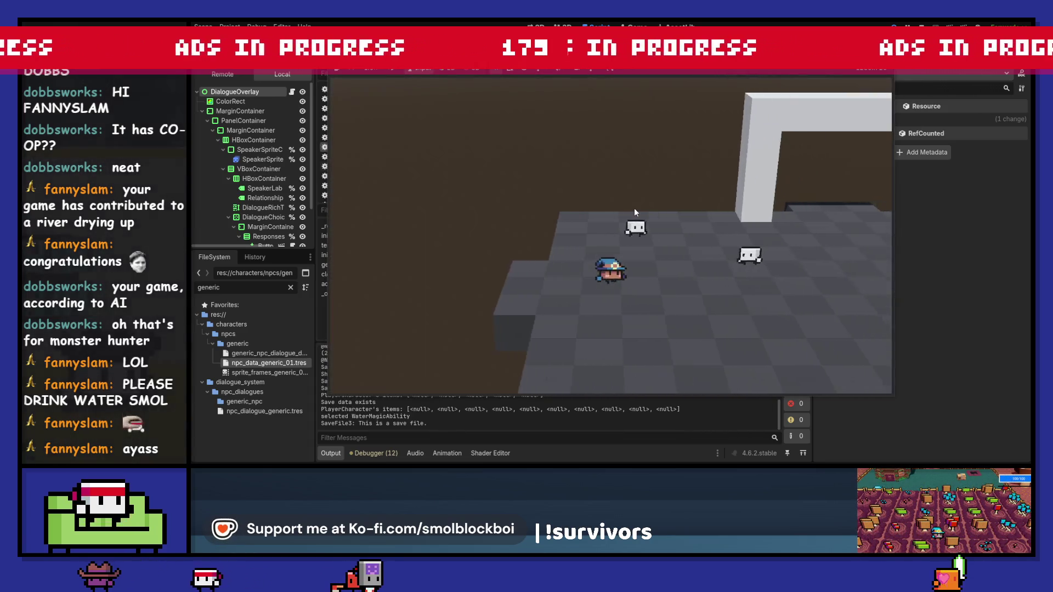
pyautogui.click(626, 225)
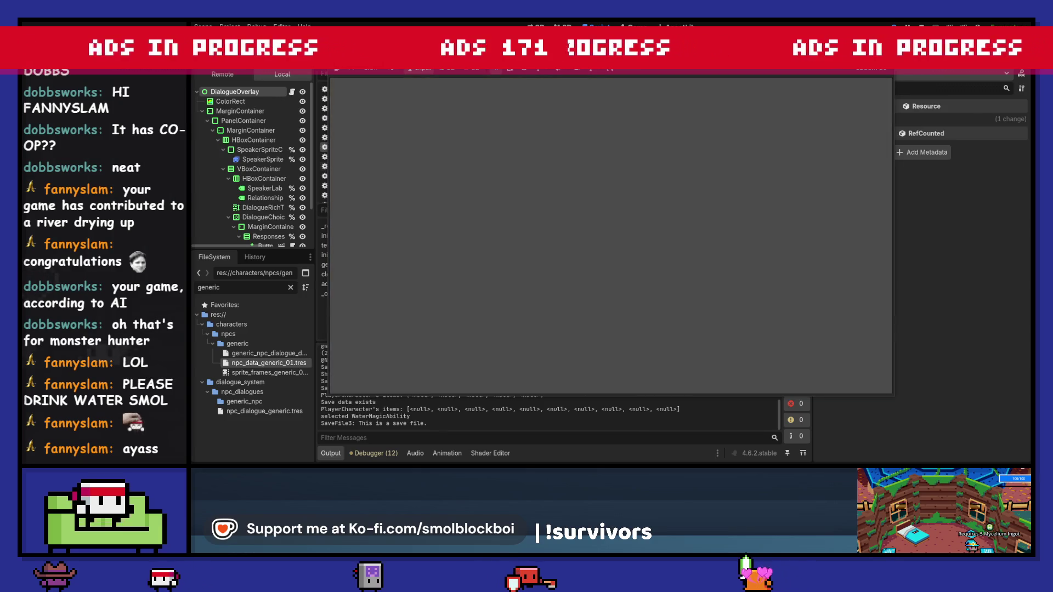
pyautogui.press('F8')
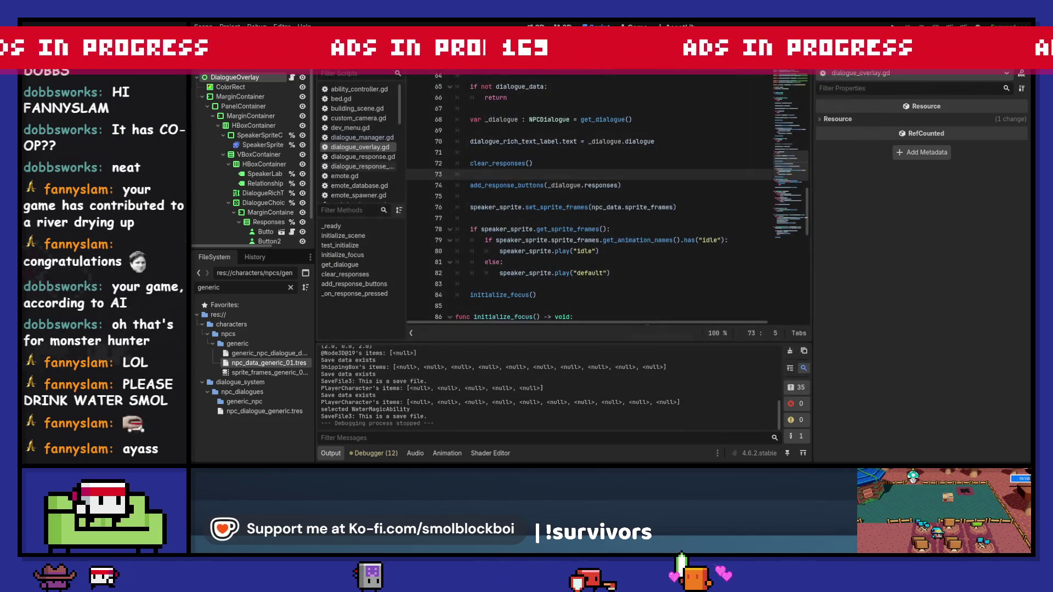
# Step: Inspect the add_response_buttons definition and the dialogue response button script, then return to dialogue_overlay.gd
pyautogui.click(518, 185)
pyautogui.keyDown('ctrl'); pyautogui.click(513, 186); pyautogui.keyUp('ctrl')
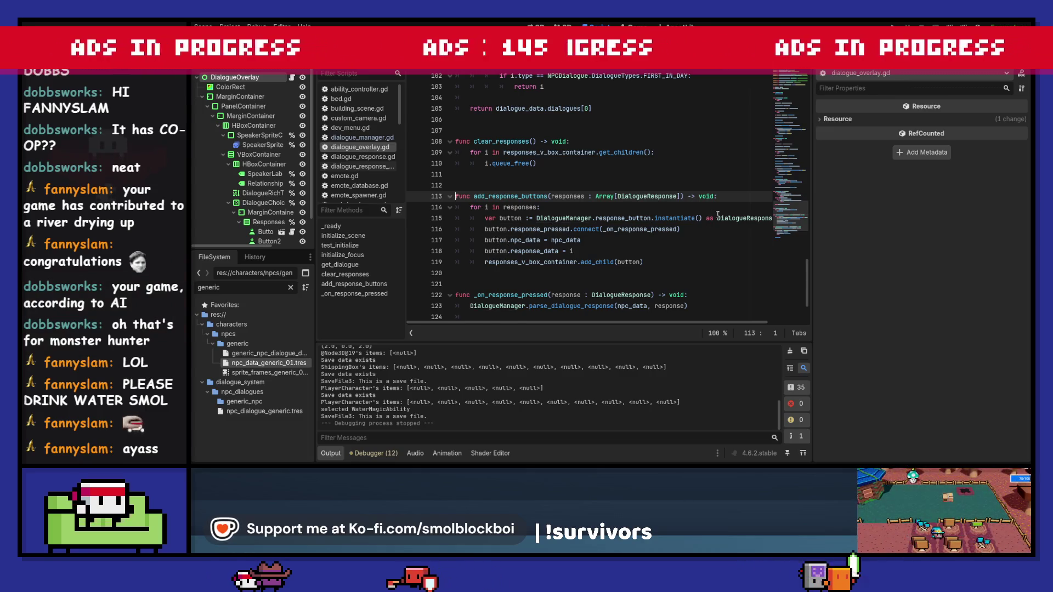
pyautogui.keyDown('ctrl'); pyautogui.click(745, 218); pyautogui.keyUp('ctrl')
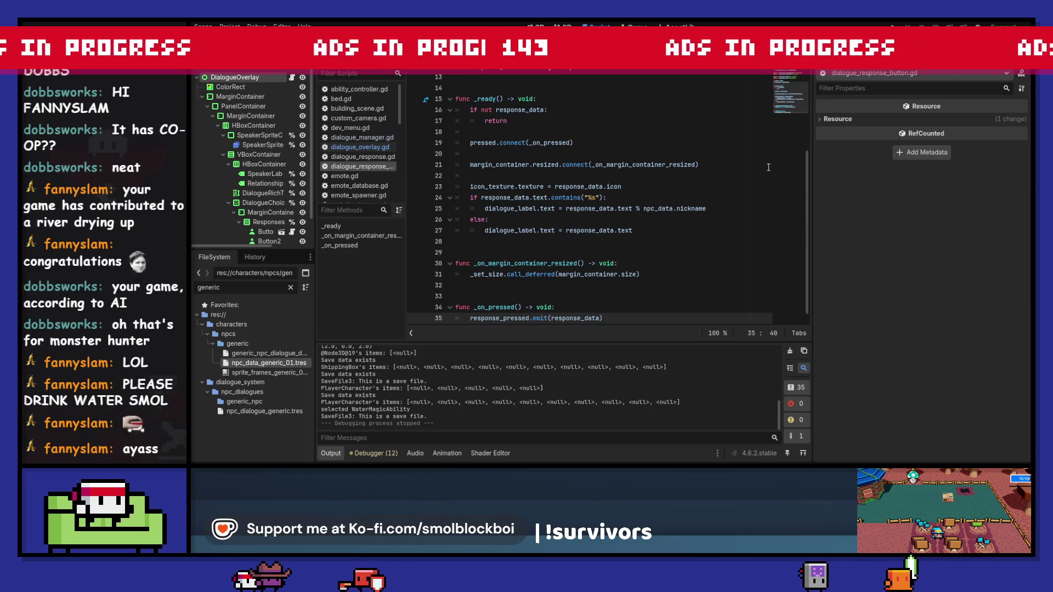
pyautogui.press('pageup')
pyautogui.press('pageup')
pyautogui.click(778, 58)
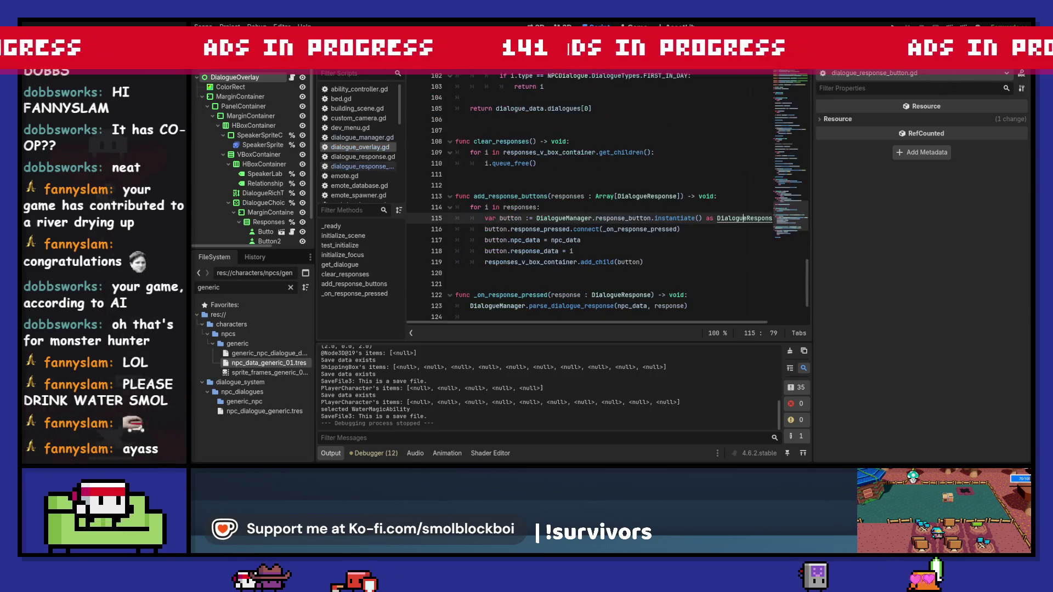
pyautogui.click(596, 239)
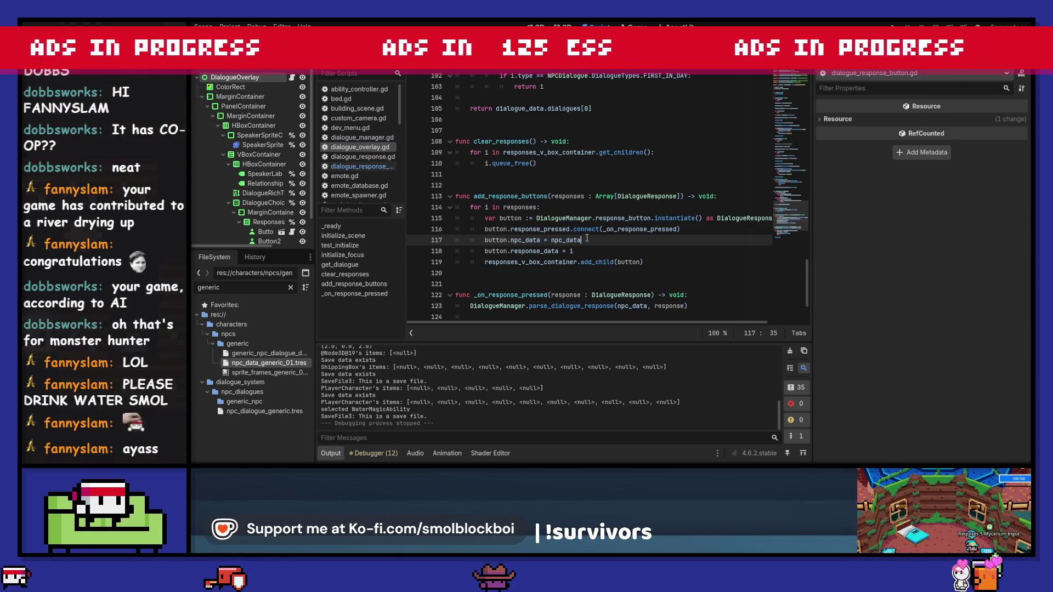
# Step: Make line 74 call add_response_buttons.call_deferred with _dialogue.responses, remove the stray parentheses, and run the game
pyautogui.doubleClick(529, 193)
pyautogui.scroll(10, 622, 232)
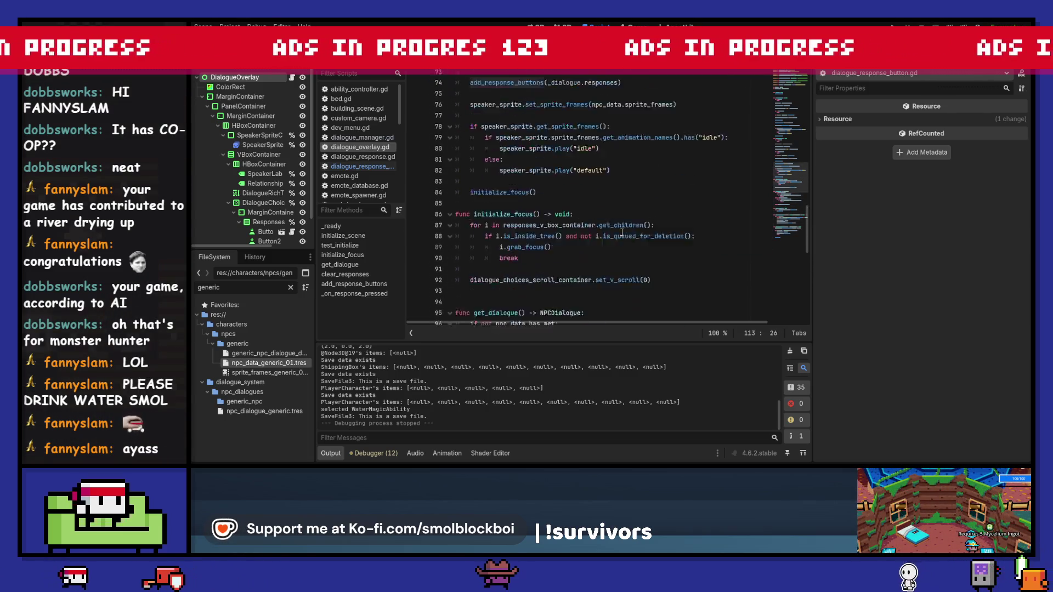
pyautogui.scroll(2, 622, 232)
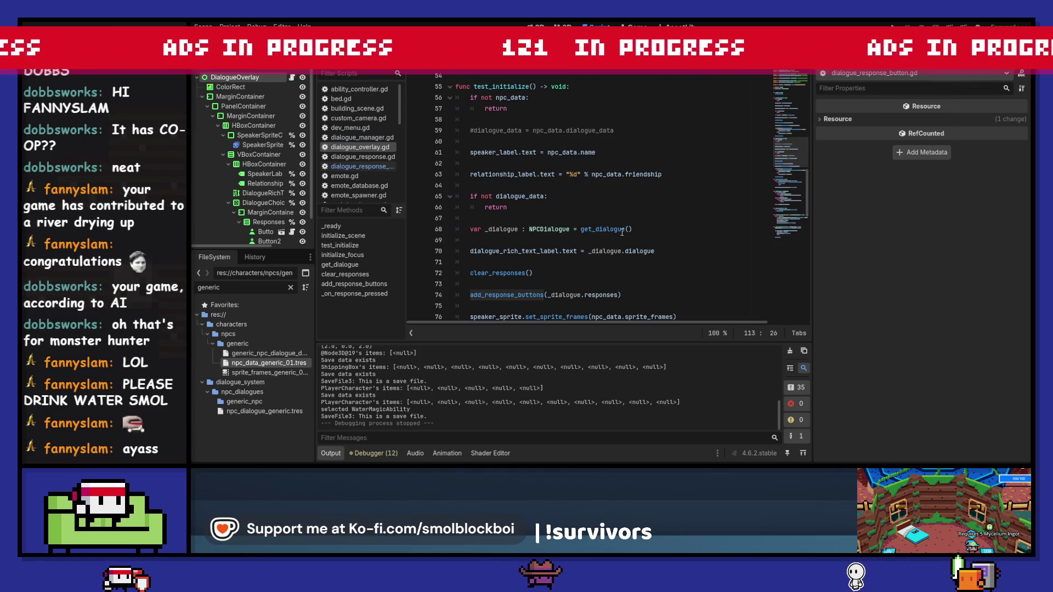
pyautogui.scroll(-1, 622, 232)
pyautogui.click(547, 263)
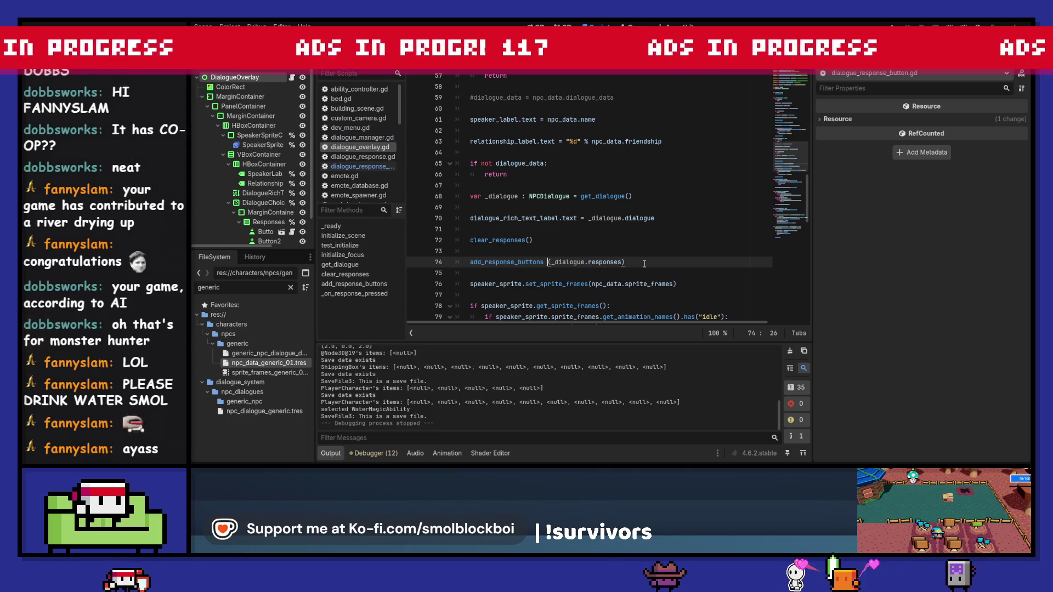
pyautogui.write('.call')
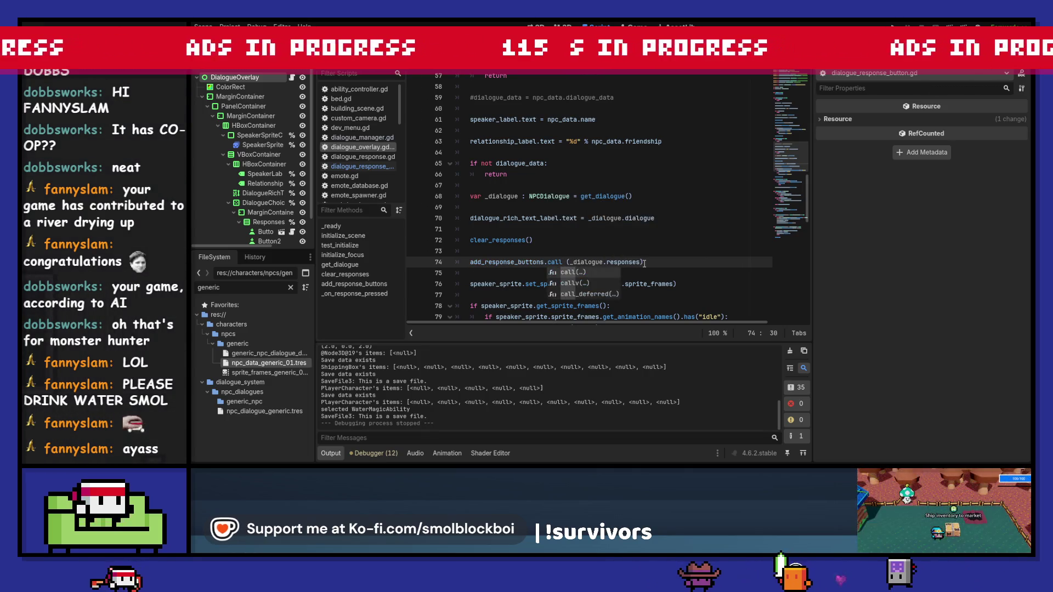
pyautogui.press('Down')
pyautogui.press('Return')
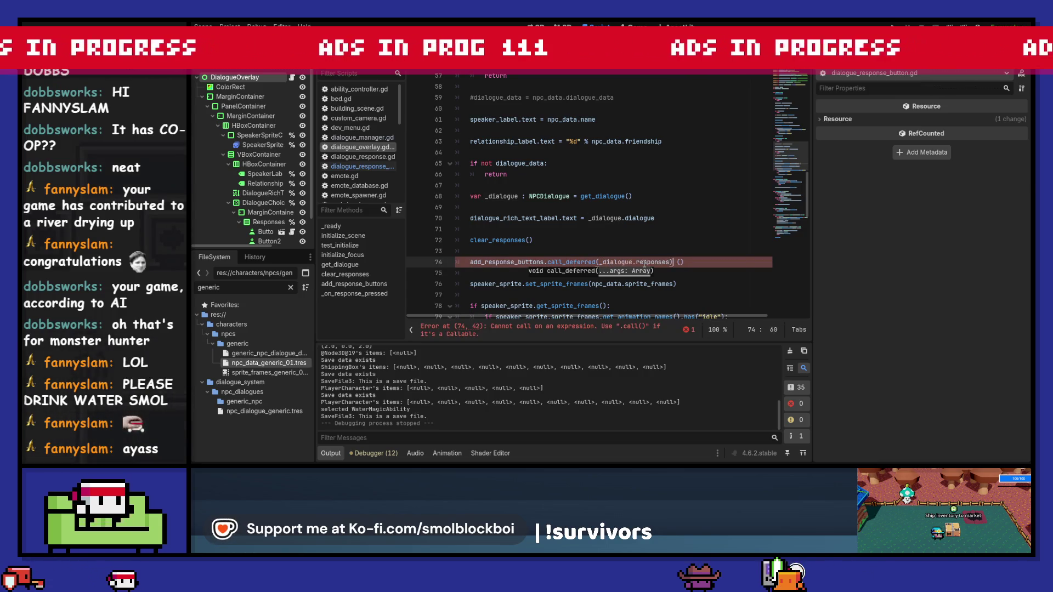
pyautogui.press('Delete')
pyautogui.press('Delete')
pyautogui.press('Delete')
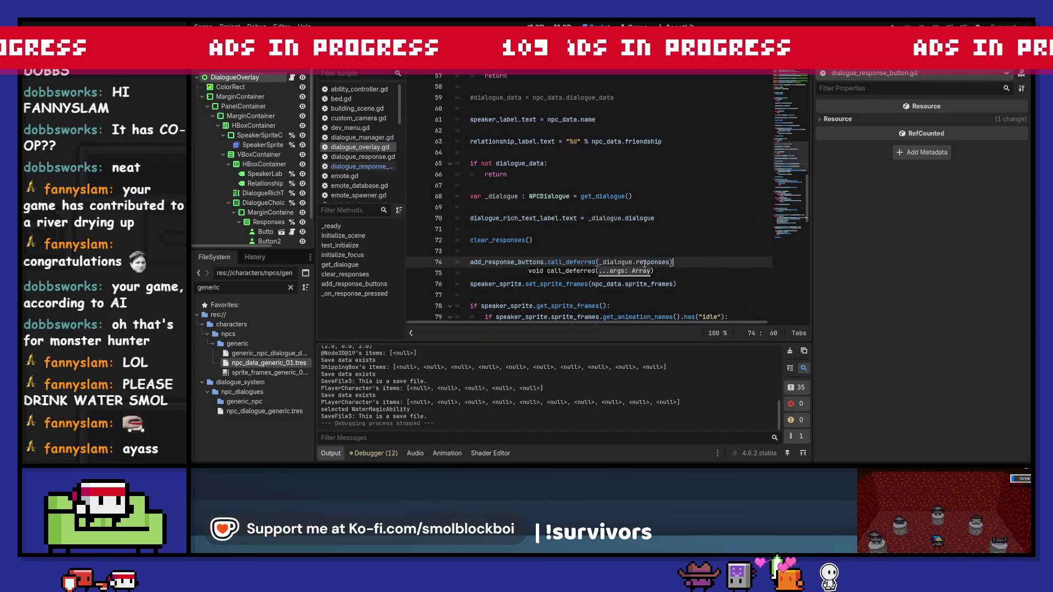
pyautogui.press('F5')
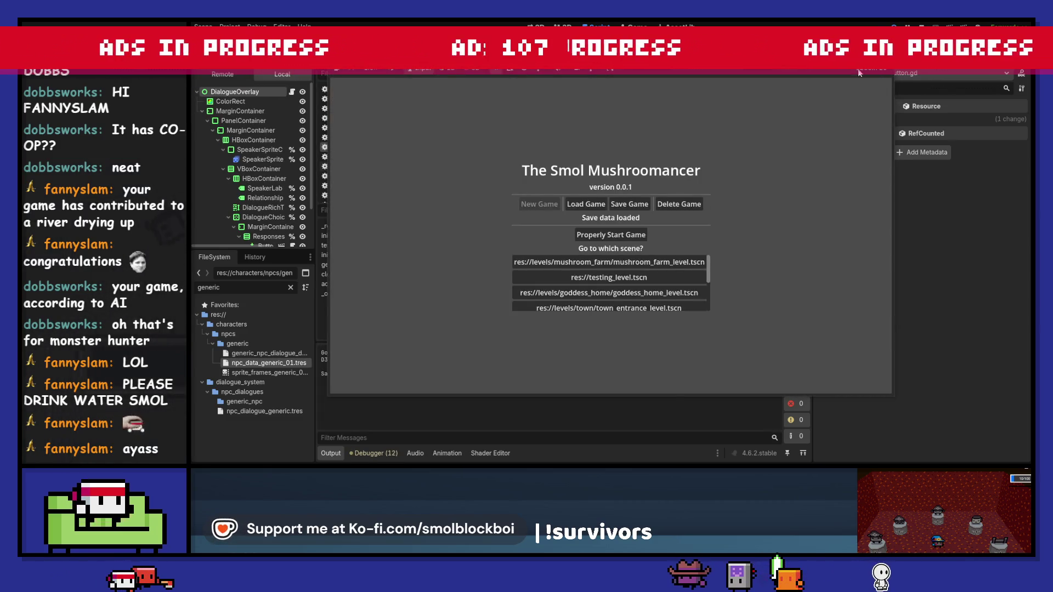
# Step: Stop the game and change line 72 to clear_responses.call_deferred()
pyautogui.press('F8')
pyautogui.click(565, 241)
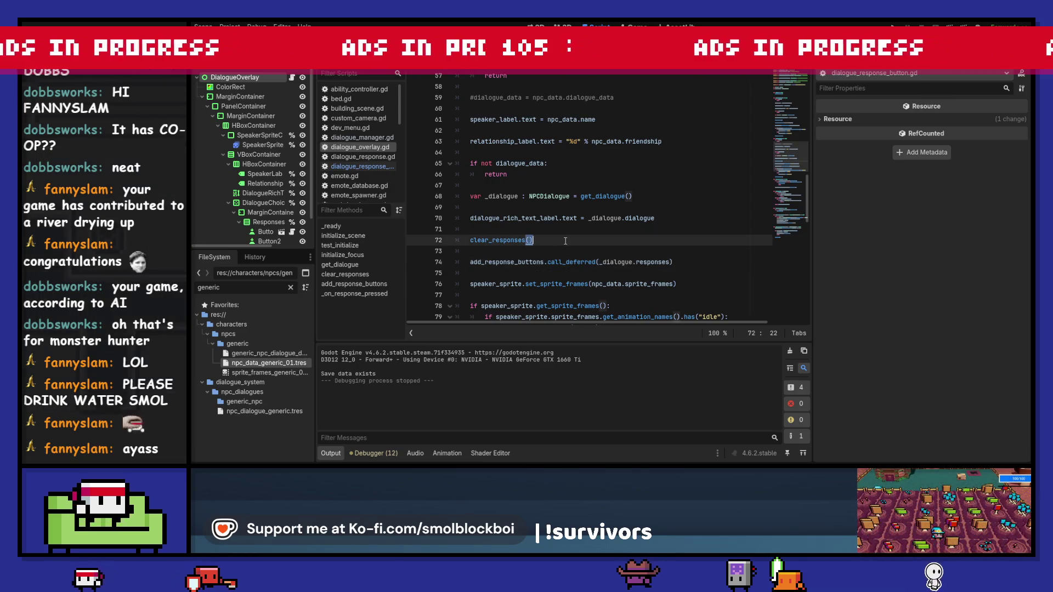
pyautogui.press('BackSpace')
pyautogui.press('BackSpace')
pyautogui.write('.call')
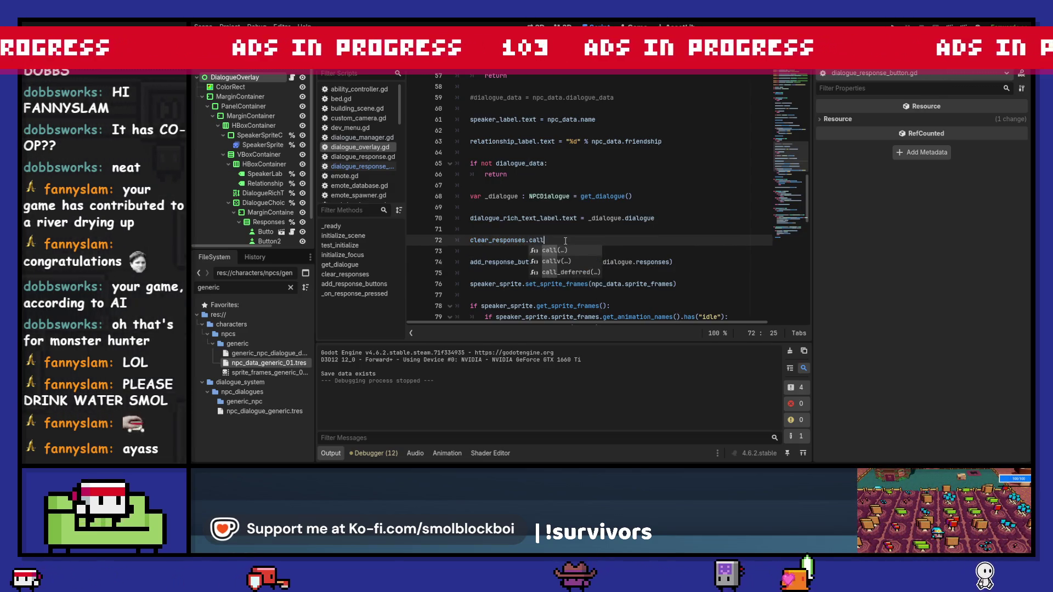
pyautogui.press('Return')
# Step: Run the game, load a save and talk to Smol to check for three responses, then stop it
pyautogui.press('F5')
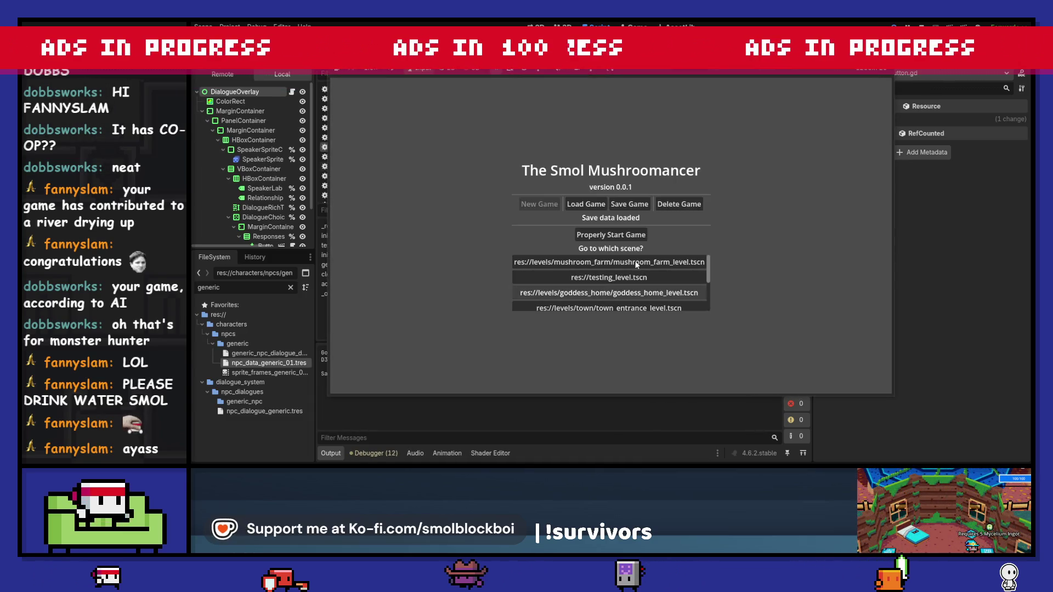
pyautogui.click(636, 262)
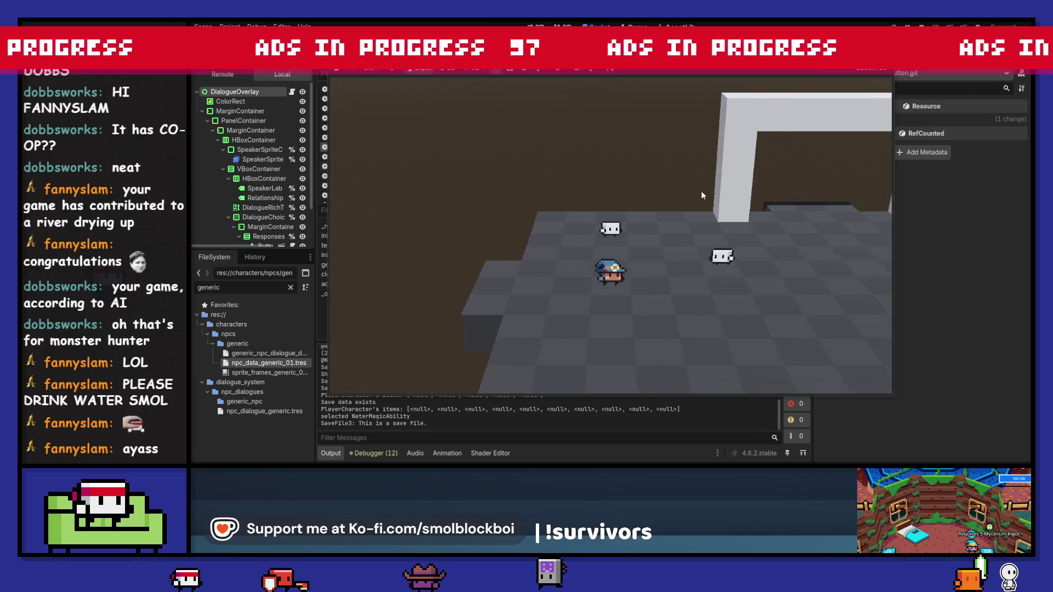
pyautogui.press('e')
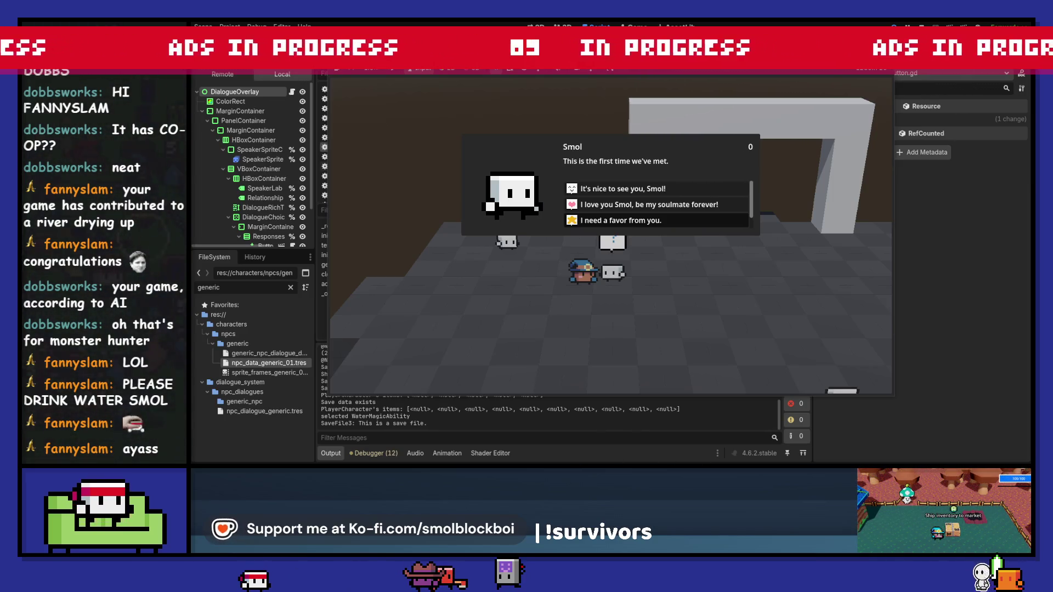
pyautogui.press('F8')
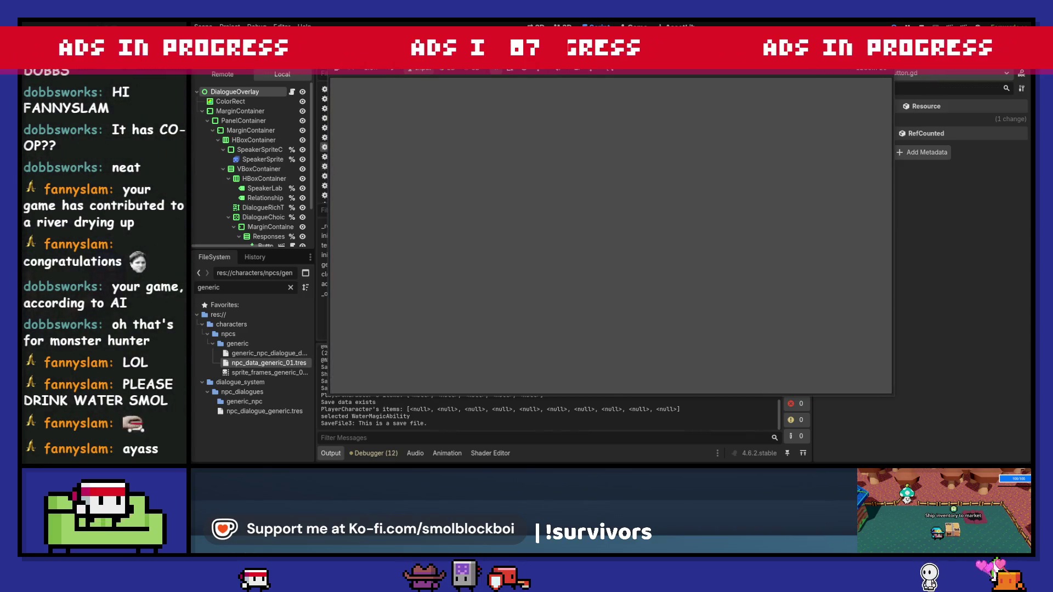
# Step: Remove .call_deferred from line 72 to restore clear_responses(), and comment the line out
pyautogui.write(')')
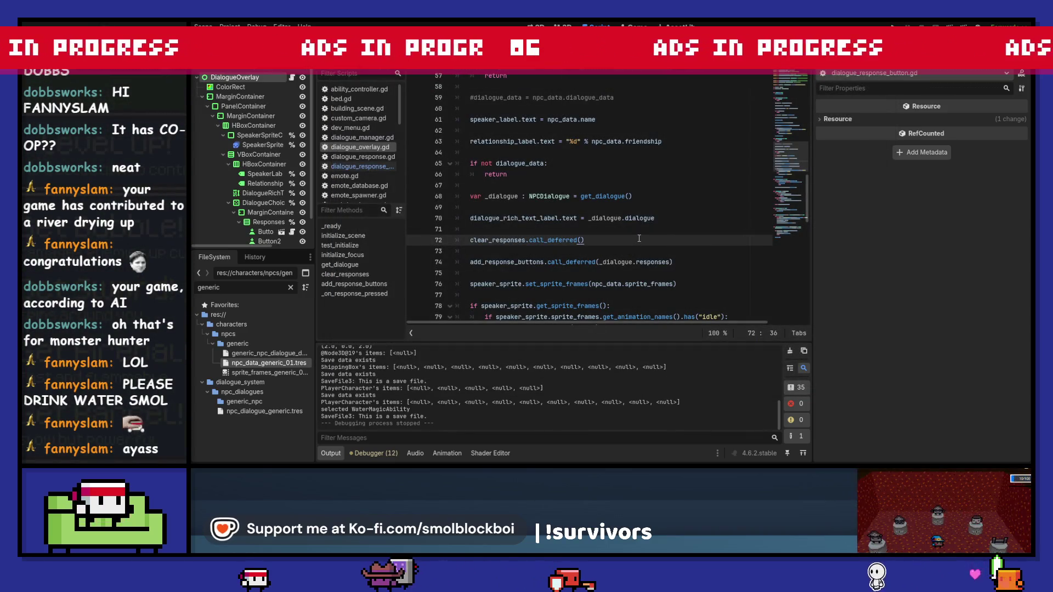
pyautogui.scroll(-4, 680, 251)
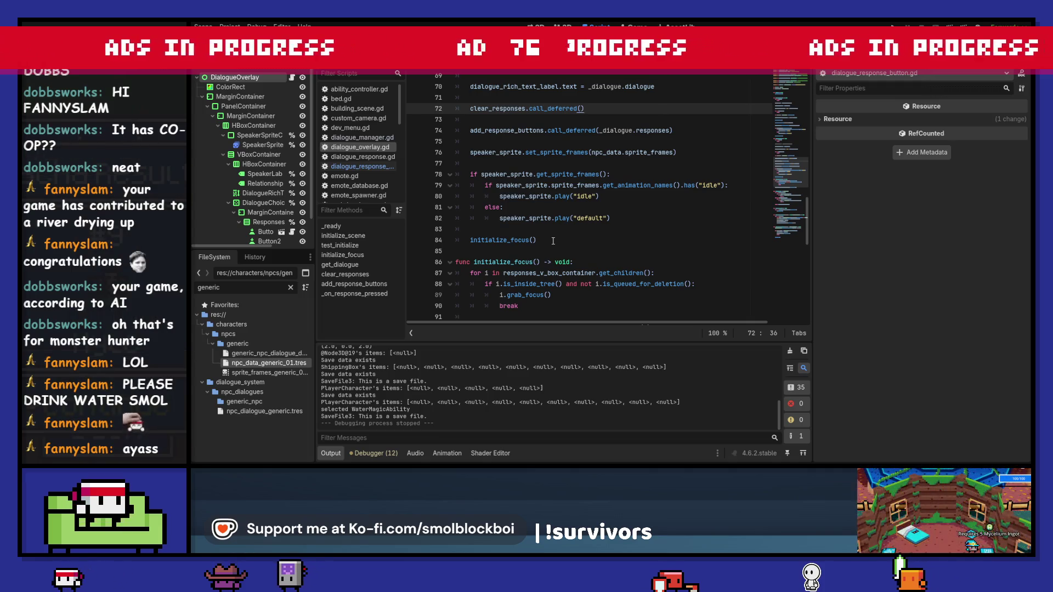
pyautogui.scroll(-5, 552, 240)
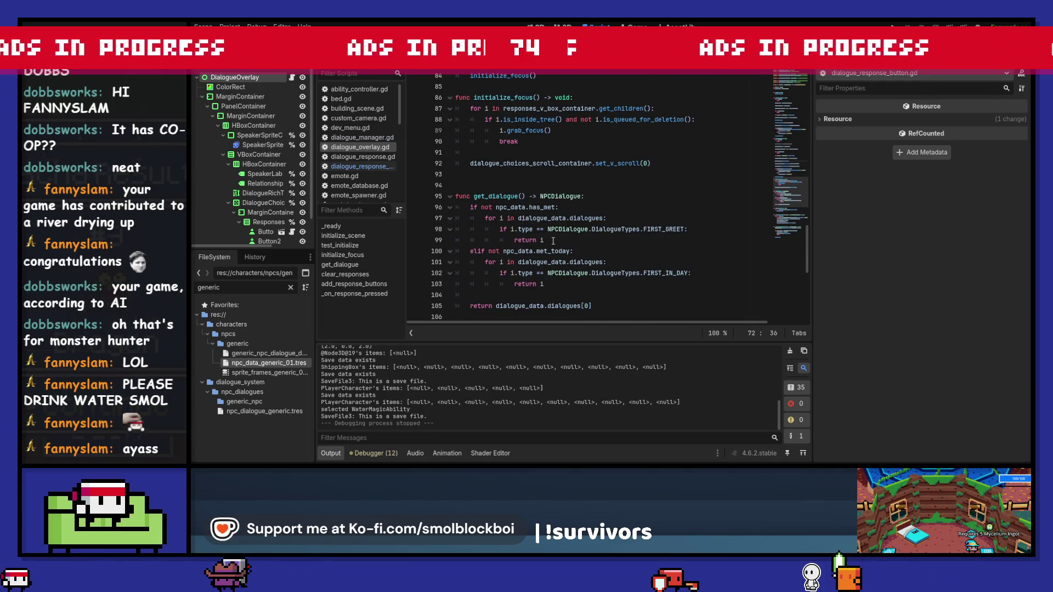
pyautogui.scroll(-5, 553, 240)
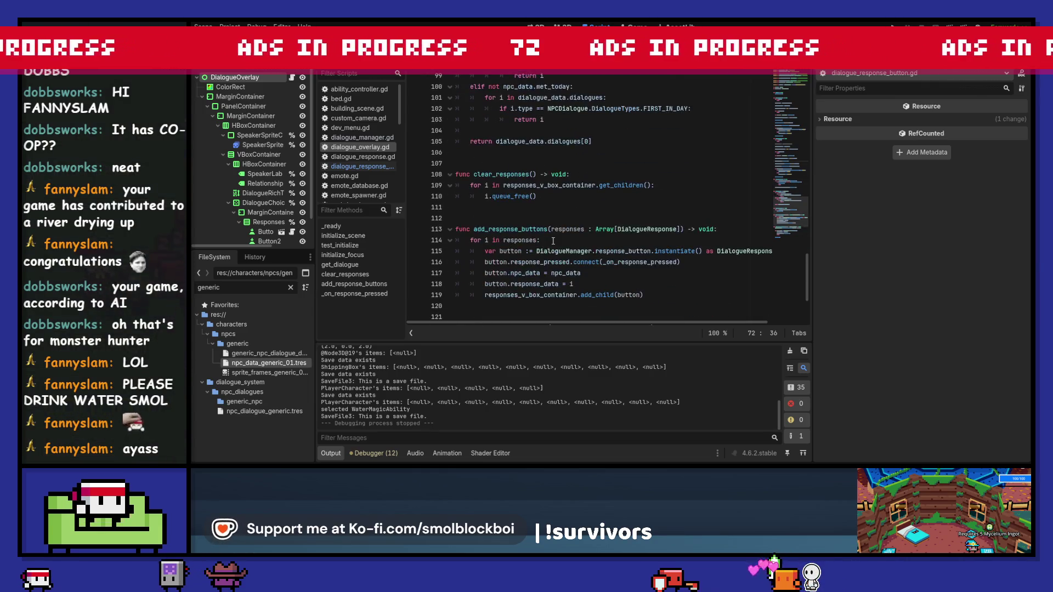
pyautogui.scroll(-2, 554, 235)
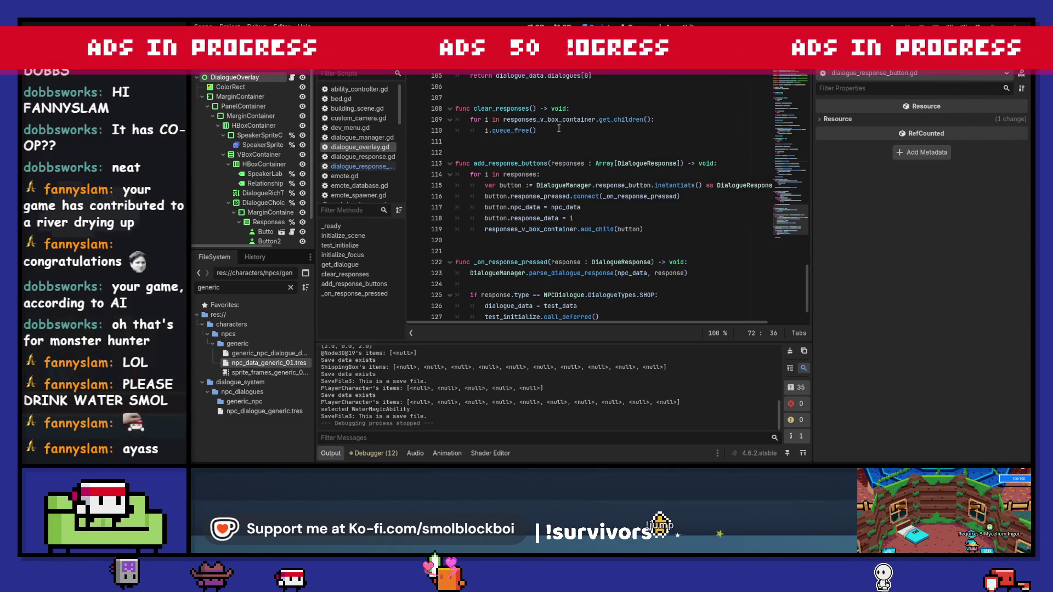
pyautogui.scroll(12, 559, 129)
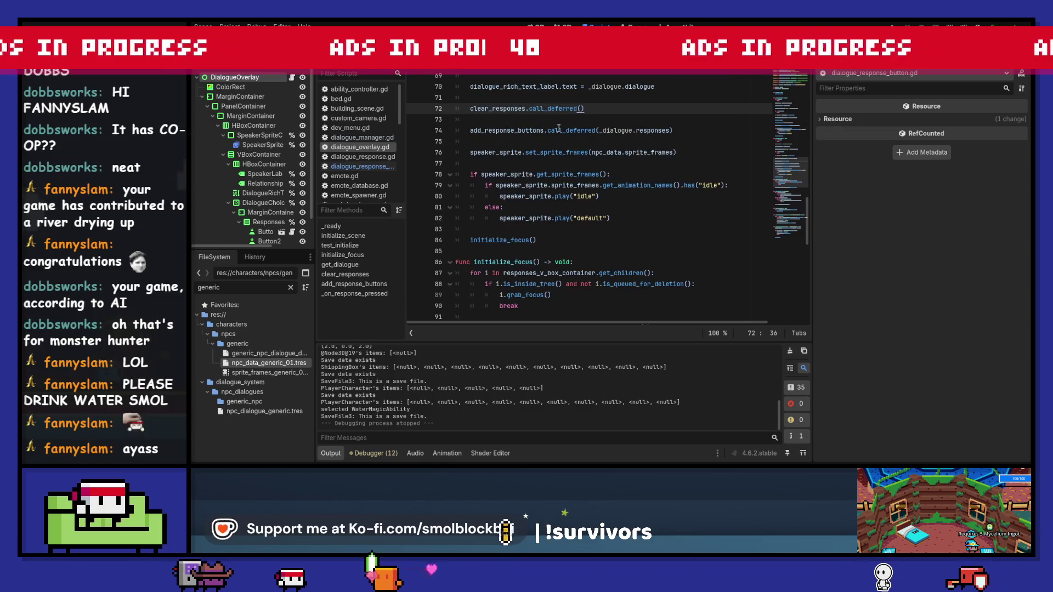
pyautogui.scroll(1, 586, 134)
pyautogui.press('BackSpace')
pyautogui.press('BackSpace')
pyautogui.press('BackSpace')
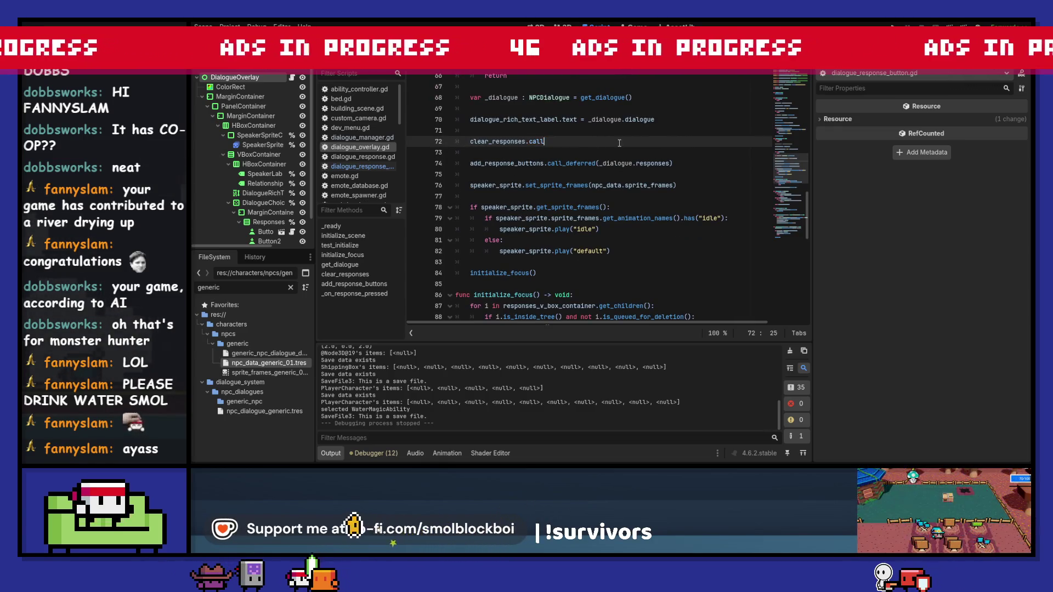
pyautogui.press('BackSpace')
pyautogui.press('BackSpace')
pyautogui.press('BackSpace')
pyautogui.write('()')
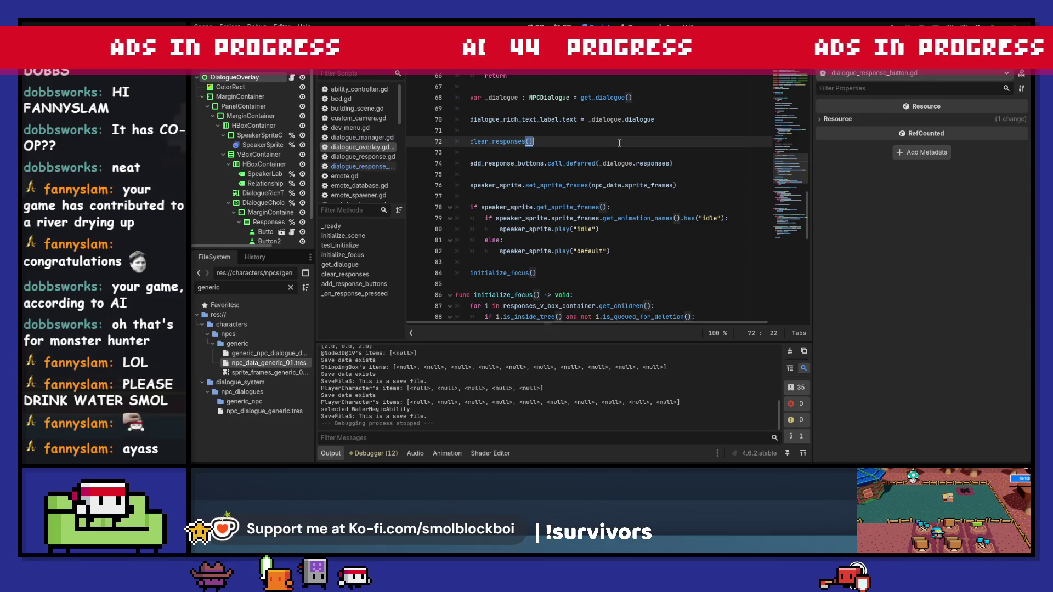
pyautogui.hotkey('ctrl', 'k')
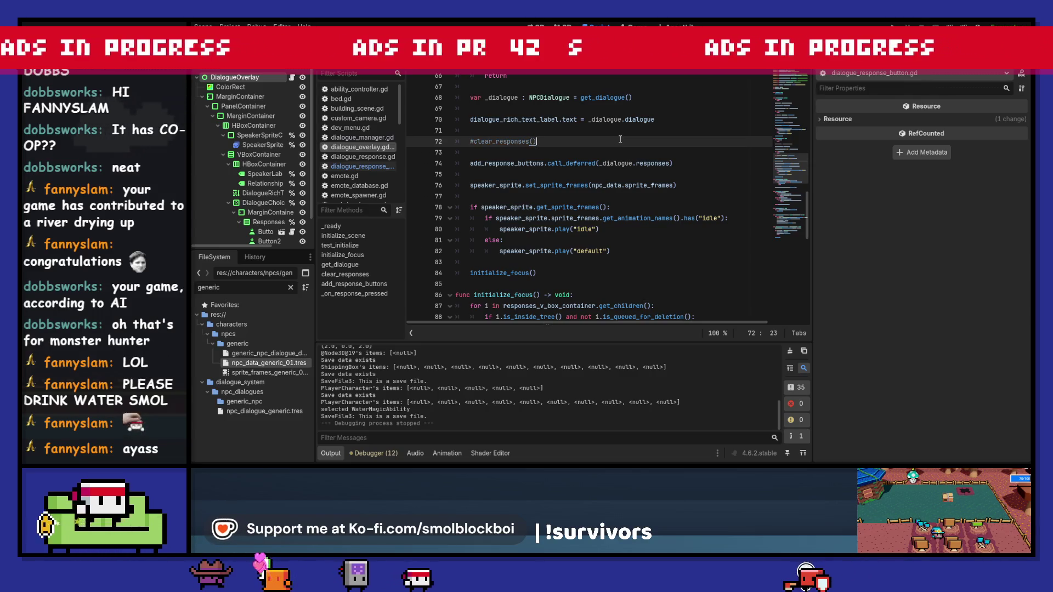
# Step: Run the game, load a level and talk to Bear, then stop it
pyautogui.press('F5')
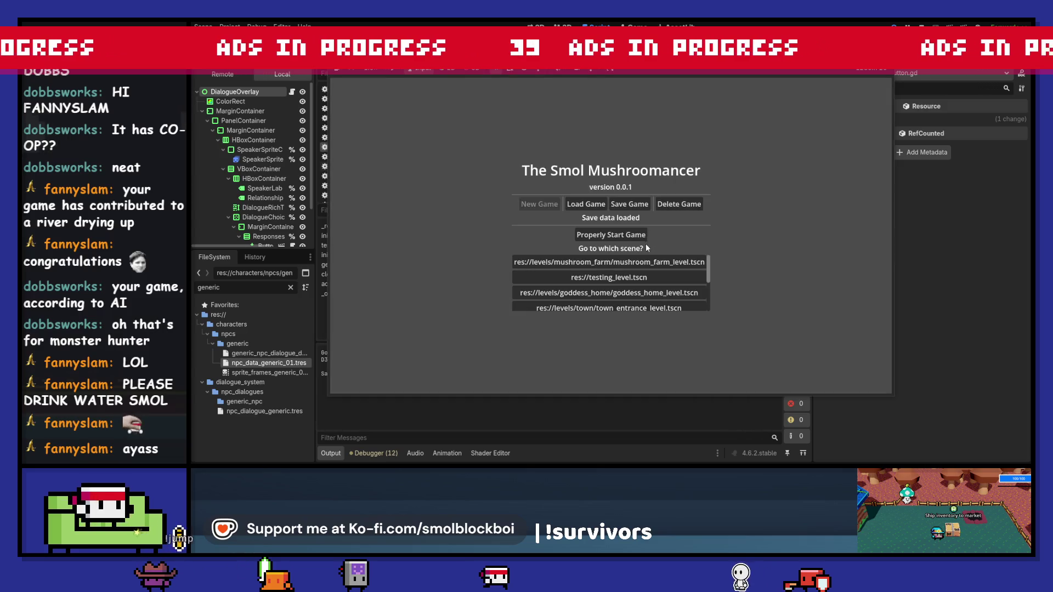
pyautogui.click(644, 261)
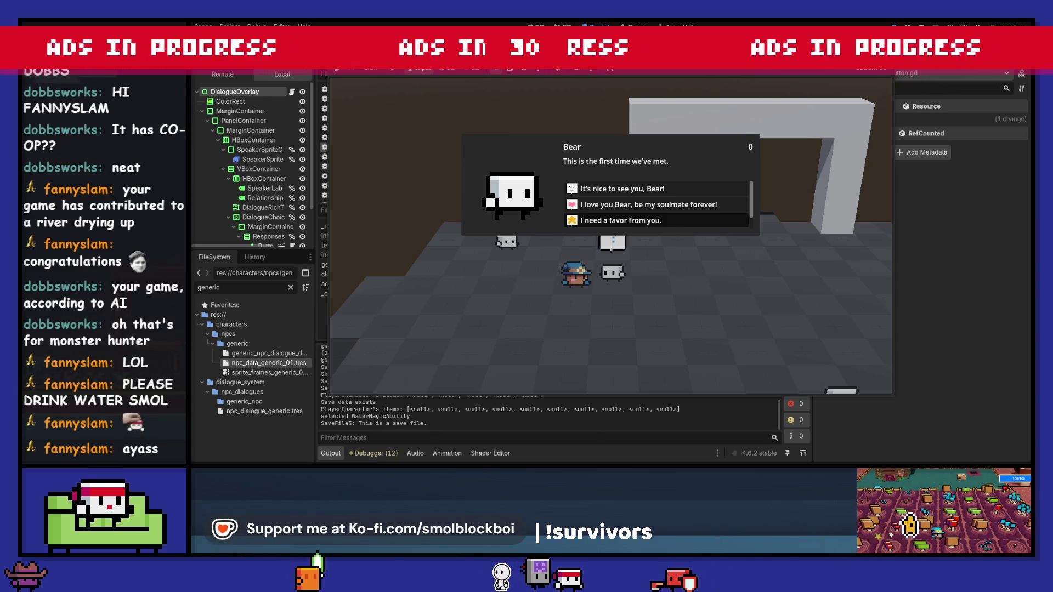
pyautogui.press('F8')
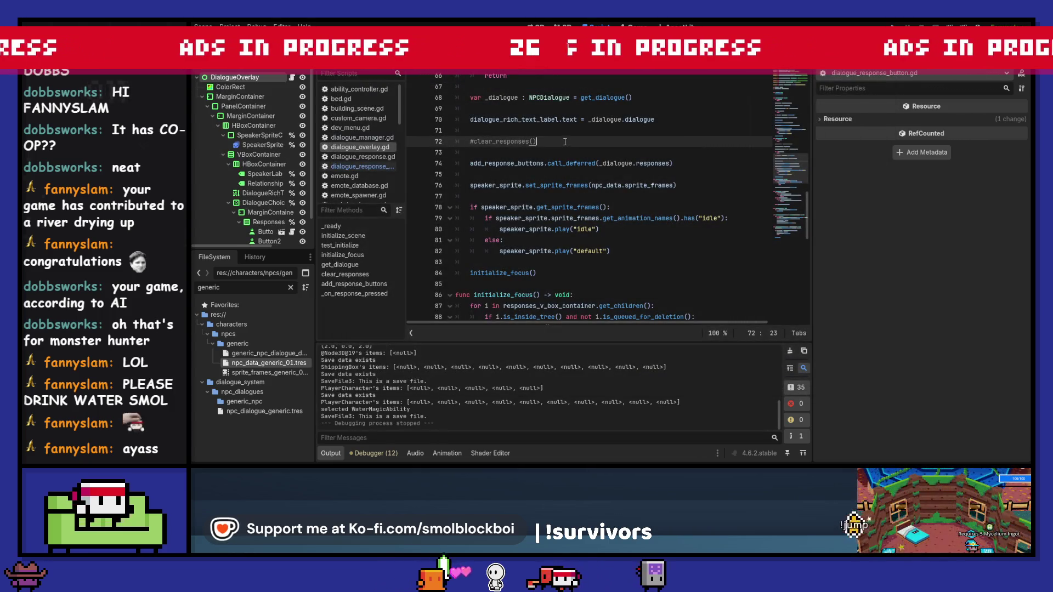
# Step: Restore direct clear_responses() and add_response_buttons(_dialogue.responses) calls and save dialogue_overlay.gd
pyautogui.click(679, 163)
pyautogui.write('()')
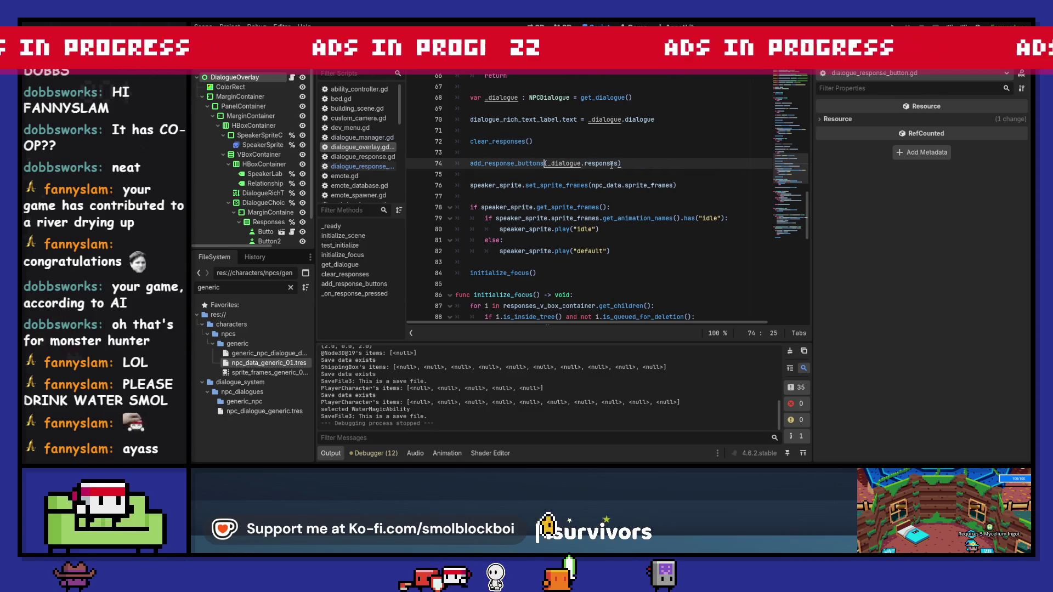
pyautogui.press('Up')
pyautogui.write('#')
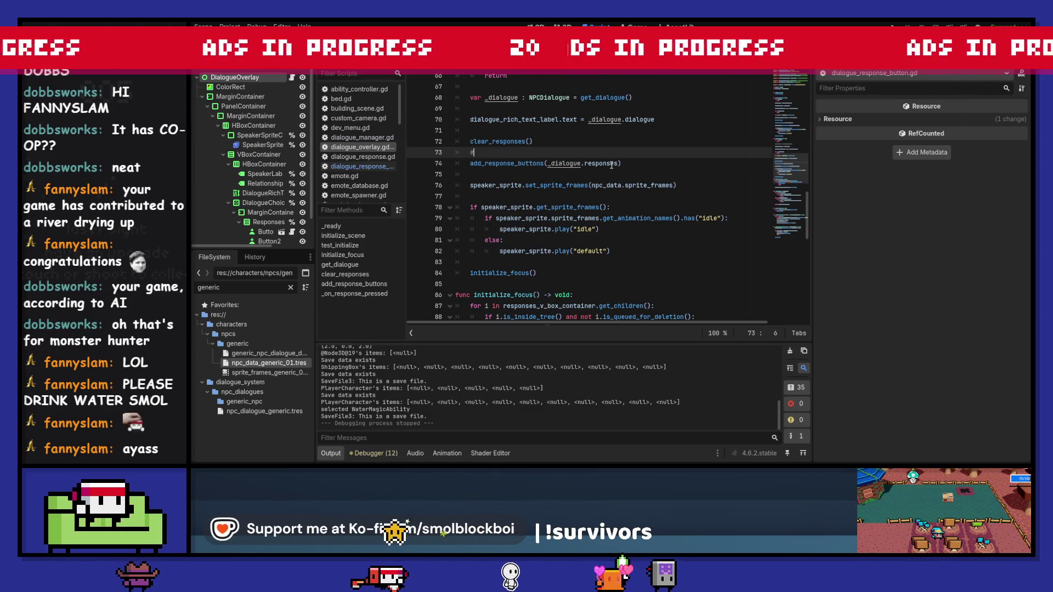
pyautogui.hotkey('ctrl', 's')
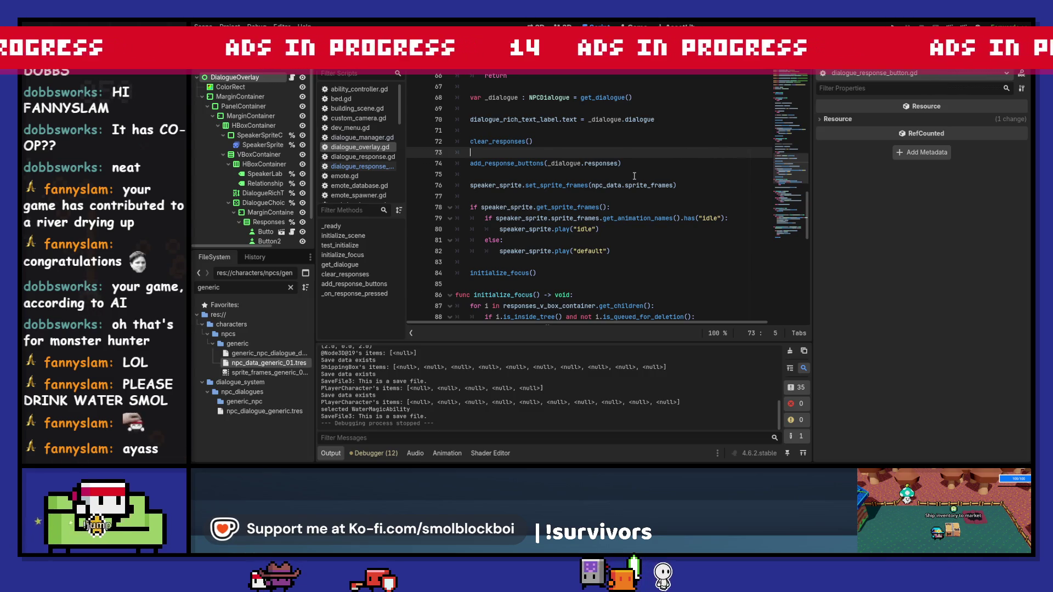
# Step: Add print(responses) plus a blank line at the top of add_response_buttons, save, and launch the game
pyautogui.scroll(-3, 634, 175)
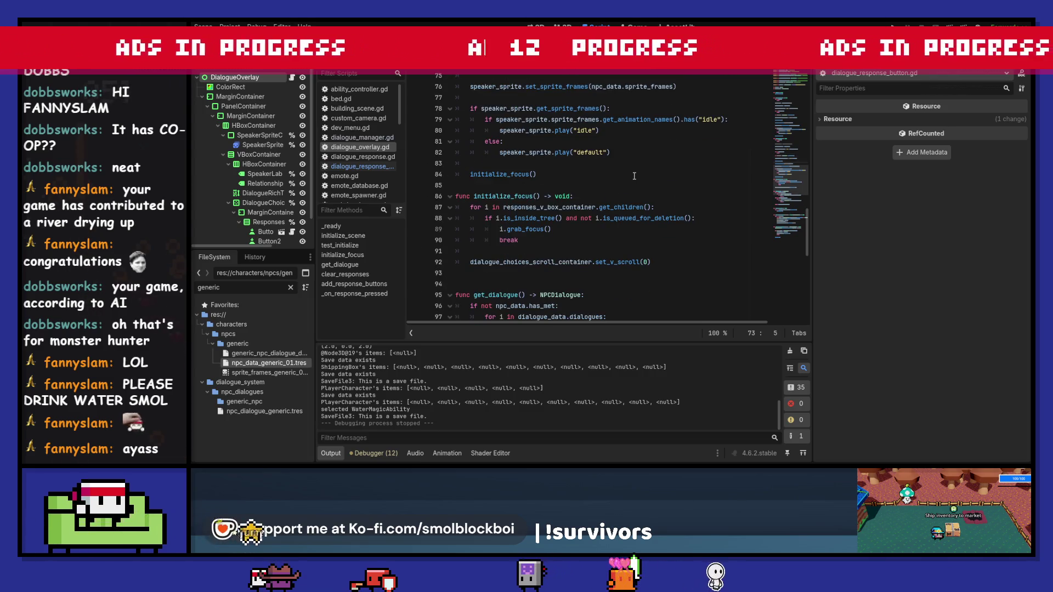
pyautogui.scroll(-5, 634, 176)
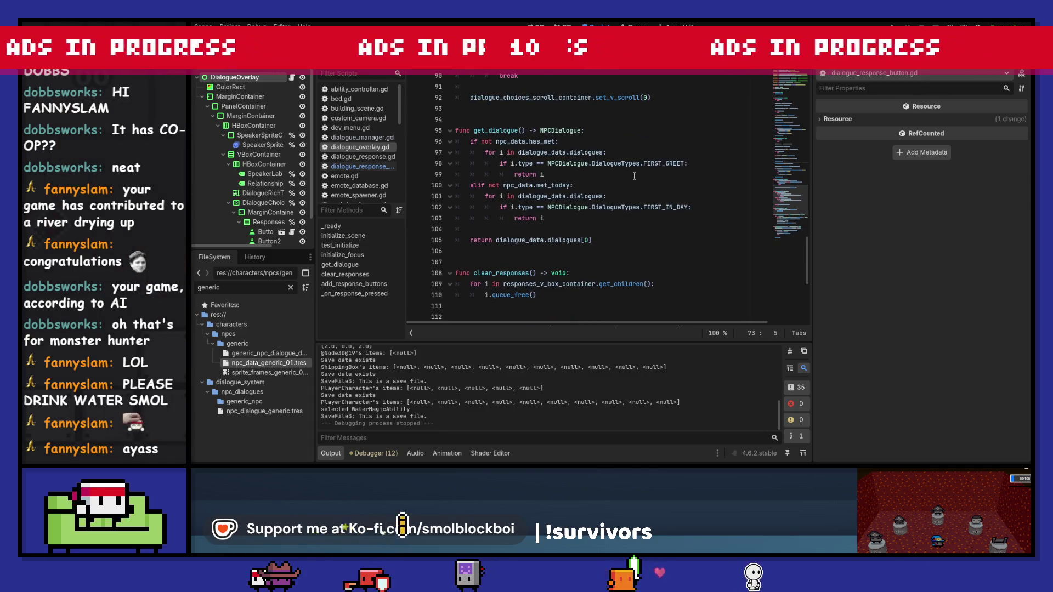
pyautogui.scroll(-6, 635, 175)
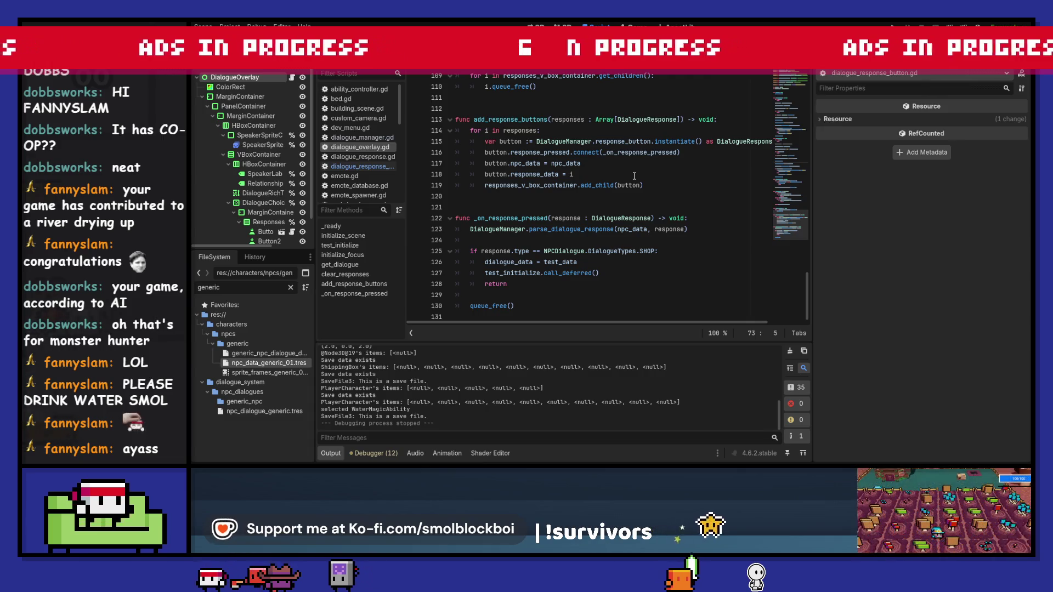
pyautogui.click(731, 121)
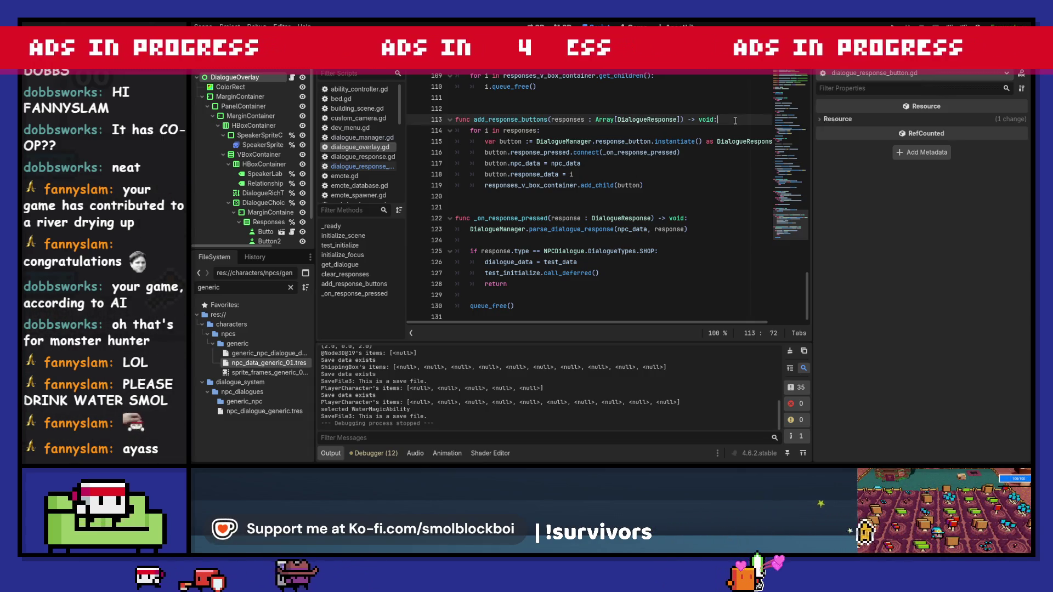
pyautogui.press('Return')
pyautogui.write('pr')
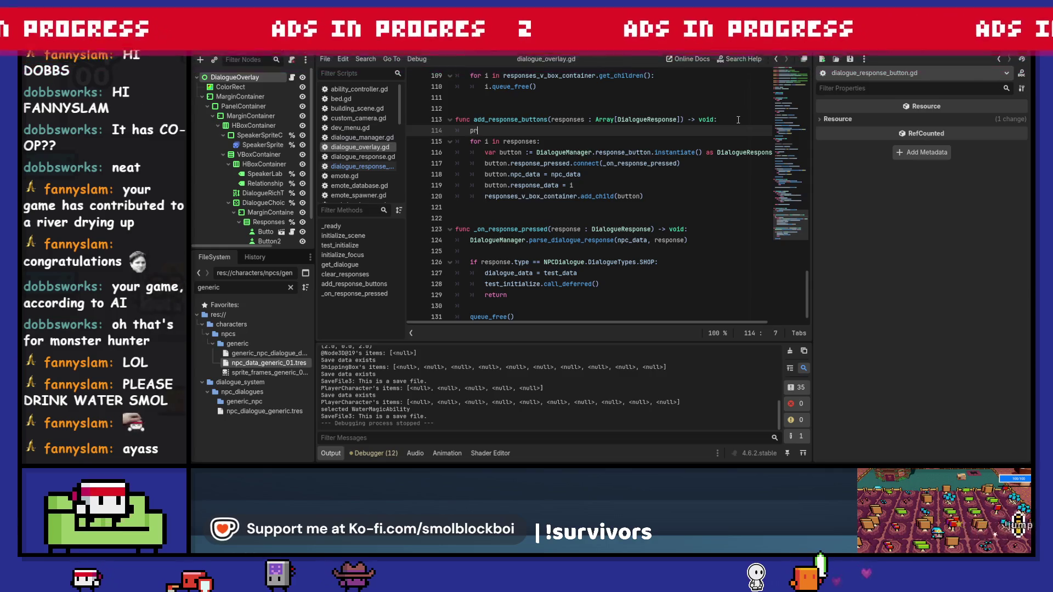
pyautogui.write('int(responses')
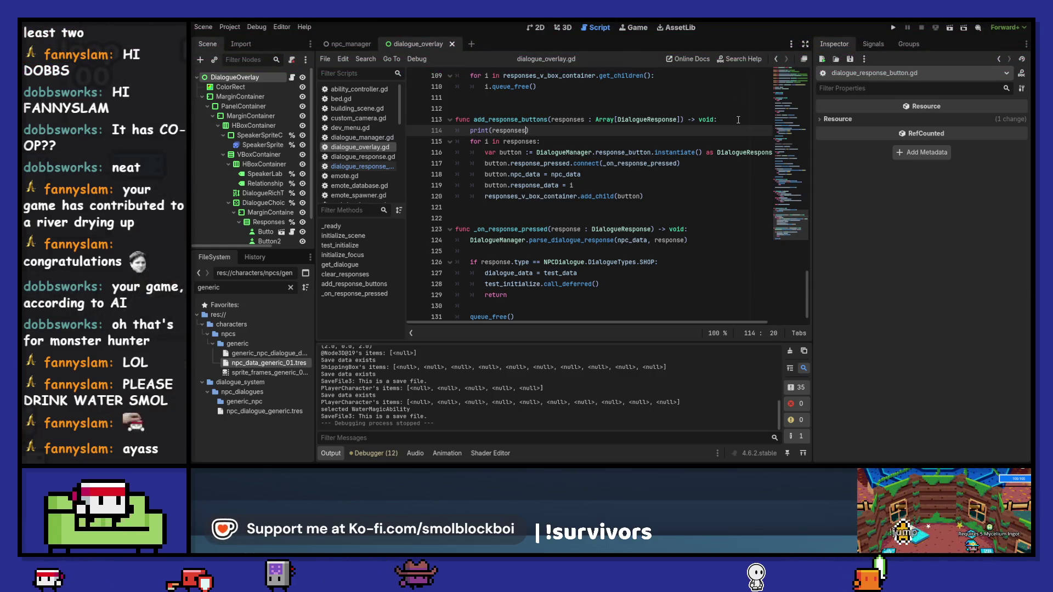
pyautogui.write(')')
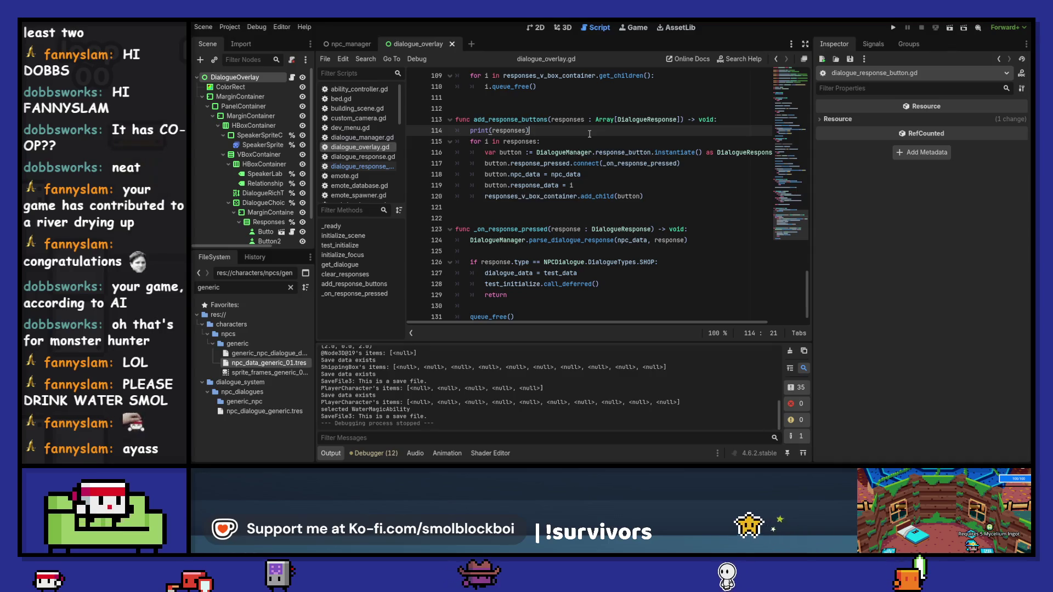
pyautogui.press('Return')
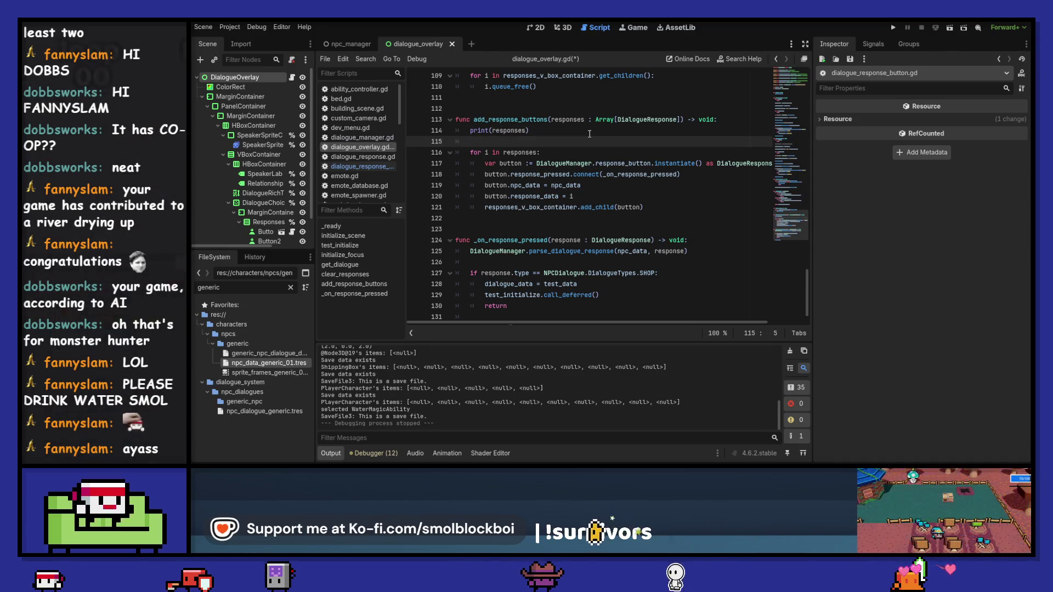
pyautogui.hotkey('ctrl', 's')
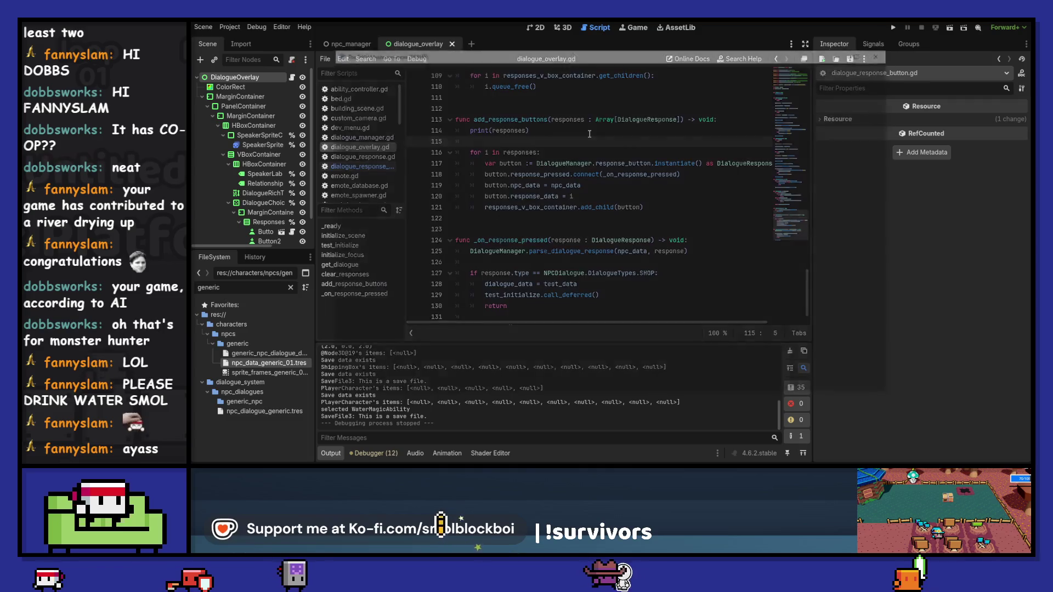
pyautogui.press('F5')
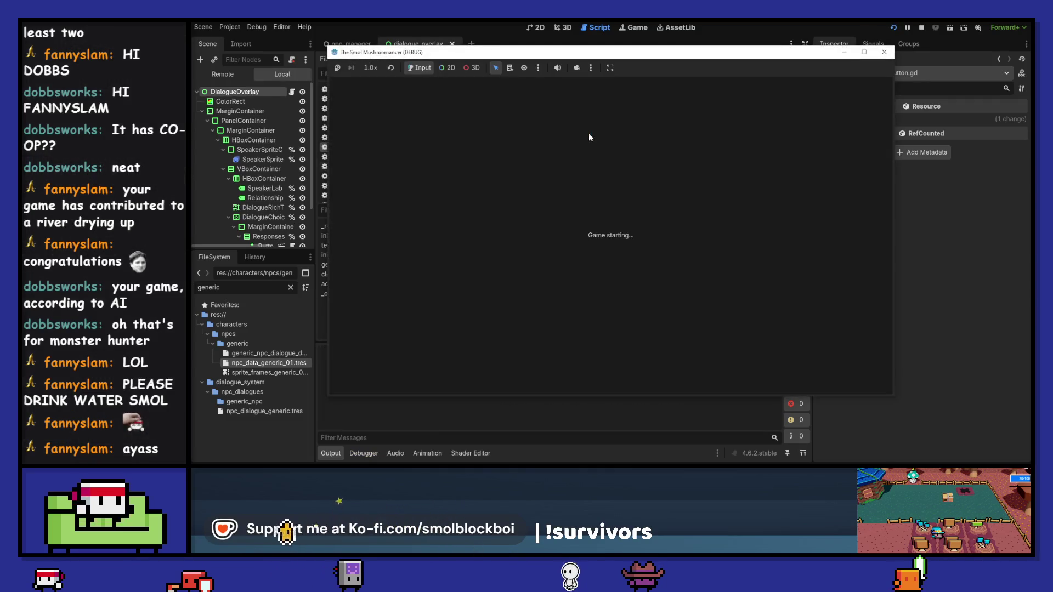
# Step: Show the debugger Monitors, load the farm level, talk to the NPC, and view the printed responses in Output
pyautogui.click(359, 455)
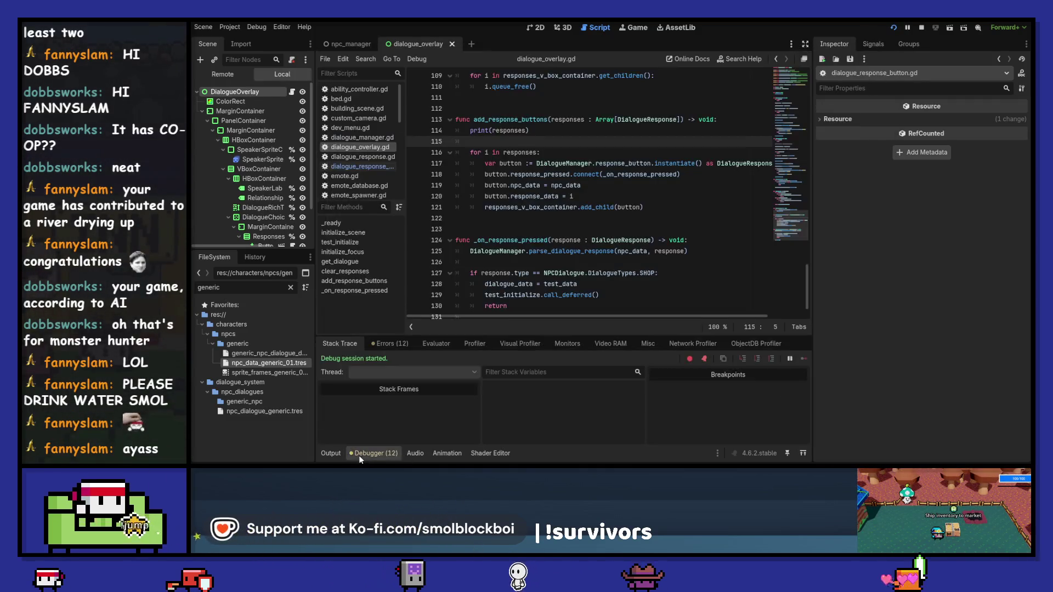
pyautogui.click(567, 344)
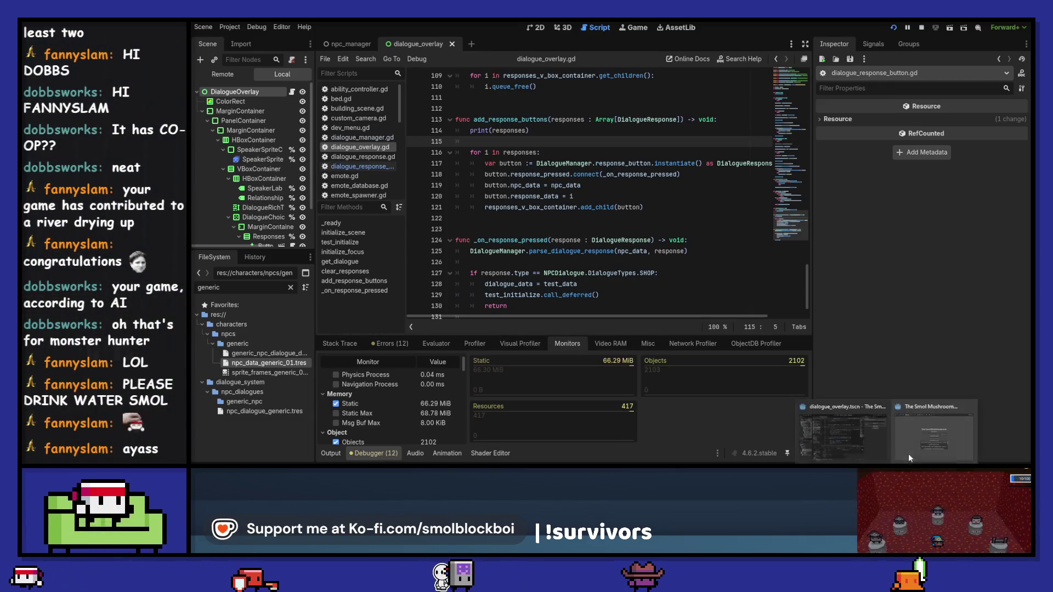
pyautogui.hotkey('alt', 'Tab')
pyautogui.click(652, 263)
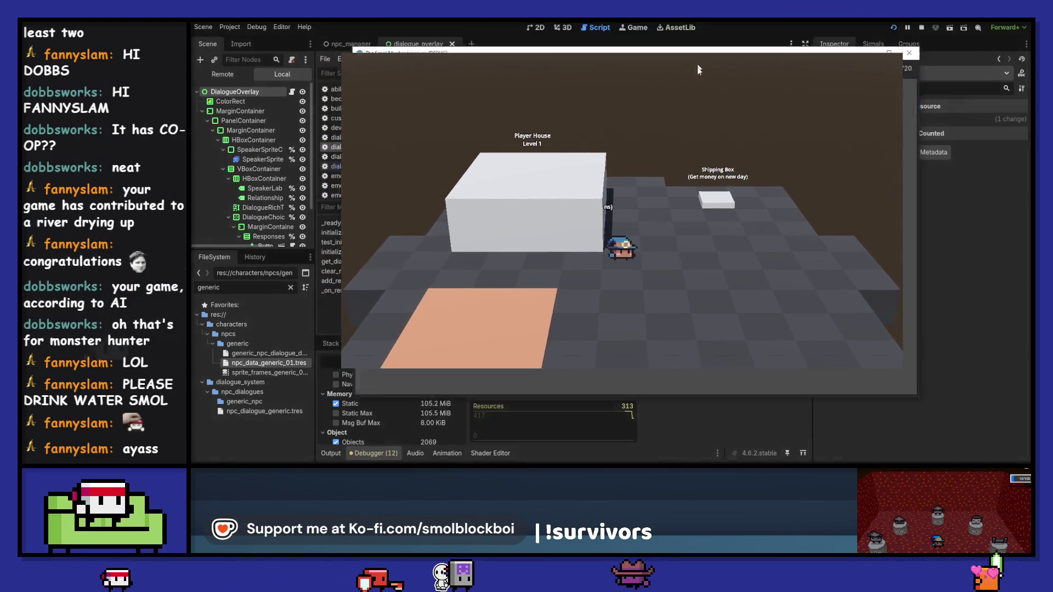
pyautogui.moveTo(658, 14); pyautogui.dragTo(699, 22)
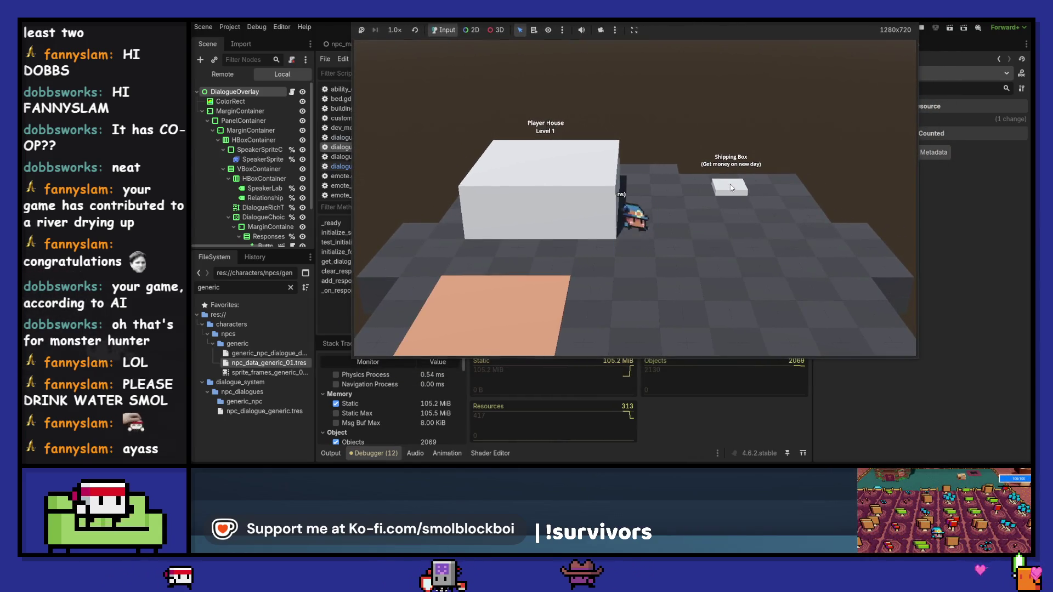
pyautogui.press('d')
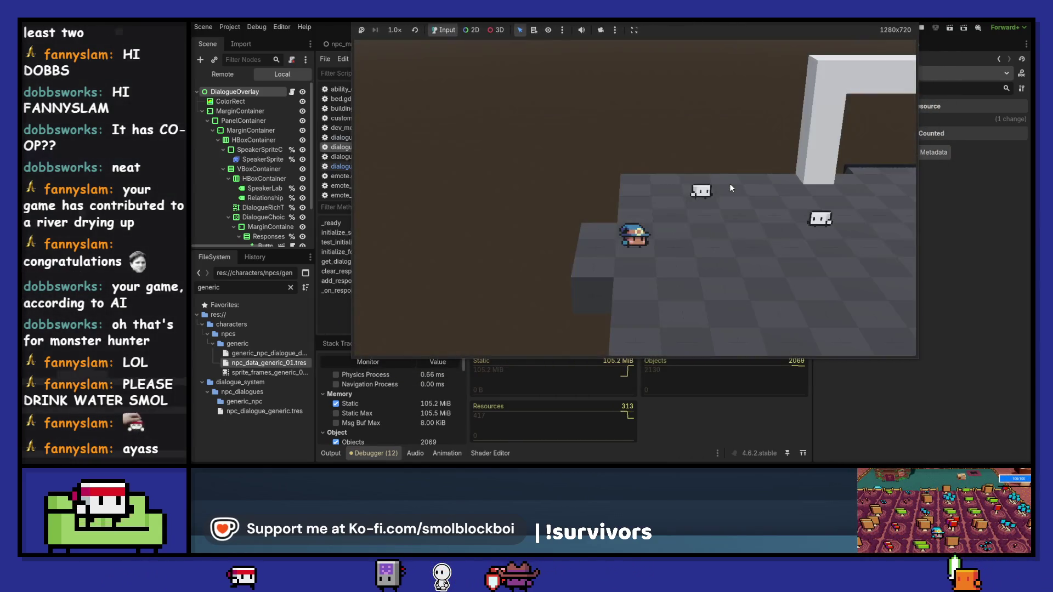
pyautogui.press('e')
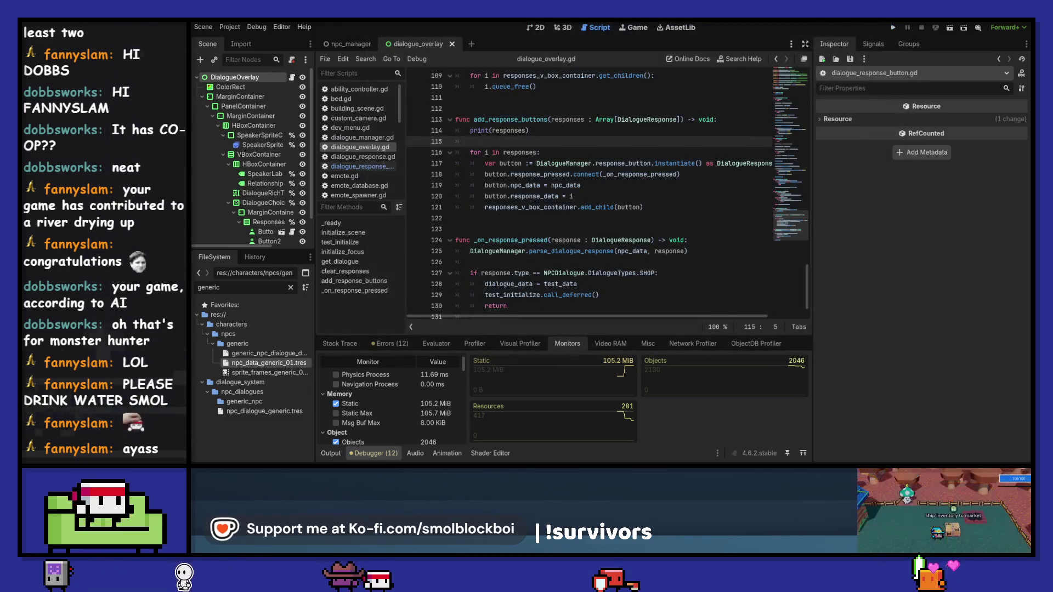
pyautogui.click(335, 452)
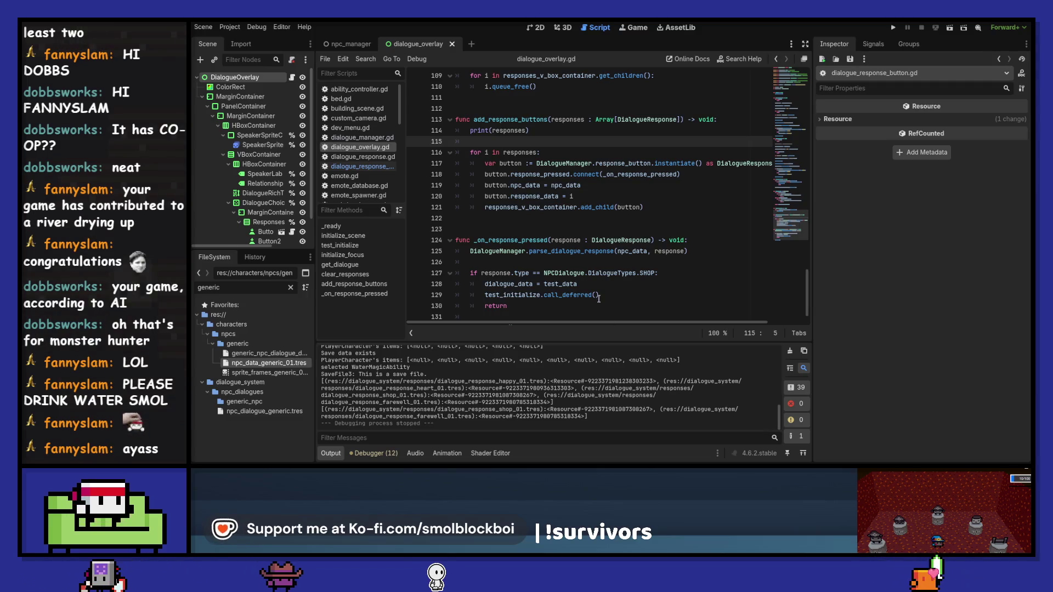
# Step: Delete the print(responses) line and its blank line, then select the three button setup lines
pyautogui.moveTo(475, 143); pyautogui.dragTo(454, 130)
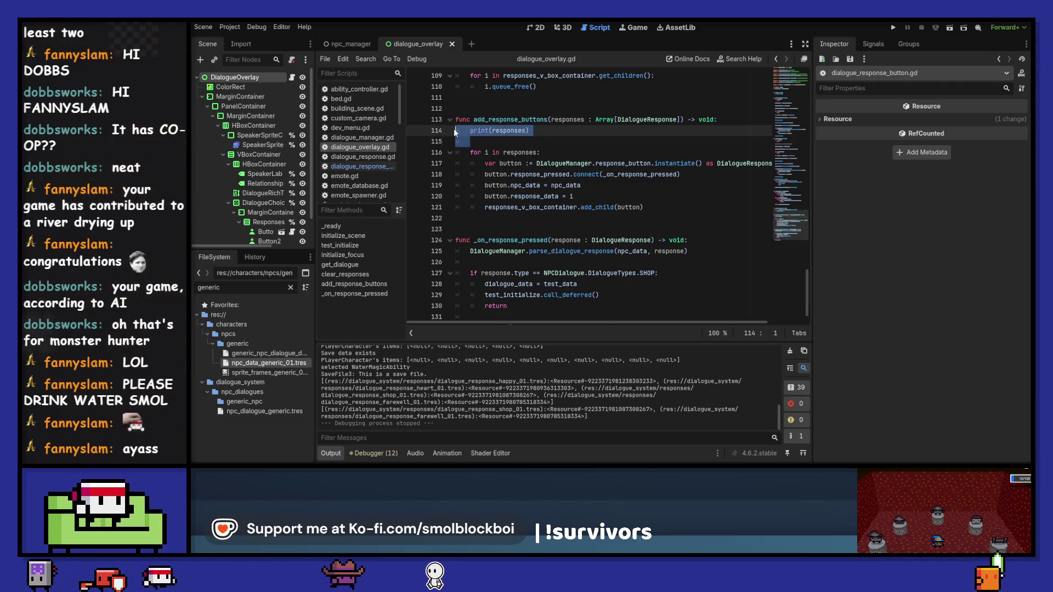
pyautogui.press('BackSpace')
pyautogui.press('BackSpace')
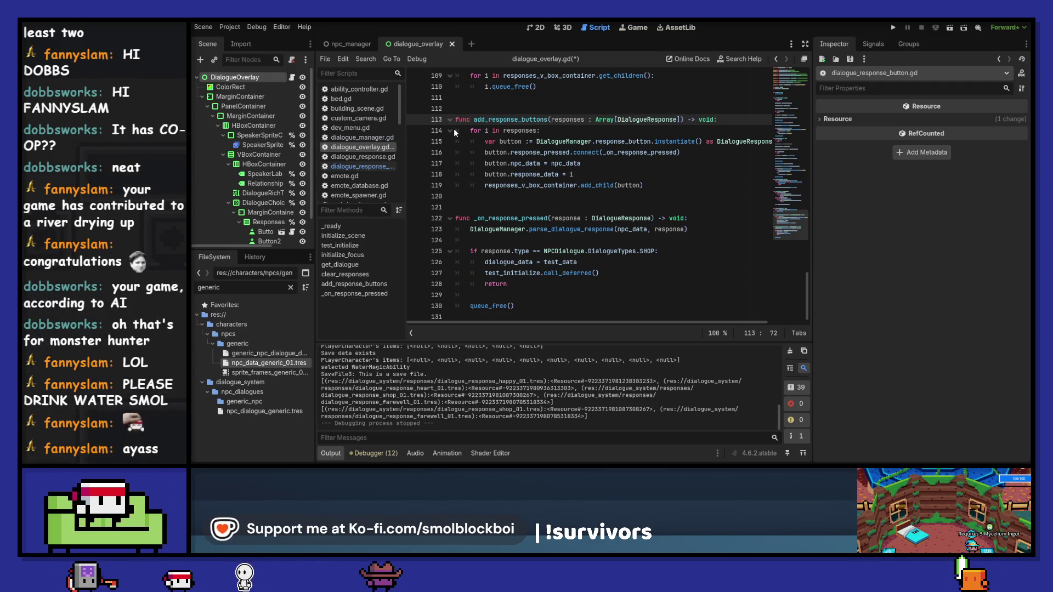
pyautogui.moveTo(594, 174); pyautogui.dragTo(591, 152)
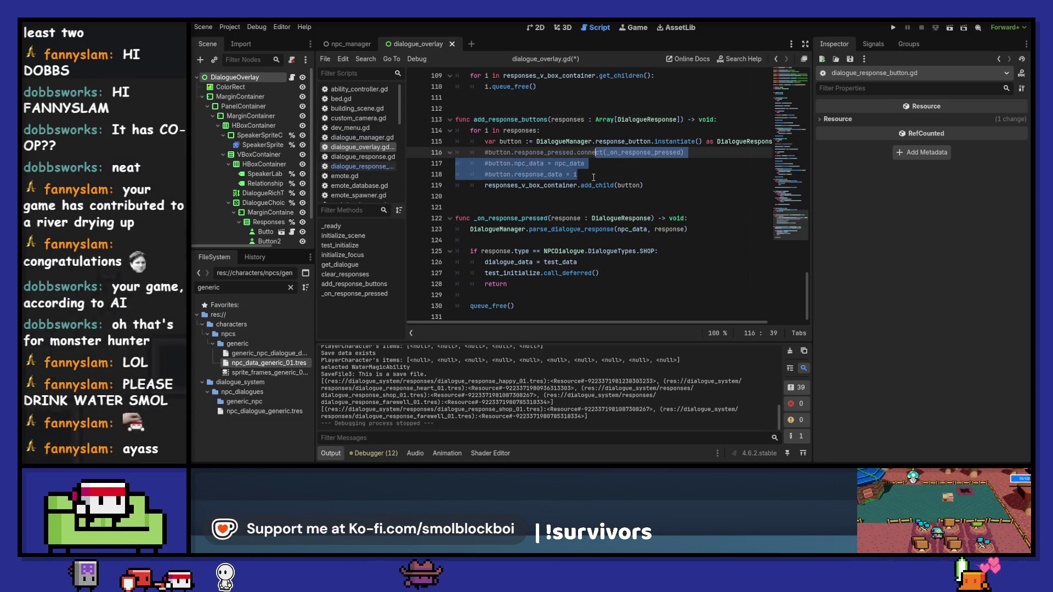
# Step: Run the game with those lines disabled, walk into the farm and talk to a creature, then close it
pyautogui.press('F5')
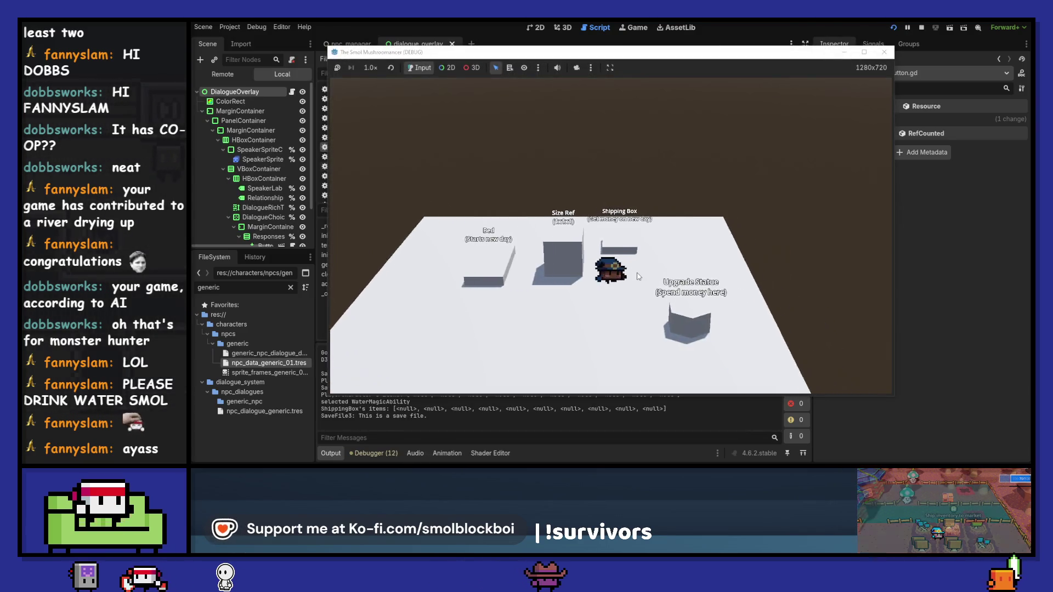
pyautogui.press('d')
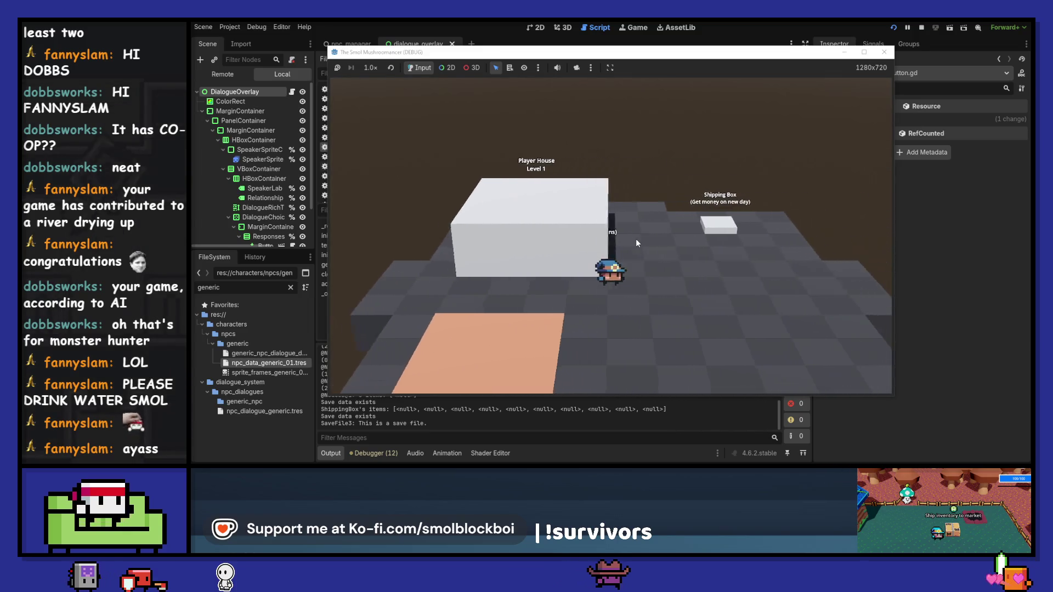
pyautogui.press('d')
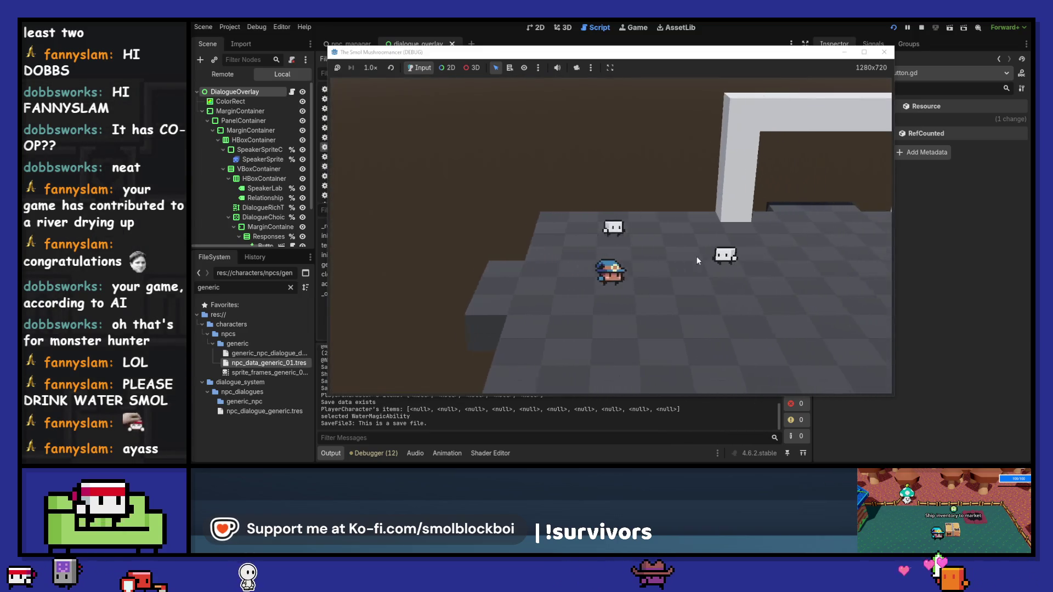
pyautogui.press('e')
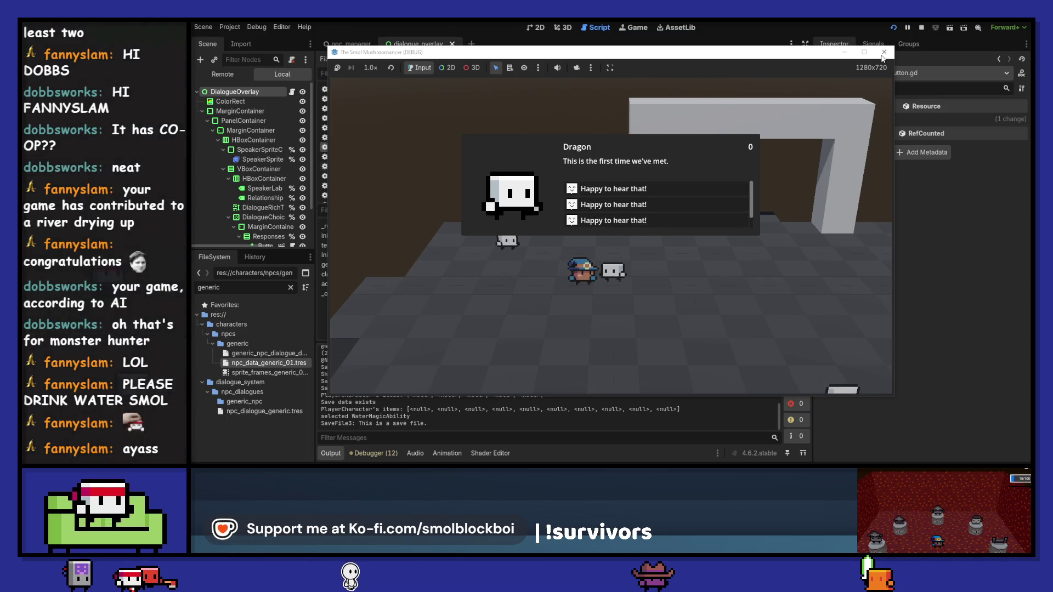
pyautogui.click(883, 52)
# Step: Uncomment the button.response_data line, rerun into the mushroom farm level, and stop the game
pyautogui.click(643, 173)
pyautogui.hotkey('ctrl', 'k')
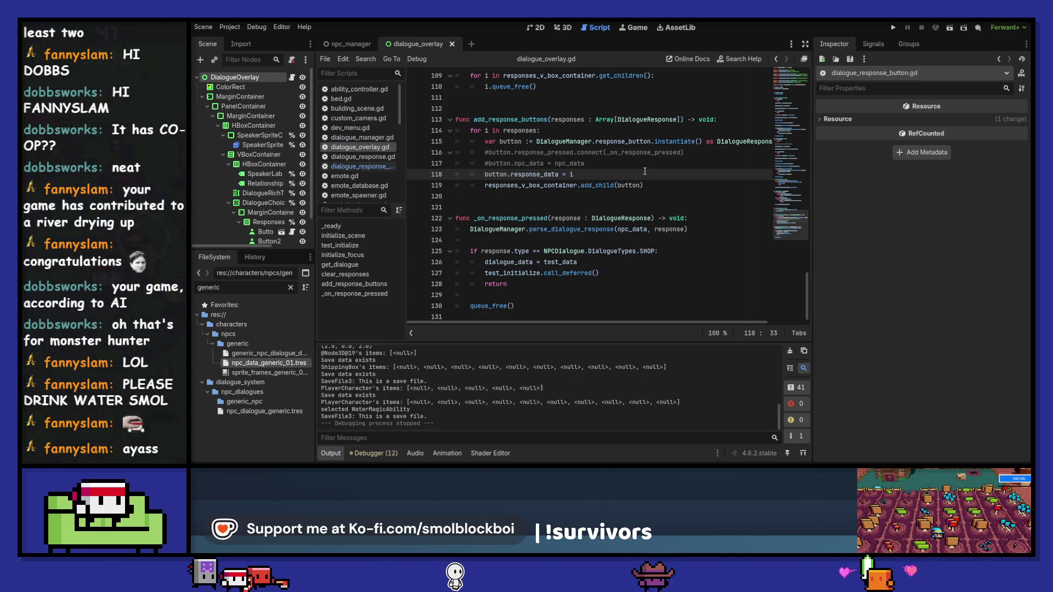
pyautogui.press('F5')
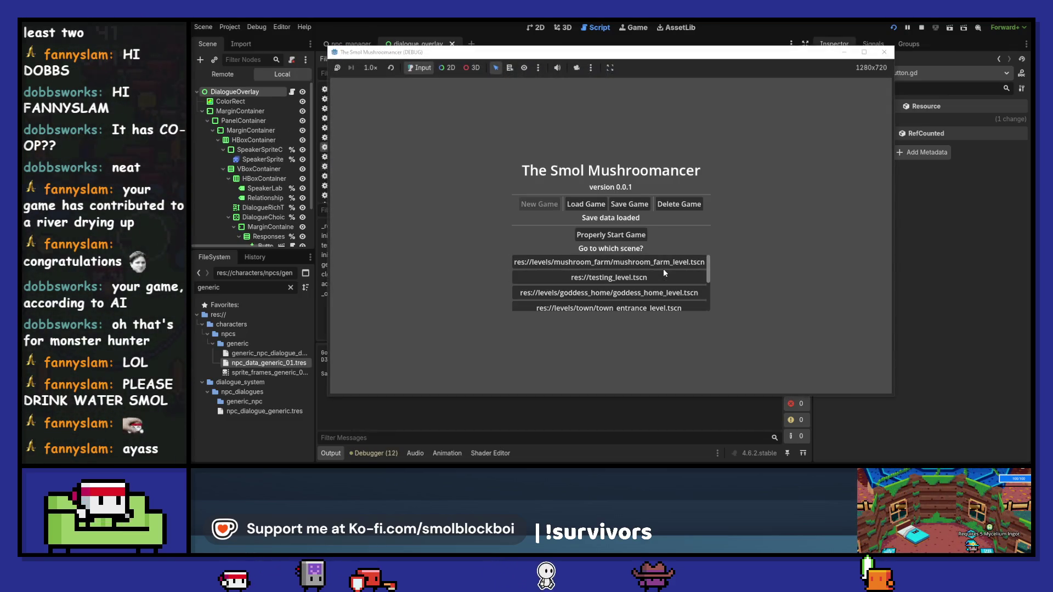
pyautogui.click(664, 263)
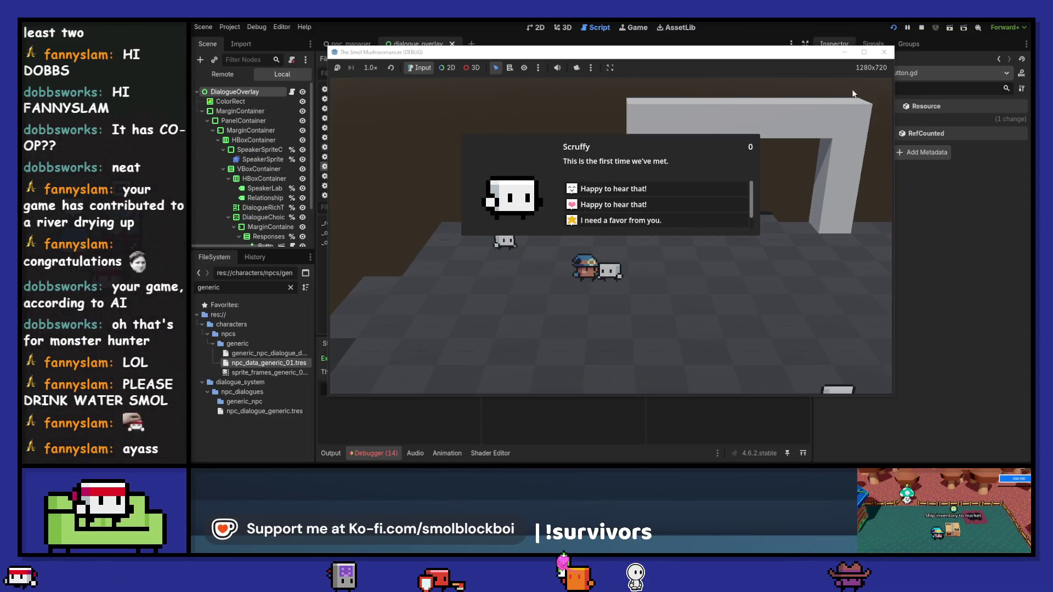
pyautogui.press('F8')
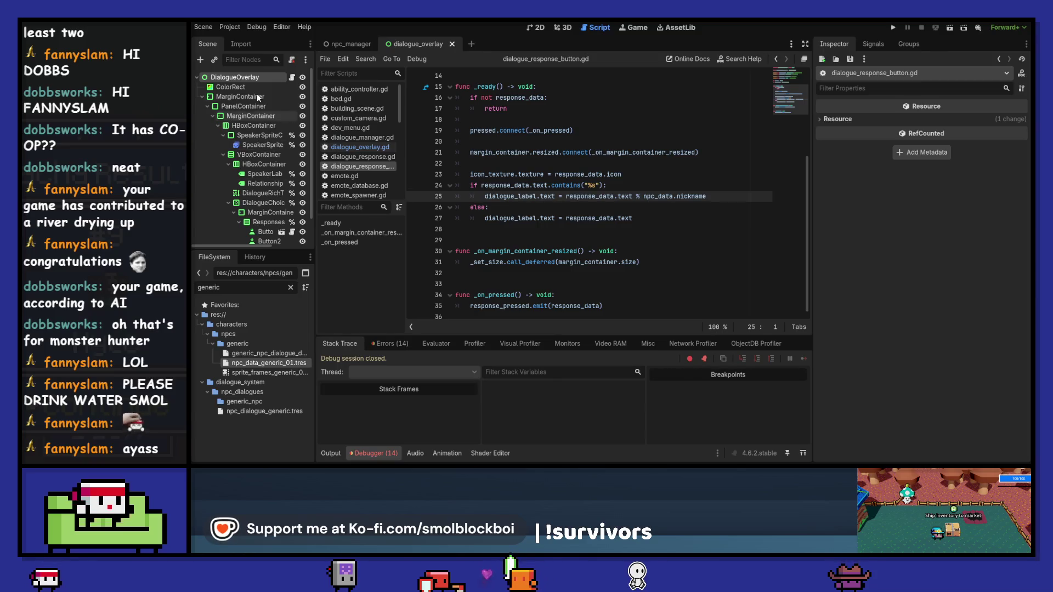
# Step: Return to dialogue_overlay.gd on the npc_data line and briefly run then stop the game
pyautogui.click(292, 77)
pyautogui.click(596, 163)
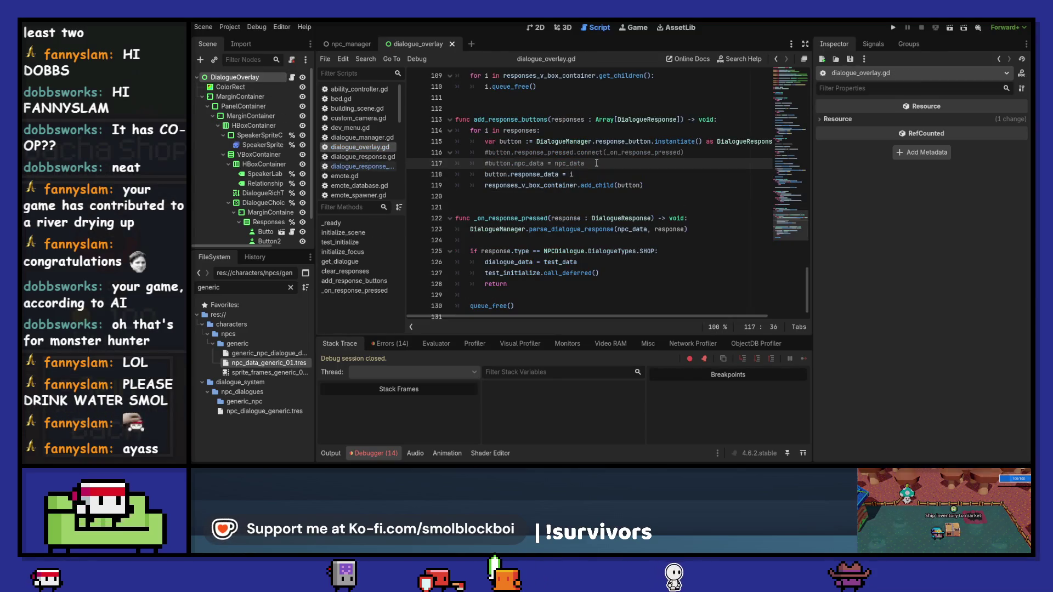
pyautogui.press('F5')
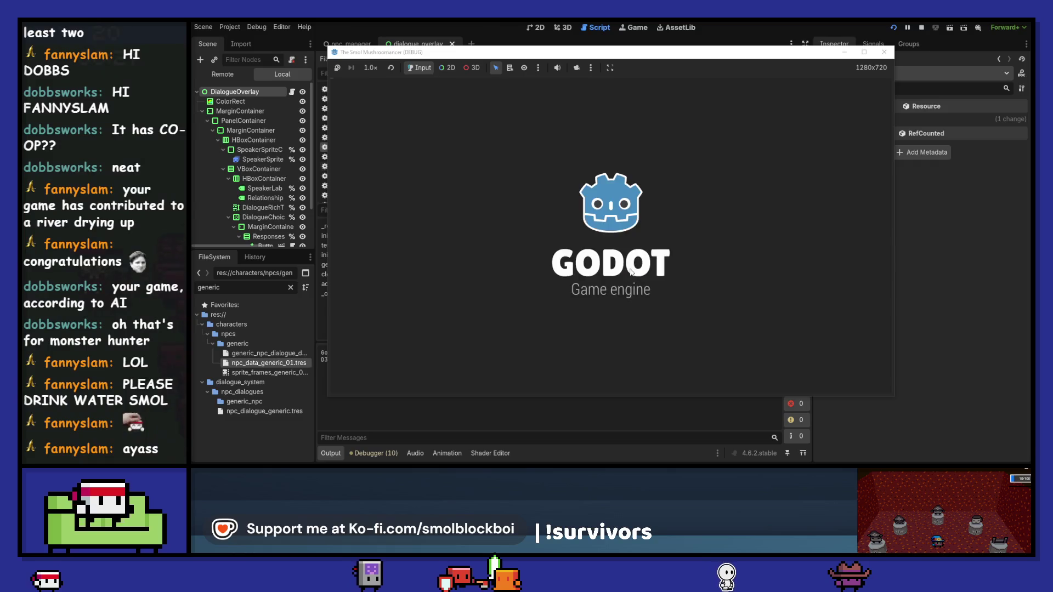
pyautogui.press('F8')
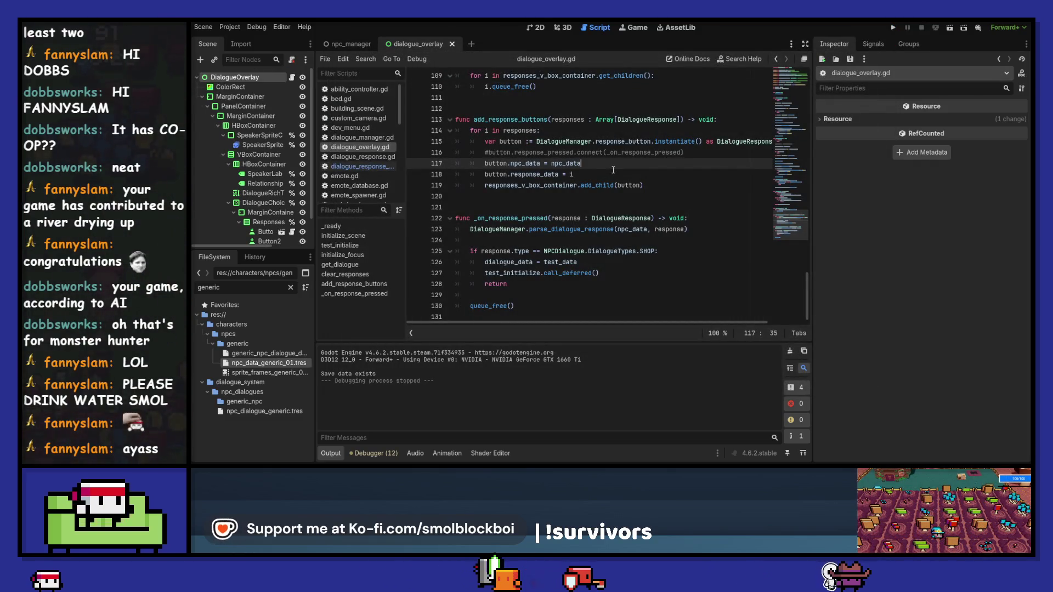
# Step: Uncomment the signal connection line and comment out the npc_data line
pyautogui.click(702, 155)
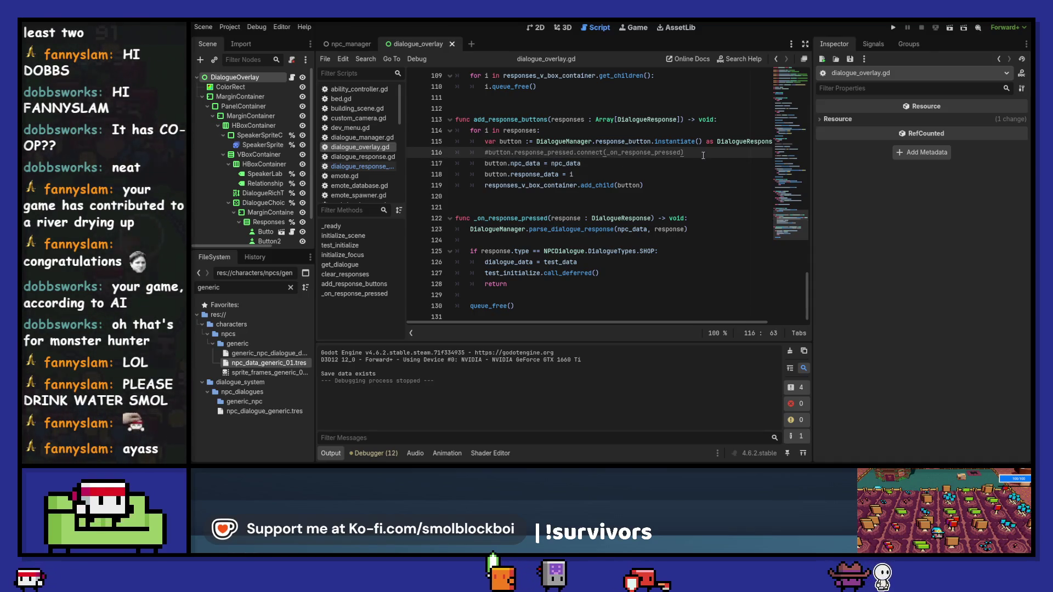
pyautogui.hotkey('ctrl', 'k')
pyautogui.press('Down')
pyautogui.hotkey('ctrl', 'k')
# Step: Playtest the farm level, continuing past the nickname error break, then reopen dialogue_overlay.gd
pyautogui.click(892, 27)
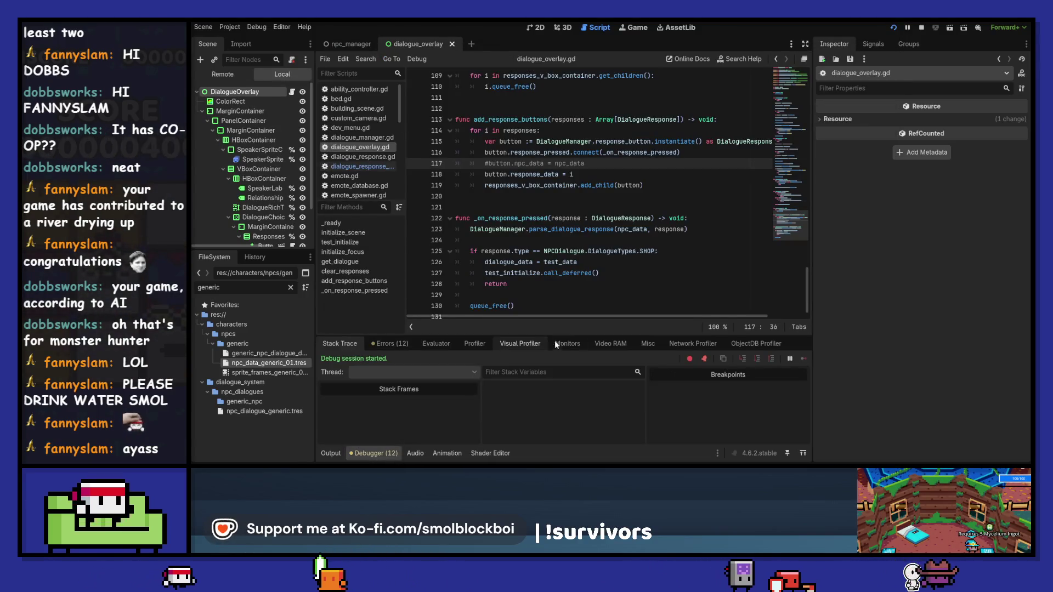
pyautogui.click(560, 344)
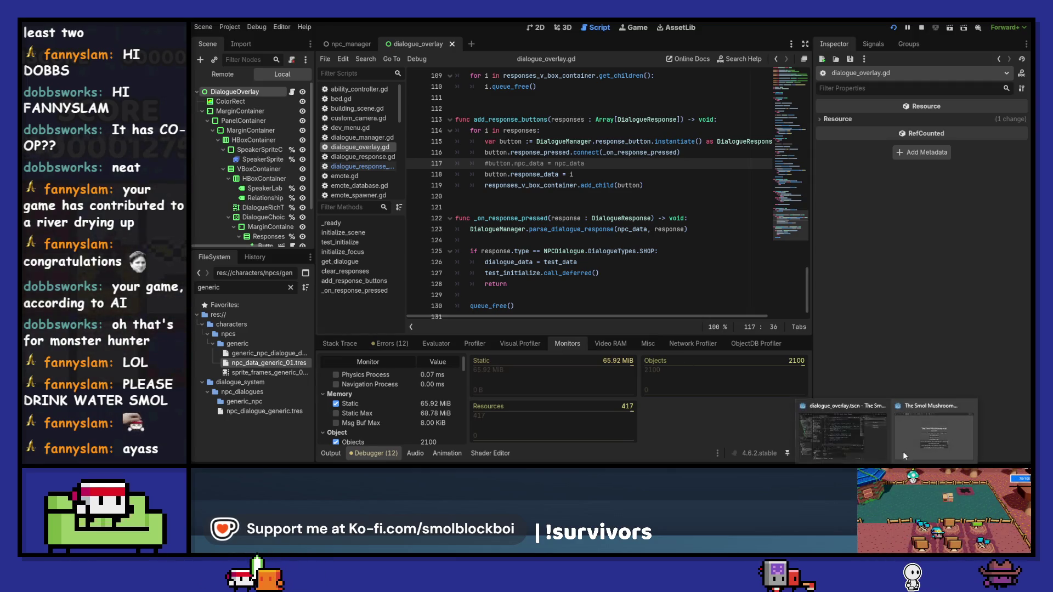
pyautogui.click(910, 444)
pyautogui.click(609, 267)
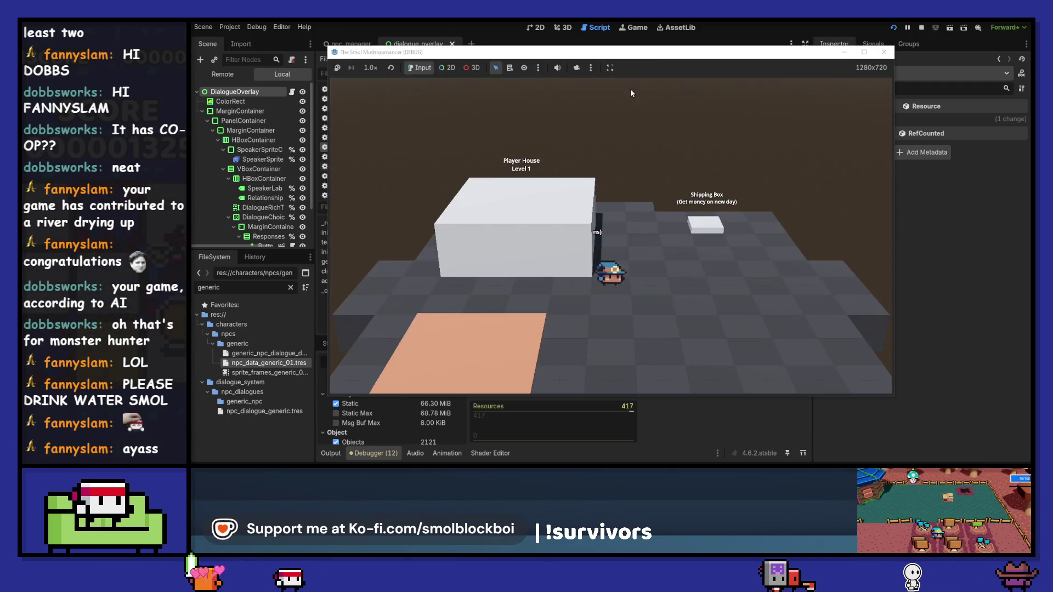
pyautogui.moveTo(644, 58)
pyautogui.mouseDown()
pyautogui.moveTo(634, 8)
pyautogui.moveTo(644, 32)
pyautogui.moveTo(636, 21)
pyautogui.mouseUp()
pyautogui.press('d')
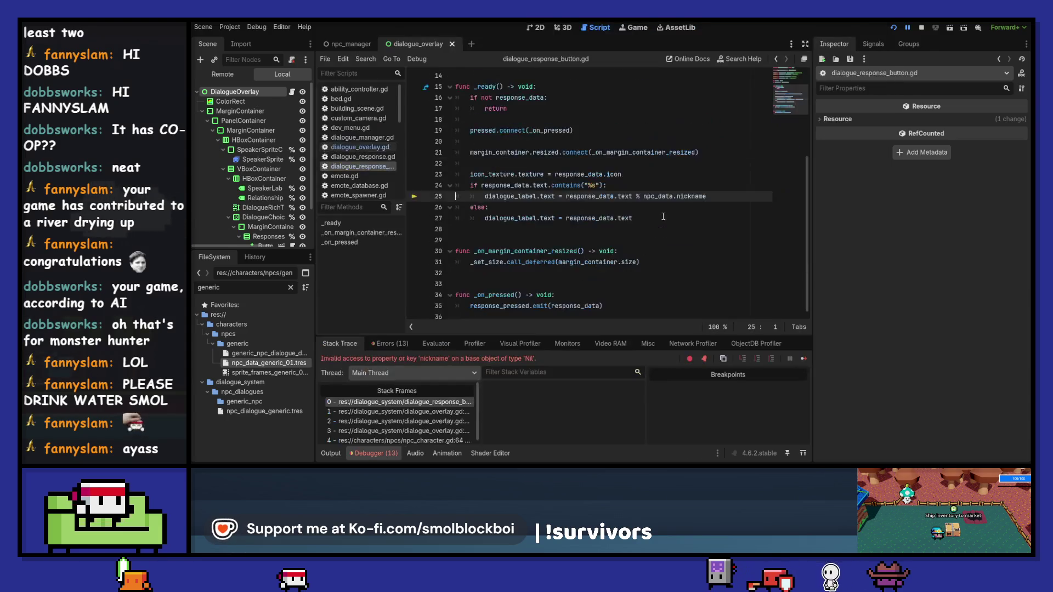
pyautogui.click(804, 358)
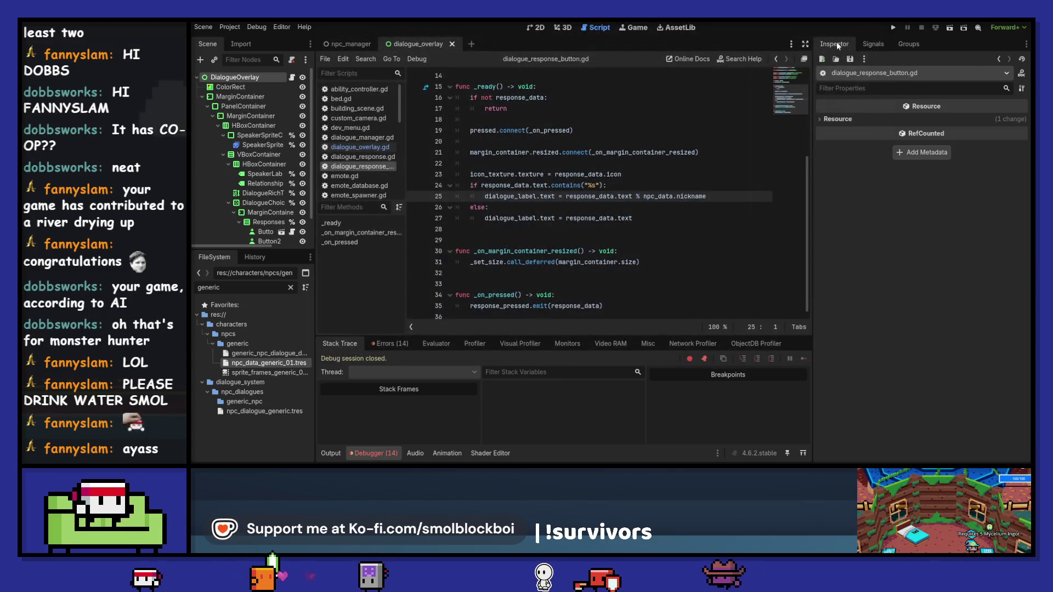
pyautogui.click(570, 241)
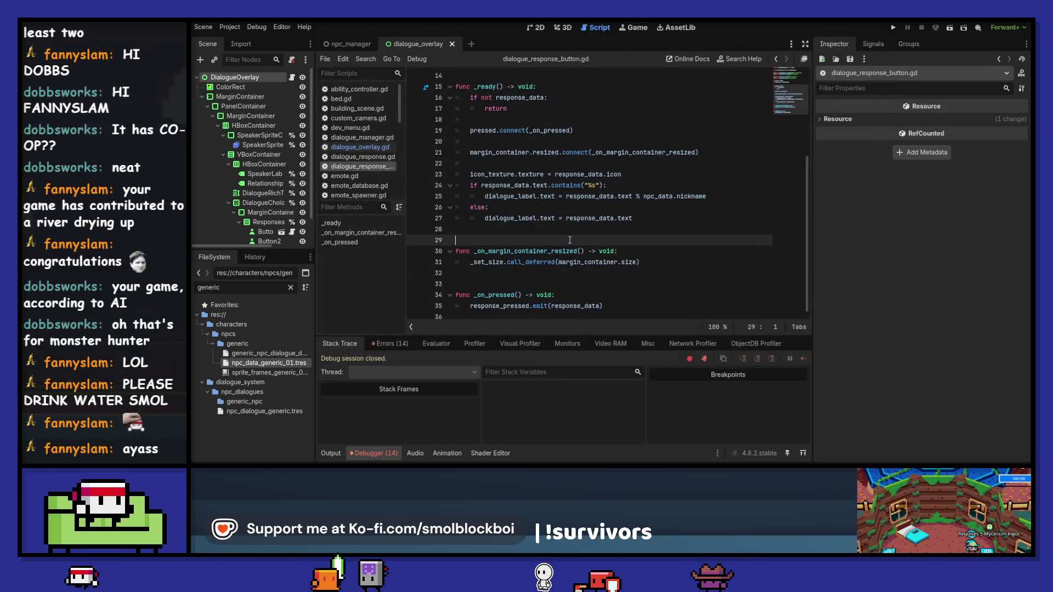
pyautogui.click(291, 77)
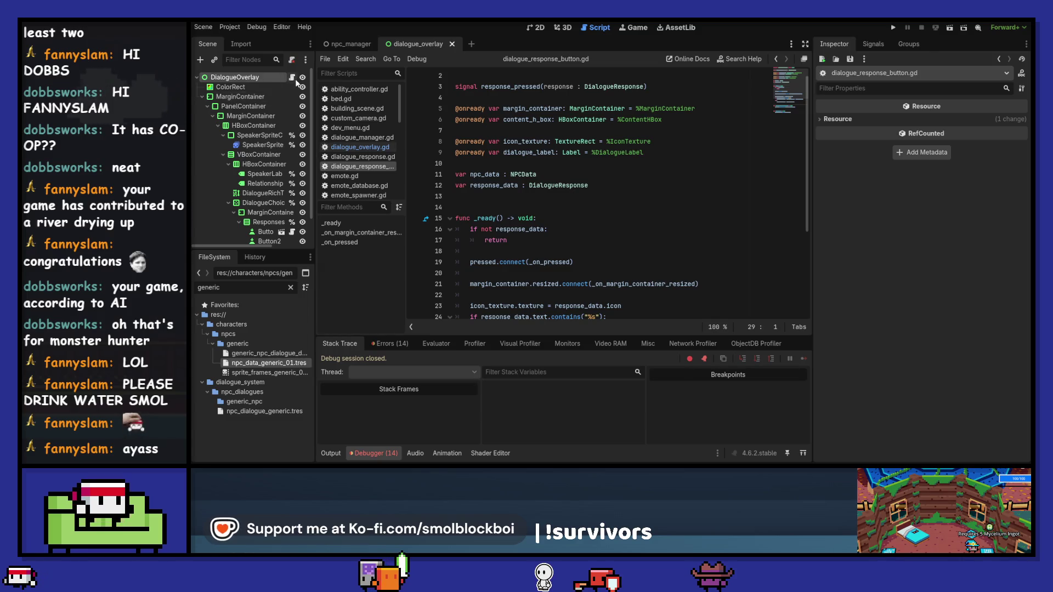
# Step: Add 'await get_tree().create_timer(0.1).timeout' after dialogue_data = test_data and save
pyautogui.scroll(3, 592, 226)
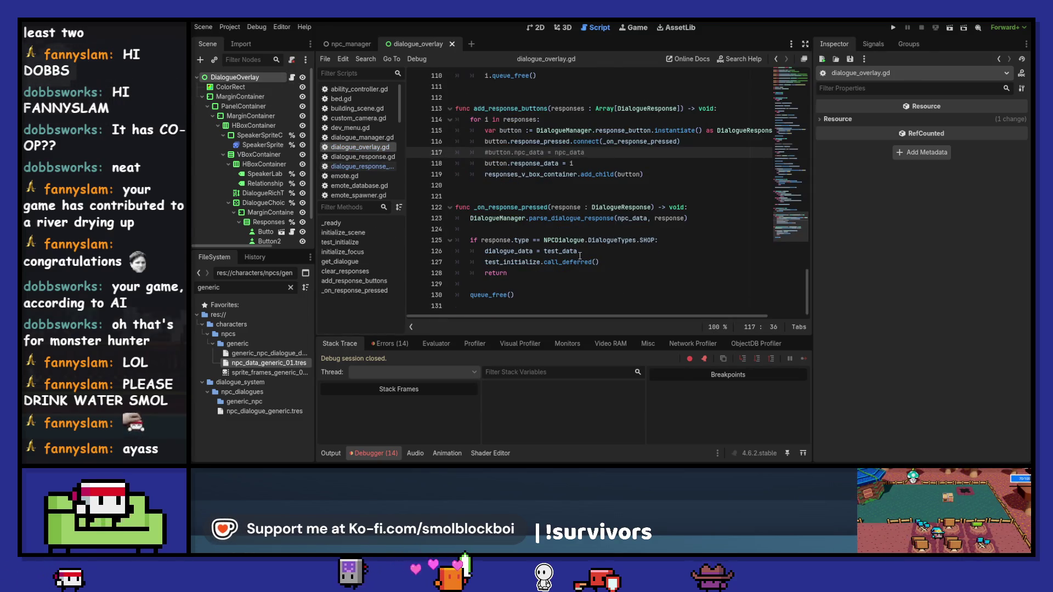
pyautogui.scroll(7, 592, 226)
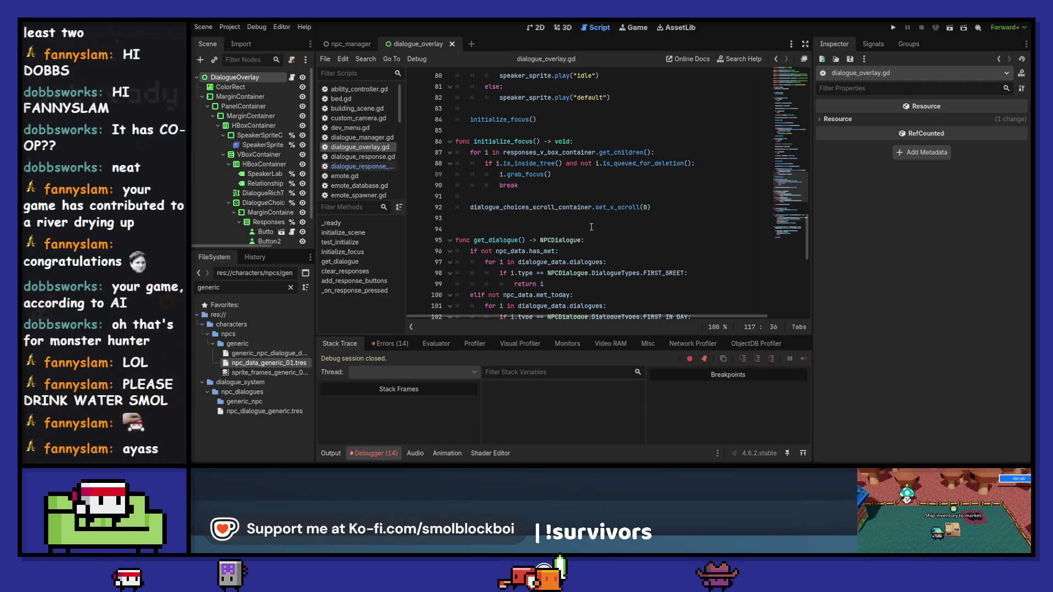
pyautogui.scroll(-8, 591, 226)
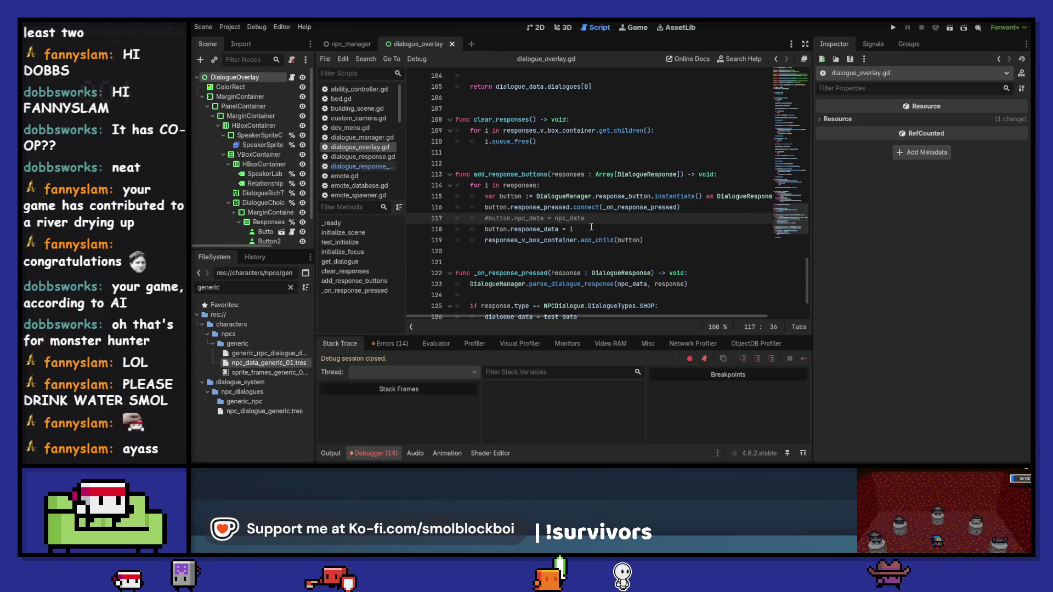
pyautogui.scroll(-2, 591, 227)
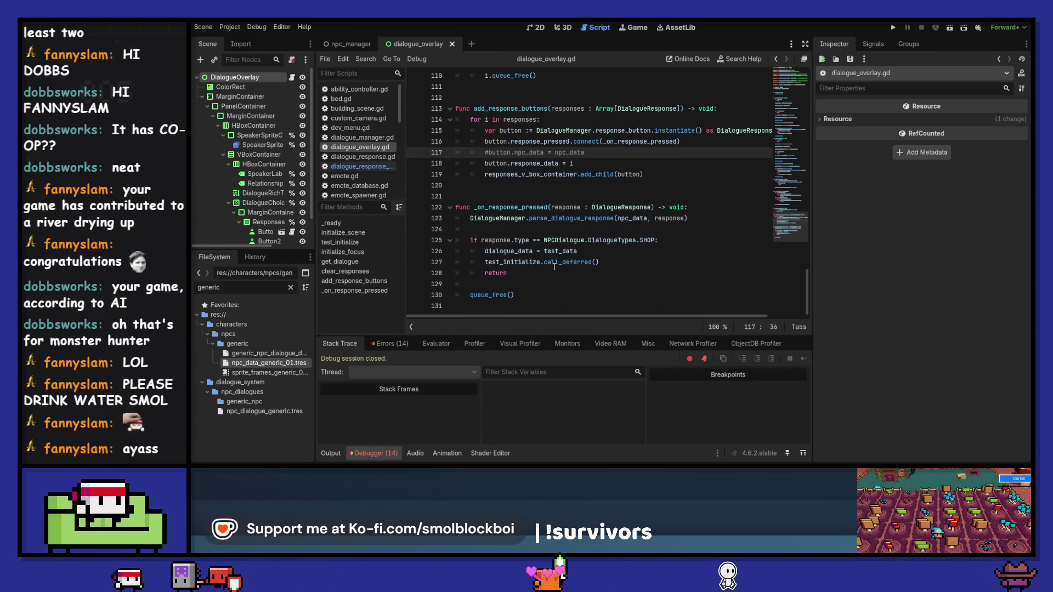
pyautogui.click(603, 251)
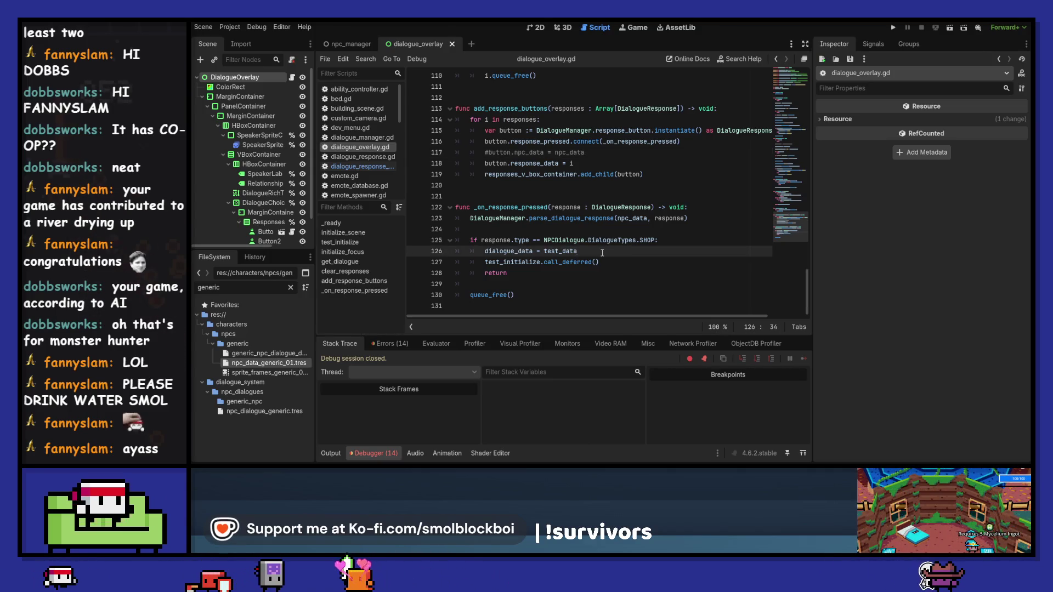
pyautogui.press('Return')
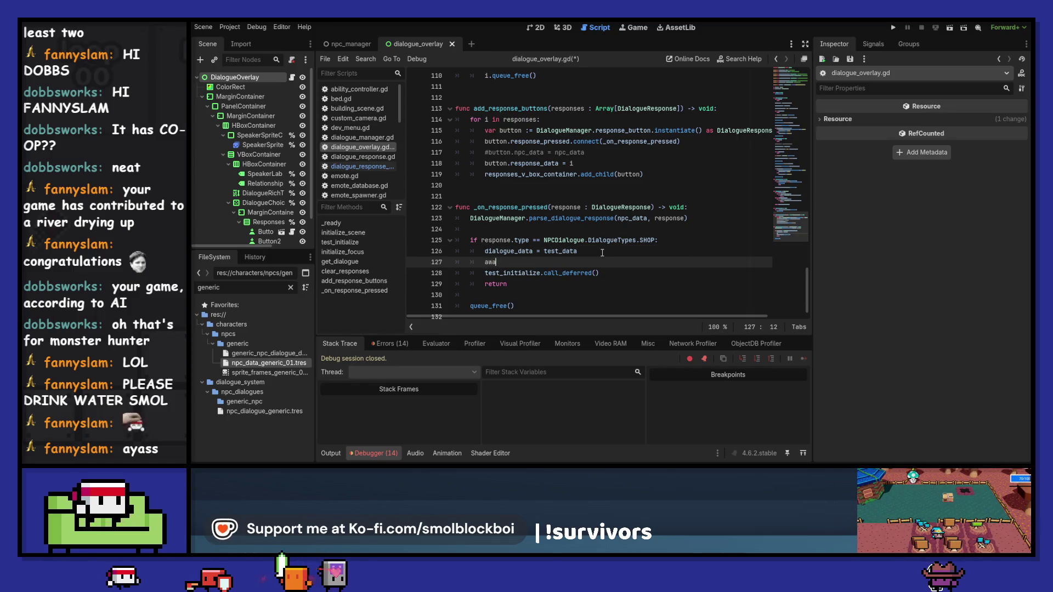
pyautogui.write('_tree().c')
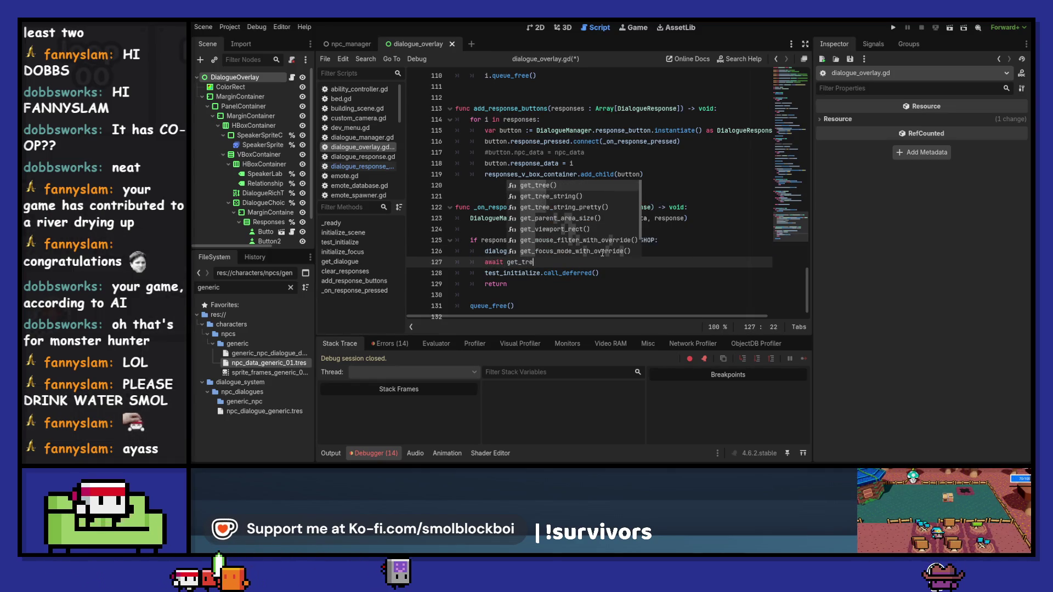
pyautogui.write('reate_t')
pyautogui.press('Return')
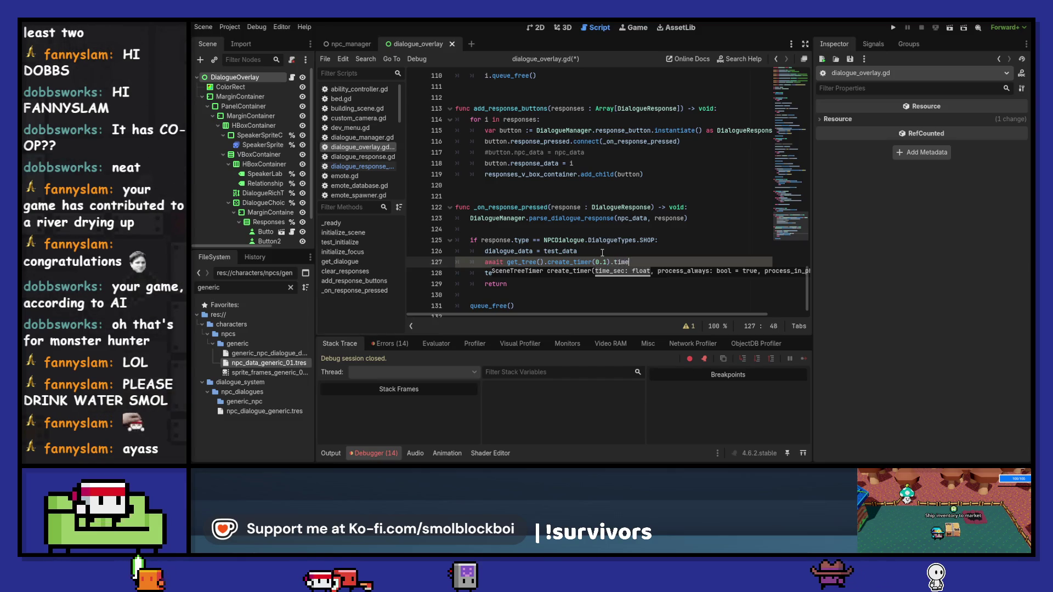
pyautogui.write('out')
pyautogui.hotkey('ctrl', 's')
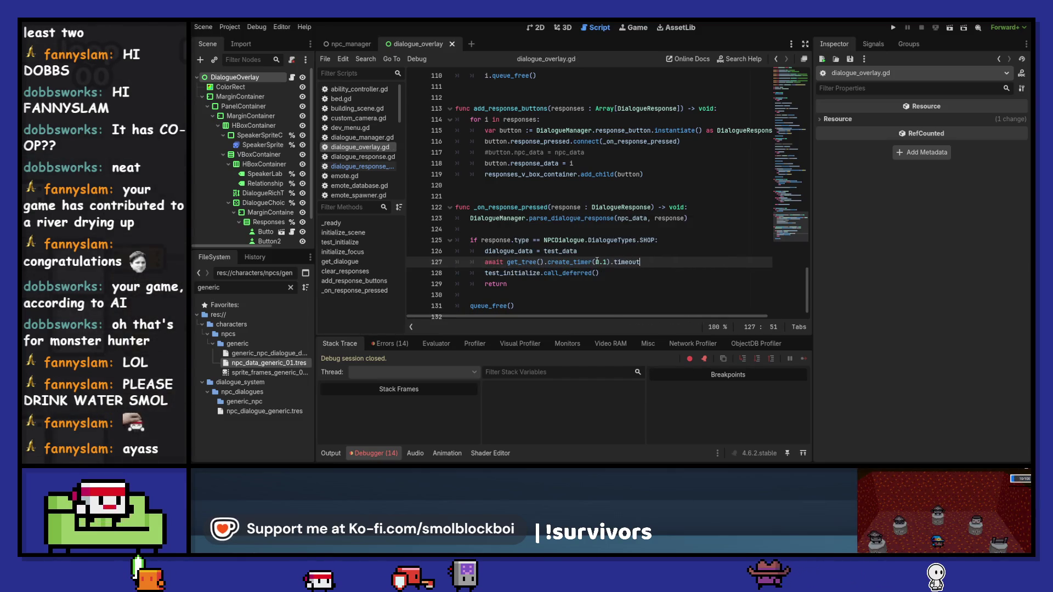
# Step: Clear the debugger's Errors list and launch the game for another test run
pyautogui.click(389, 344)
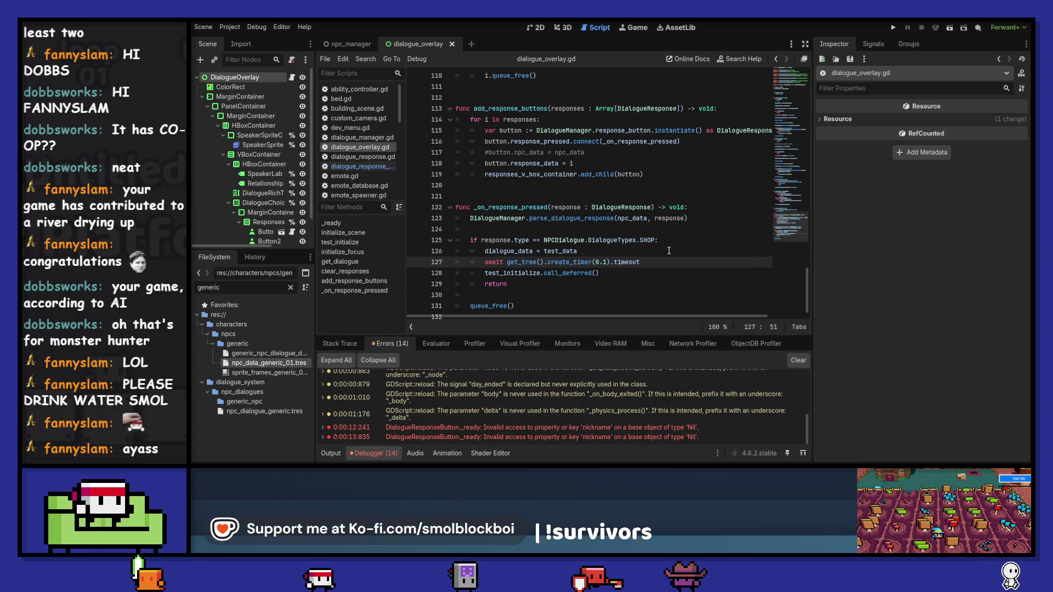
pyautogui.click(794, 361)
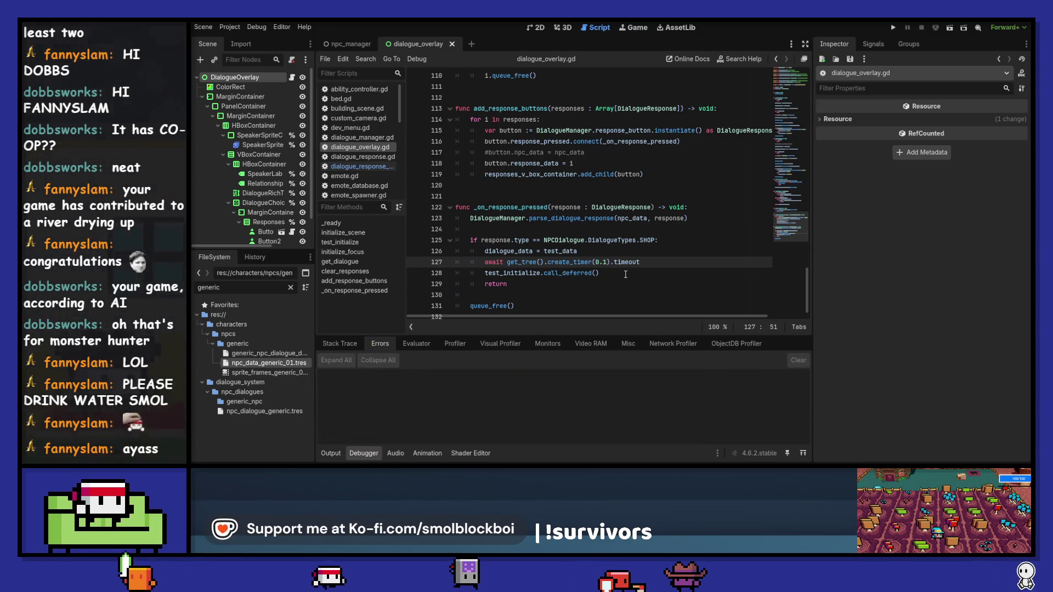
pyautogui.click(631, 154)
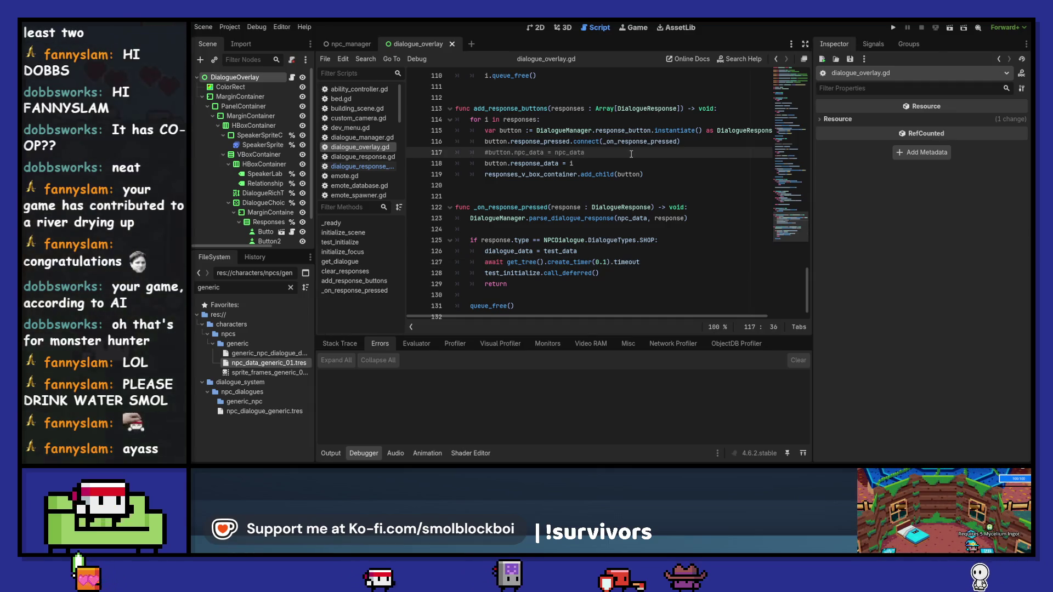
pyautogui.press('F5')
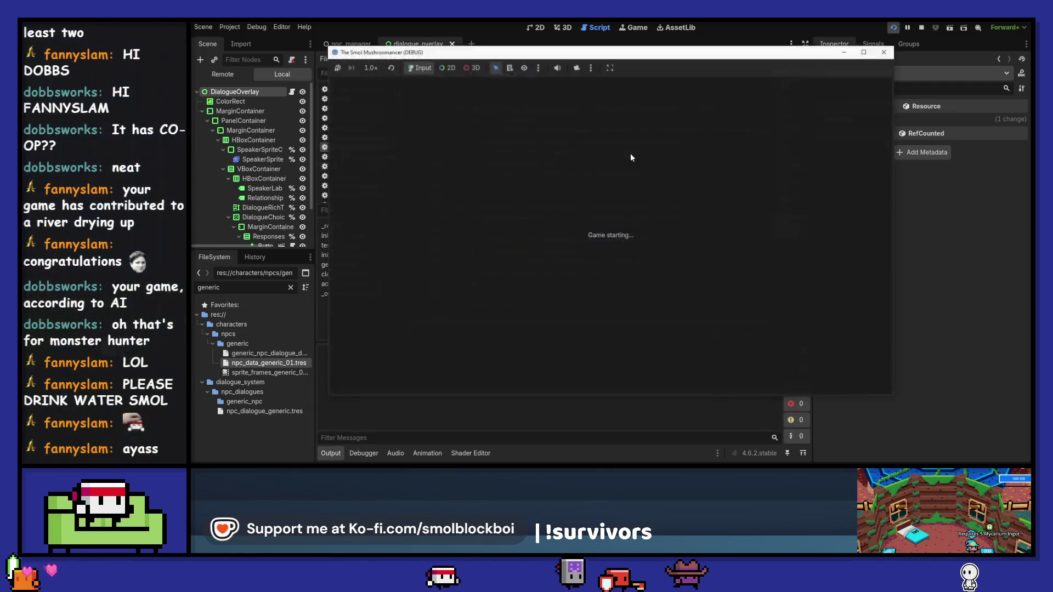
# Step: Enter the game world, walk right and talk to Scruffy to see three replies, then close the game
pyautogui.click(672, 260)
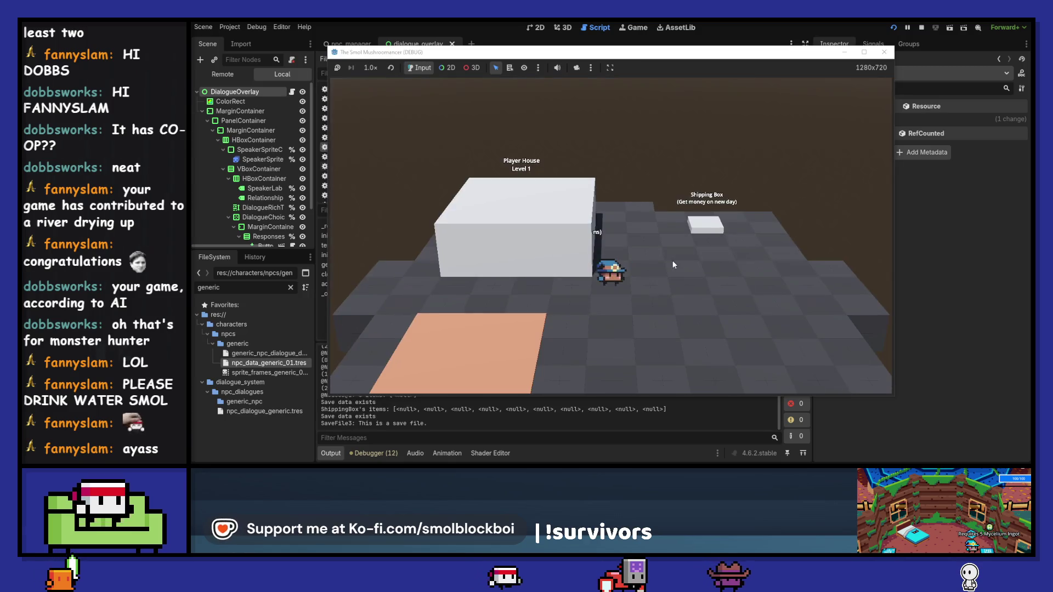
pyautogui.press('d')
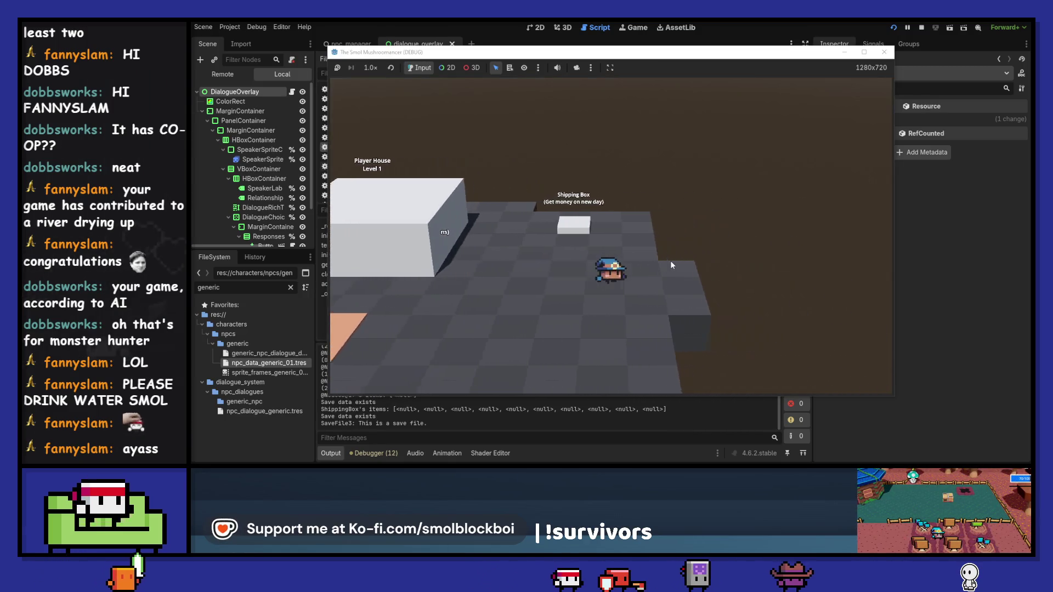
pyautogui.press('e')
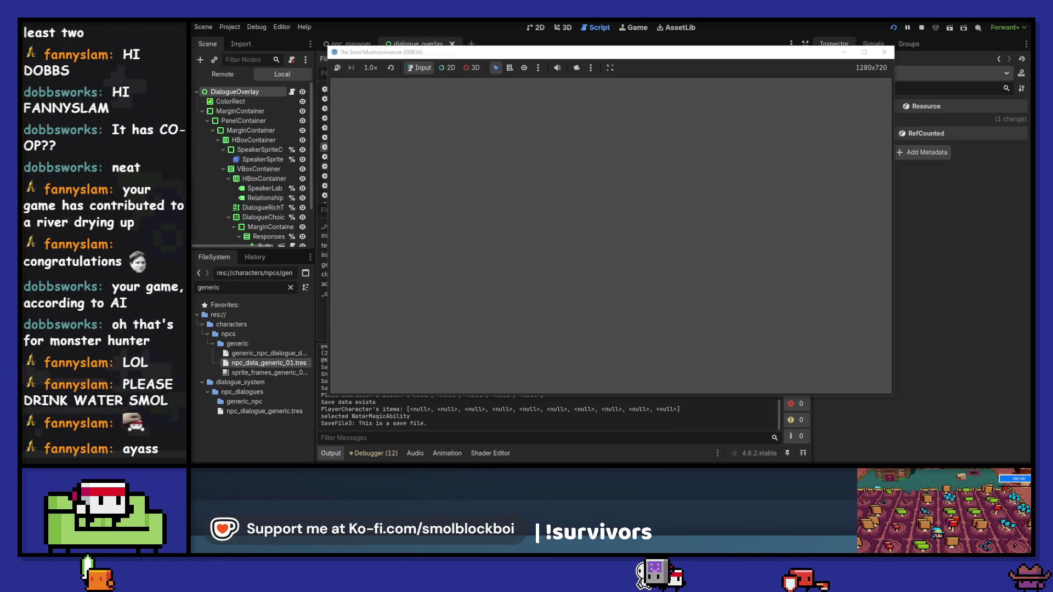
pyautogui.click(884, 52)
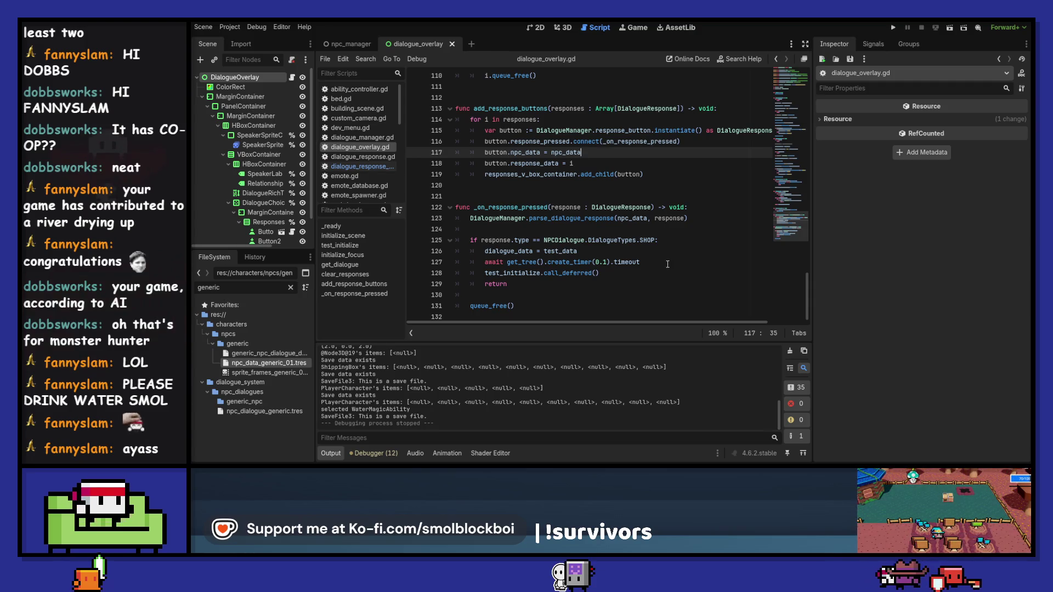
# Step: Delete the test_initialize function and save the script
pyautogui.moveTo(663, 276); pyautogui.dragTo(413, 255)
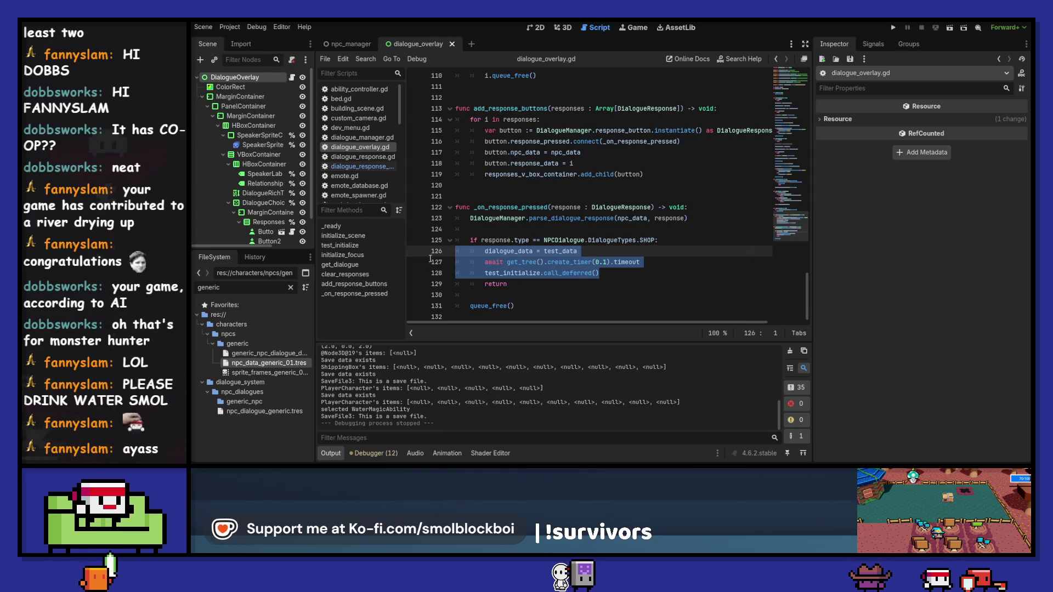
pyautogui.click(680, 240)
pyautogui.scroll(5, 616, 252)
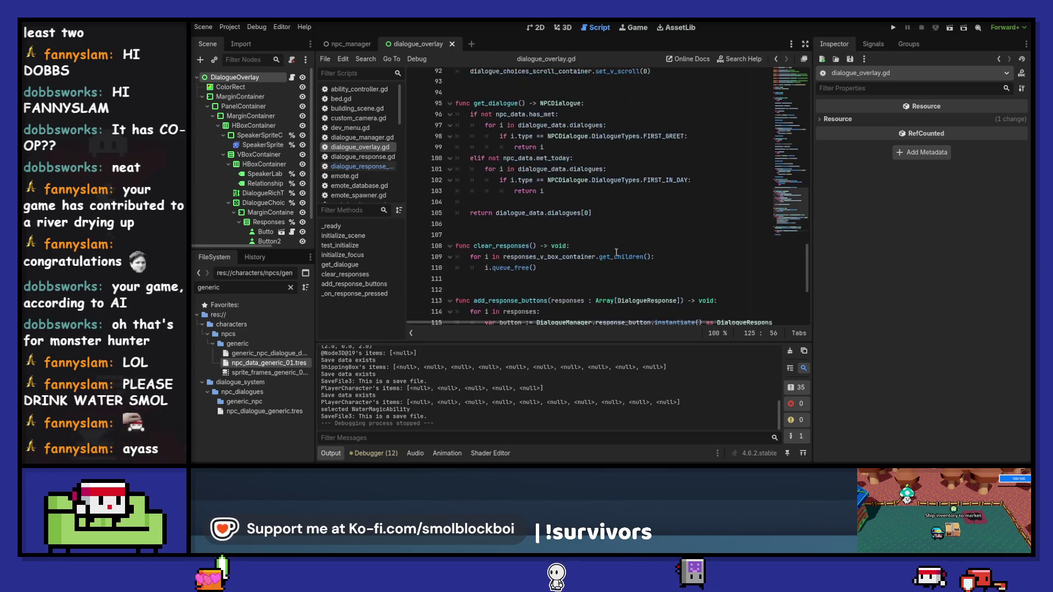
pyautogui.scroll(15, 616, 252)
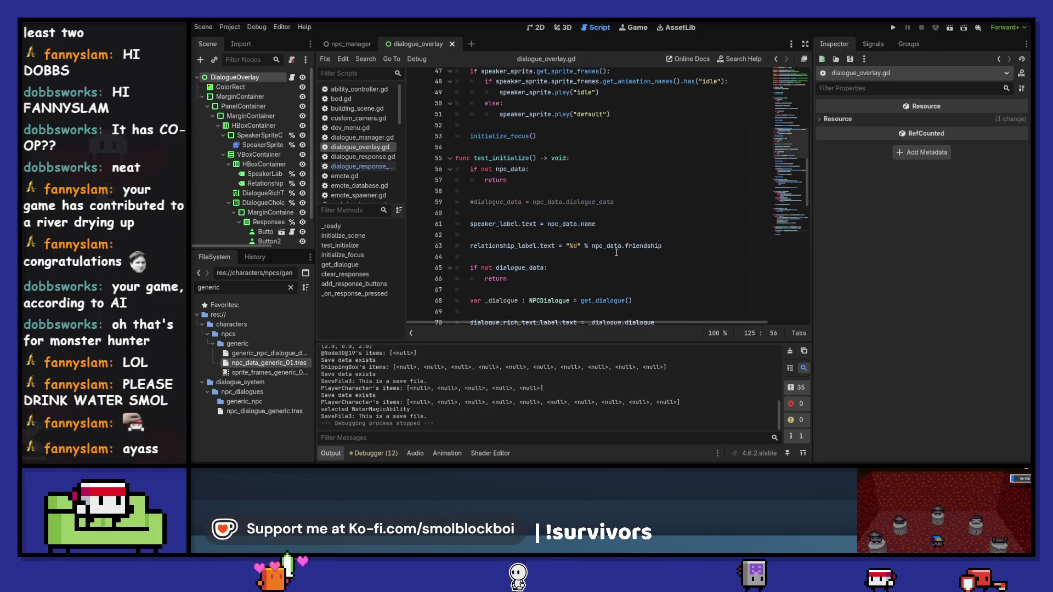
pyautogui.scroll(-5, 615, 253)
pyautogui.moveTo(536, 322)
pyautogui.mouseDown()
pyautogui.moveTo(504, 280)
pyautogui.moveTo(461, 99)
pyautogui.moveTo(442, 124)
pyautogui.mouseUp()
pyautogui.press('BackSpace')
pyautogui.press('BackSpace')
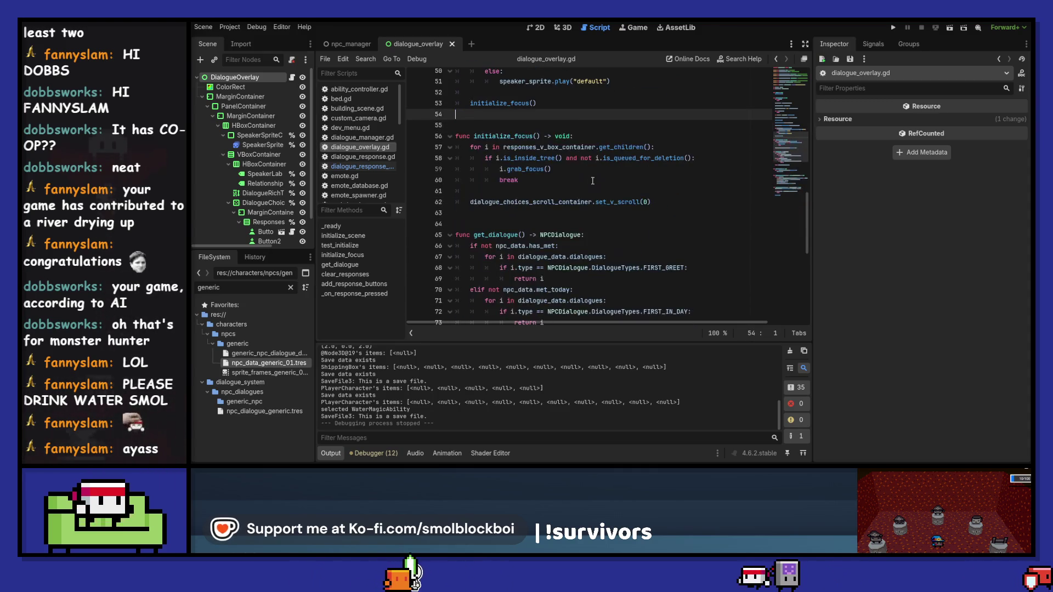
pyautogui.hotkey('ctrl', 's')
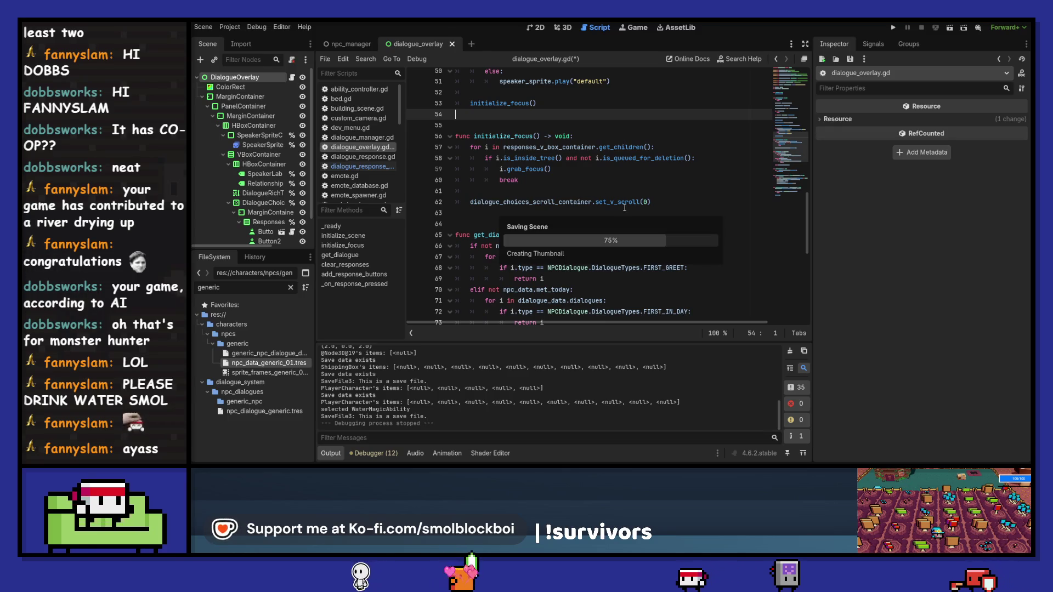
# Step: Undo to restore test_initialize and drop the 0.1-second timer await, then save
pyautogui.scroll(-7, 603, 203)
pyautogui.scroll(-2, 606, 207)
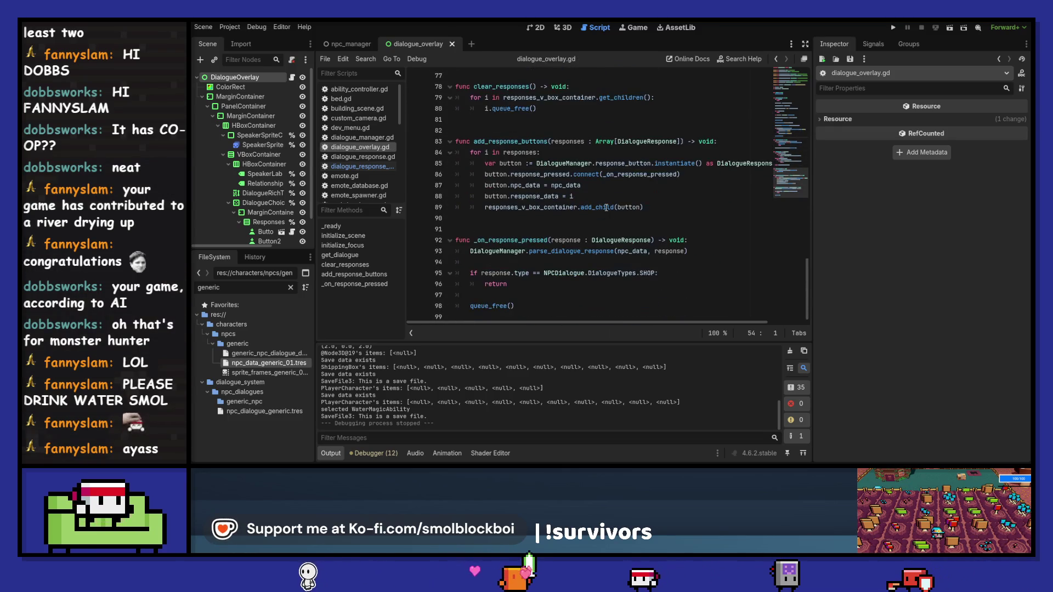
pyautogui.moveTo(606, 207)
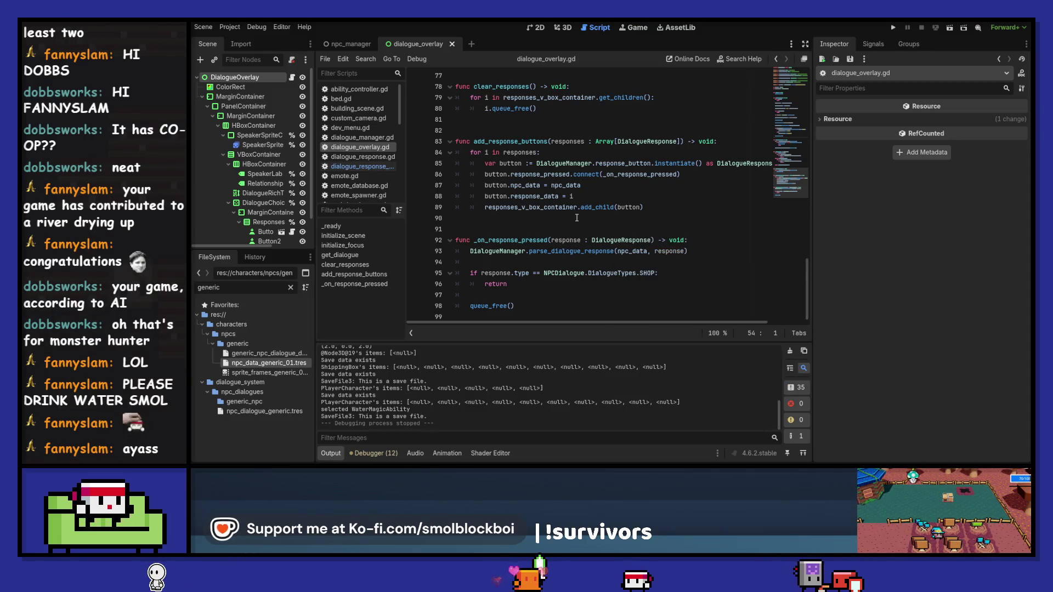
pyautogui.hotkey('ctrl', 'z')
pyautogui.scroll(-5, 576, 218)
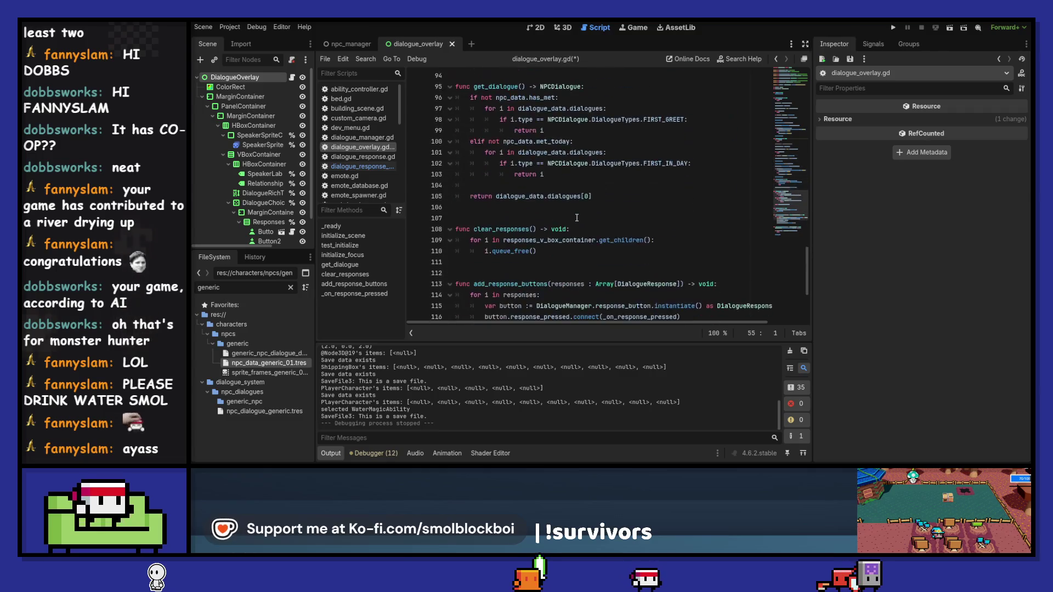
pyautogui.scroll(-5, 577, 217)
pyautogui.hotkey('ctrl', 'z')
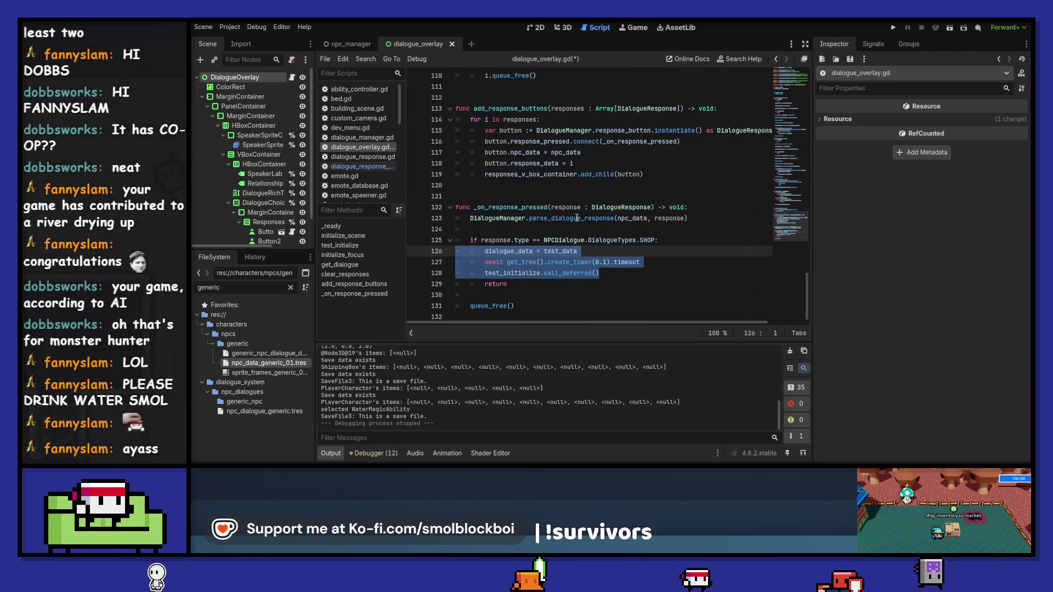
pyautogui.hotkey('ctrl', 'z')
pyautogui.hotkey('ctrl', 'z')
pyautogui.hotkey('ctrl', 'z')
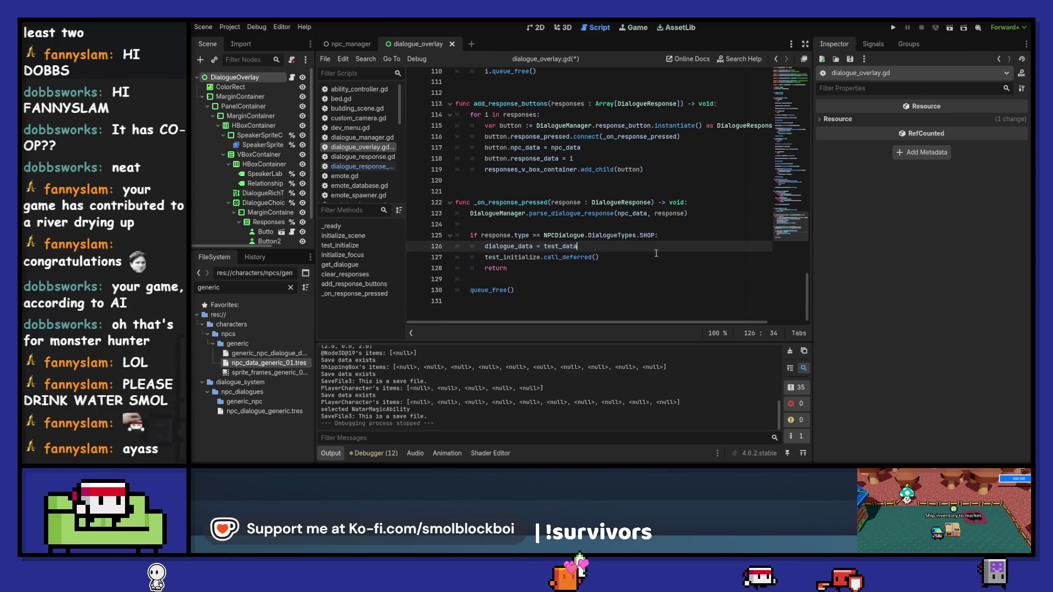
pyautogui.hotkey('ctrl', 's')
# Step: Comment out lines 115–119 of the add_response_buttons loop with Ctrl+K
pyautogui.moveTo(559, 171); pyautogui.dragTo(549, 130)
pyautogui.hotkey('ctrl', 'k')
pyautogui.click(669, 171)
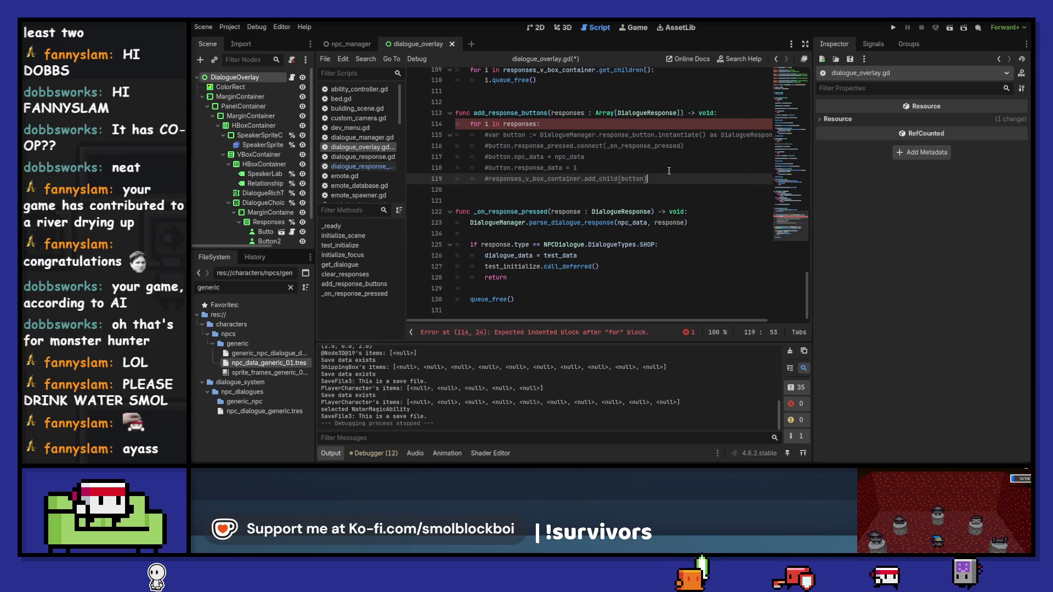
# Step: Add a print(i.text) line inside the add_response_buttons loop
pyautogui.press('Return')
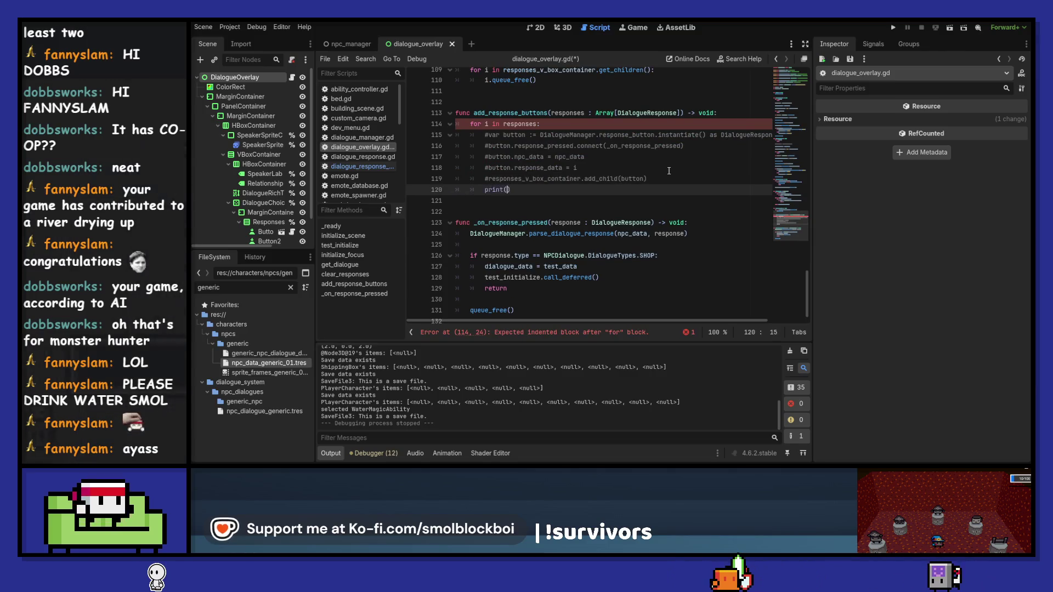
pyautogui.write('i.')
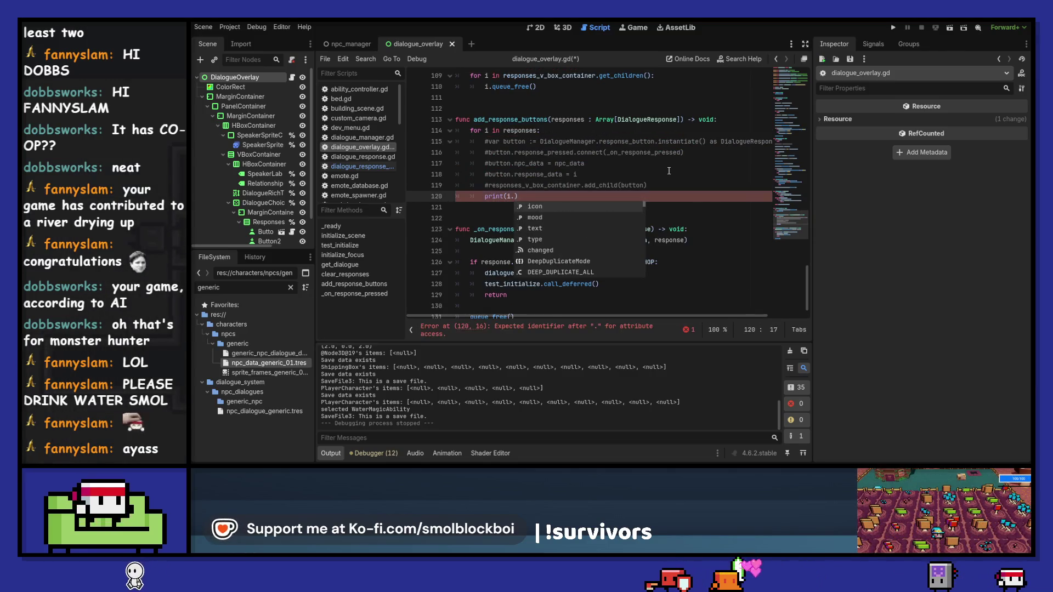
pyautogui.press('Down')
pyautogui.press('Return')
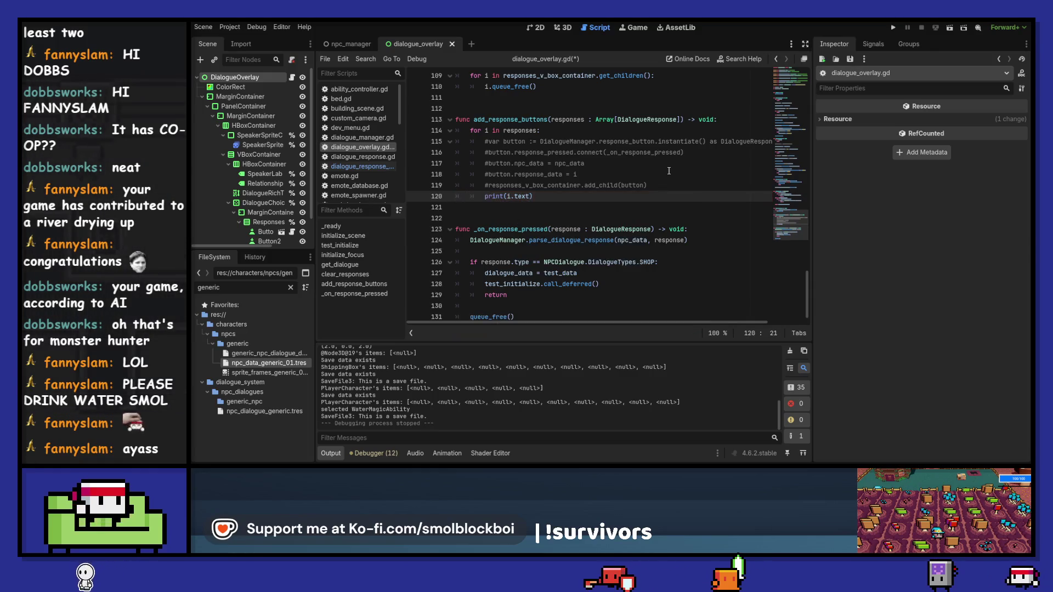
# Step: Run the game, load the mushroom farm level to test the dialogue, then stop it
pyautogui.press('F5')
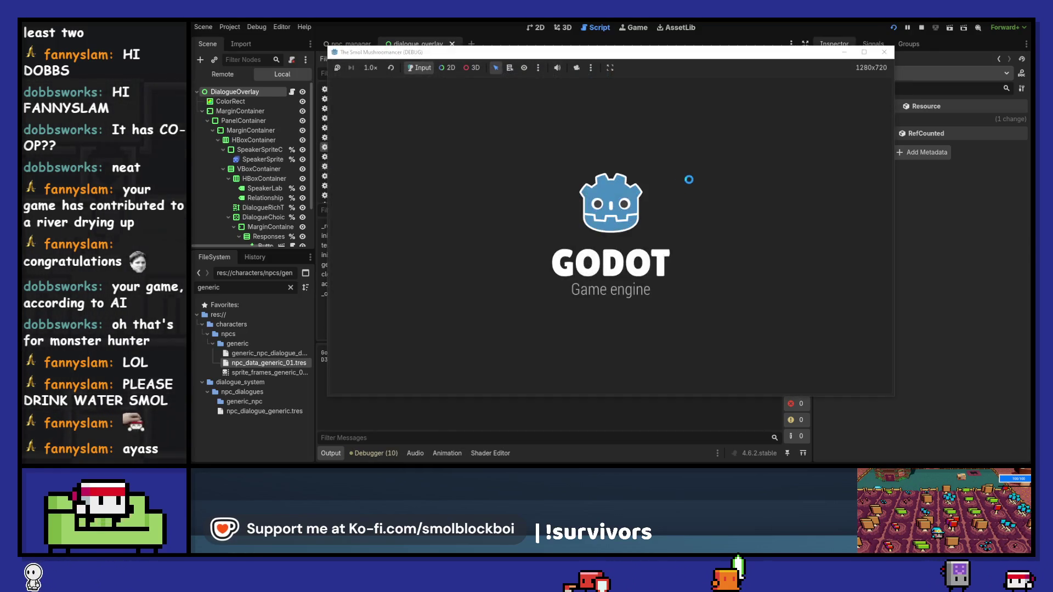
pyautogui.click(675, 263)
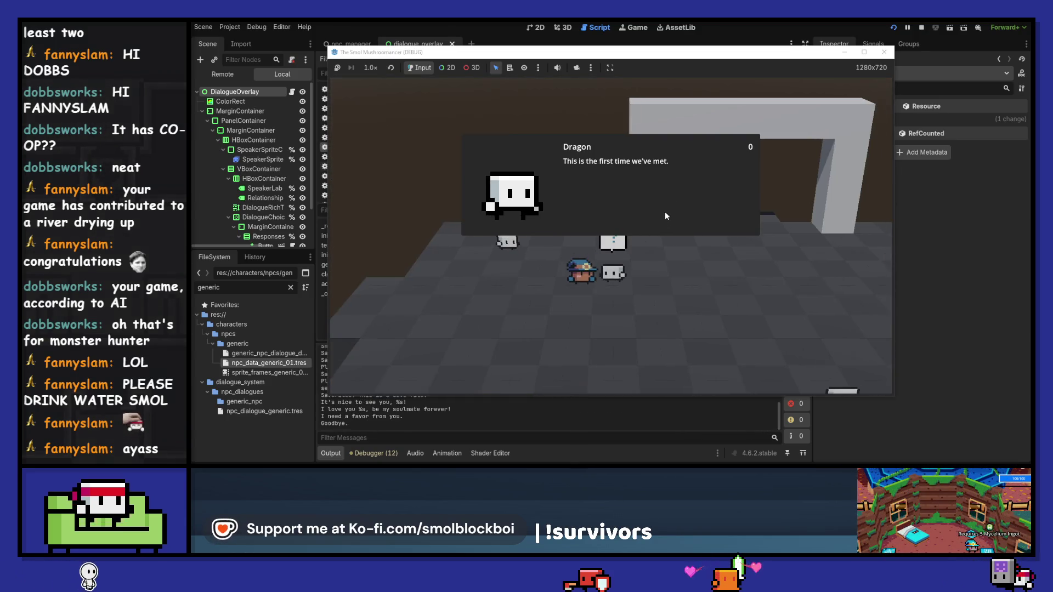
pyautogui.press('F8')
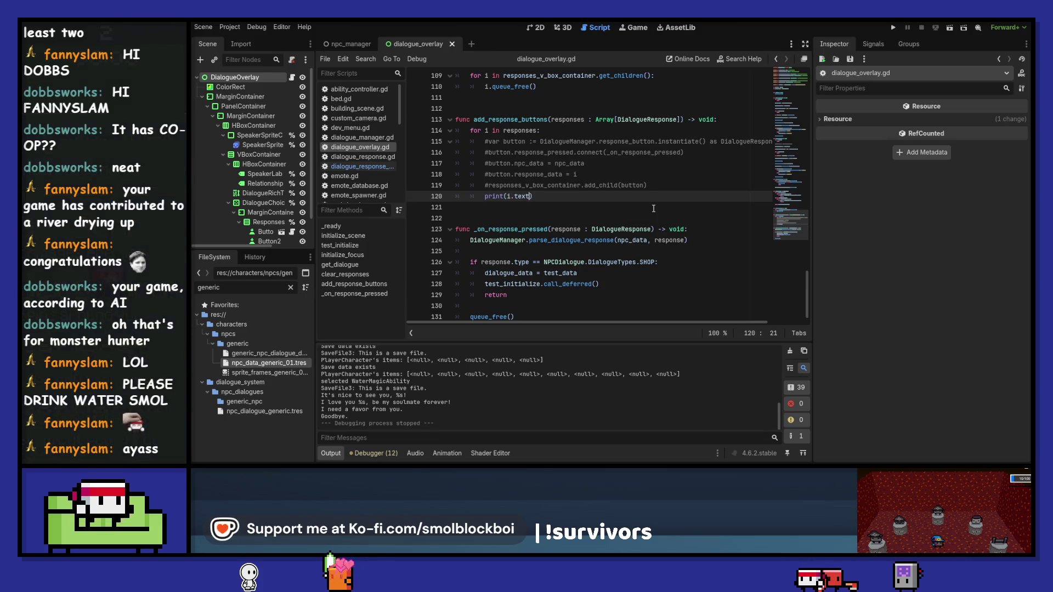
# Step: Paste a commented copy of add_response_buttons below it, renamed test_add_response_buttons
pyautogui.moveTo(569, 194)
pyautogui.mouseDown()
pyautogui.moveTo(603, 108)
pyautogui.moveTo(637, 119)
pyautogui.mouseUp()
pyautogui.click(511, 208)
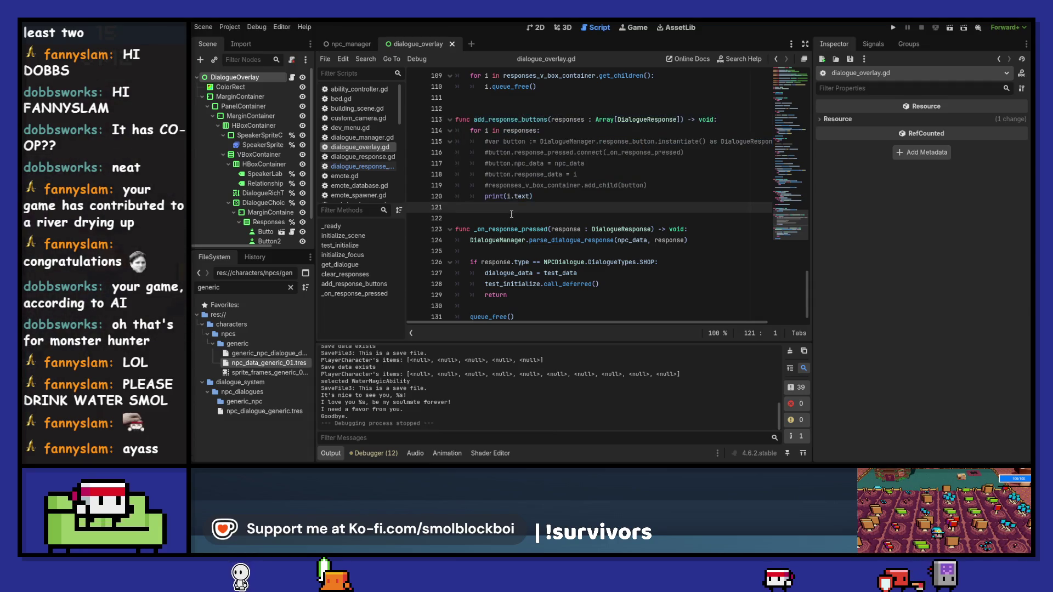
pyautogui.hotkey('ctrl', 'v')
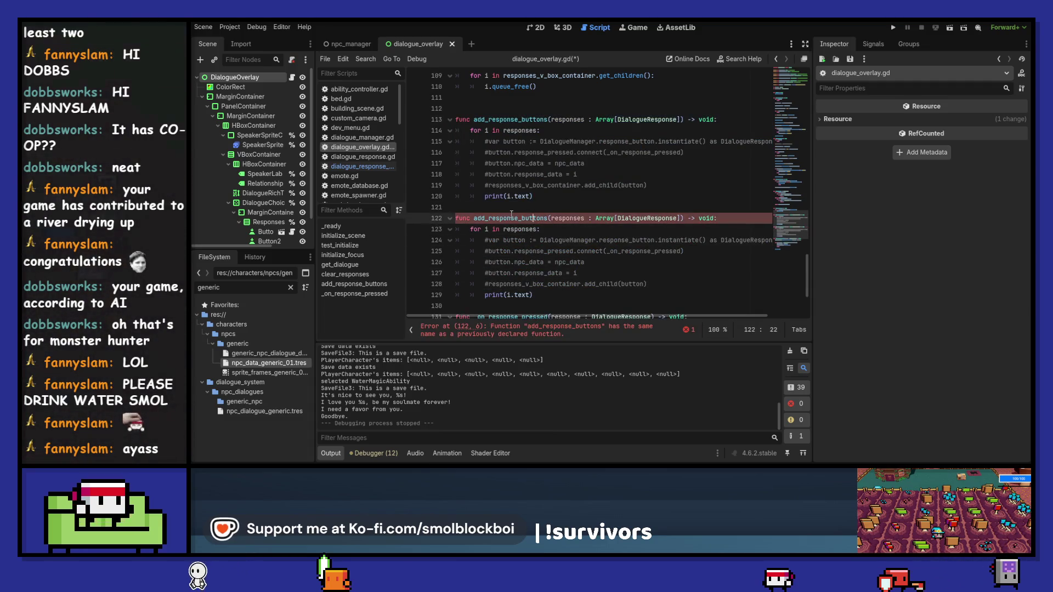
pyautogui.write('t_')
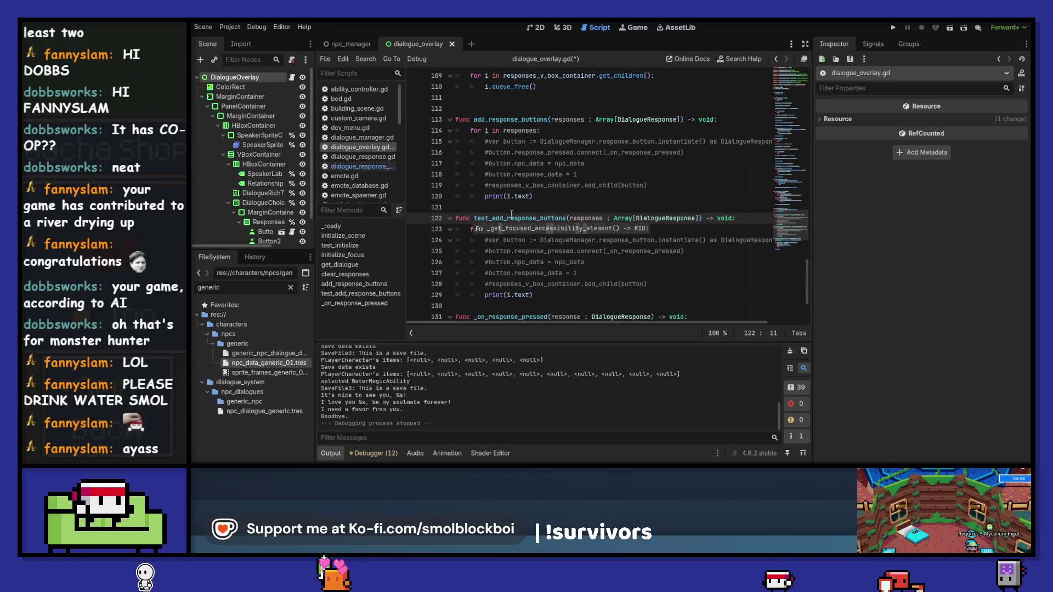
pyautogui.press('Down')
pyautogui.press('Down')
pyautogui.hotkey('shift', 'Down')
pyautogui.hotkey('shift', 'Down')
pyautogui.hotkey('shift', 'Down')
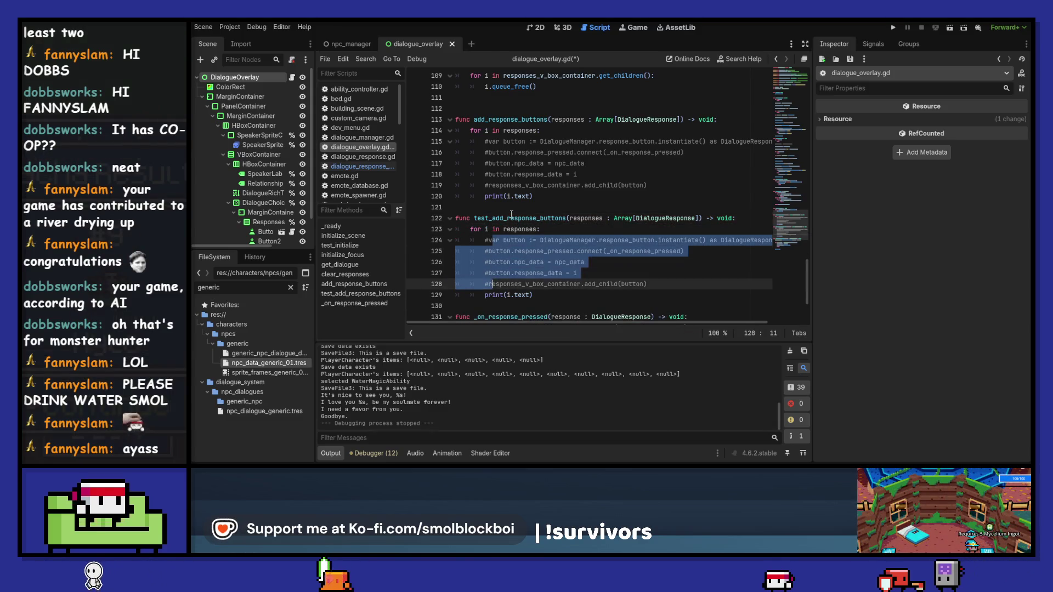
pyautogui.hotkey('ctrl', 'k')
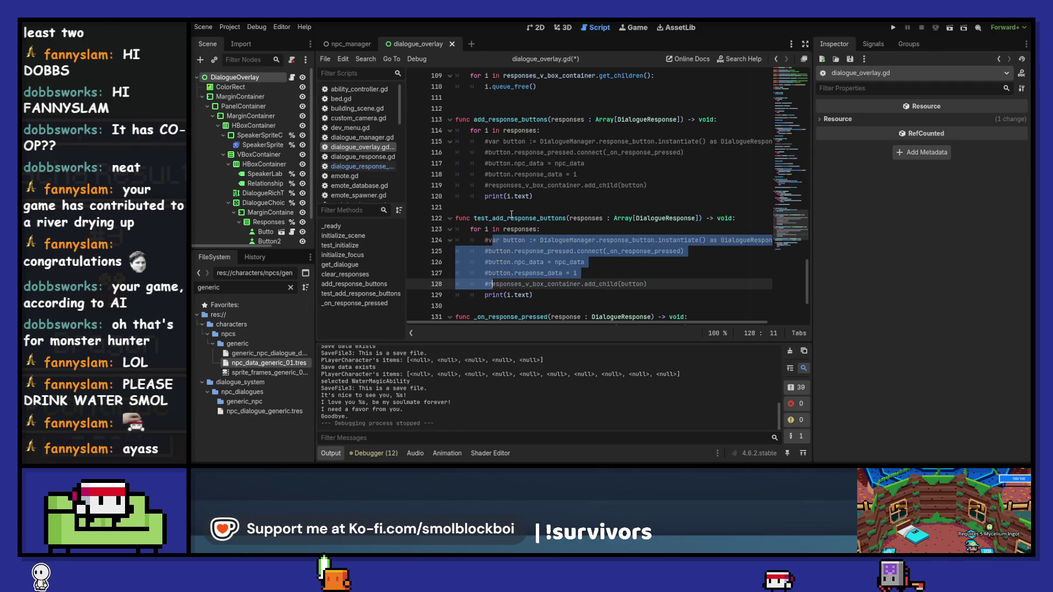
pyautogui.hotkey('ctrl', 'k')
# Step: Uncomment the original add_response_buttons, delete its print line, and save
pyautogui.press('Up')
pyautogui.press('Up')
pyautogui.press('Up')
pyautogui.hotkey('shift', 'Up')
pyautogui.hotkey('shift', 'Up')
pyautogui.hotkey('shift', 'Up')
pyautogui.hotkey('shift', 'Up')
pyautogui.hotkey('ctrl', 'k')
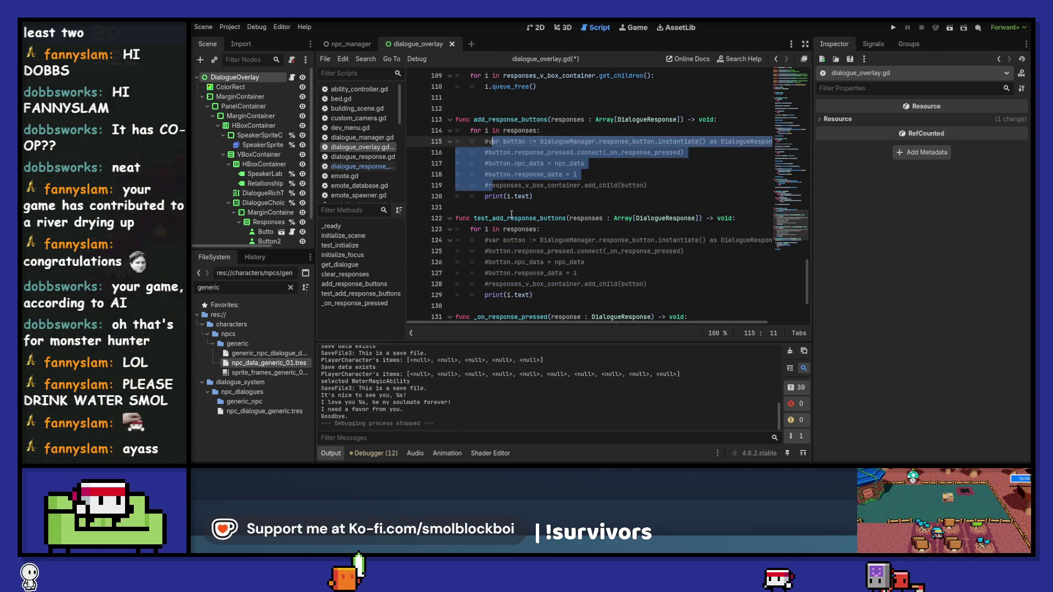
pyautogui.press('Down')
pyautogui.press('Down')
pyautogui.press('Down')
pyautogui.hotkey('ctrl', 'shift', 'k')
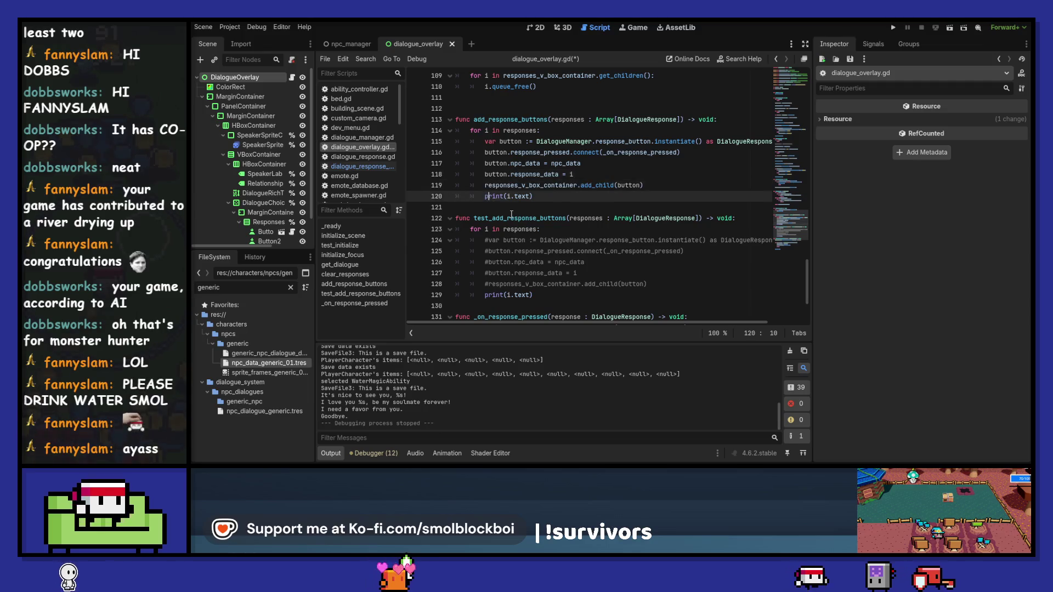
pyautogui.hotkey('ctrl', 's')
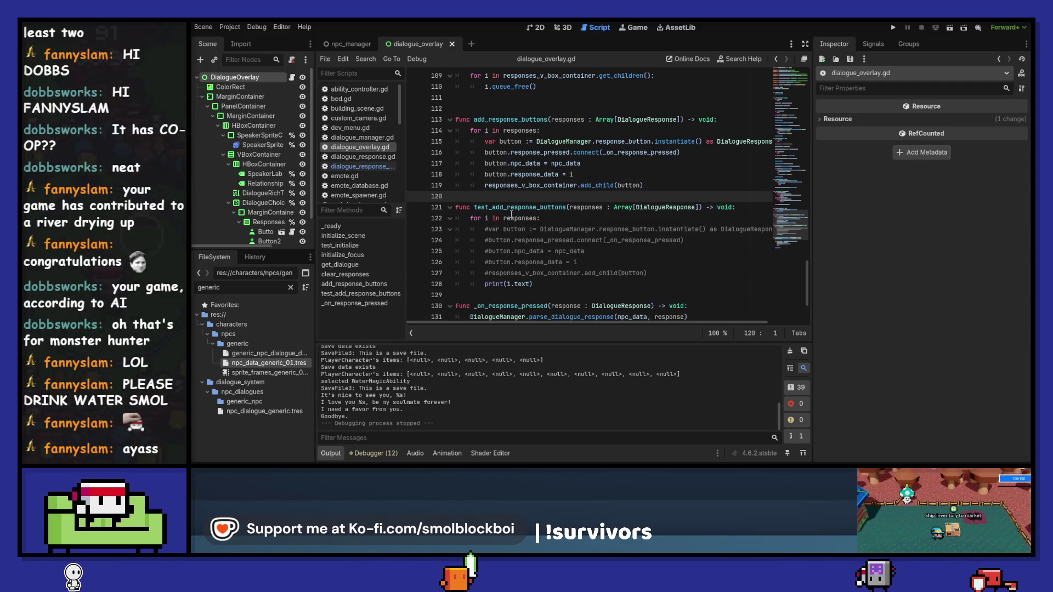
# Step: Change the line 74 call to test_add_response_buttons and save
pyautogui.doubleClick(501, 209)
pyautogui.hotkey('ctrl', 'c')
pyautogui.scroll(12, 537, 225)
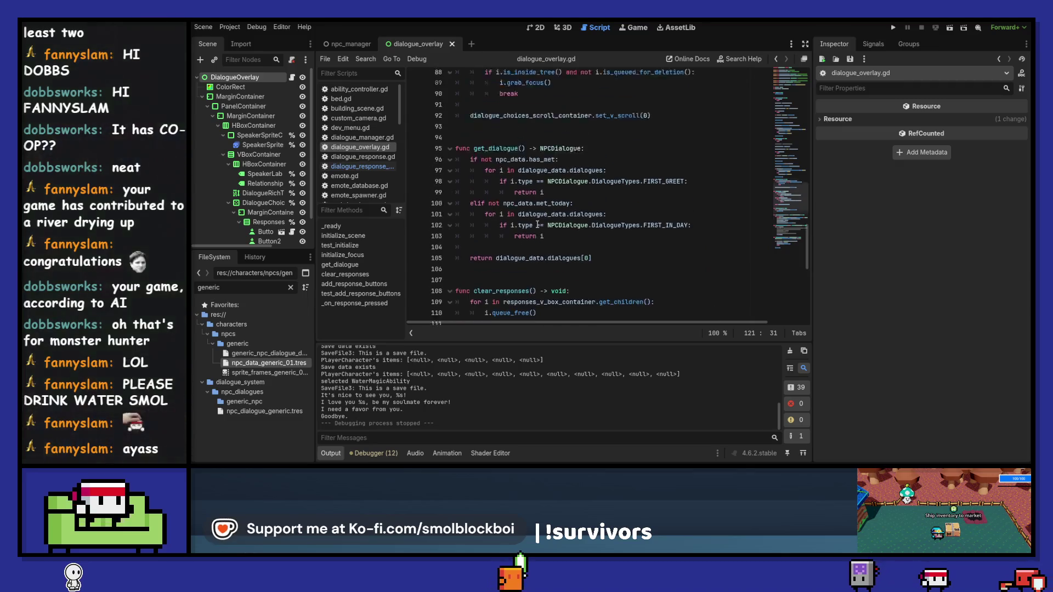
pyautogui.scroll(4, 537, 224)
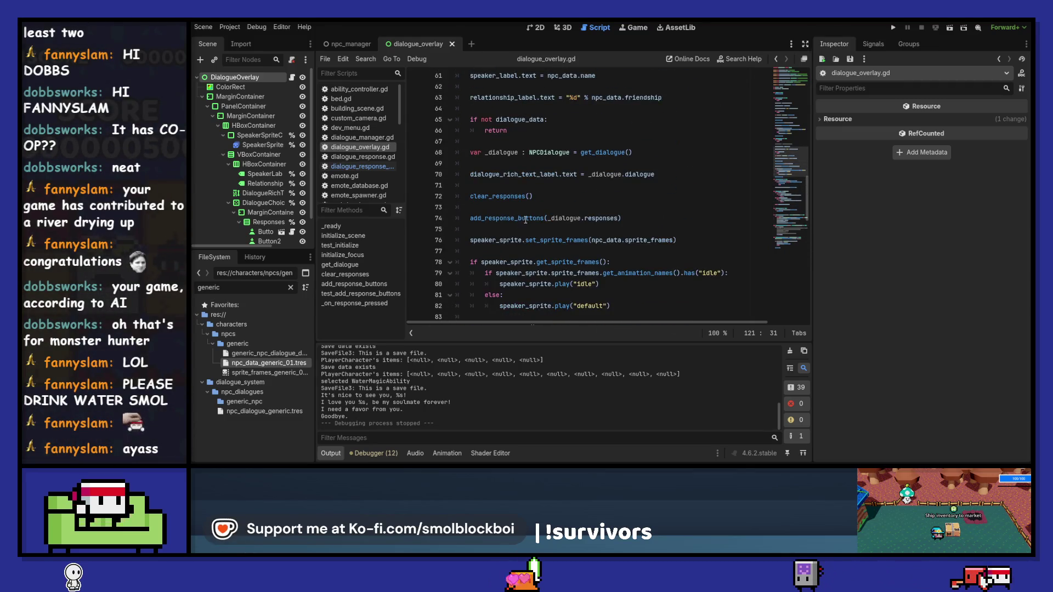
pyautogui.doubleClick(525, 220)
pyautogui.hotkey('ctrl', 'v')
pyautogui.hotkey('ctrl', 's')
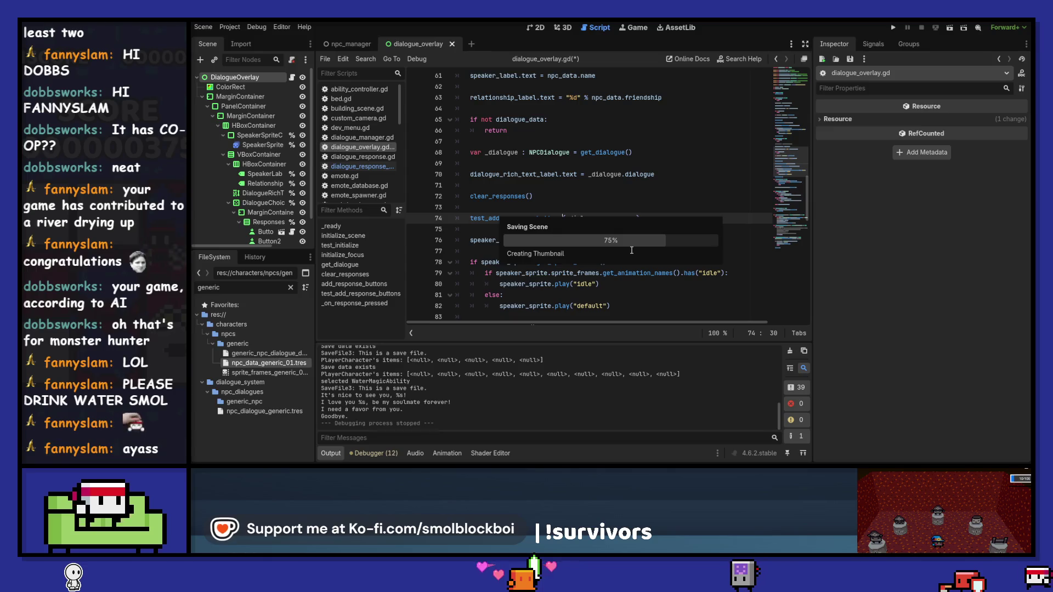
# Step: Select text further down the script, then run the game again
pyautogui.scroll(-2, 628, 240)
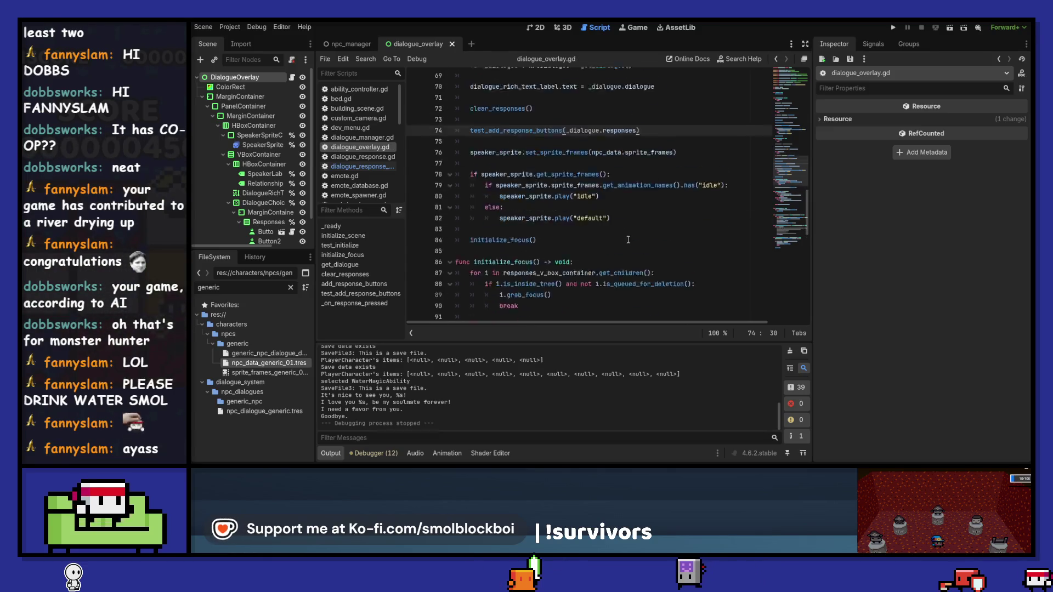
pyautogui.scroll(-15, 627, 240)
pyautogui.moveTo(598, 272); pyautogui.dragTo(542, 272)
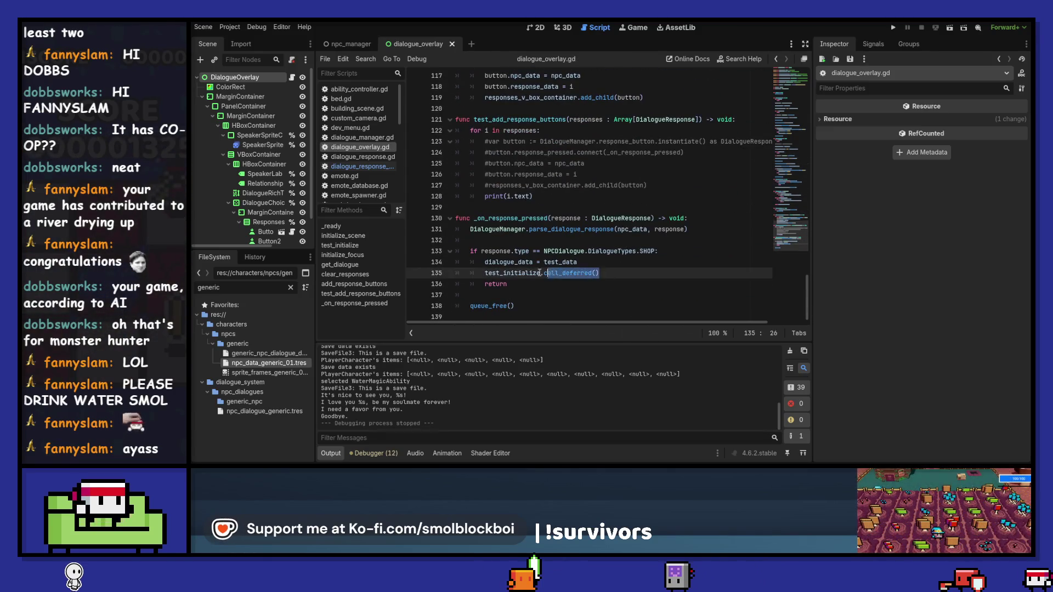
pyautogui.press('F5')
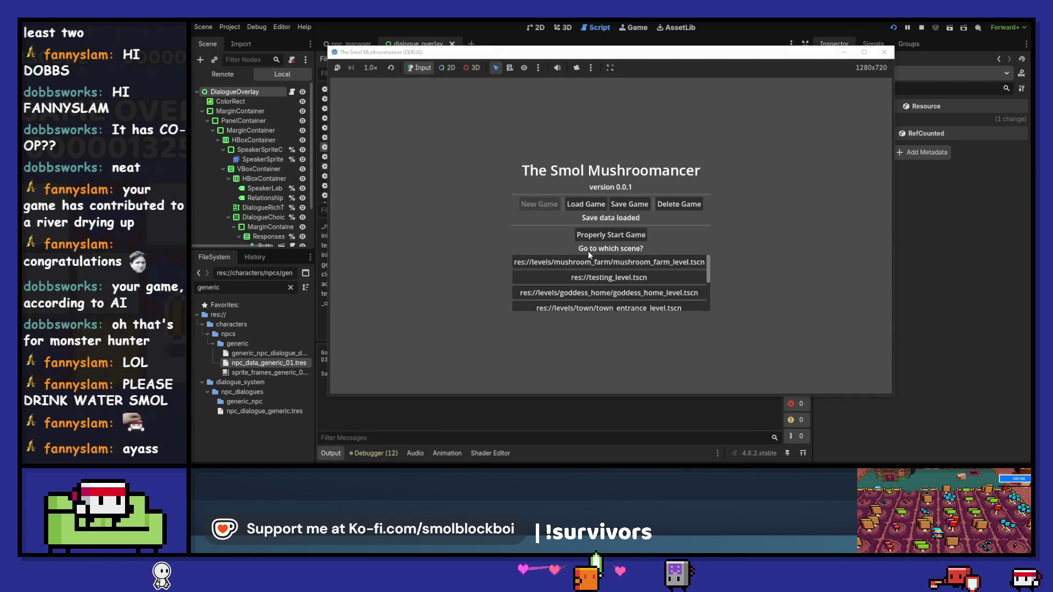
# Step: Load the farm level, choose 'I need a favor from you' with the NPC, then close the game
pyautogui.click(589, 261)
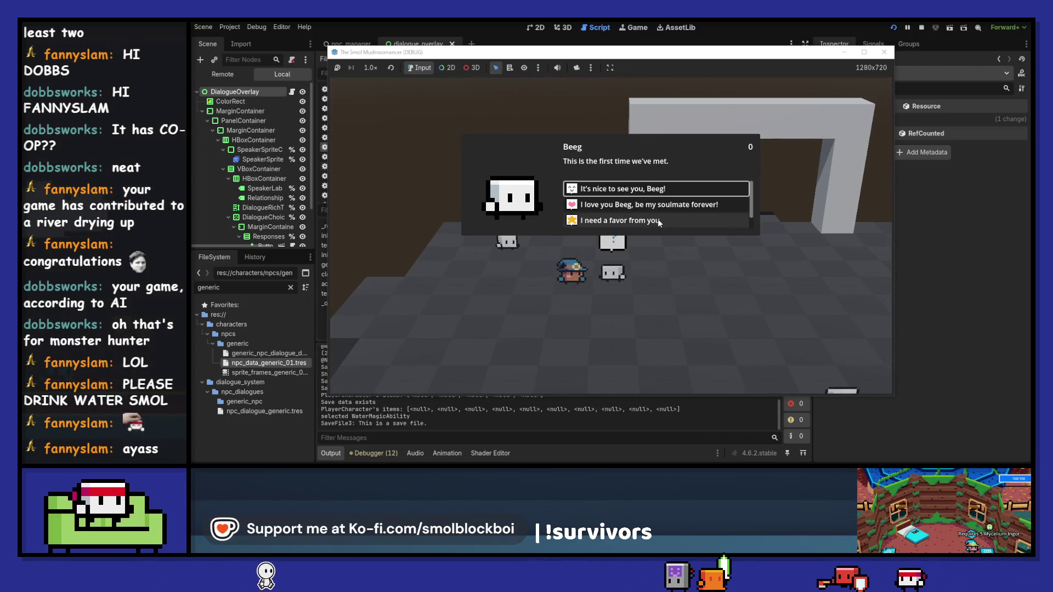
pyautogui.click(657, 220)
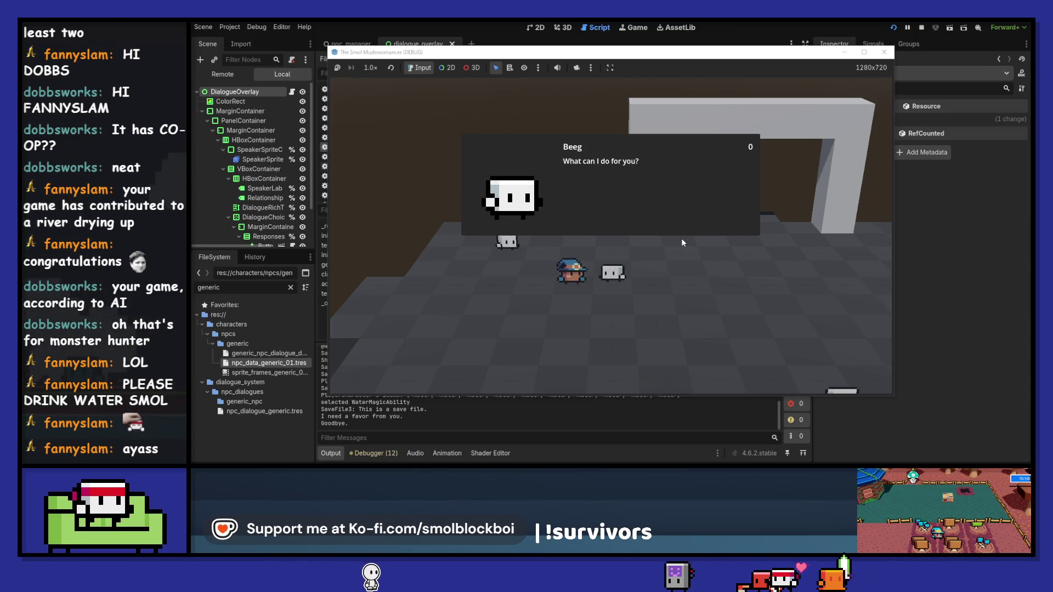
pyautogui.click(885, 52)
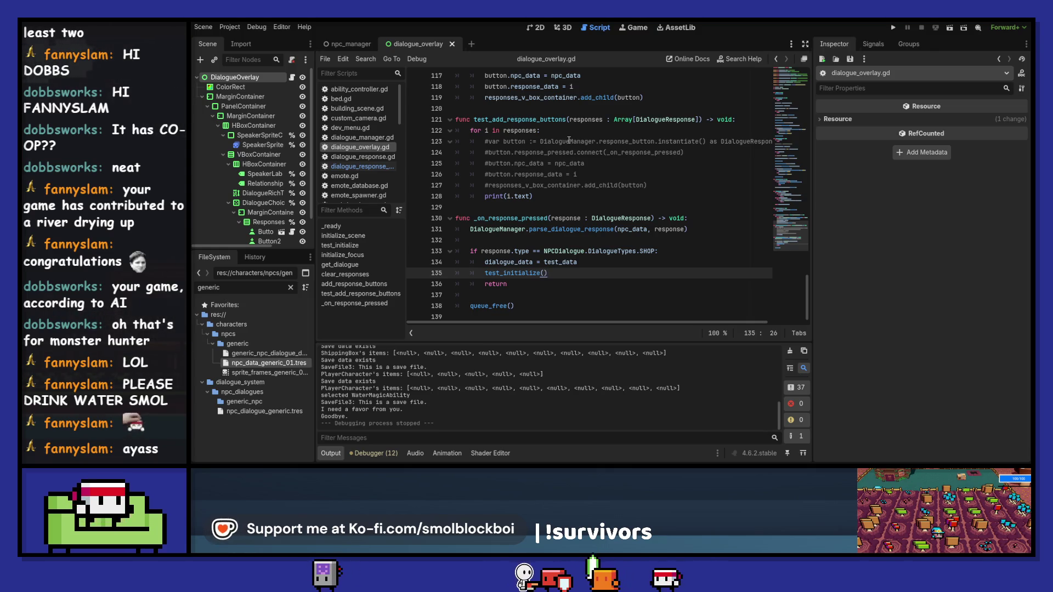
# Step: Save test_add_response_buttons and run a quick test of the game
pyautogui.click(569, 141)
pyautogui.click(574, 185)
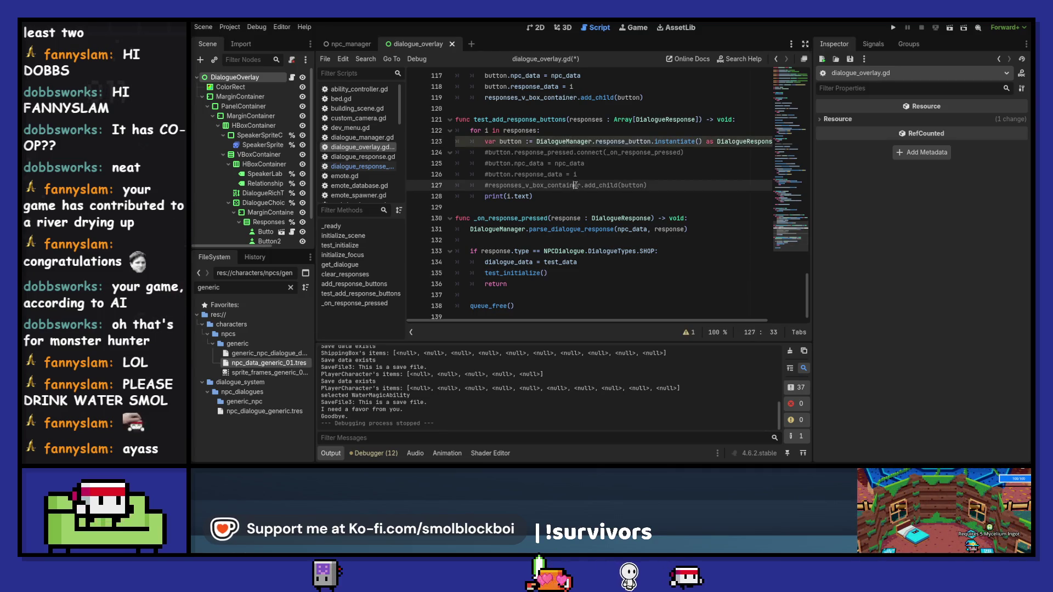
pyautogui.hotkey('ctrl', 's')
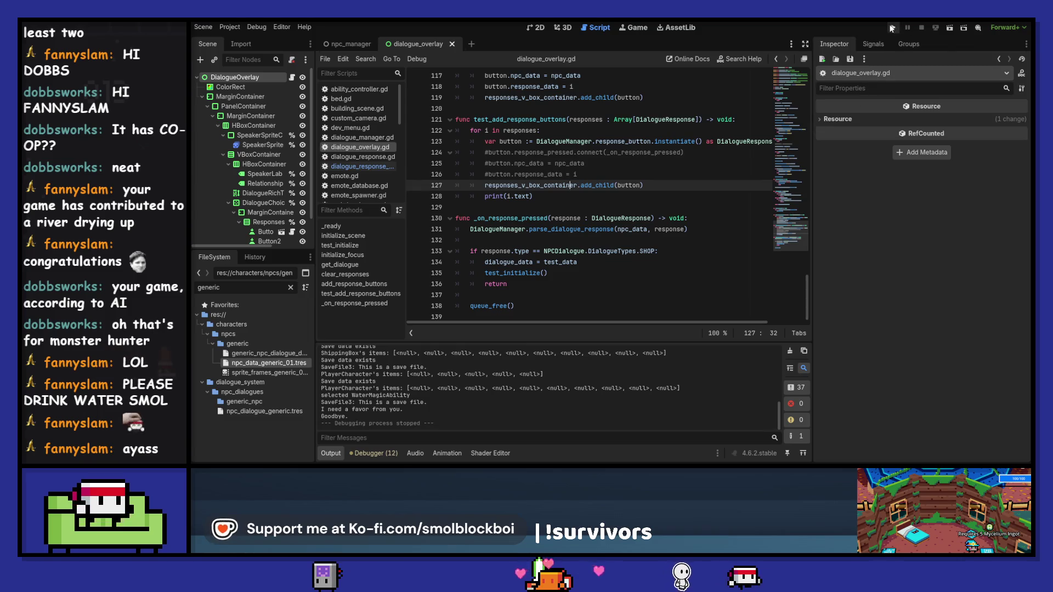
pyautogui.click(891, 28)
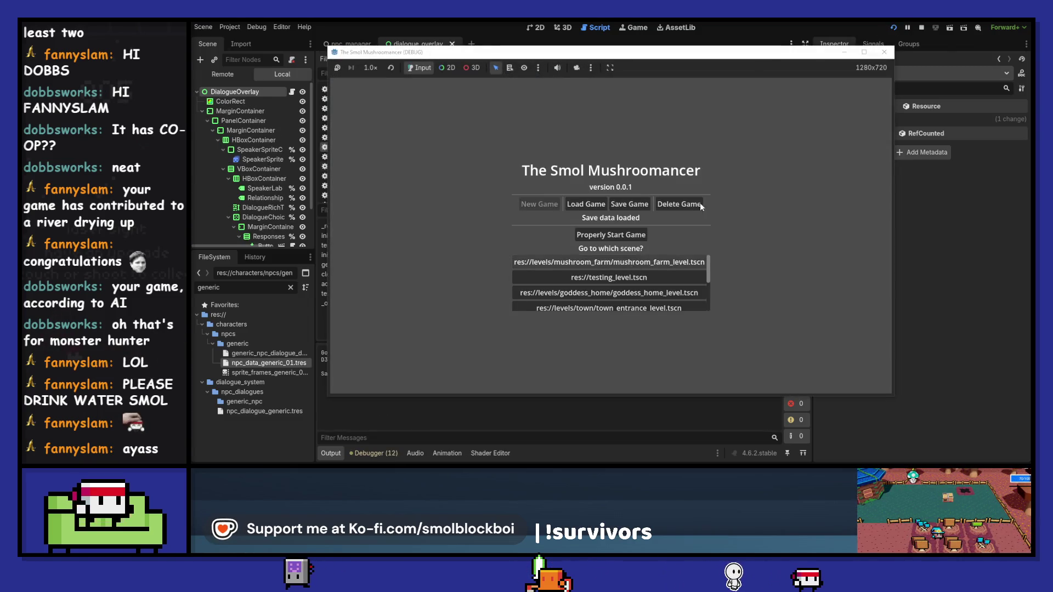
pyautogui.press('F8')
# Step: Move the print above add_child, try printing response_data.text, and rerun with the updated print
pyautogui.doubleClick(630, 186)
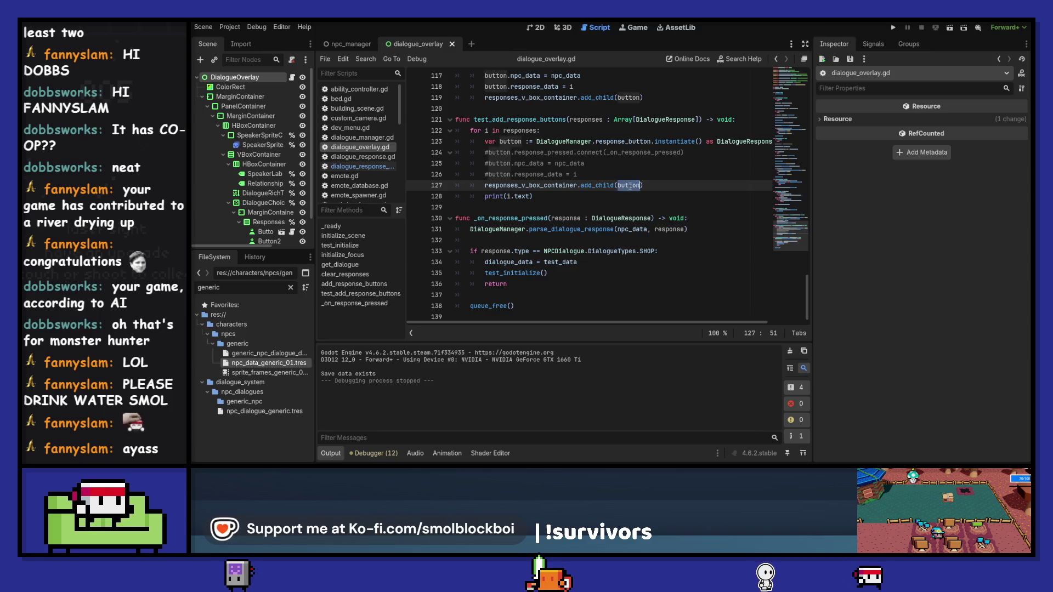
pyautogui.click(546, 196)
pyautogui.hotkey('alt', 'Up')
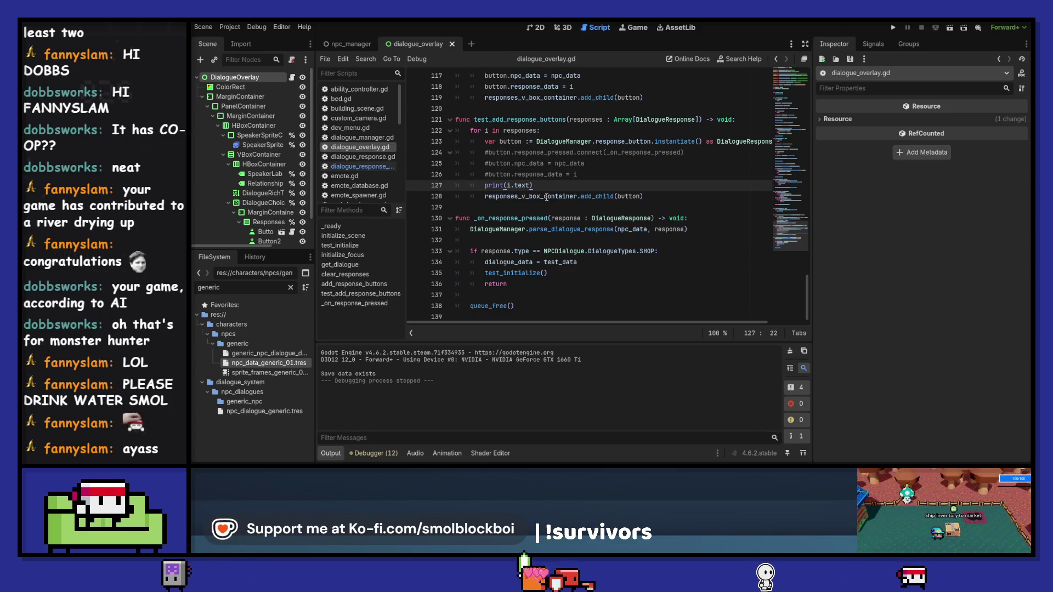
pyautogui.hotkey('shift', 'Right')
pyautogui.hotkey('shift', 'Right')
pyautogui.hotkey('shift', 'Right')
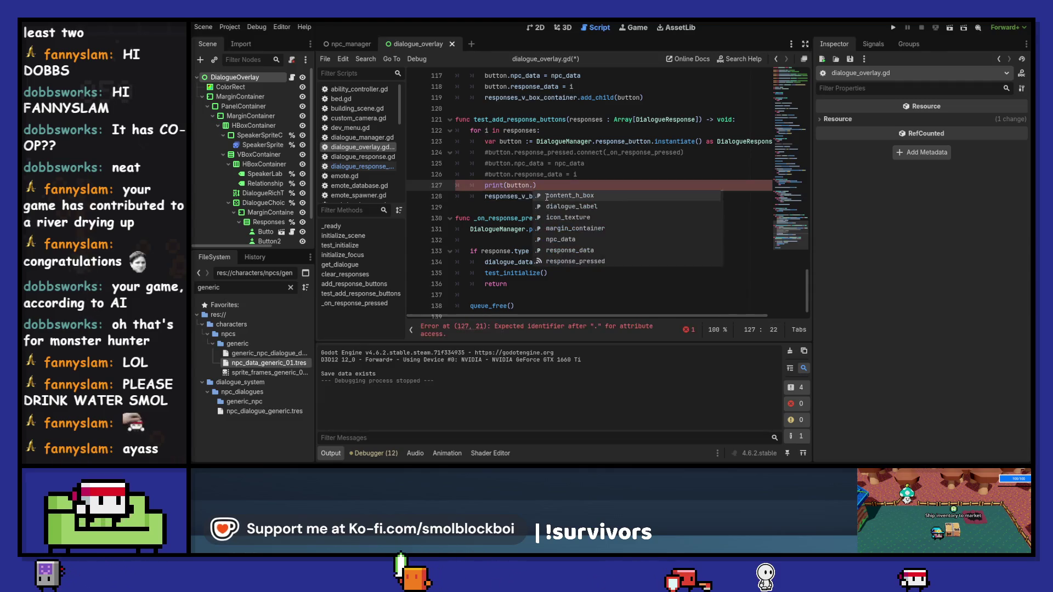
pyautogui.press('Down')
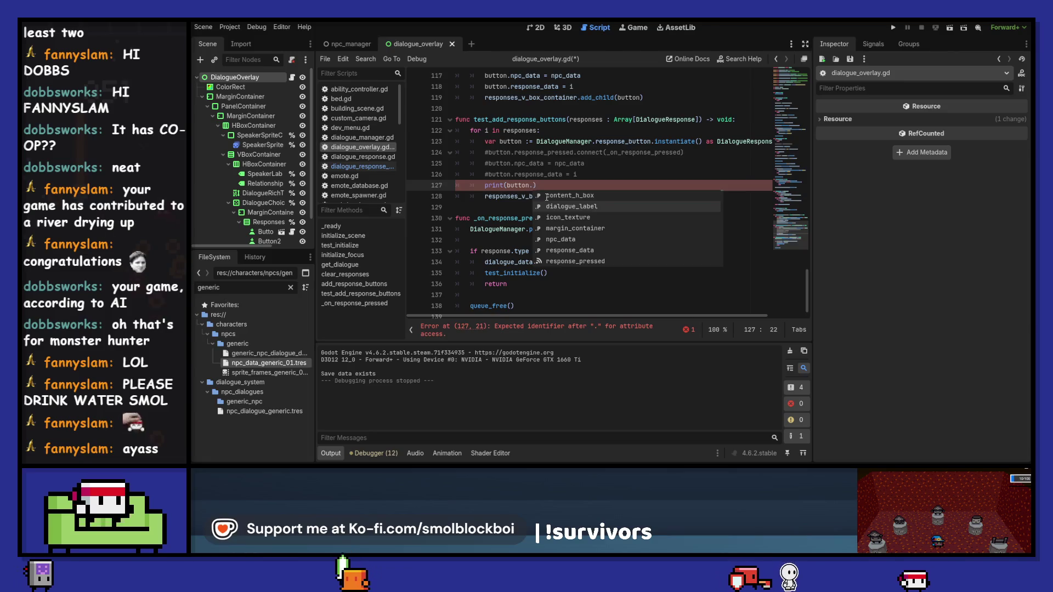
pyautogui.press('Down')
pyautogui.press('Down')
pyautogui.press('Down')
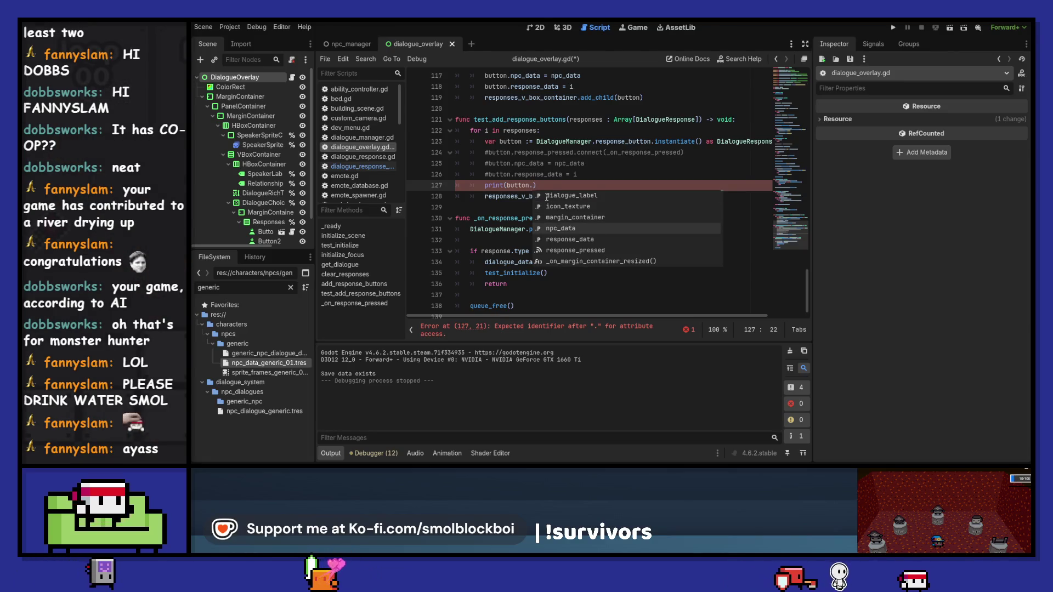
pyautogui.press('Return')
pyautogui.write('.text')
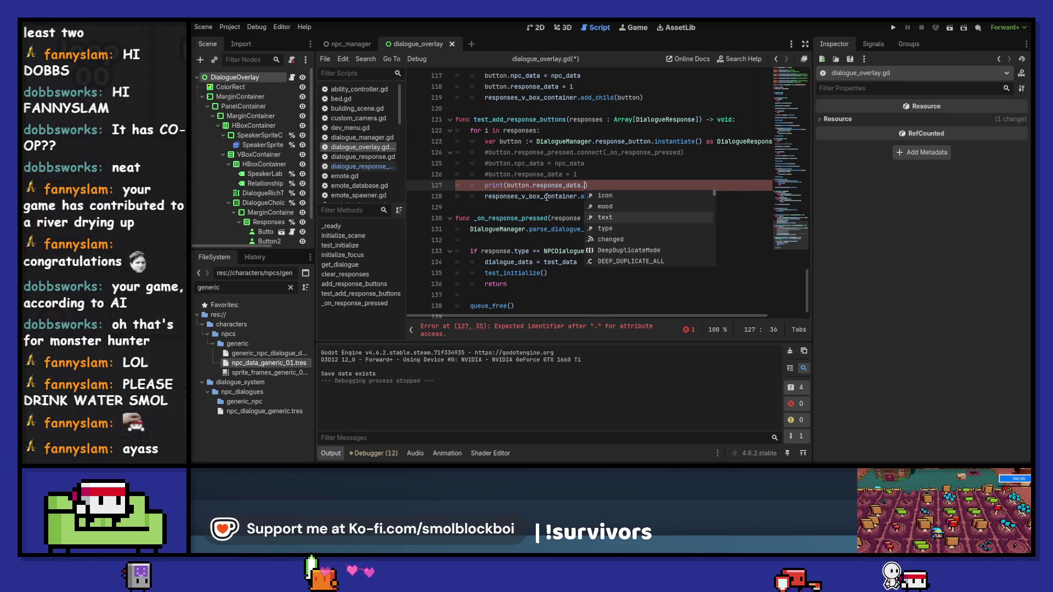
pyautogui.press('F5')
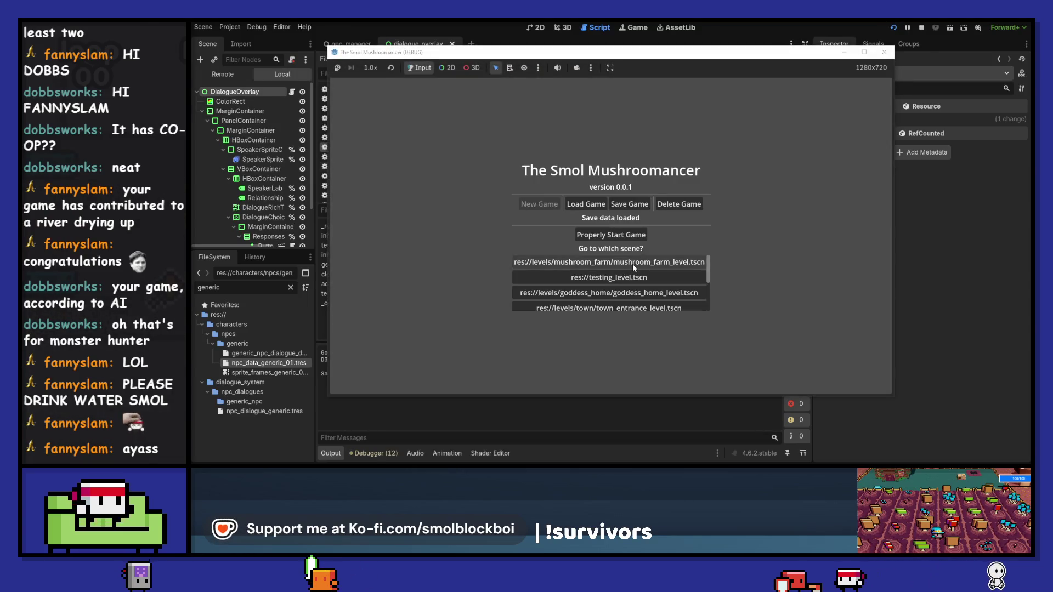
pyautogui.press('F8')
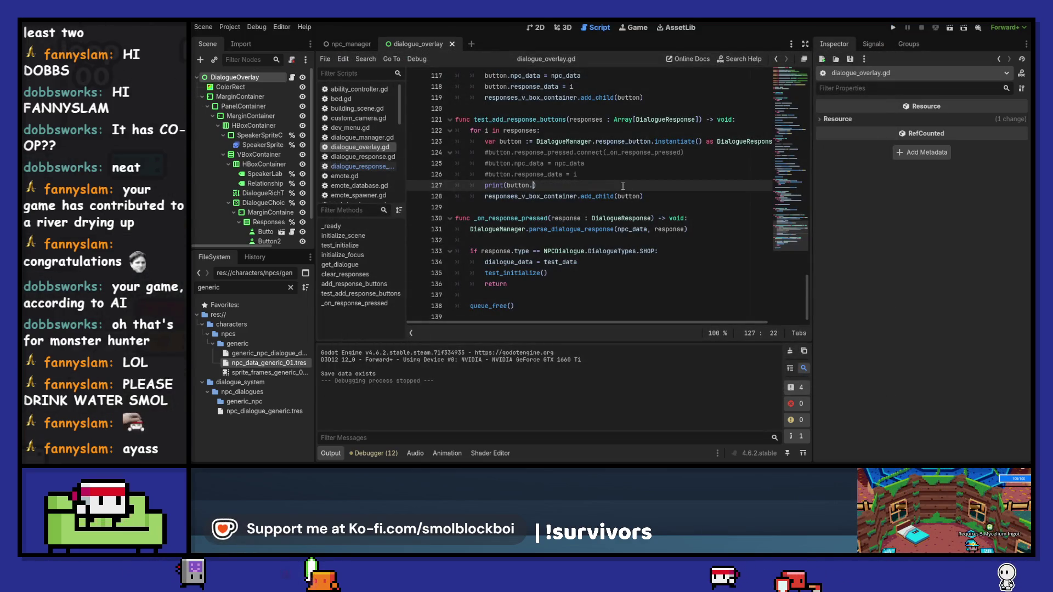
pyautogui.write('name')
pyautogui.press('F5')
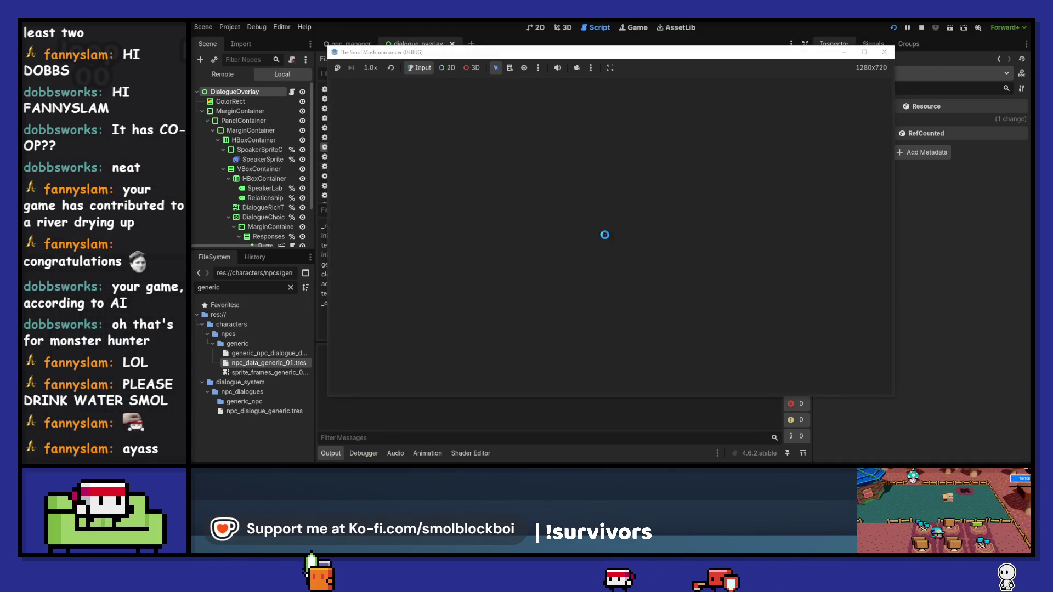
# Step: Load the level, ask the Dragon 'I need a favor from you.', then close the game
pyautogui.click(618, 269)
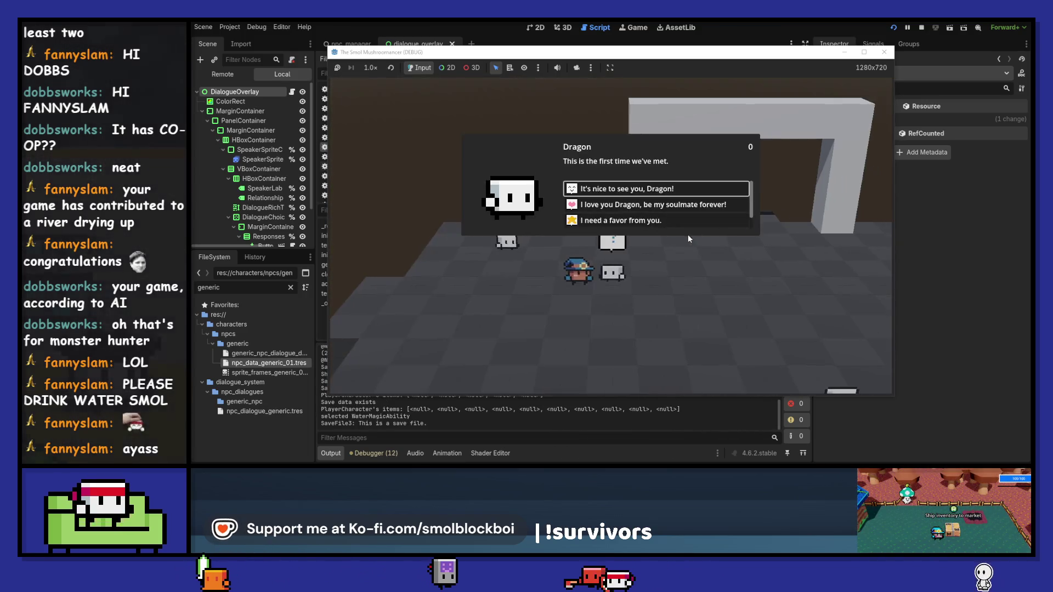
pyautogui.click(679, 224)
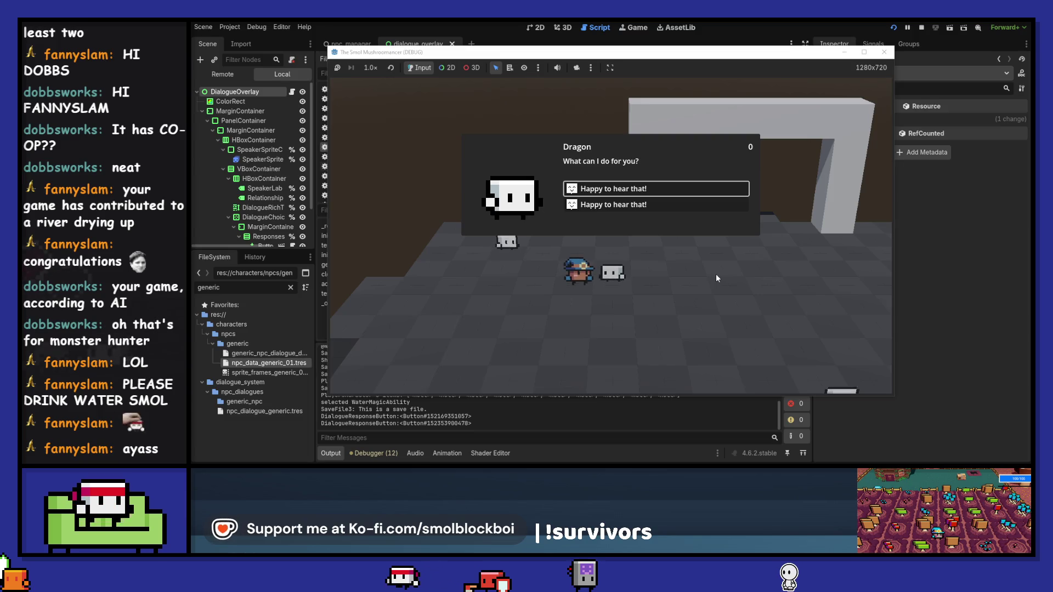
pyautogui.click(885, 56)
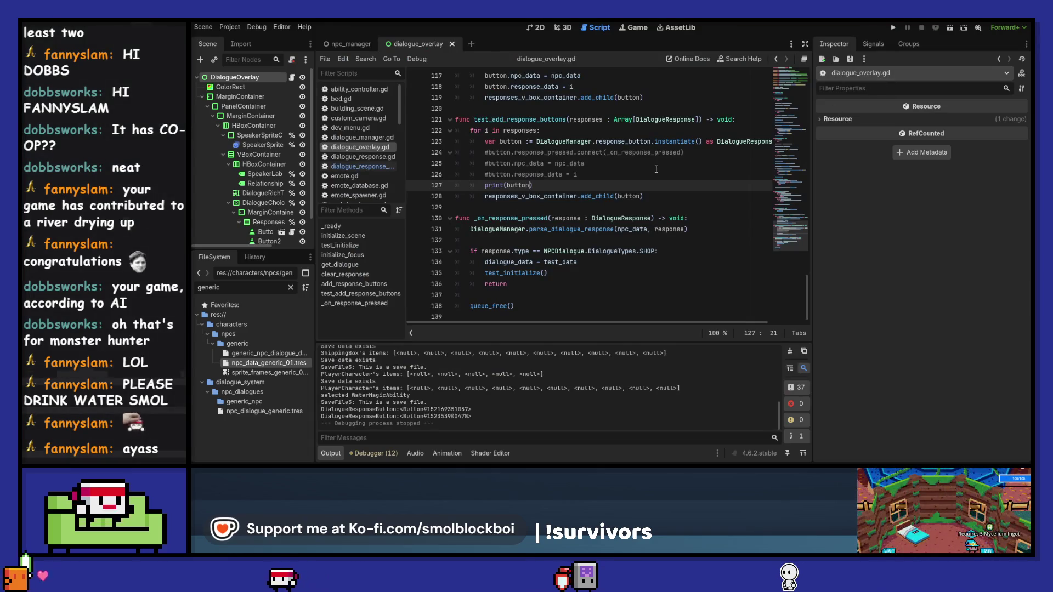
# Step: Uncomment the response_pressed connection on line 124 and save
pyautogui.click(699, 152)
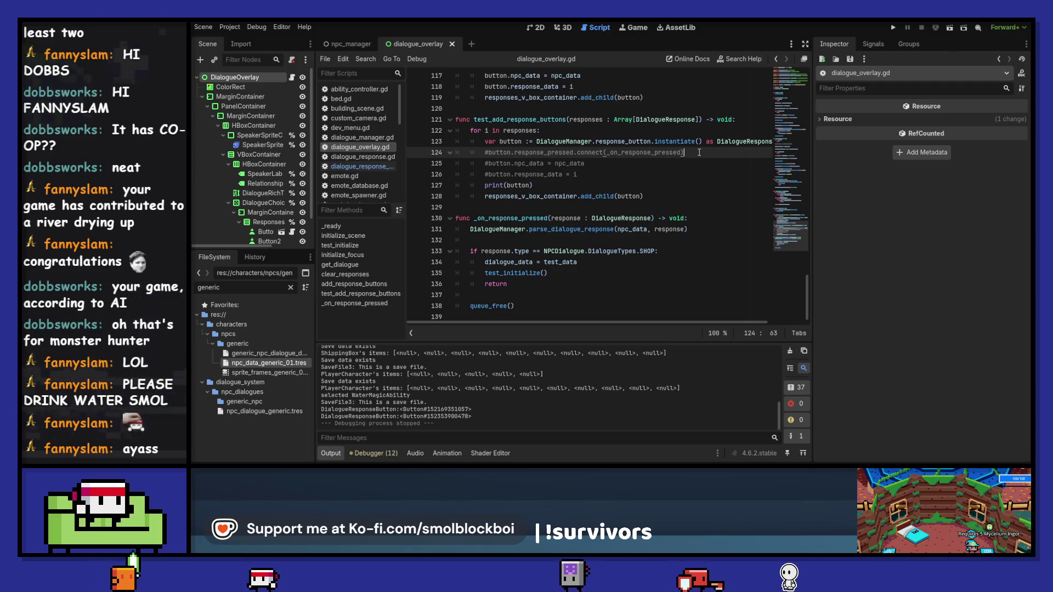
pyautogui.hotkey('ctrl', 'k')
pyautogui.hotkey('ctrl', 's')
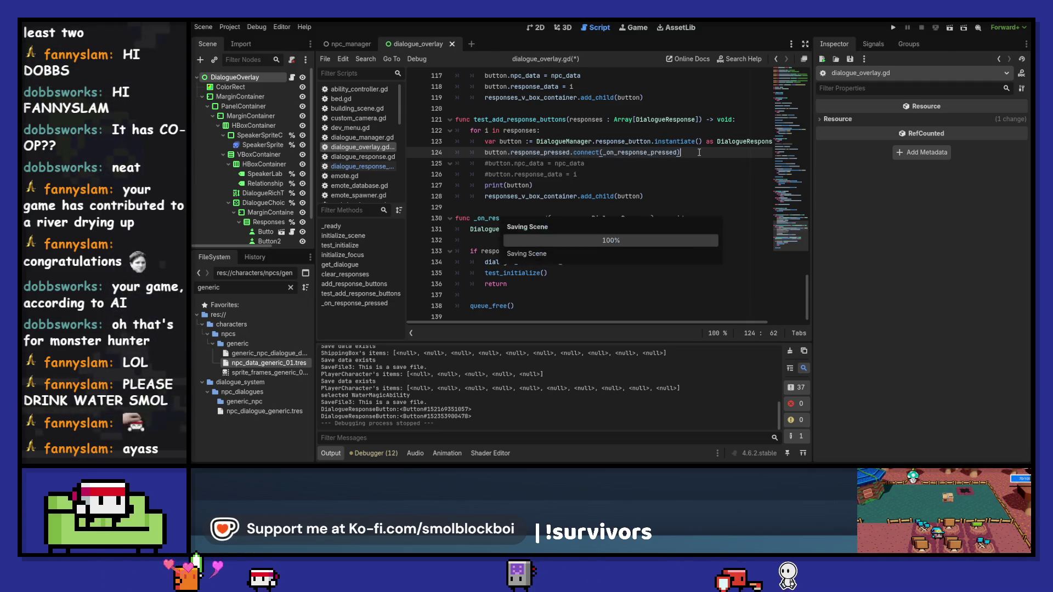
# Step: Run the game, pick the favor option with the Dragon, then stop it
pyautogui.press('F5')
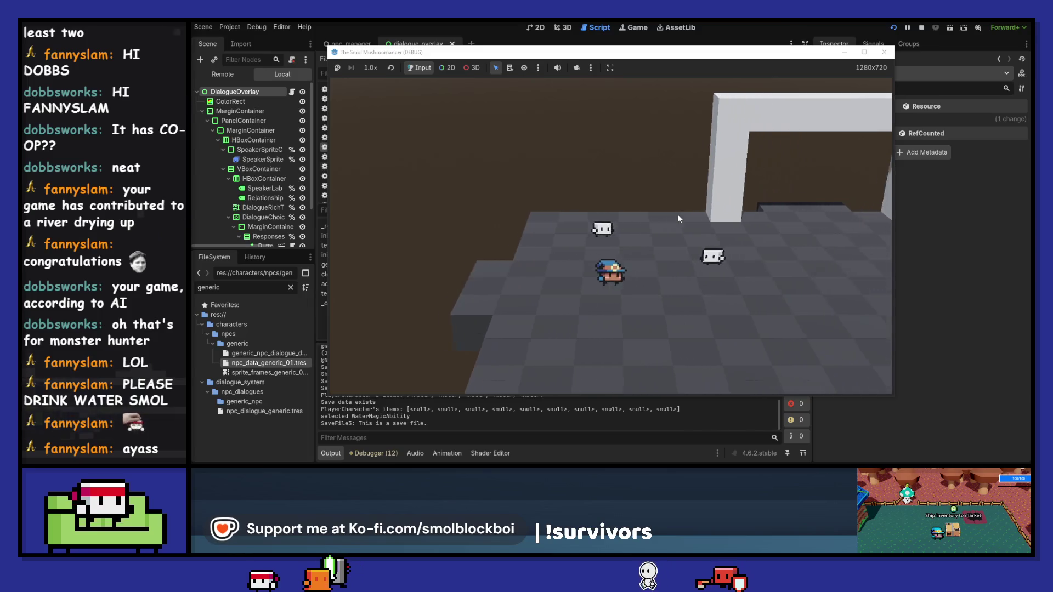
pyautogui.click(658, 218)
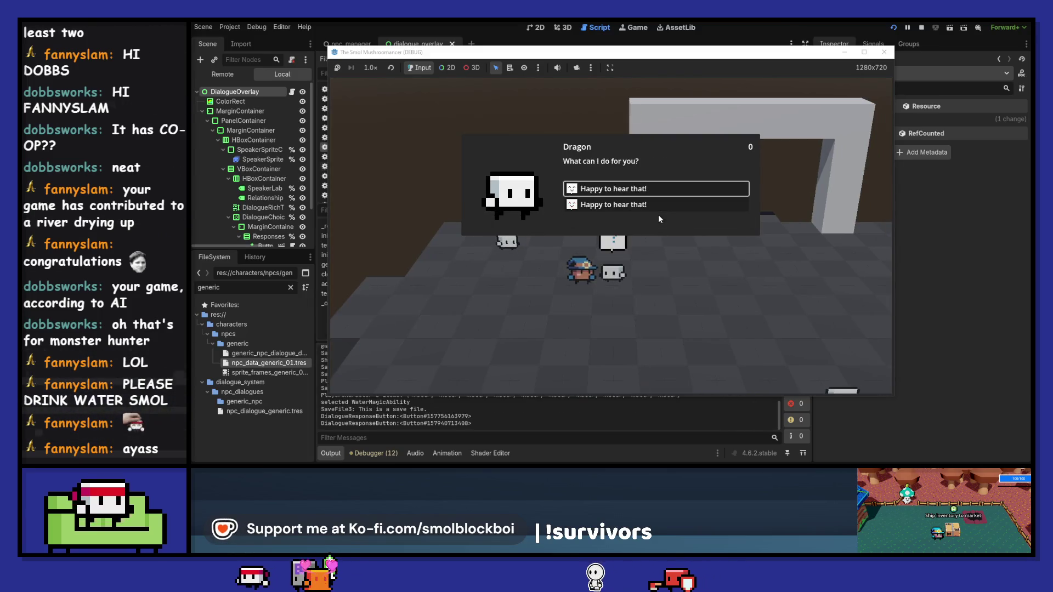
pyautogui.press('F8')
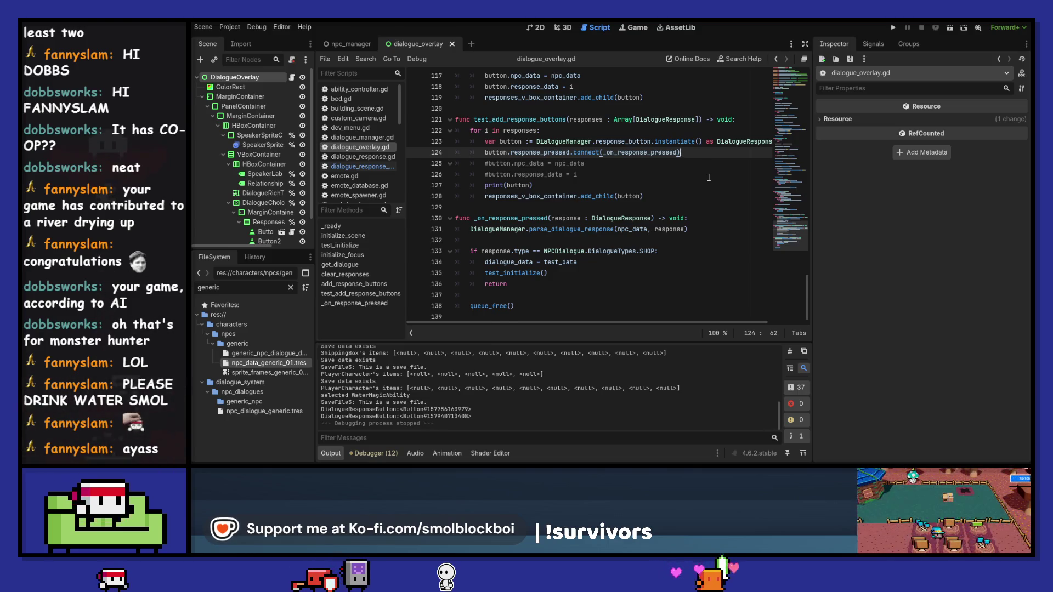
# Step: Add print(npc_data) on a new line below the connection and save
pyautogui.press('Return')
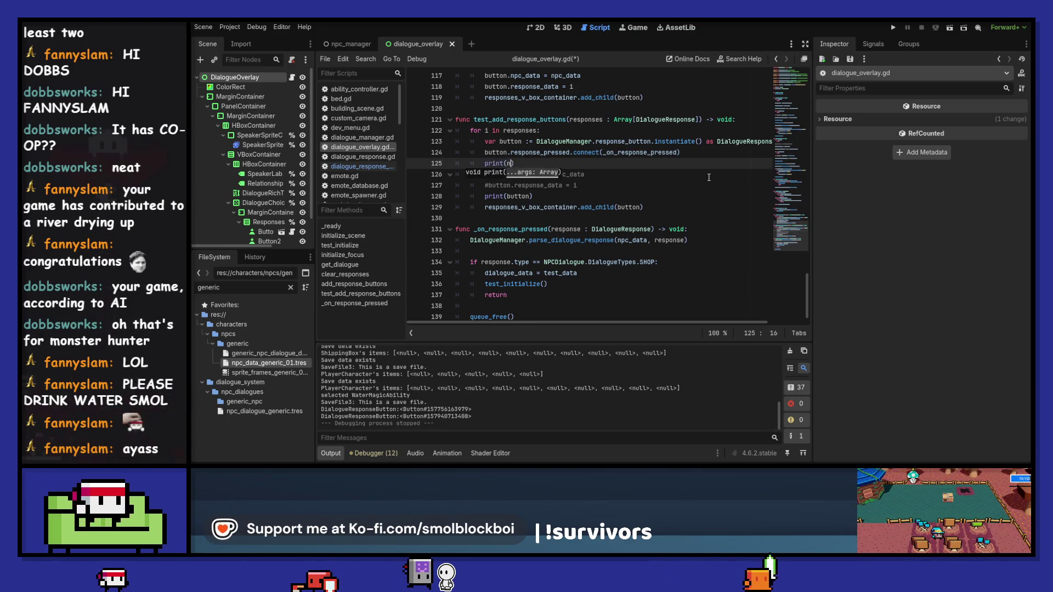
pyautogui.write('pc_data')
pyautogui.hotkey('ctrl', 's')
# Step: Run the game, talk to P. Three and pick a response, then stop the game
pyautogui.press('F5')
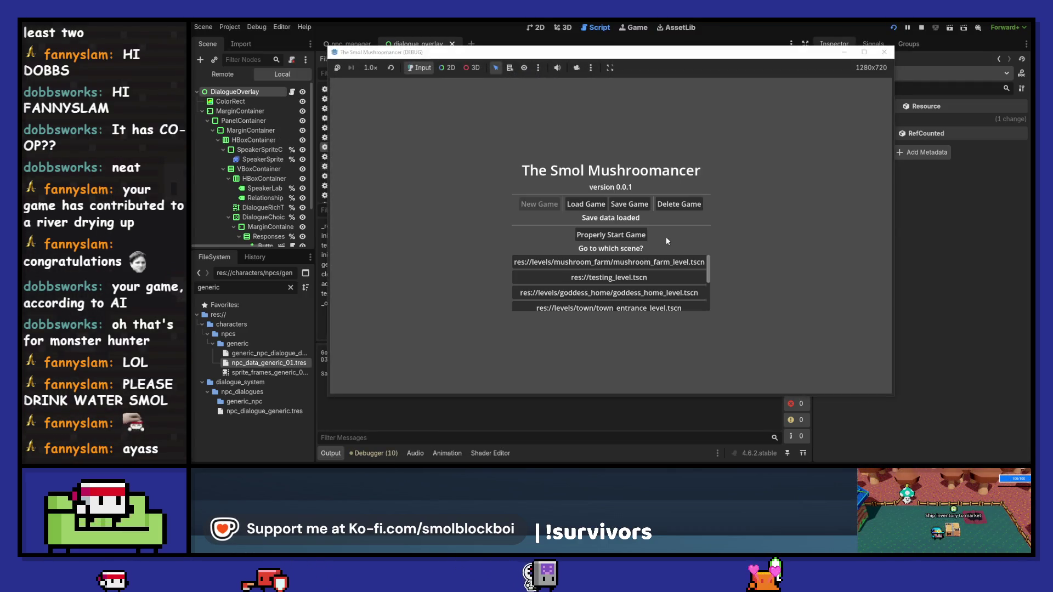
pyautogui.click(609, 262)
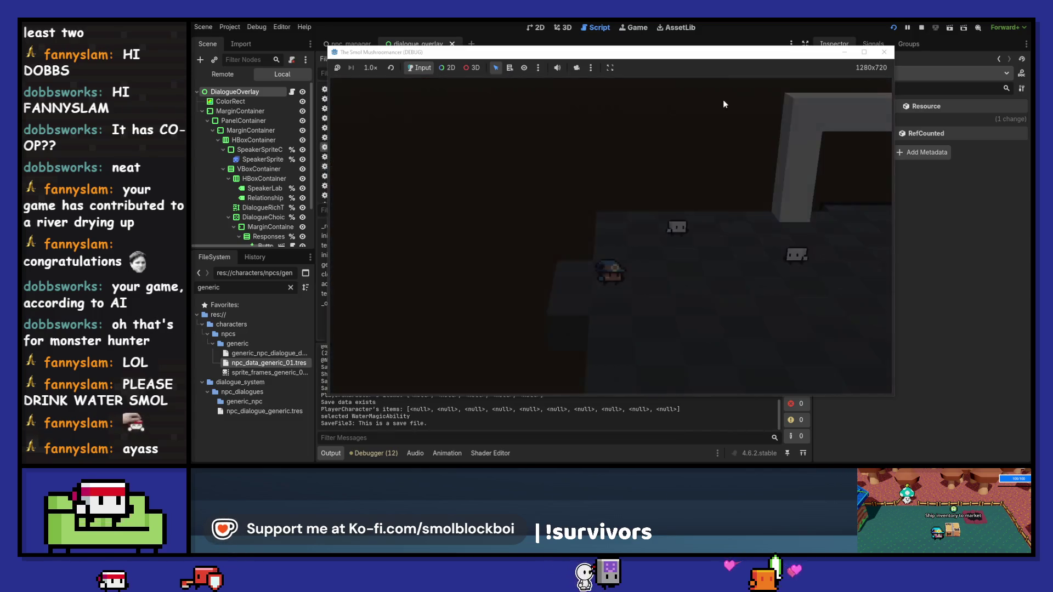
pyautogui.moveTo(714, 55)
pyautogui.mouseDown()
pyautogui.moveTo(705, 236)
pyautogui.moveTo(694, 58)
pyautogui.mouseUp()
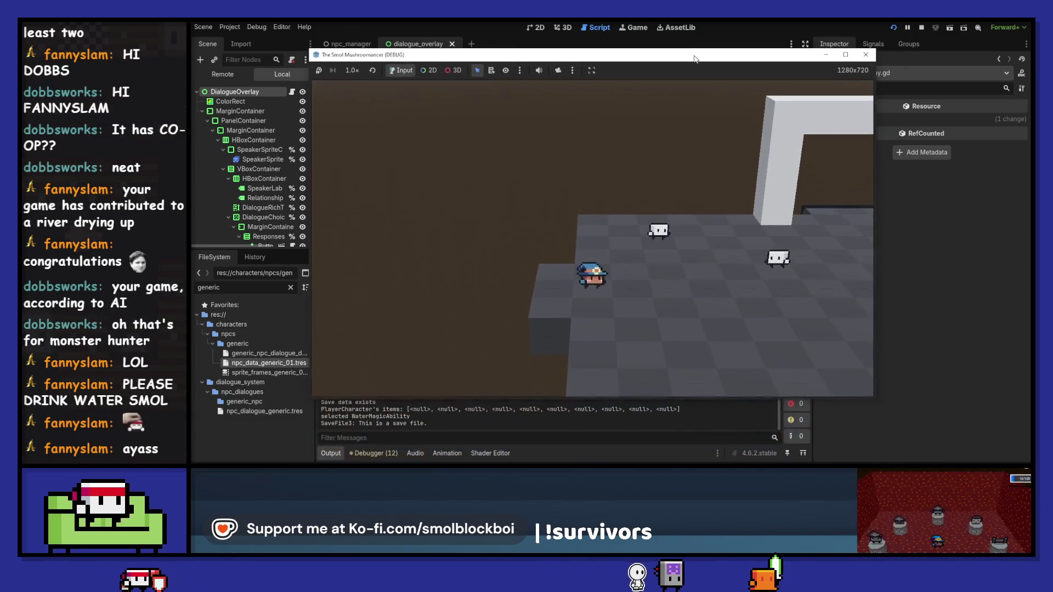
pyautogui.click(688, 198)
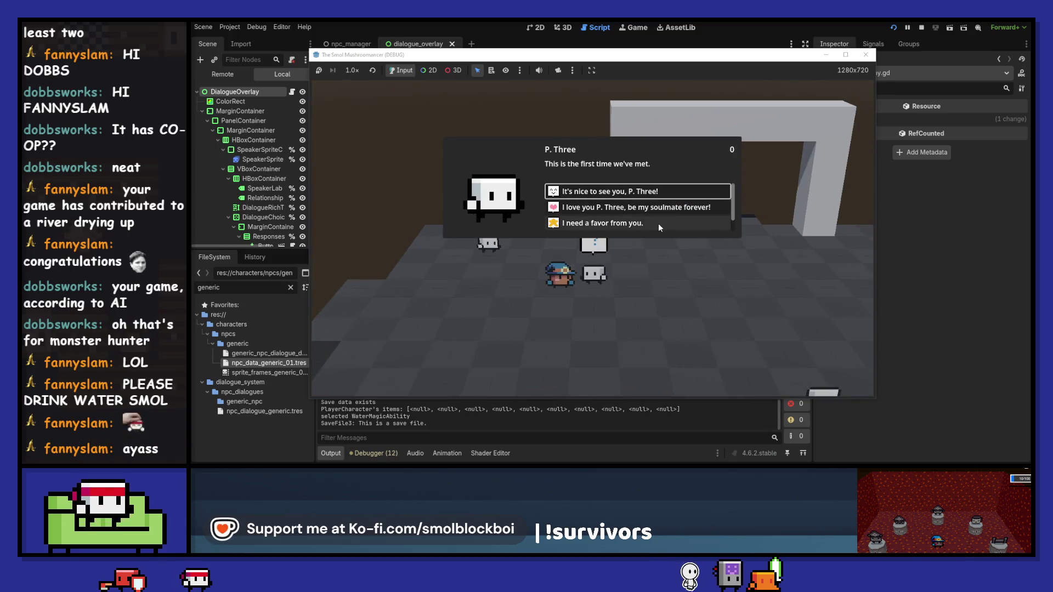
pyautogui.click(658, 223)
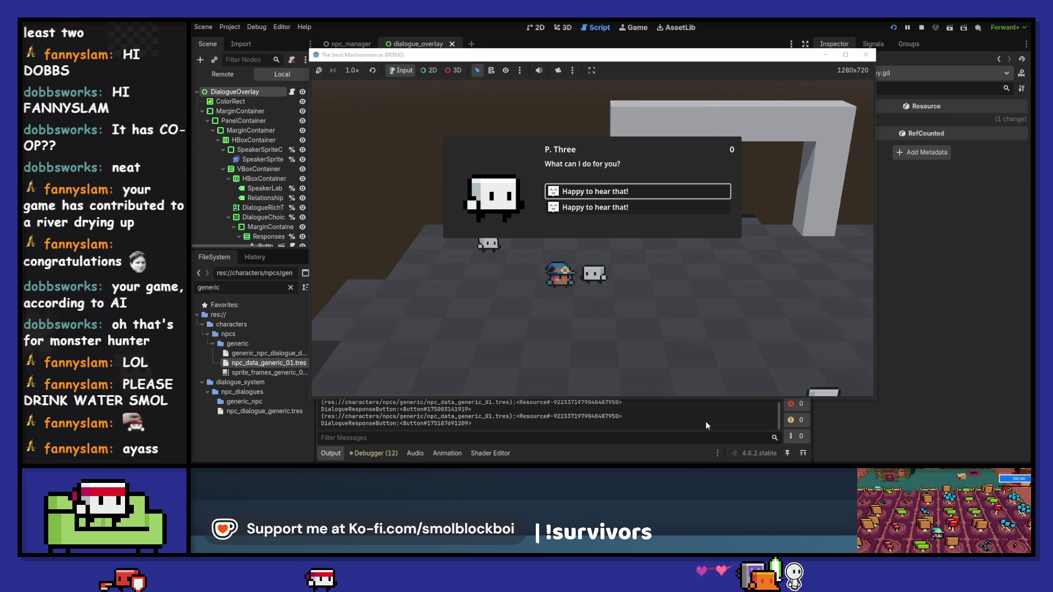
pyautogui.press('F8')
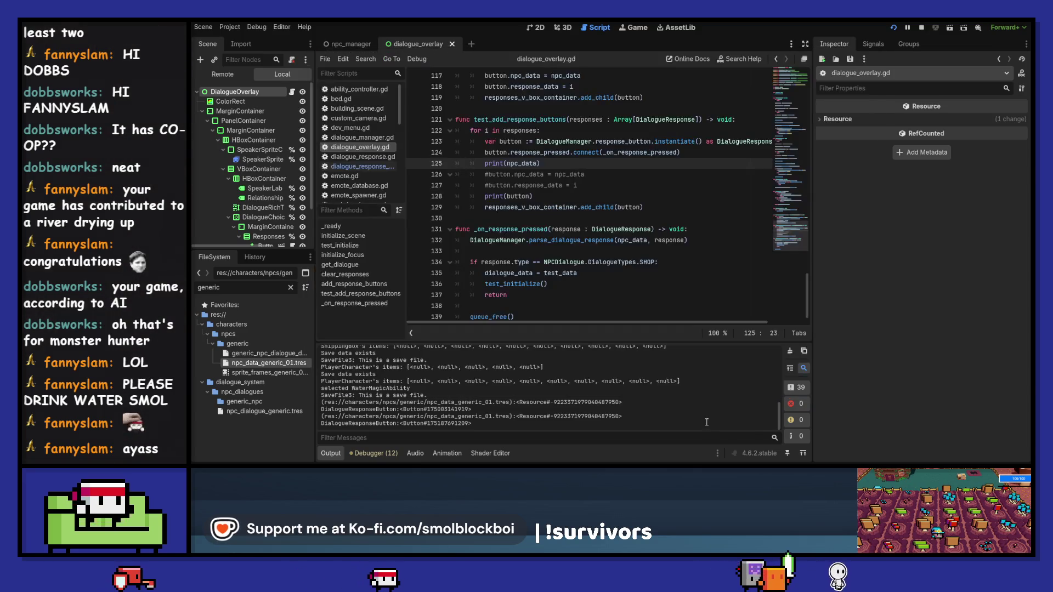
pyautogui.click(921, 27)
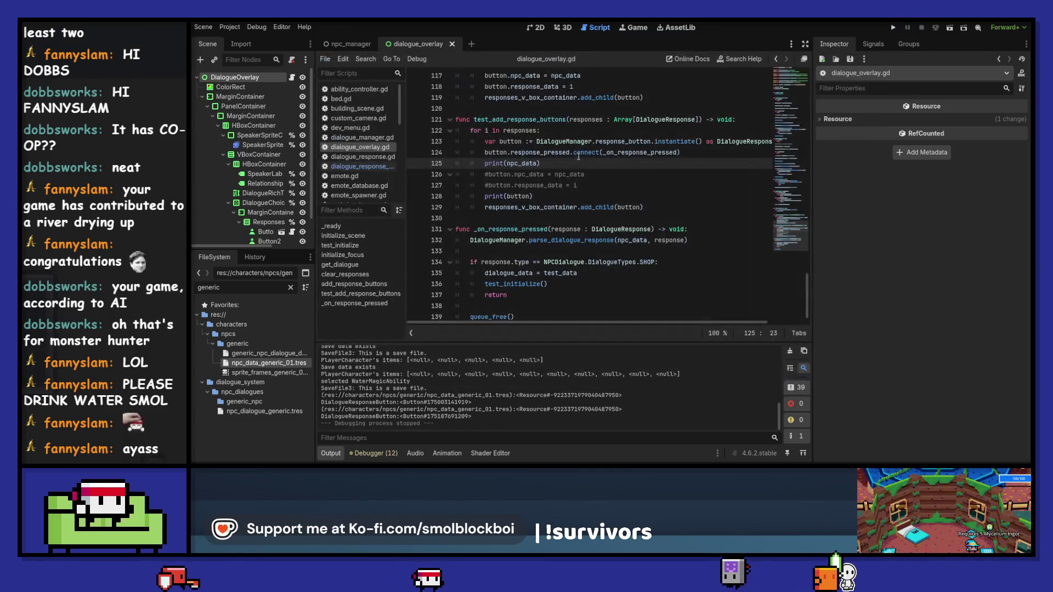
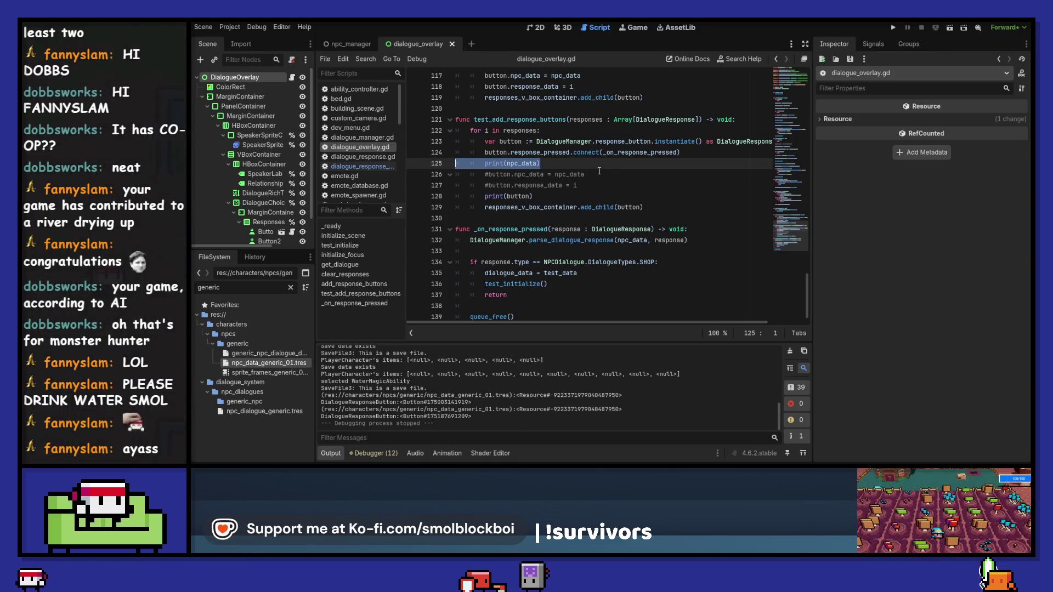
# Step: Delete the print(npc_data) line, uncomment button.response_data = i, and save dialogue_overlay.gd
pyautogui.press('BackSpace')
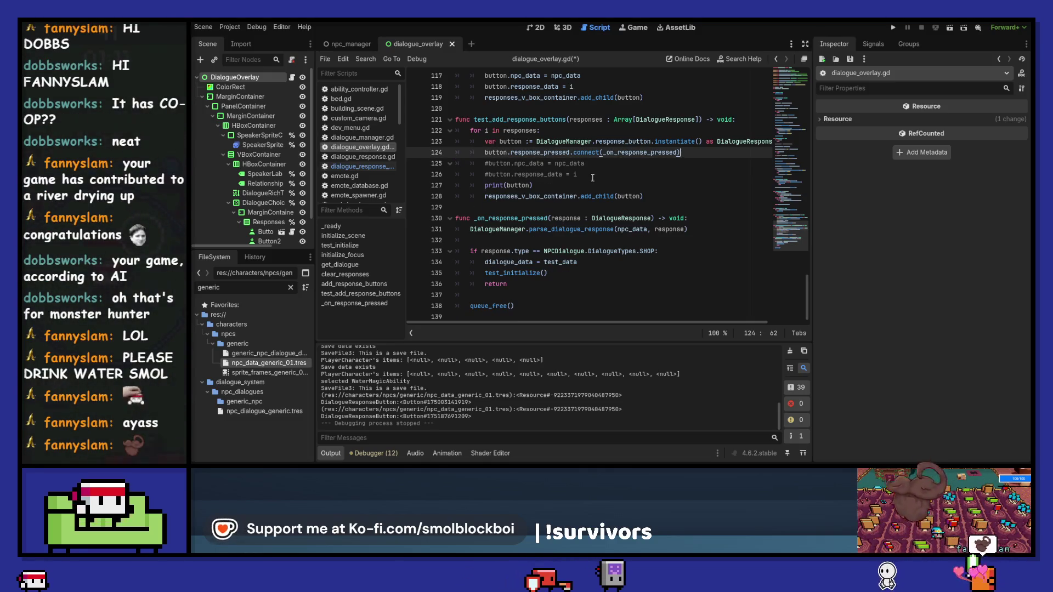
pyautogui.click(592, 178)
pyautogui.hotkey('ctrl', 'k')
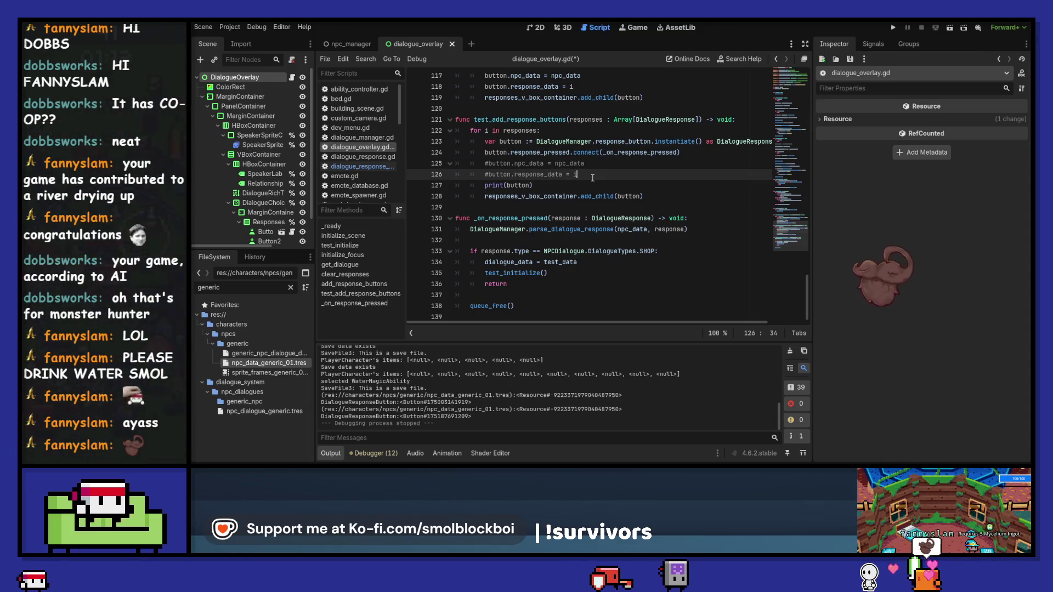
pyautogui.hotkey('ctrl', 's')
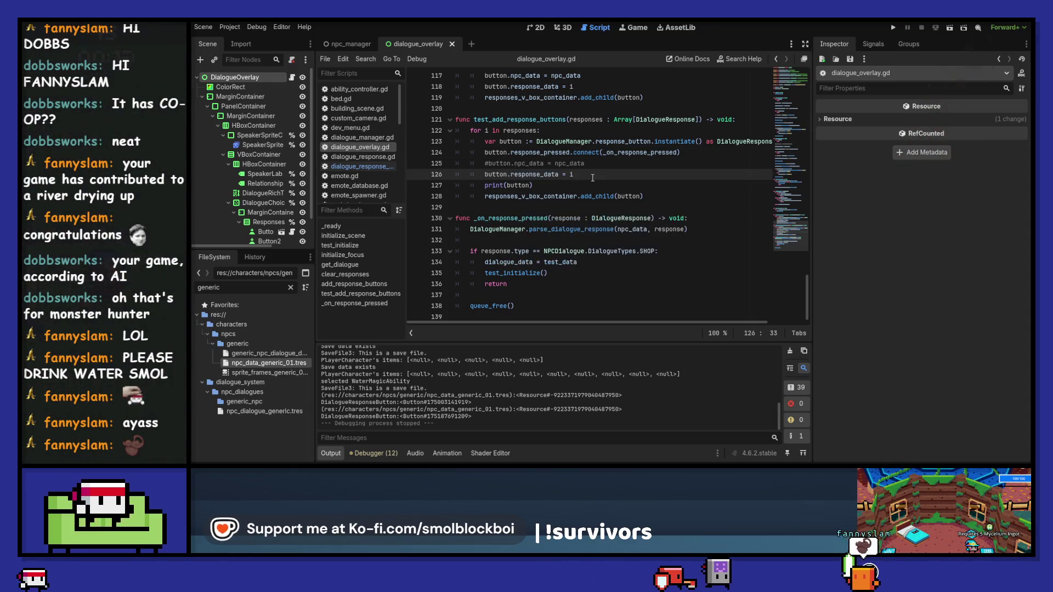
# Step: Playtest the farm level, talk to Smol to see the first-meeting dialogue, then close the game
pyautogui.press('F5')
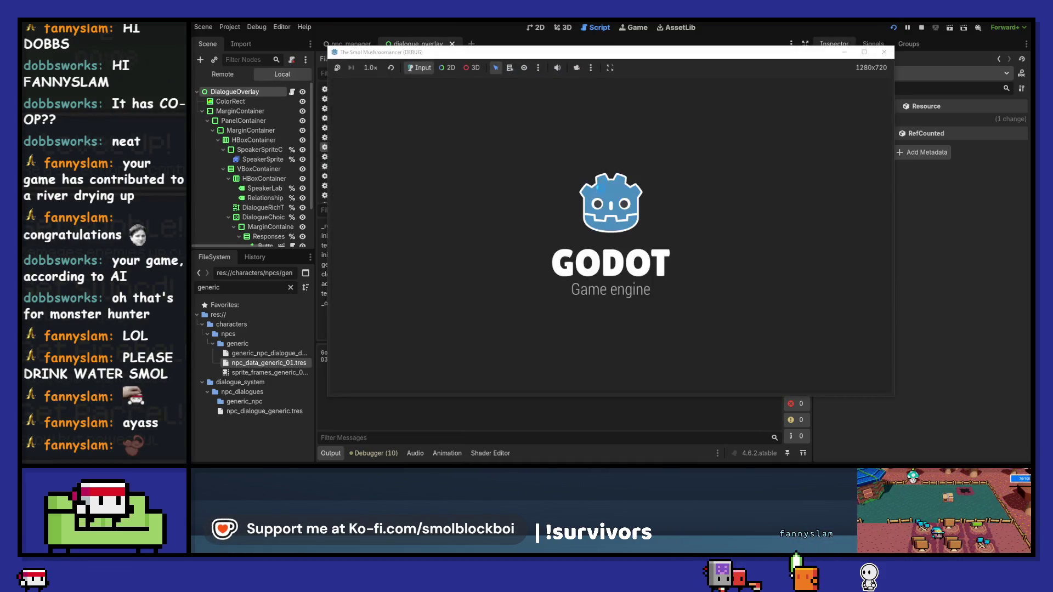
pyautogui.click(620, 262)
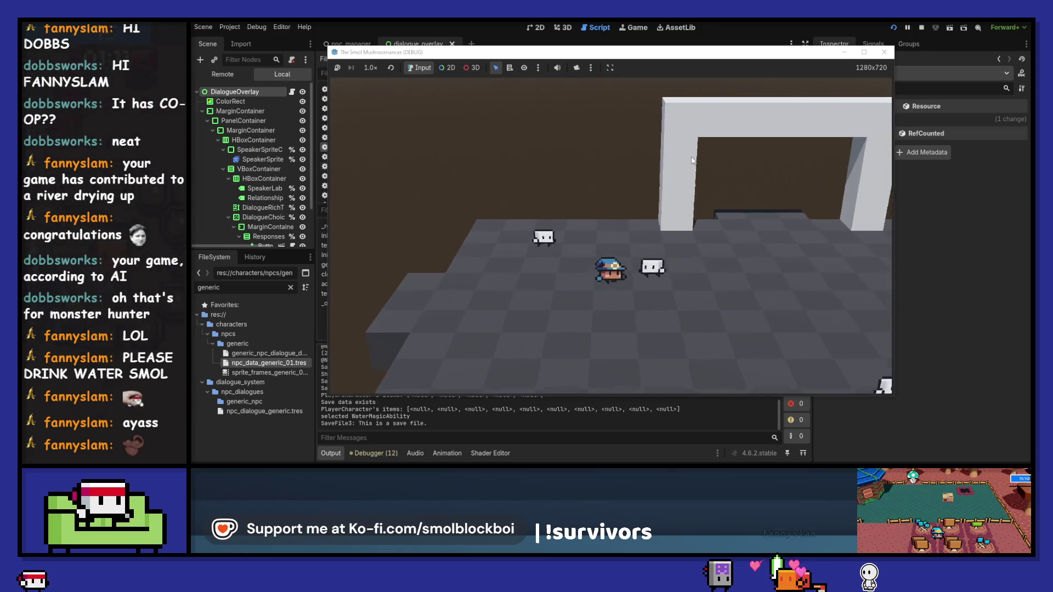
pyautogui.press('e')
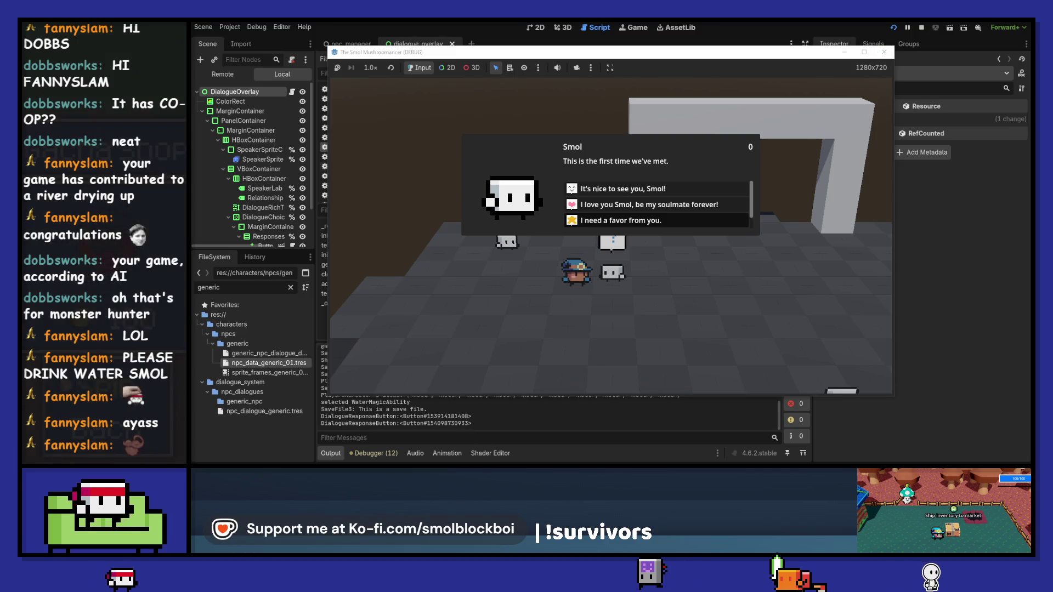
pyautogui.moveTo(892, 461)
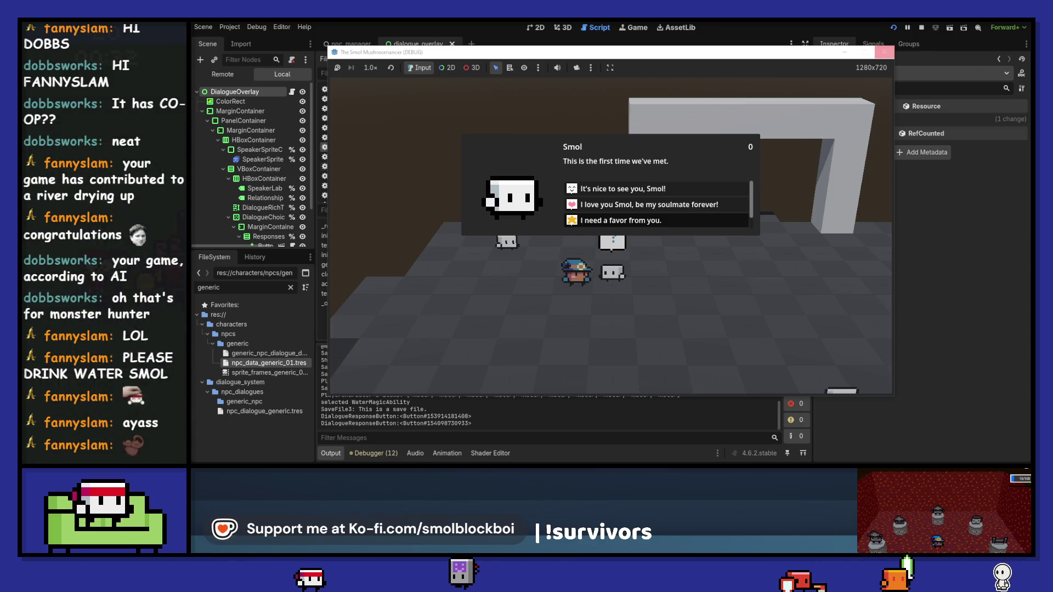
pyautogui.click(884, 51)
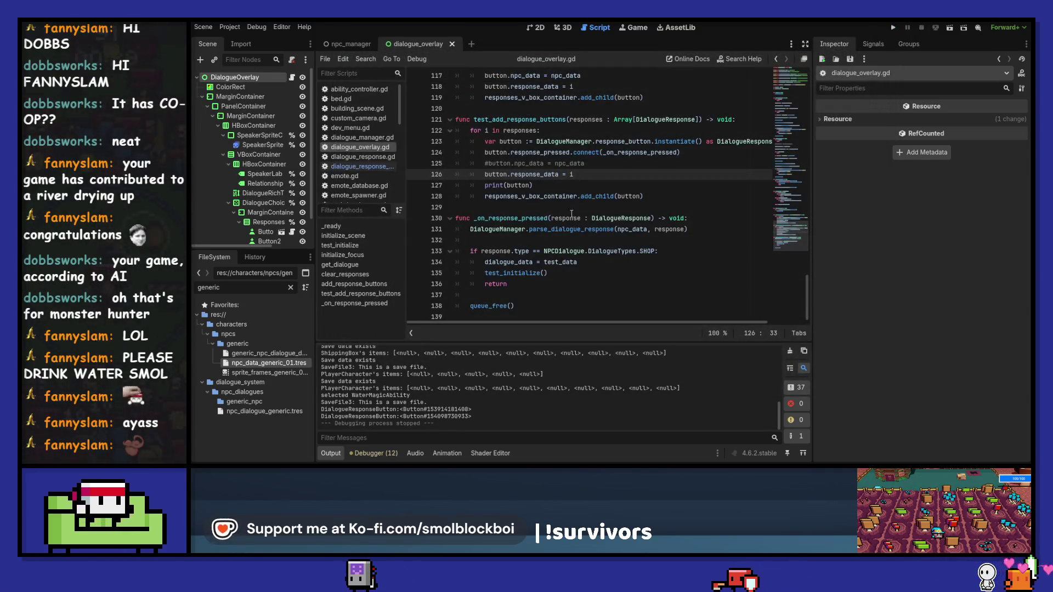
# Step: Run the game with npc_data assigned, talk to Scruffy, choose the first reply, then stop
pyautogui.moveTo(529, 174)
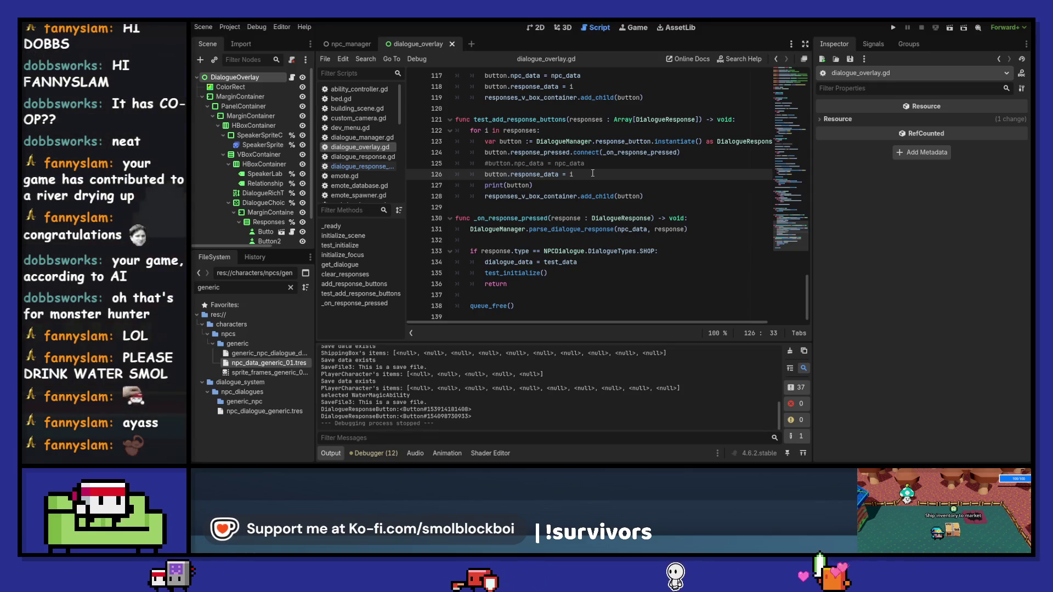
pyautogui.press('F5')
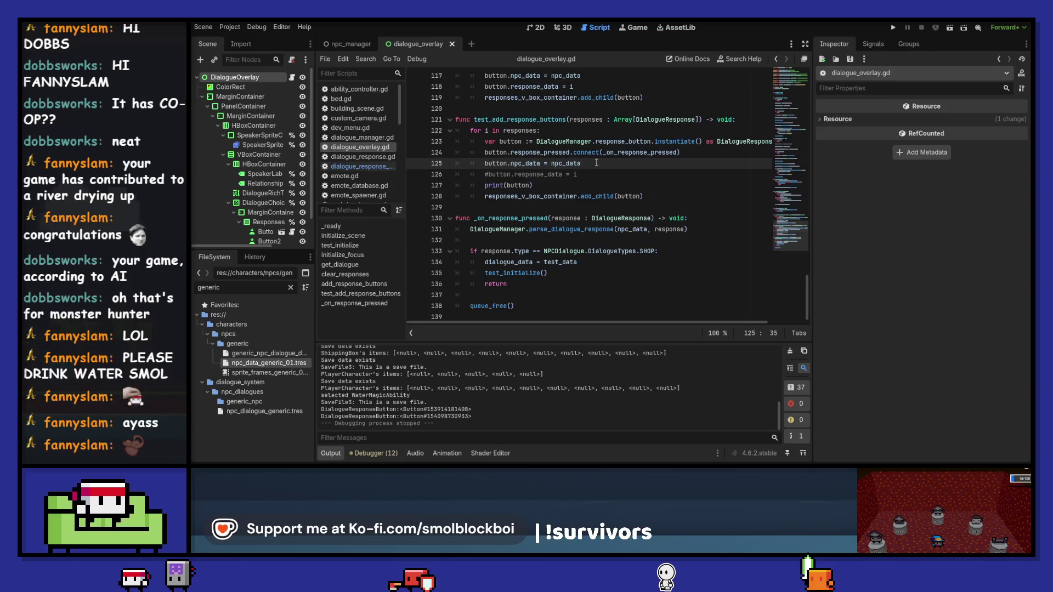
pyautogui.click(635, 255)
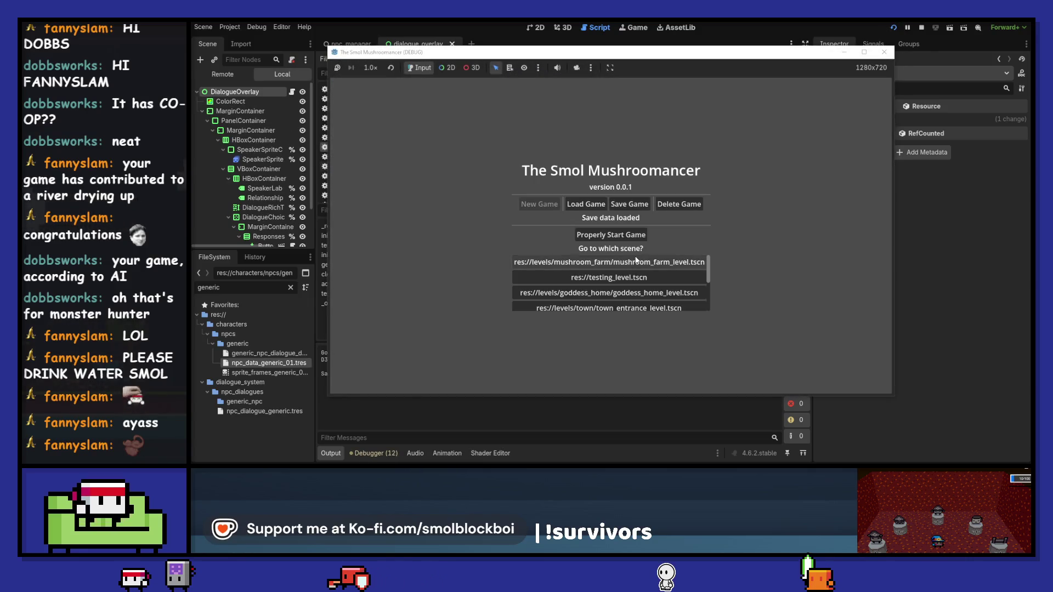
pyautogui.press('d')
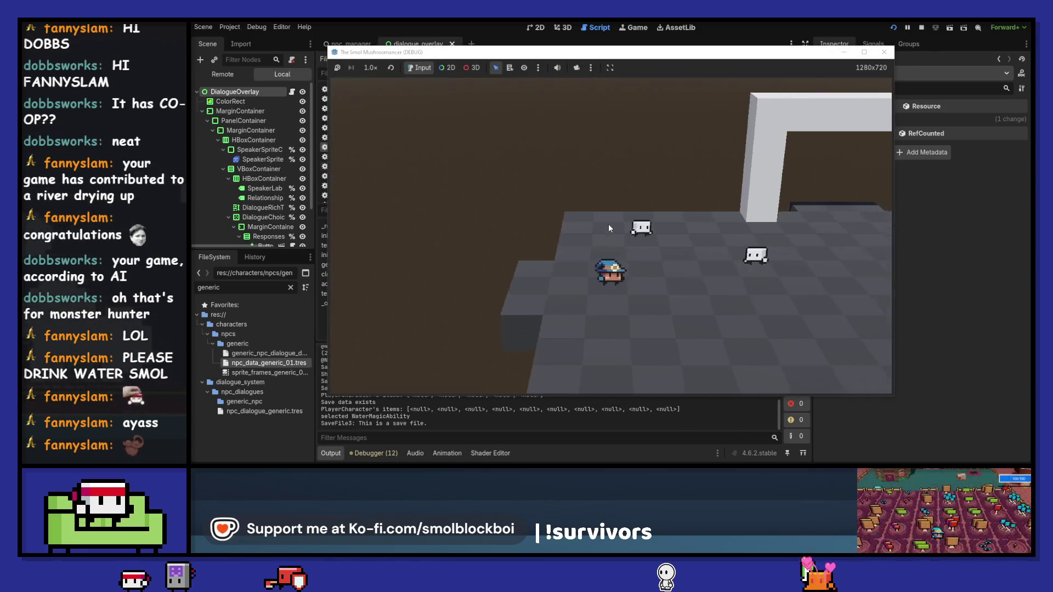
pyautogui.press('e')
pyautogui.press('Return')
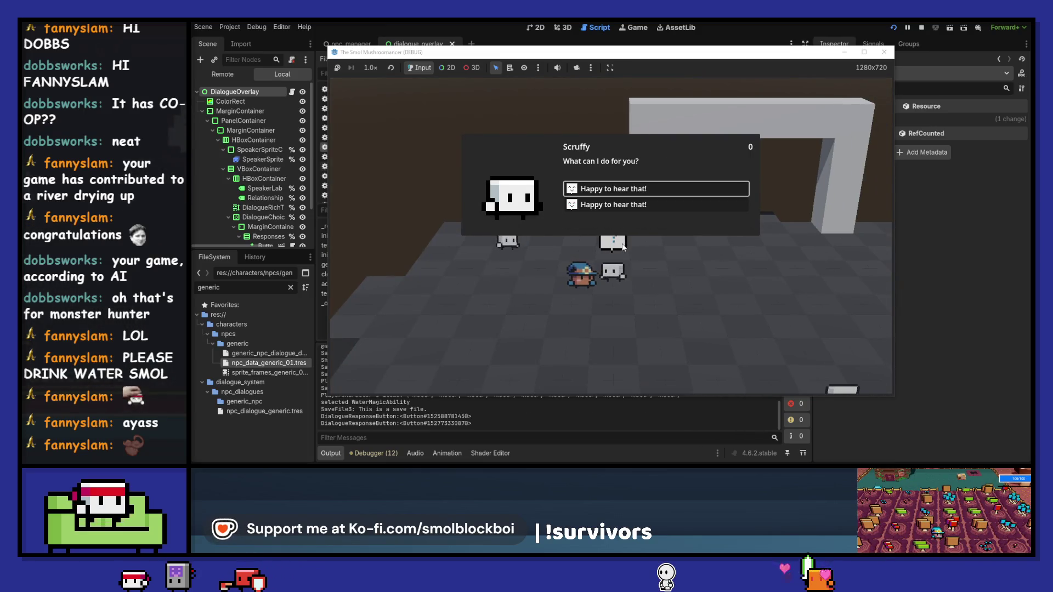
pyautogui.press('F8')
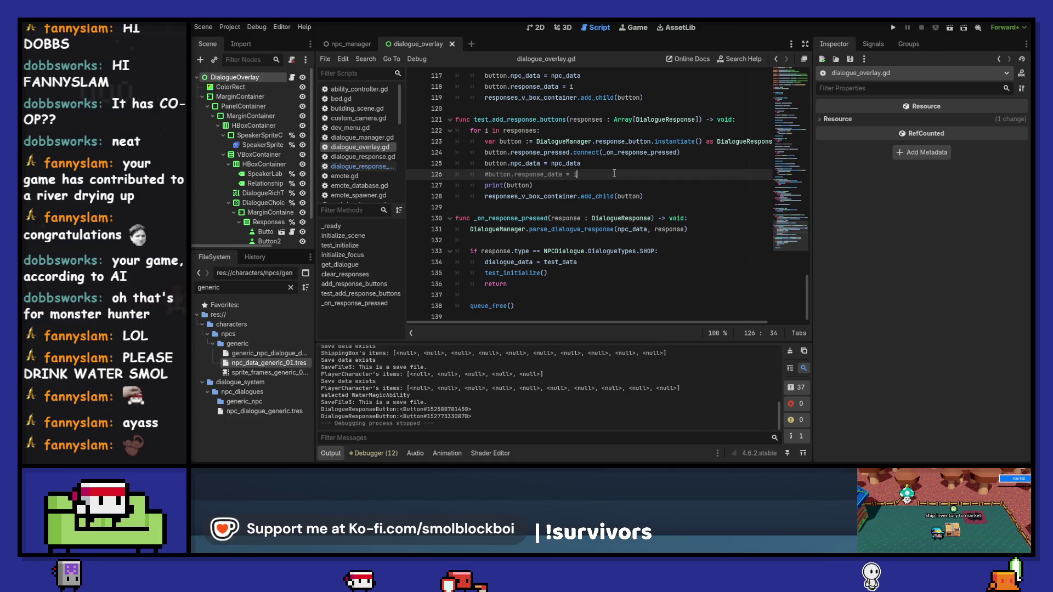
# Step: Add a print(i) line below the npc_data assignment, save, and playtest P. Three's dialogue
pyautogui.click(612, 169)
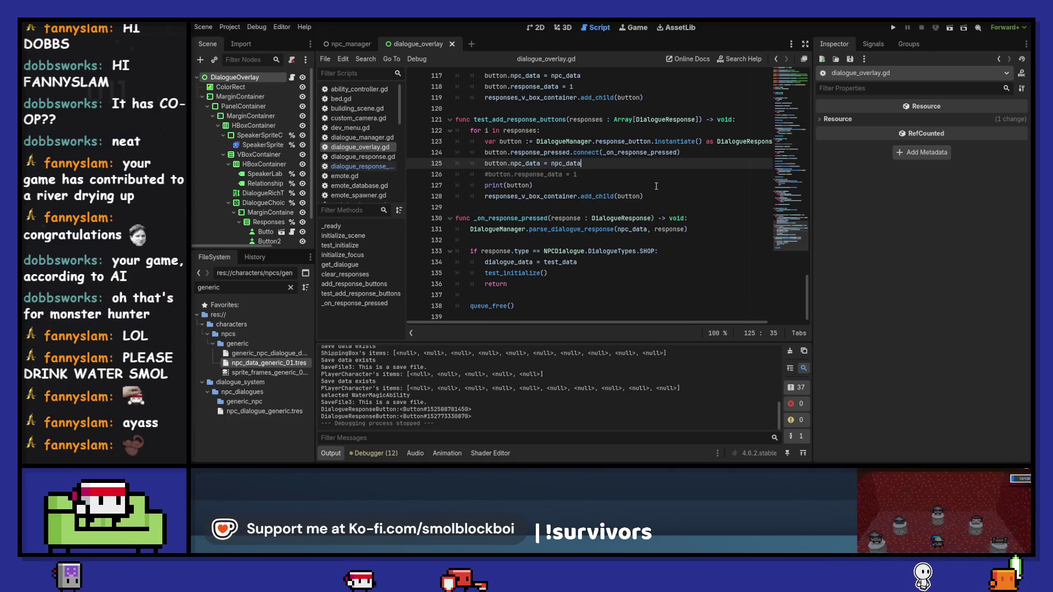
pyautogui.press('Return')
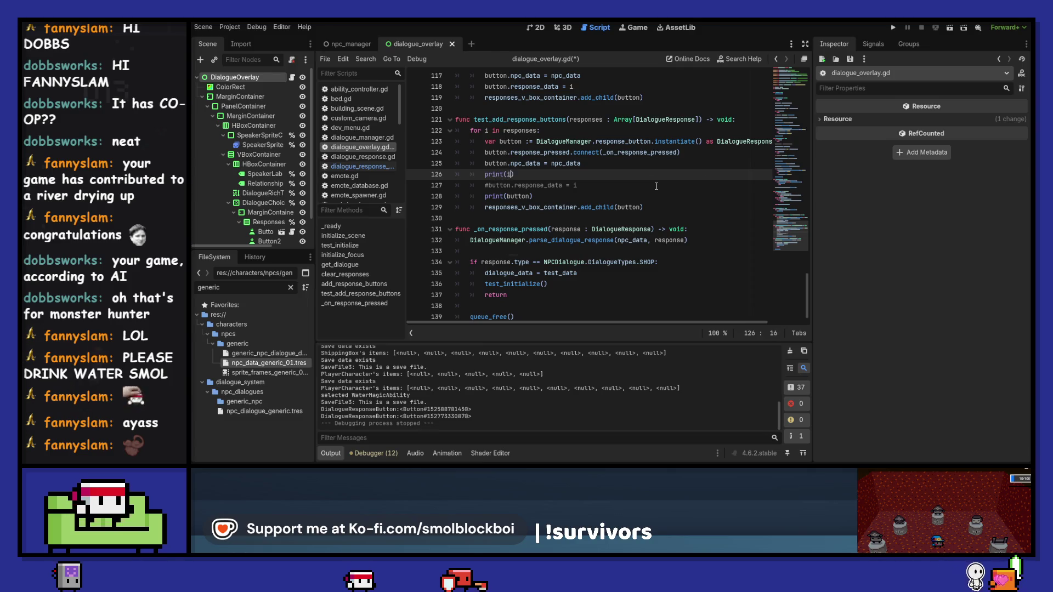
pyautogui.hotkey('ctrl', 's')
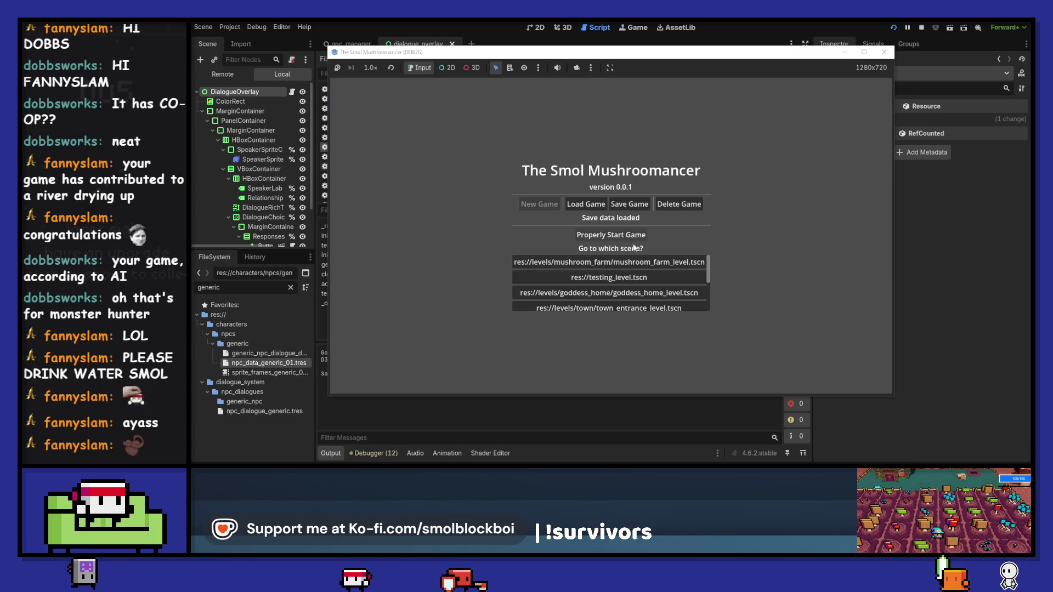
pyautogui.click(640, 268)
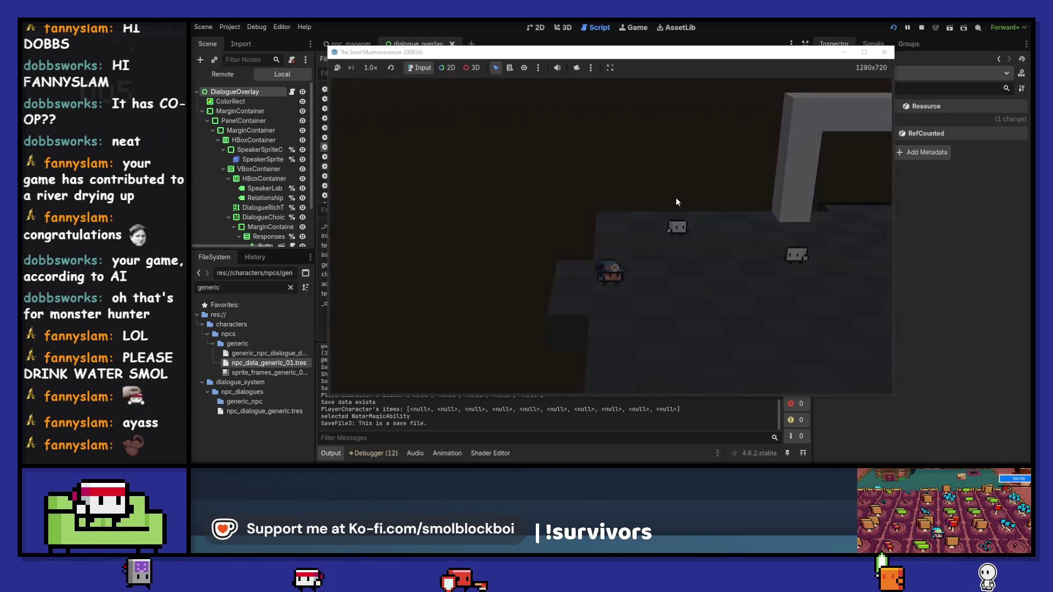
pyautogui.click(658, 220)
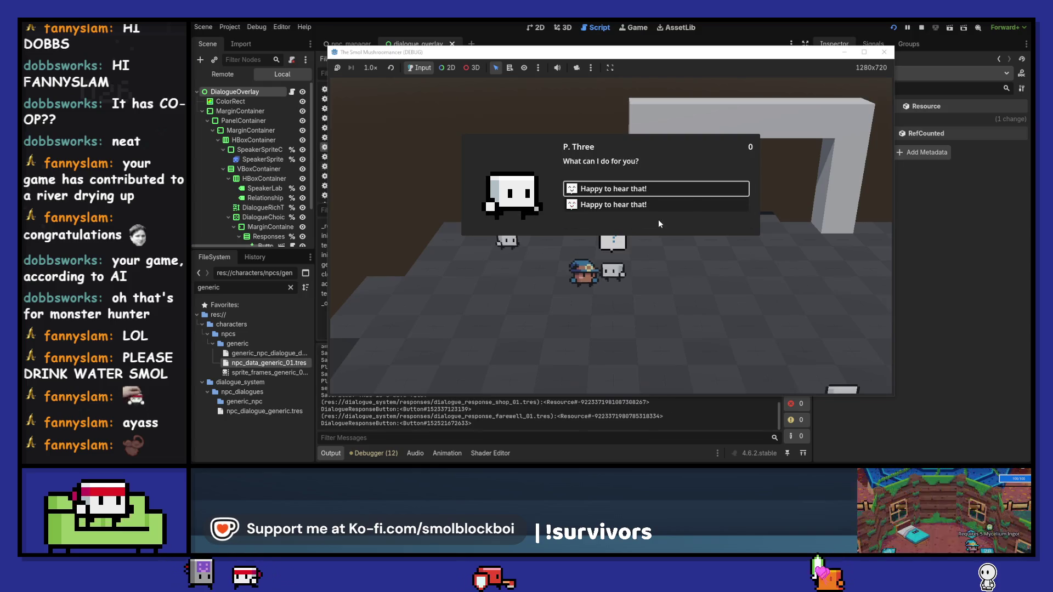
pyautogui.press('F8')
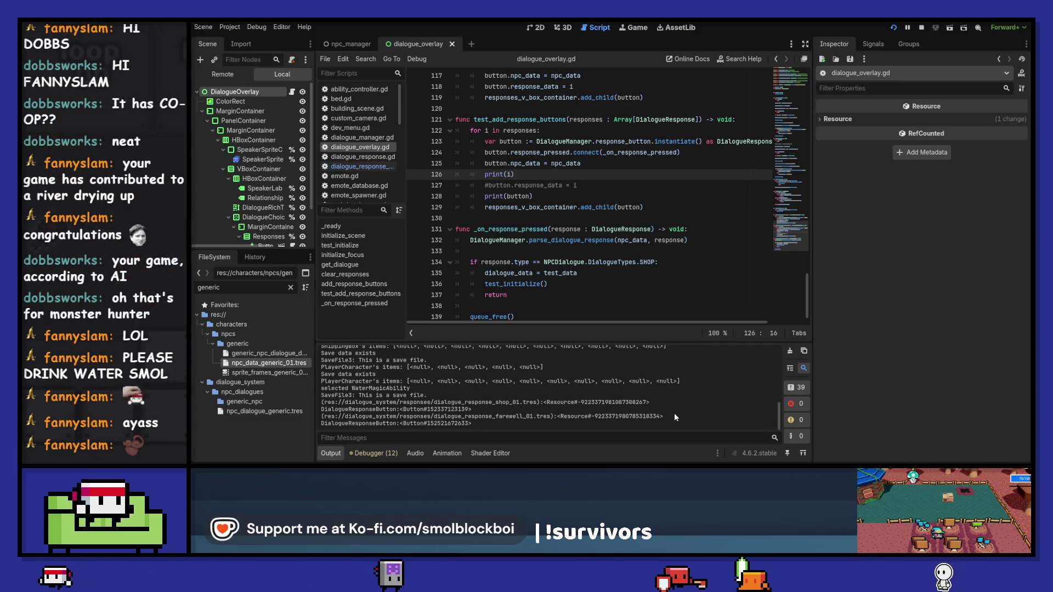
pyautogui.click(922, 27)
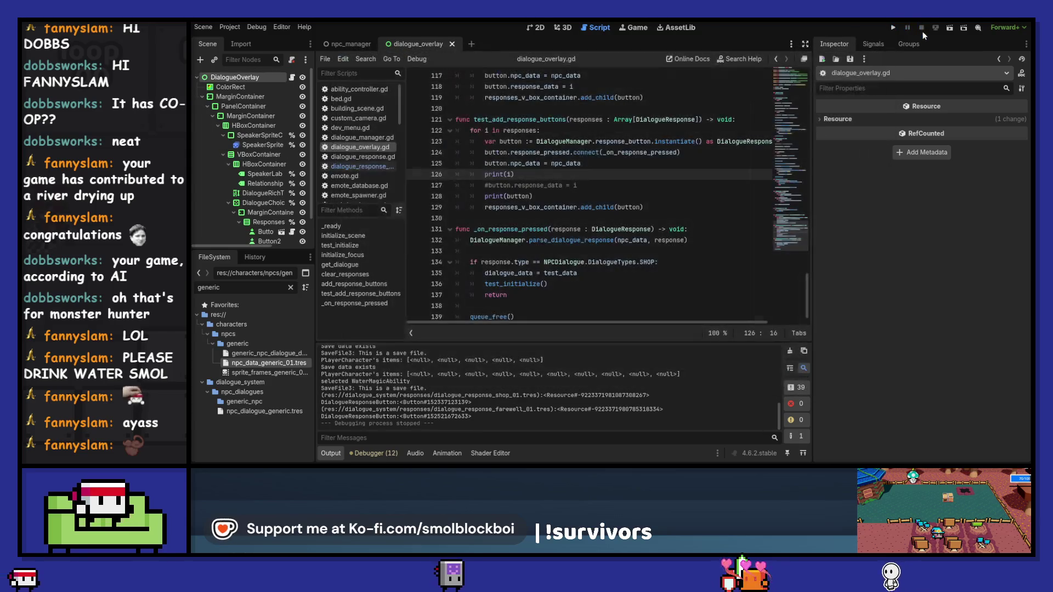
# Step: Delete the print(i) and print(button) debug lines from test_add_response_buttons
pyautogui.scroll(3, 585, 177)
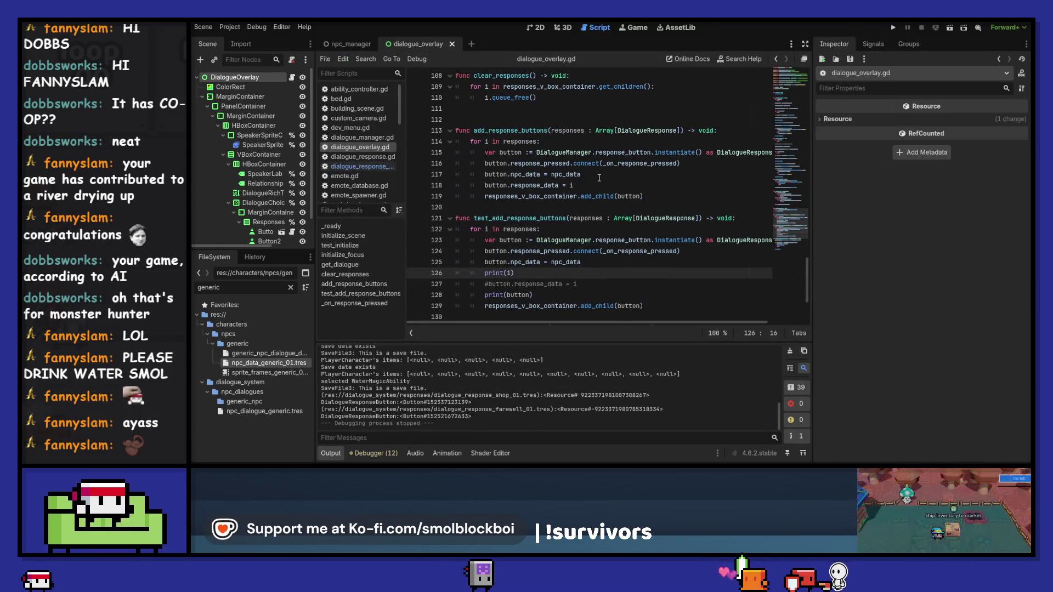
pyautogui.scroll(-2, 602, 177)
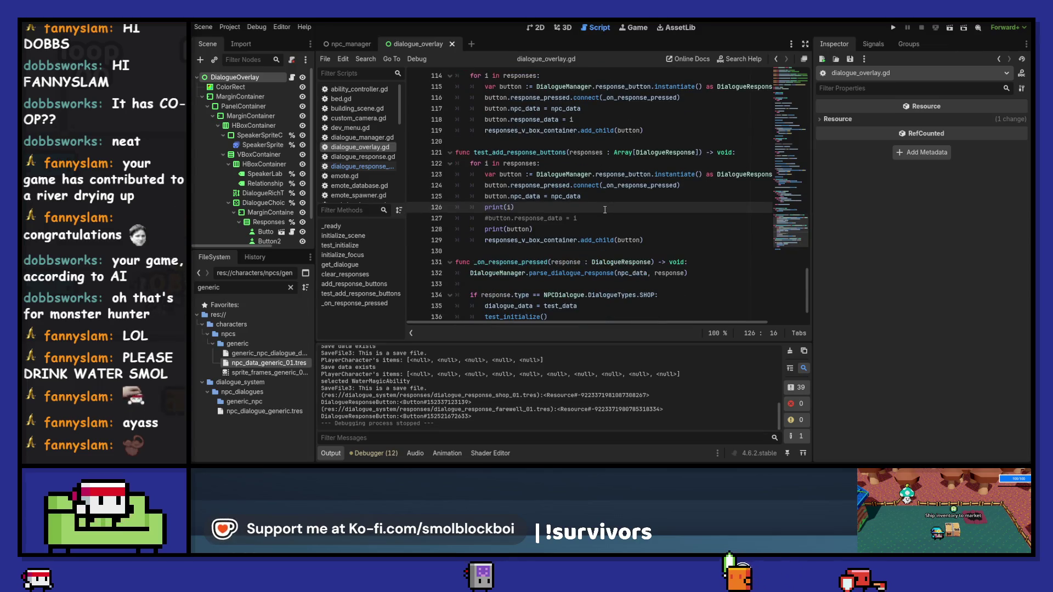
pyautogui.click(605, 210)
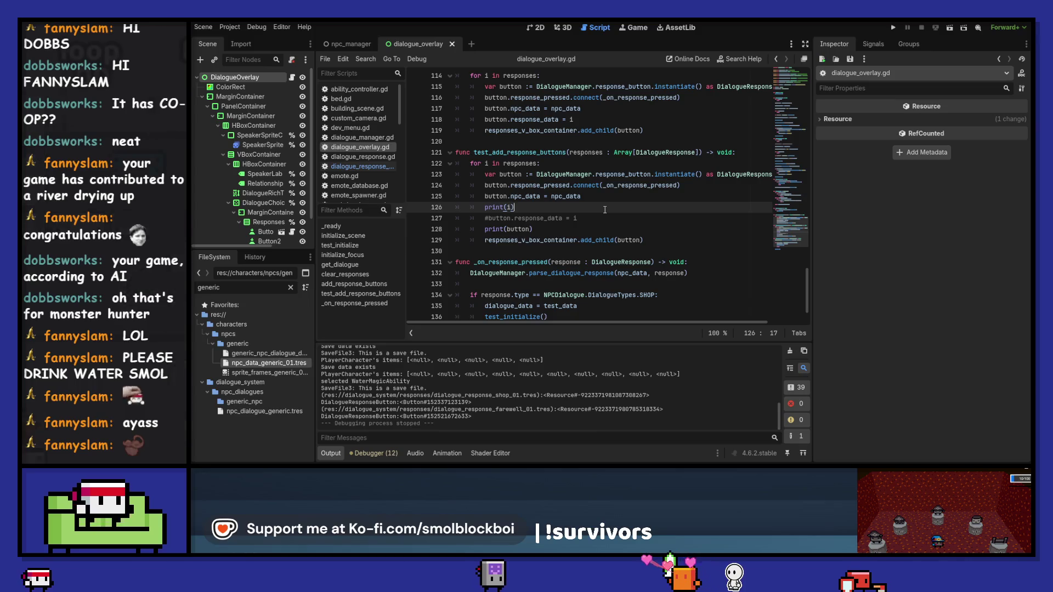
pyautogui.moveTo(605, 209); pyautogui.dragTo(608, 197)
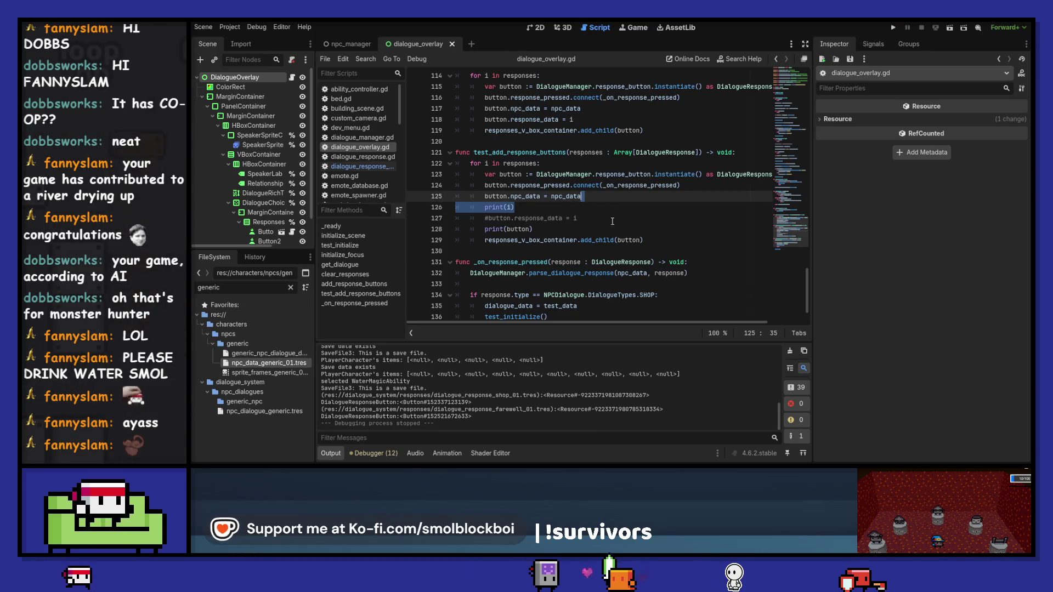
pyautogui.press('BackSpace')
pyautogui.click(614, 217)
pyautogui.moveTo(614, 217); pyautogui.dragTo(678, 206)
pyautogui.press('BackSpace')
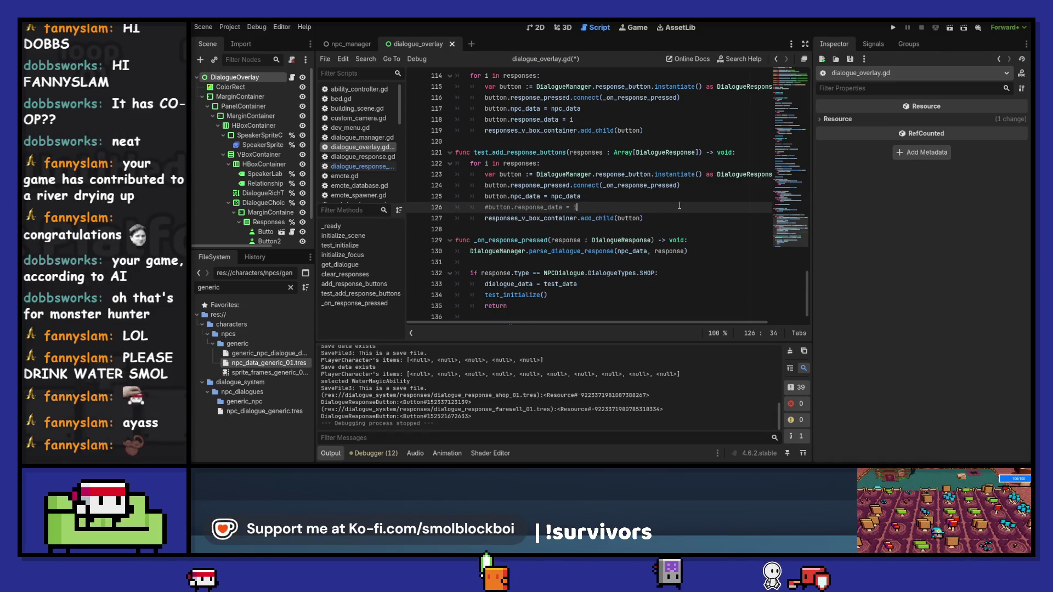
# Step: Move response_data = i below add_child, re-enable it, and playtest Dumpster's replies, then re-comment it
pyautogui.hotkey('alt', 'Down')
pyautogui.hotkey('ctrl', 'k')
pyautogui.hotkey('ctrl', 's')
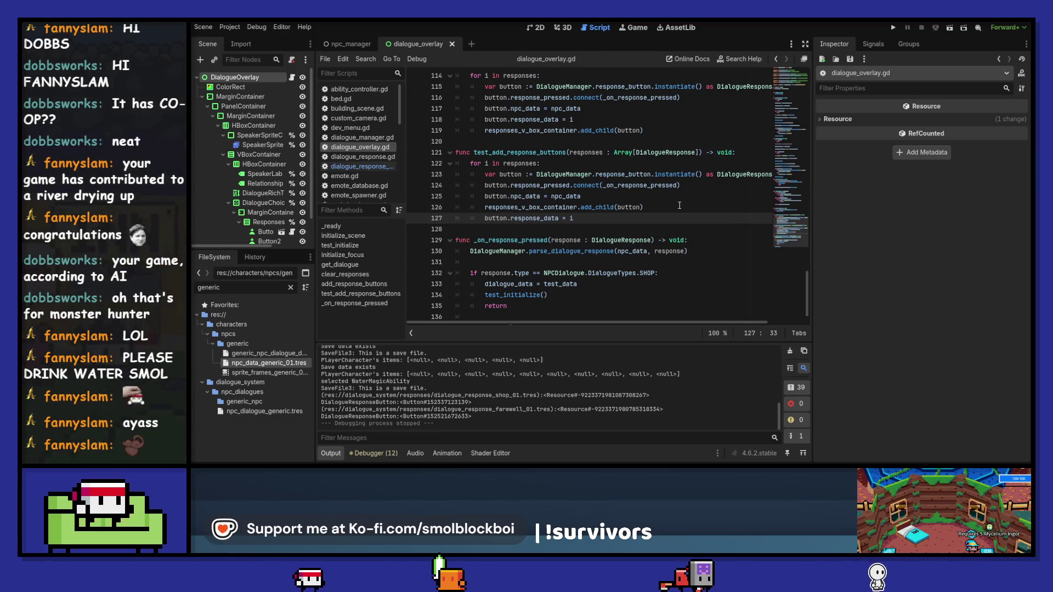
pyautogui.press('F5')
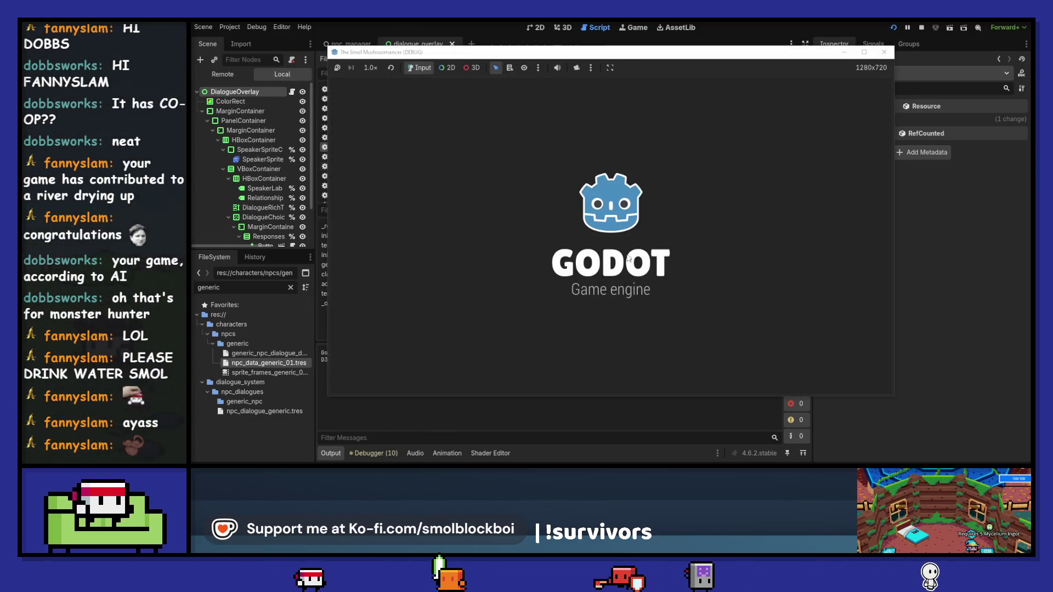
pyautogui.click(639, 262)
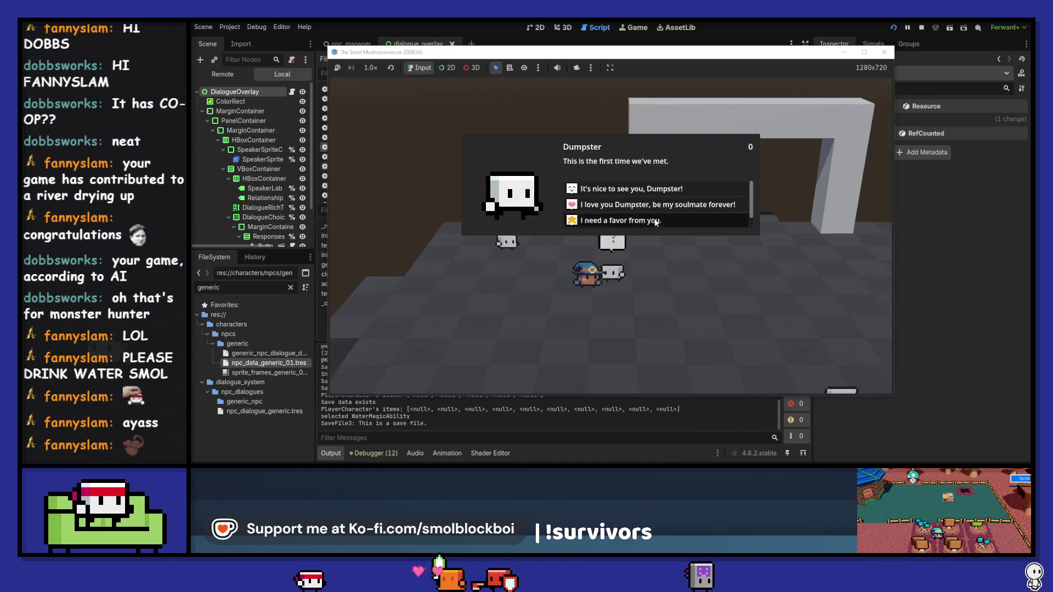
pyautogui.click(654, 221)
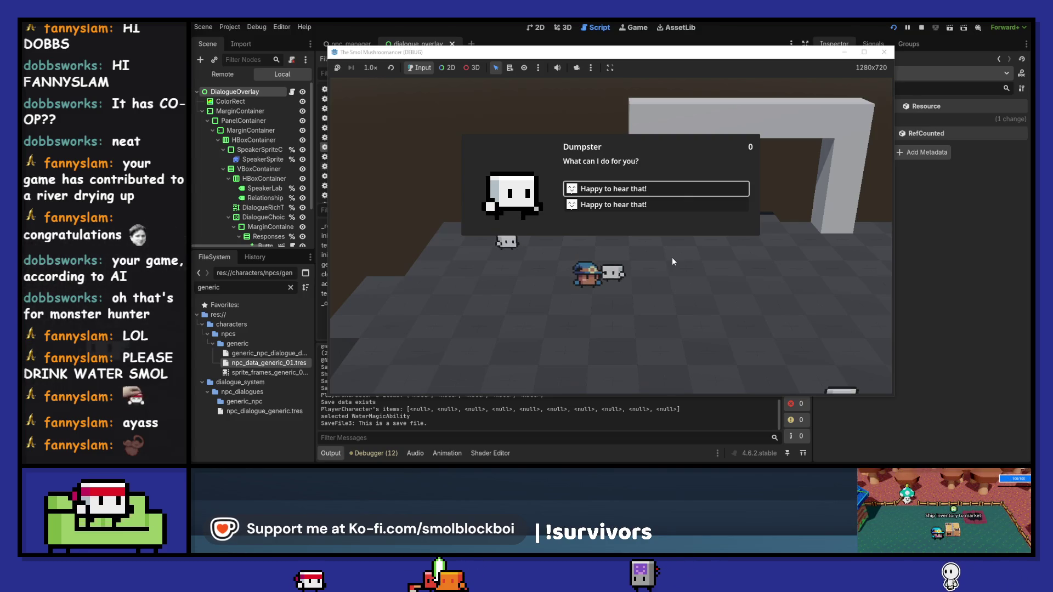
pyautogui.click(884, 52)
pyautogui.hotkey('ctrl', 'k')
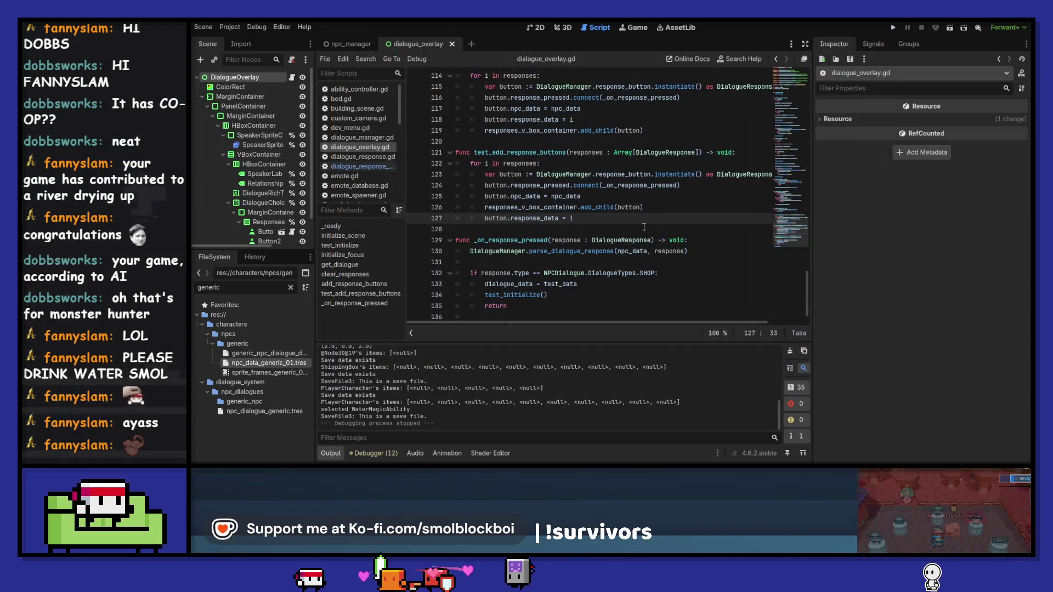
# Step: Move the commented response_data line back above add_child and inspect response_data in dialogue_response_button.gd
pyautogui.hotkey('alt', 'Up')
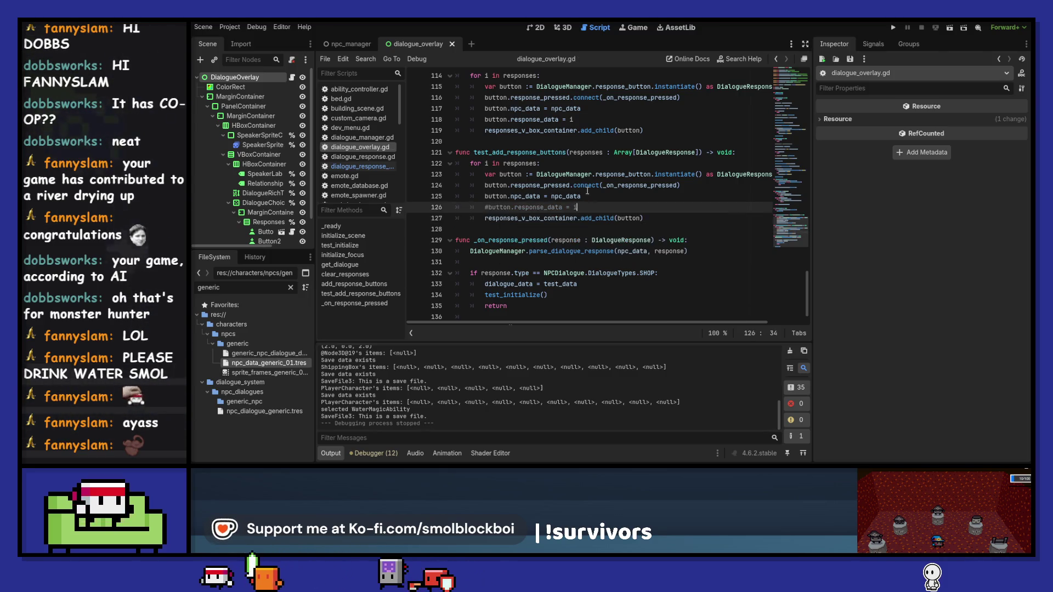
pyautogui.hotkey('alt', 'Left')
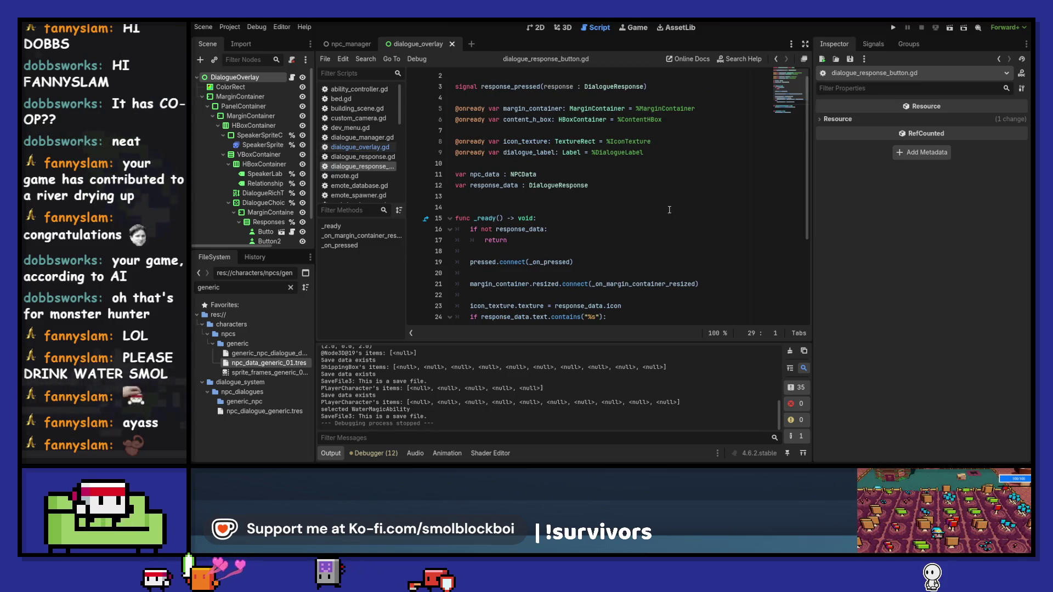
pyautogui.doubleClick(493, 185)
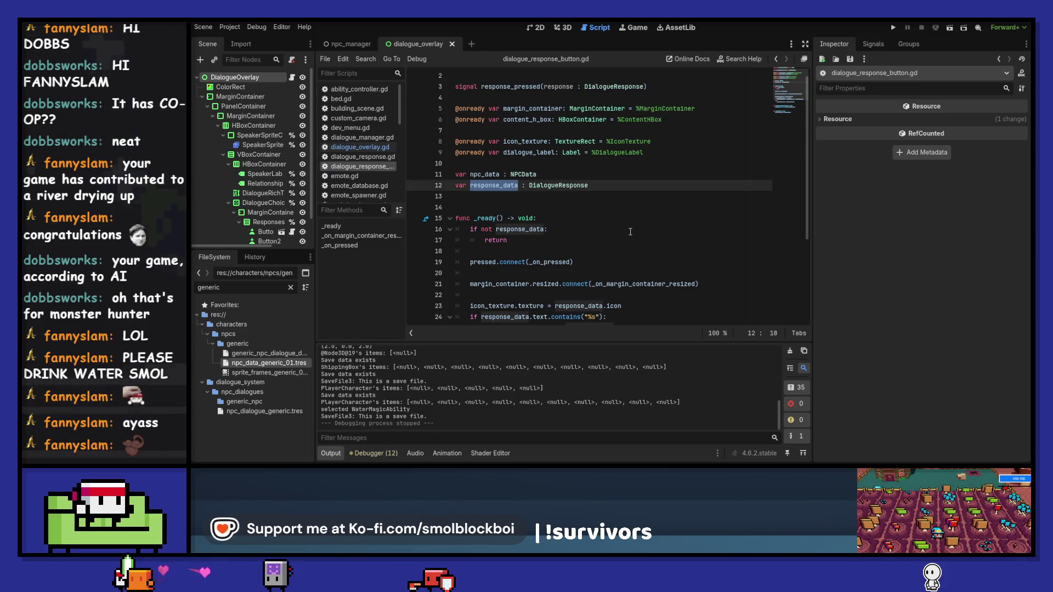
pyautogui.scroll(-1, 630, 232)
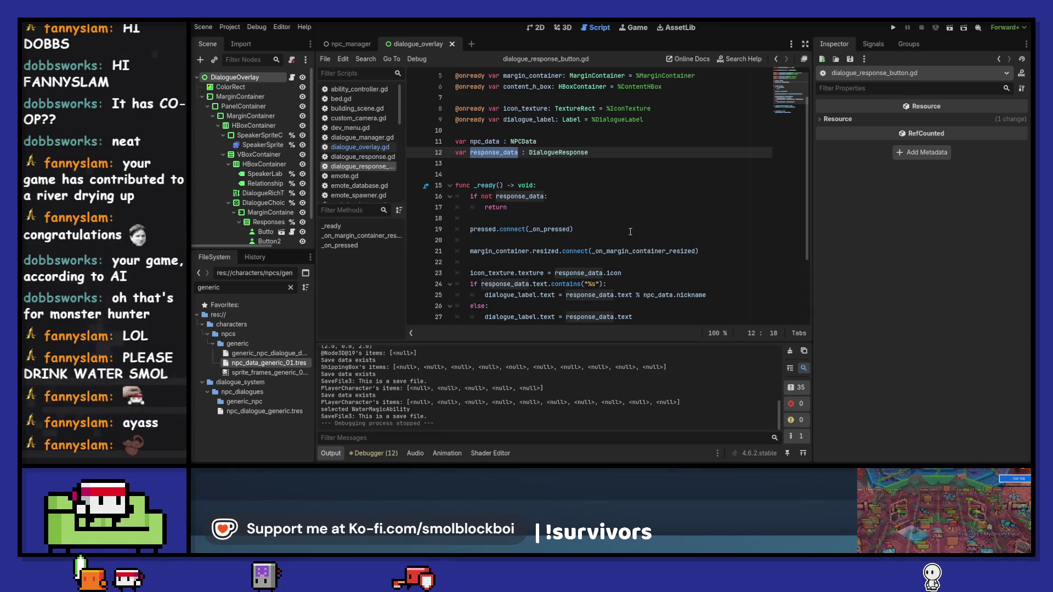
pyautogui.scroll(-1, 630, 231)
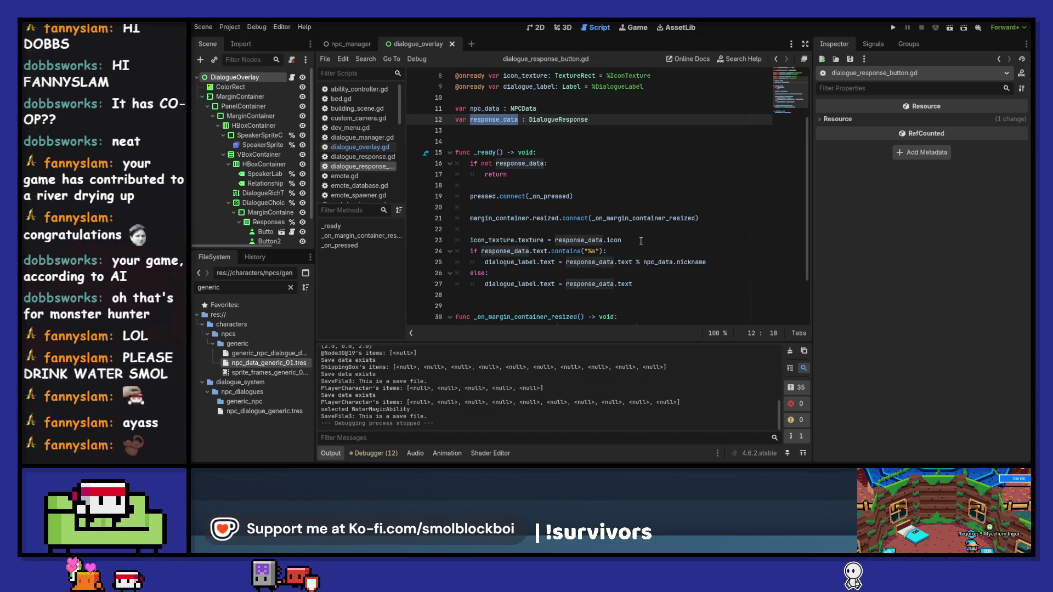
# Step: Insert a blank line after line 23 before the %s check, save, and return to dialogue_overlay.gd
pyautogui.click(640, 239)
pyautogui.press('Return')
pyautogui.scroll(-2, 638, 229)
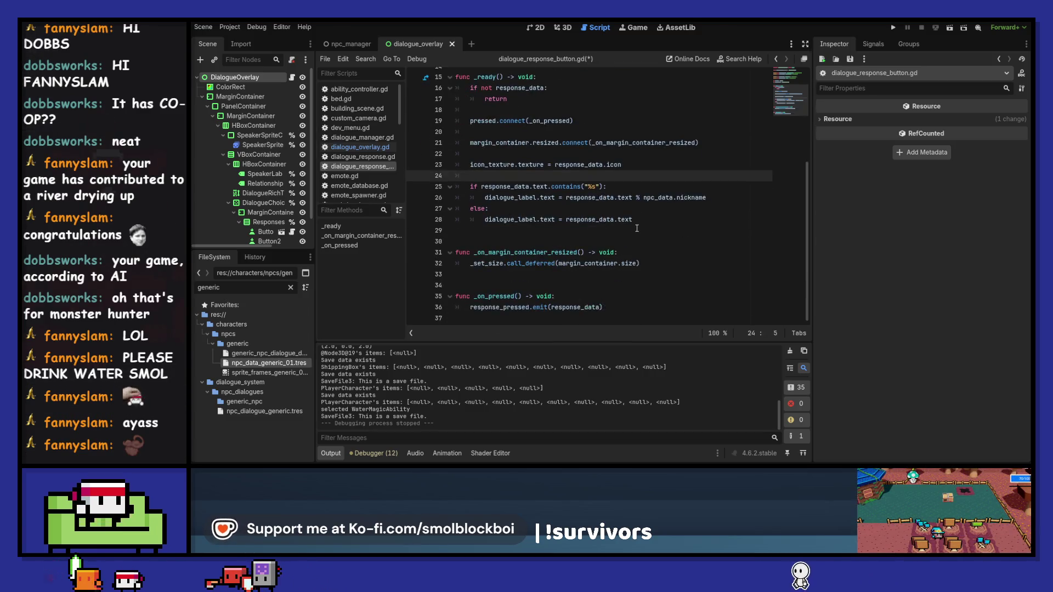
pyautogui.hotkey('ctrl', 's')
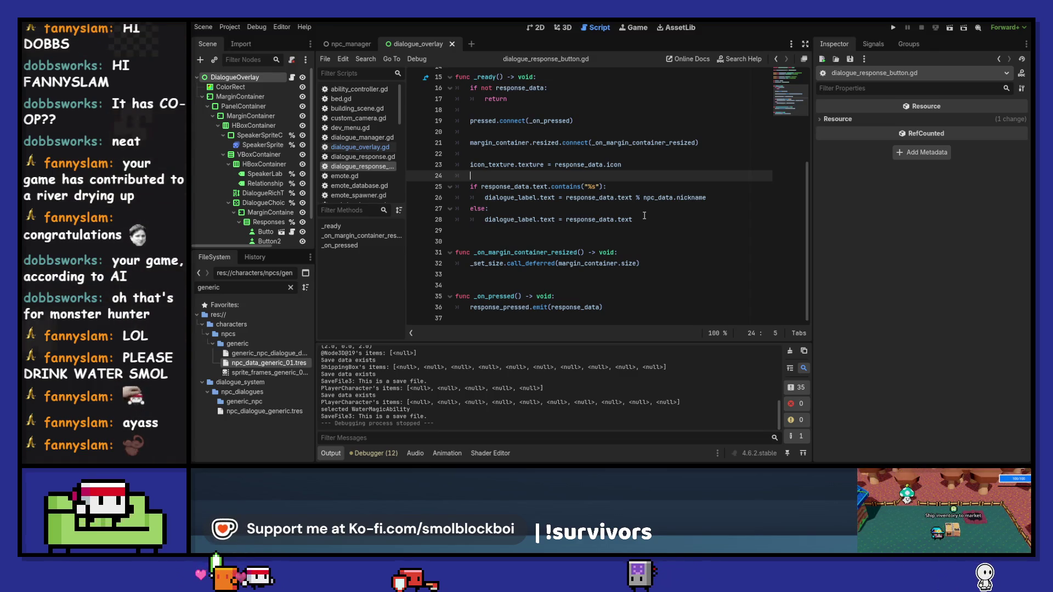
pyautogui.click(291, 77)
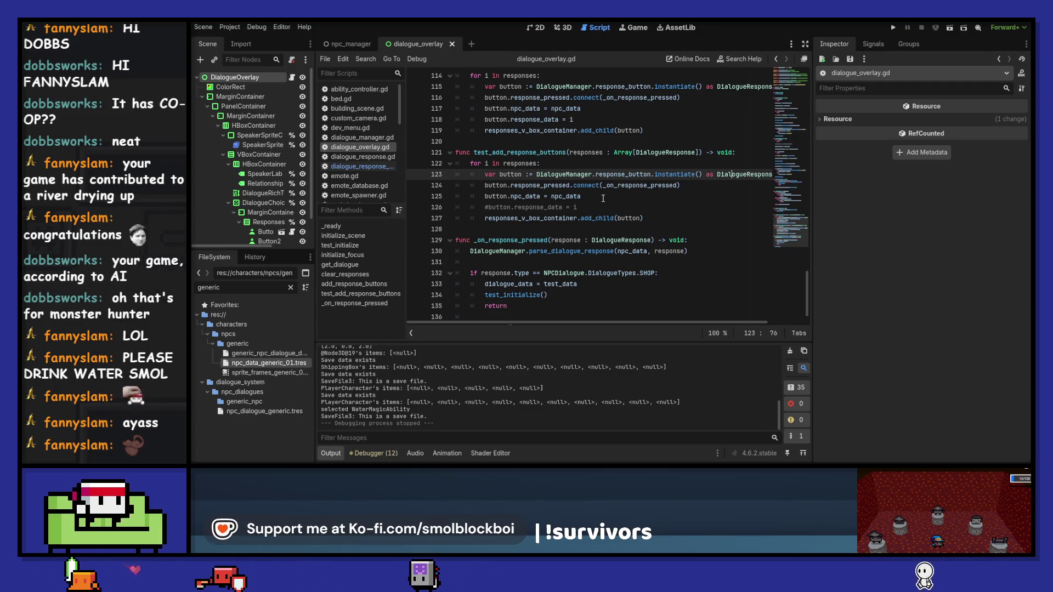
# Step: Add an 'if is_instance_valid(i):' line after line 125 using autocomplete
pyautogui.click(603, 199)
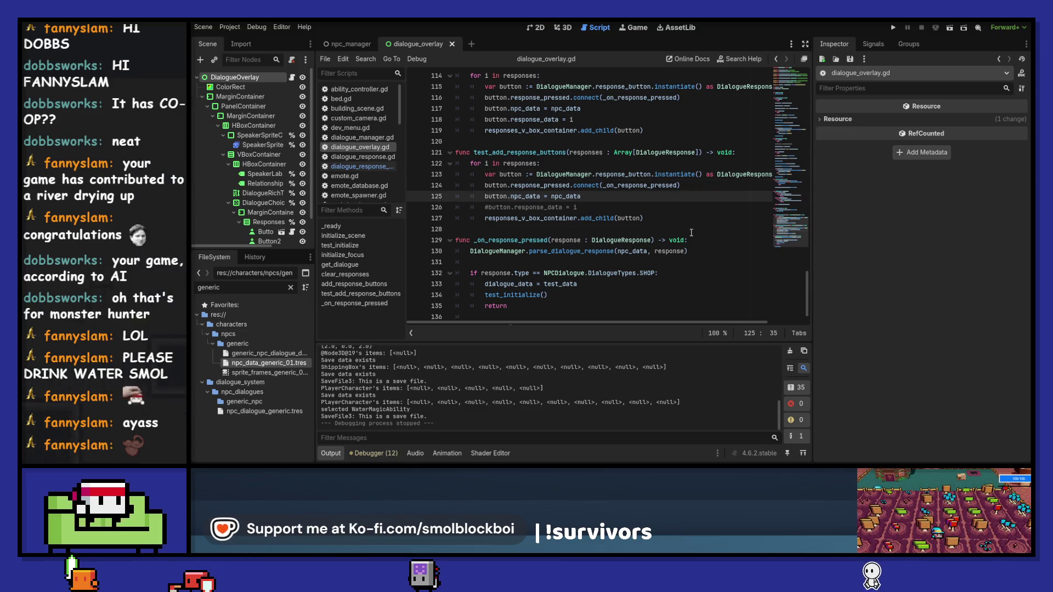
pyautogui.press('Return')
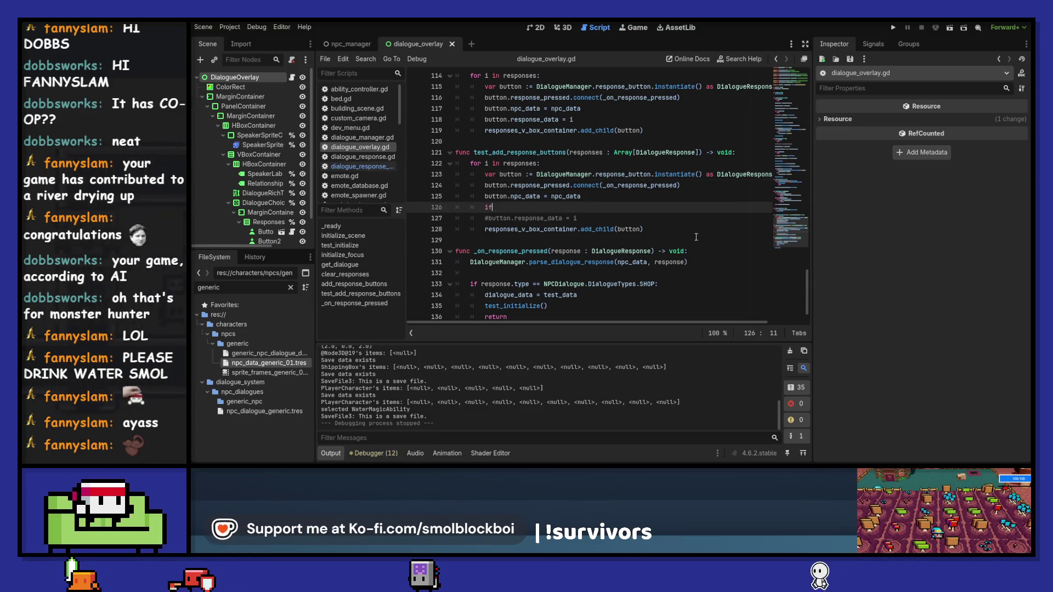
pyautogui.write('.is_val')
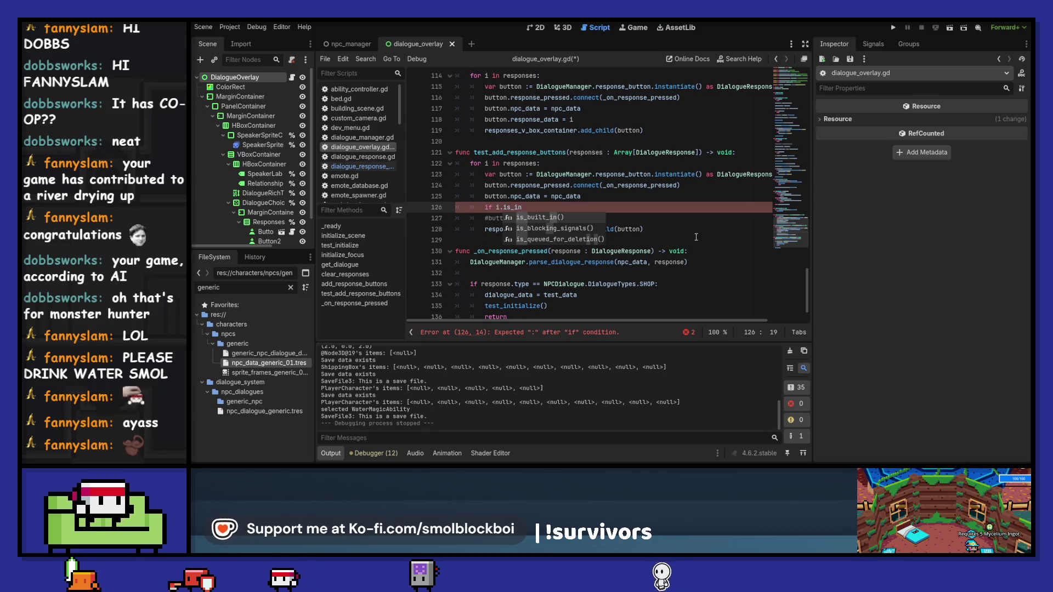
pyautogui.write('s')
pyautogui.press('BackSpace')
pyautogui.press('BackSpace')
pyautogui.press('BackSpace')
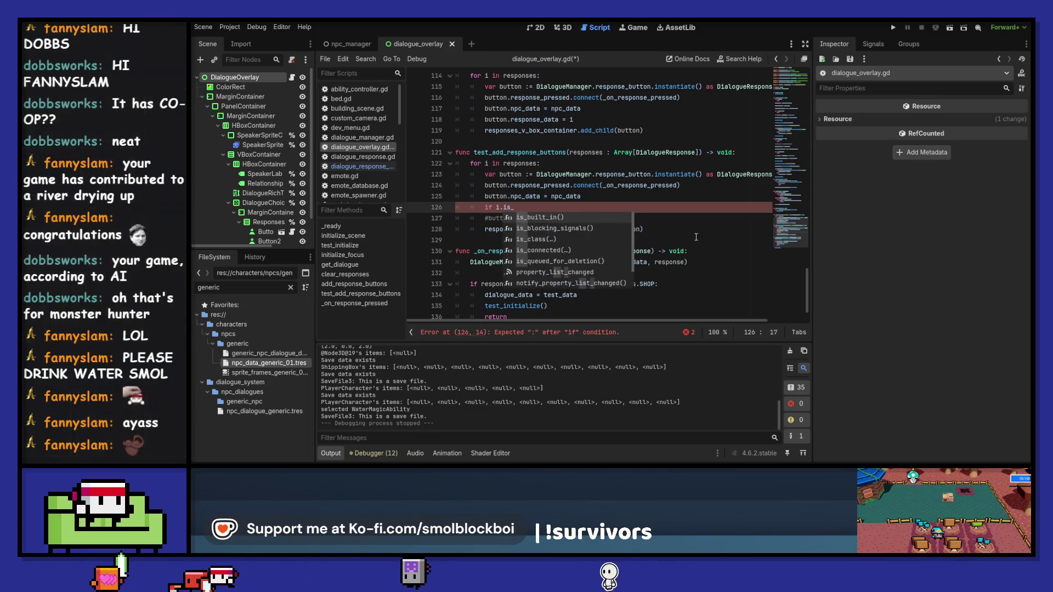
pyautogui.press('BackSpace')
pyautogui.press('BackSpace')
pyautogui.press('BackSpace')
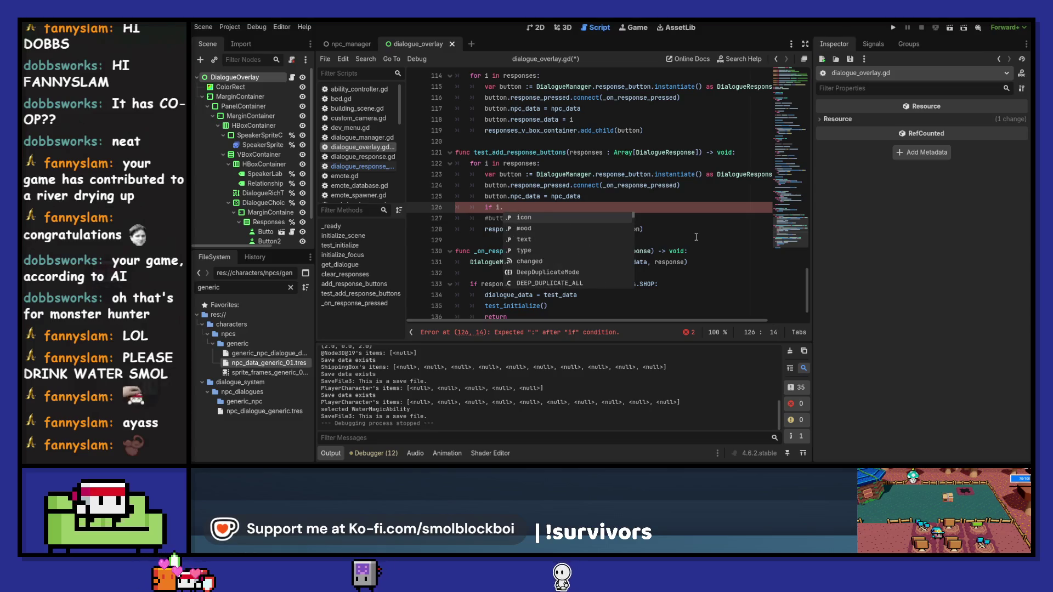
pyautogui.write('val')
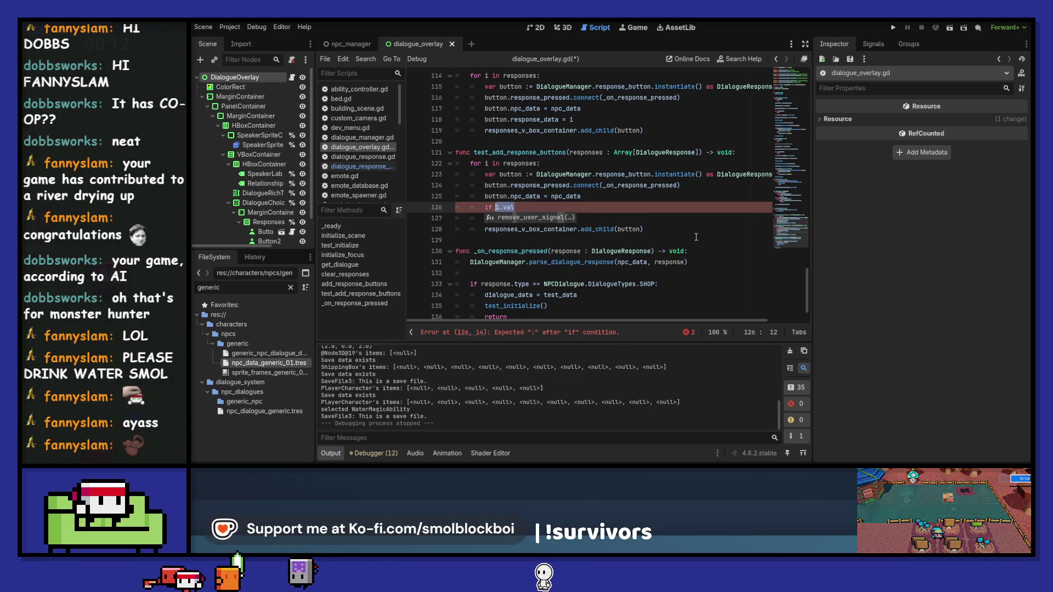
pyautogui.write('is_v')
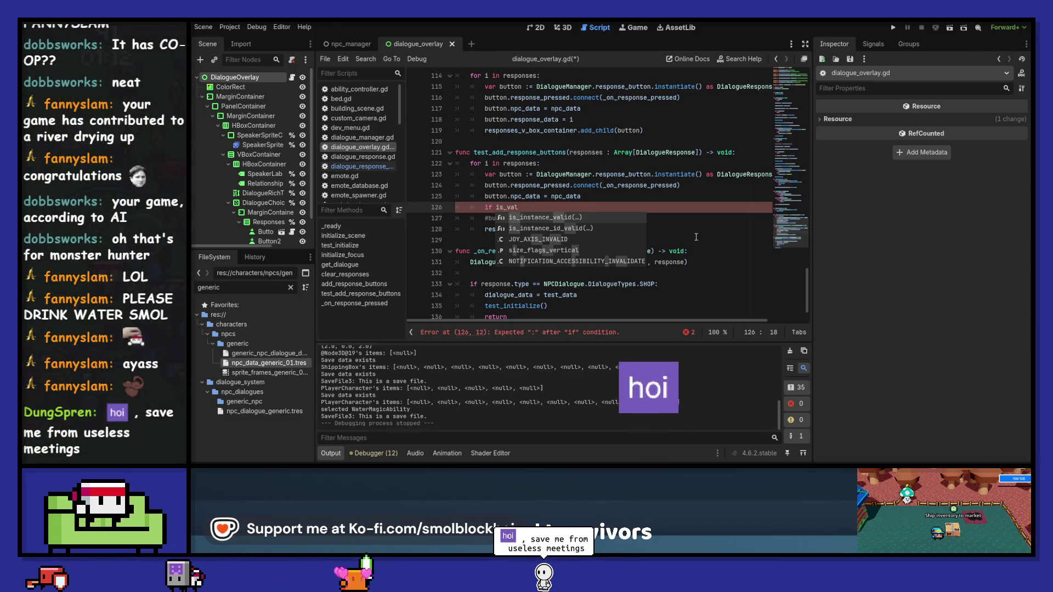
pyautogui.press('Return')
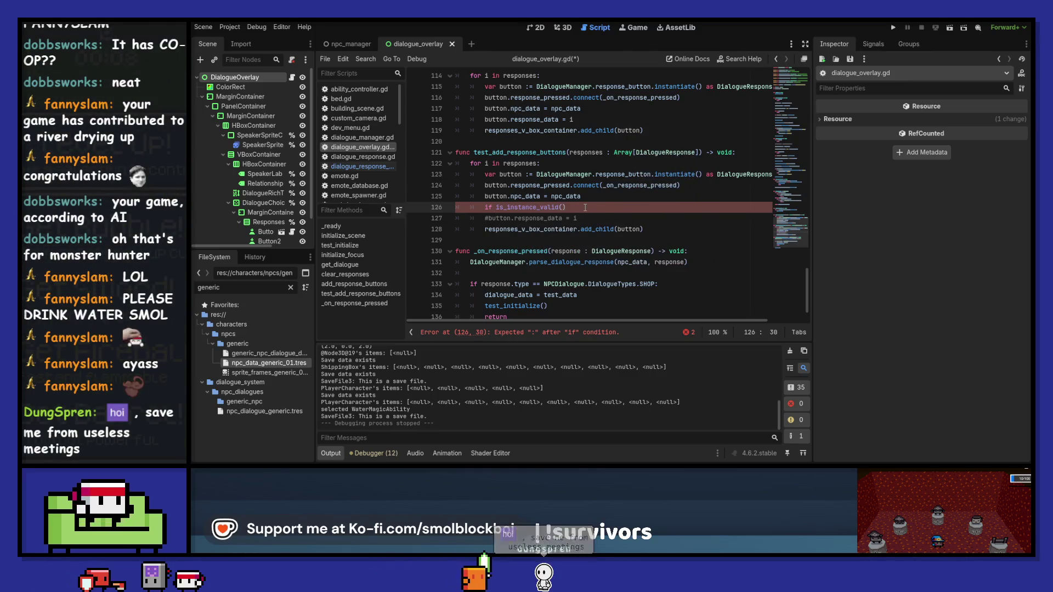
pyautogui.write('i')
pyautogui.press('Right')
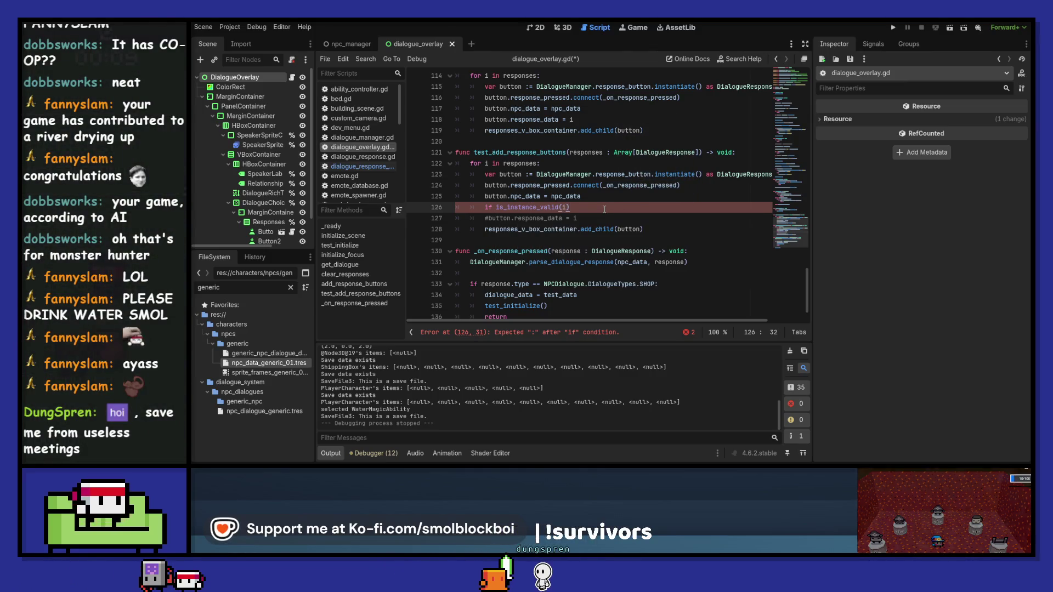
pyautogui.write(':')
# Step: Indent the button.response_data assignment under the check and run the game
pyautogui.press('Down')
pyautogui.press('Tab')
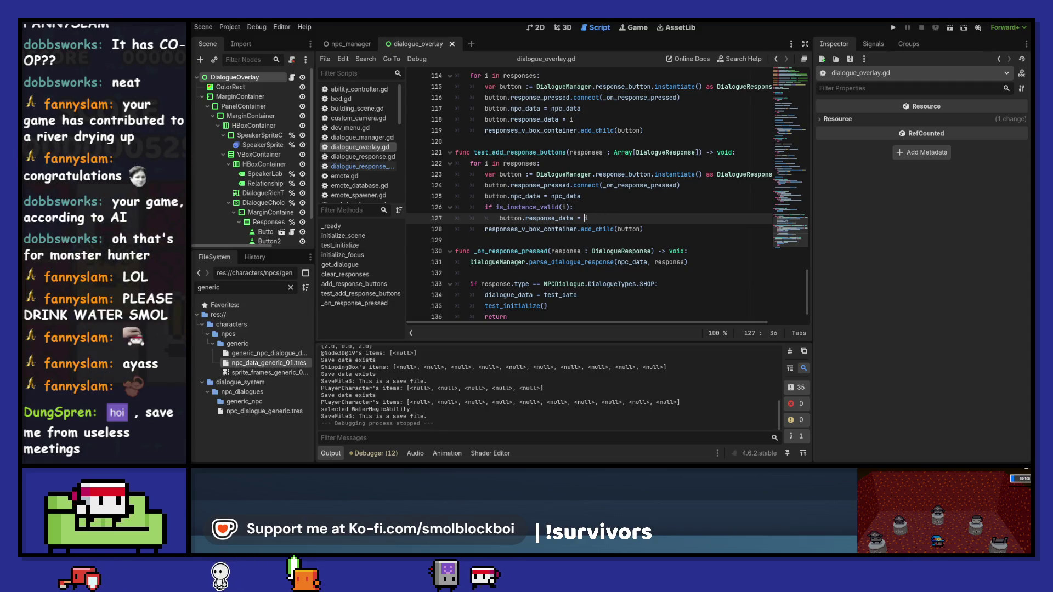
pyautogui.press('F5')
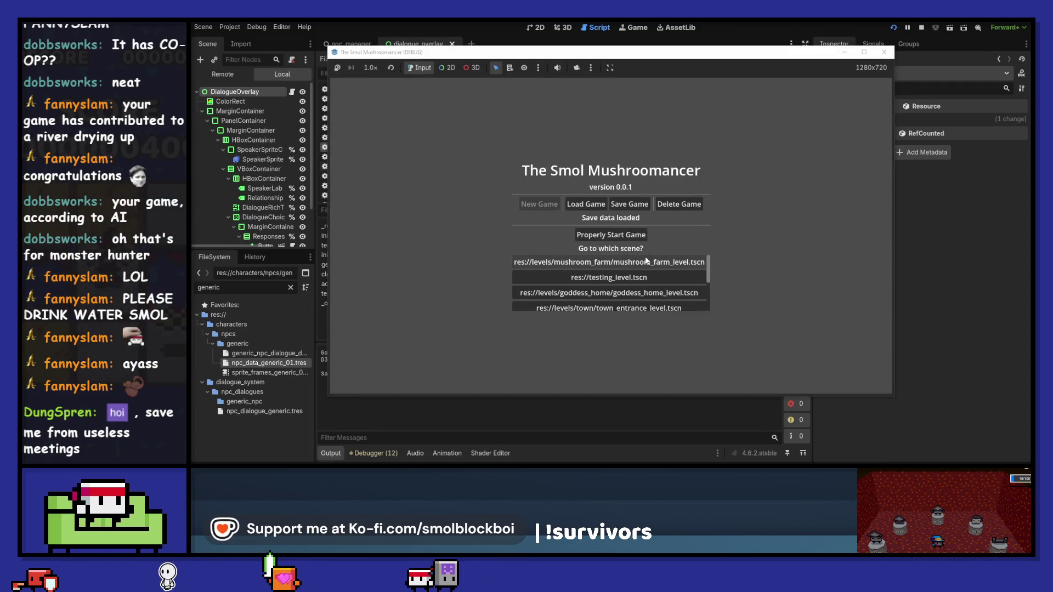
# Step: Enter a level from the running game's scene list, stop the game, and switch to the browser
pyautogui.click(646, 261)
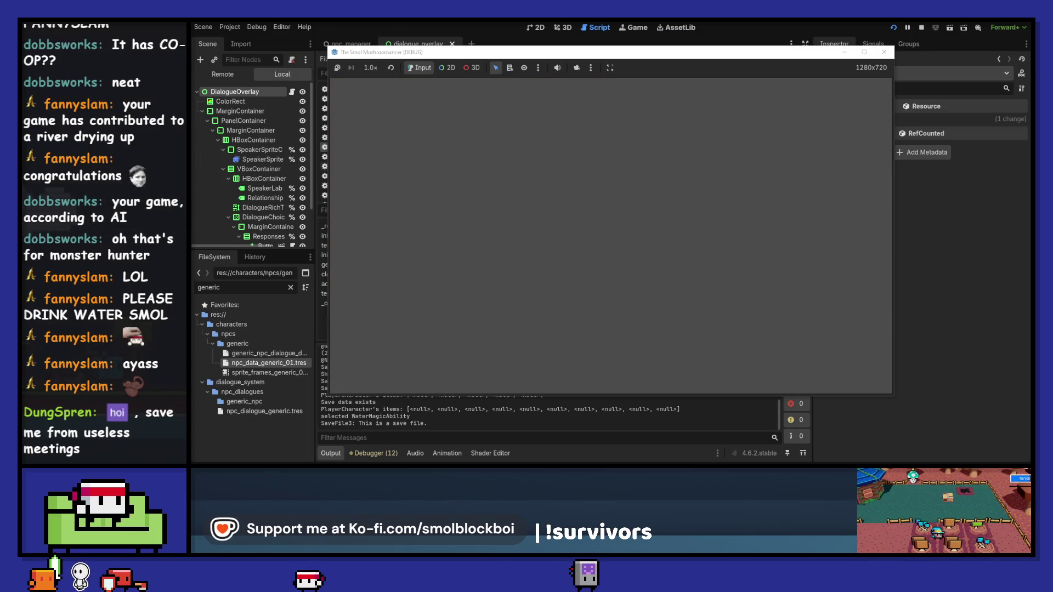
pyautogui.press('F8')
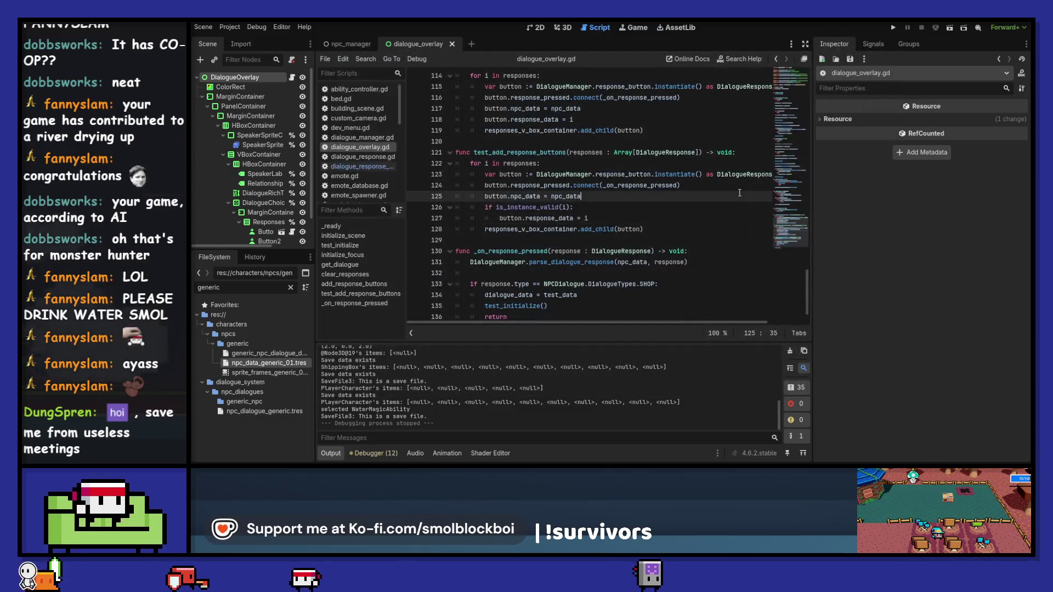
pyautogui.hotkey('ctrl', 's')
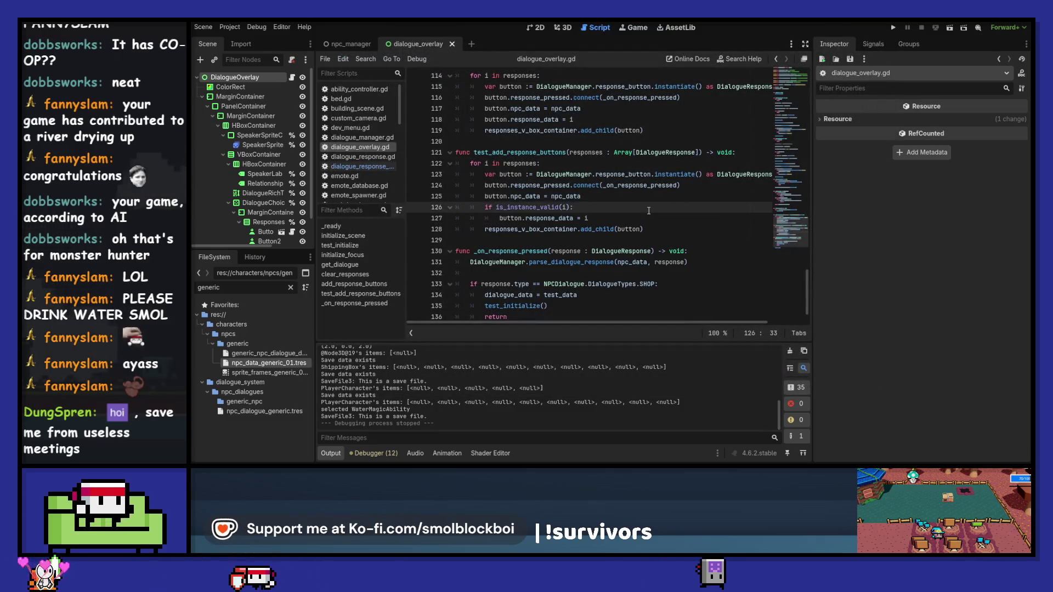
pyautogui.click(281, 27)
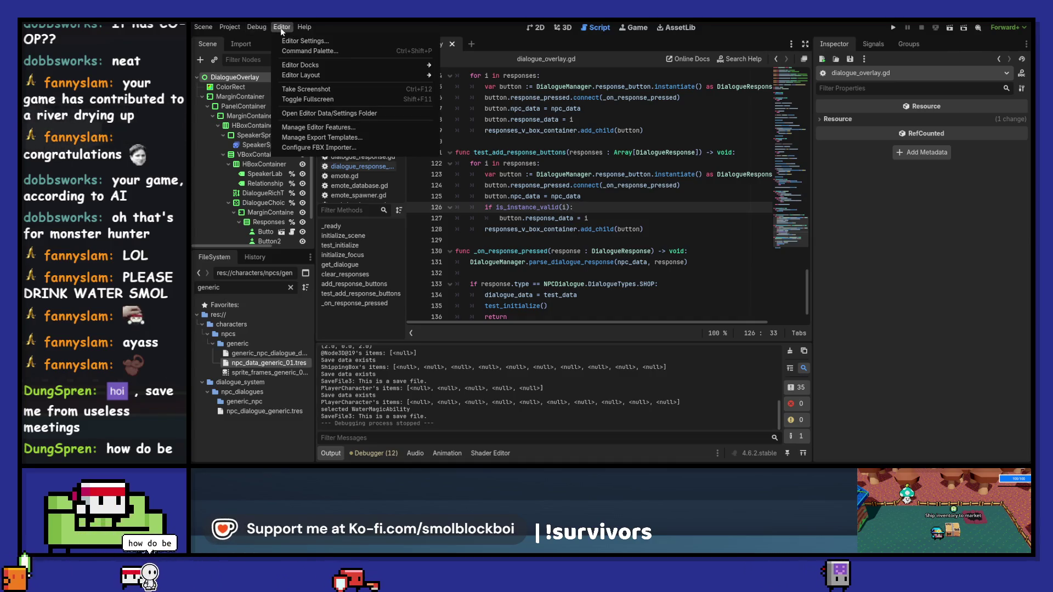
pyautogui.press('Escape')
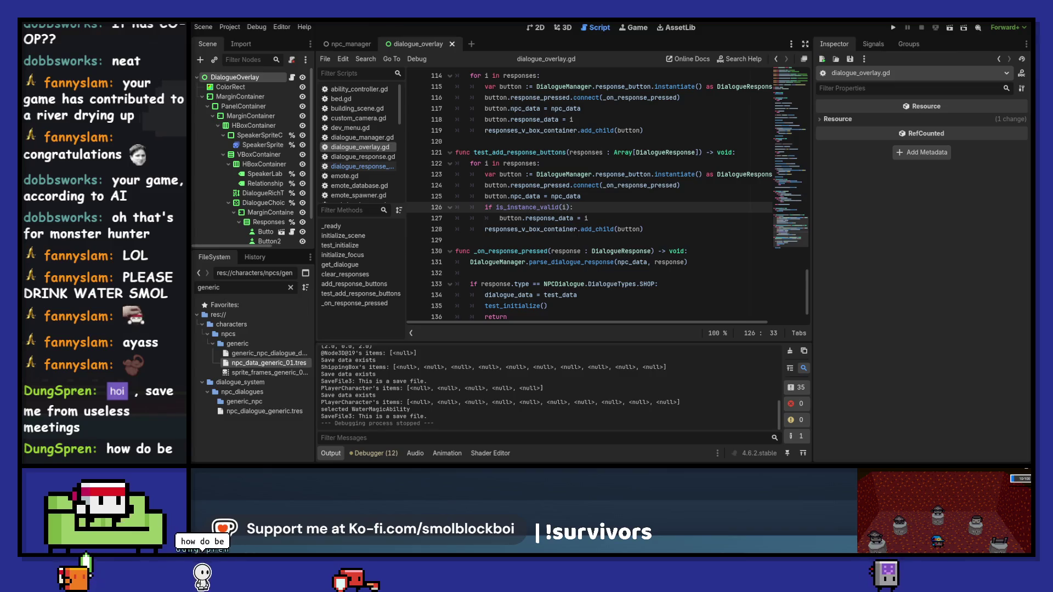
pyautogui.click(526, 433)
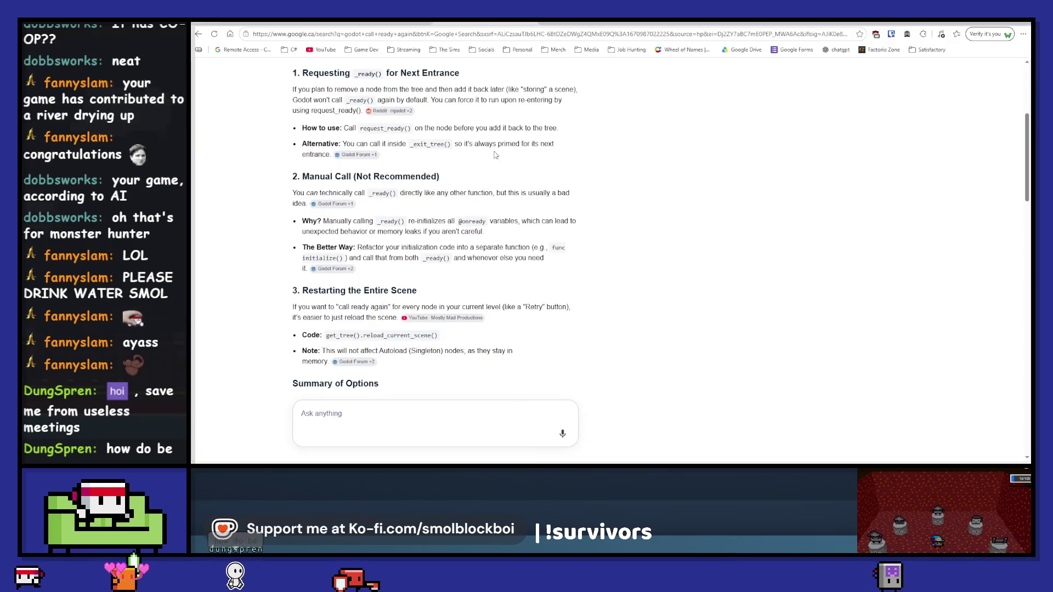
# Step: Search Google for 'godot crash report' in a new tab and expand the AI overview
pyautogui.click(550, 24)
pyautogui.write('godot crash repor')
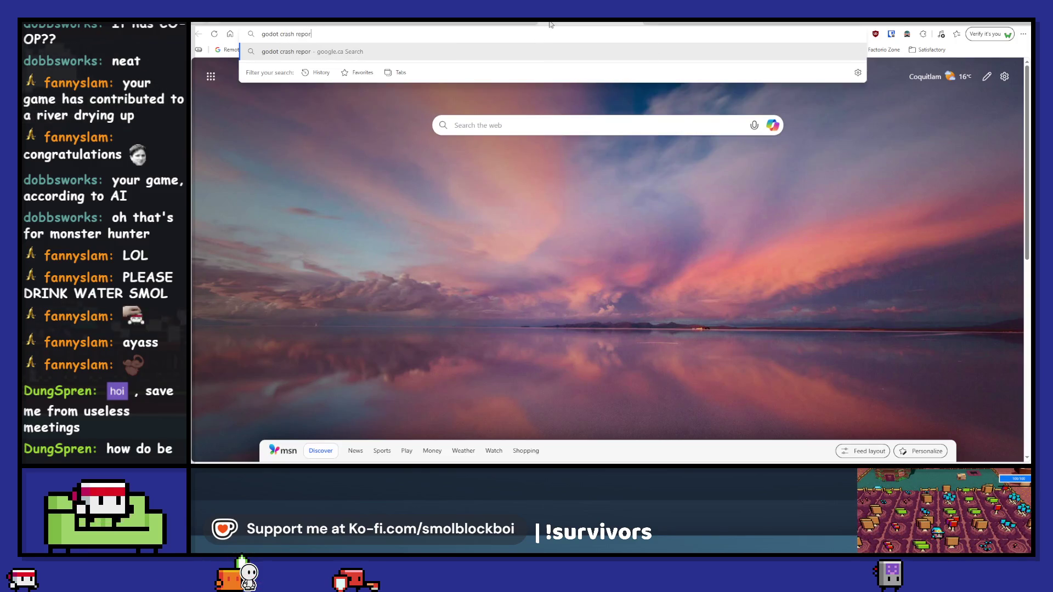
pyautogui.write('t')
pyautogui.press('Return')
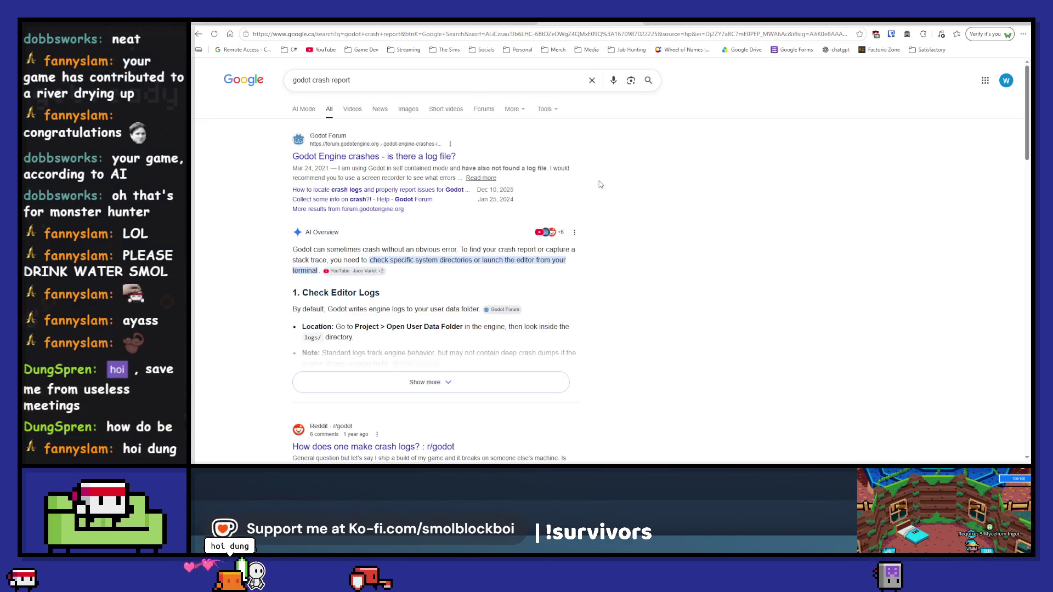
pyautogui.scroll(-2, 548, 247)
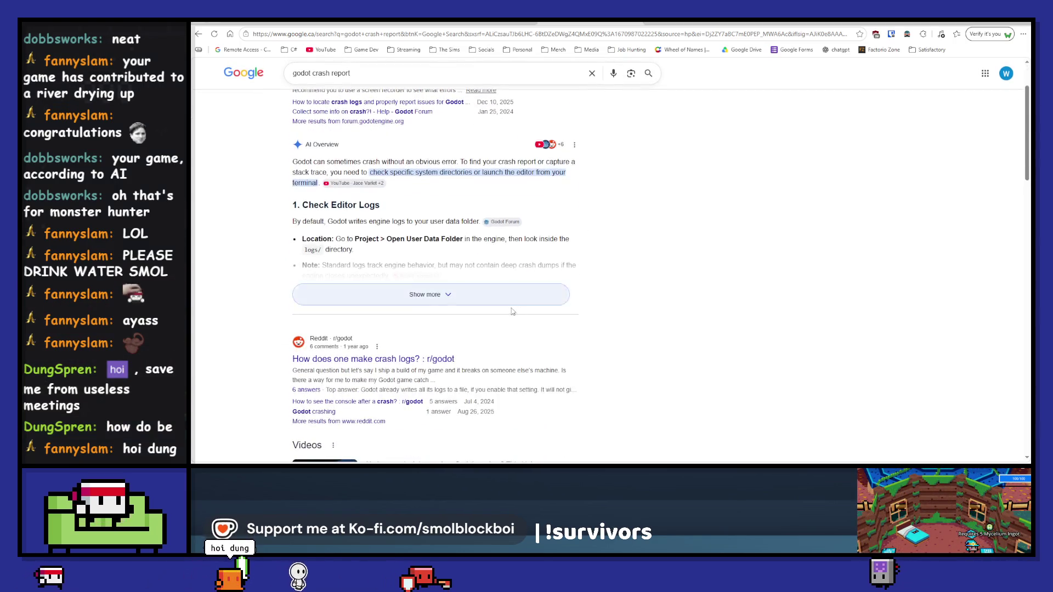
pyautogui.click(518, 299)
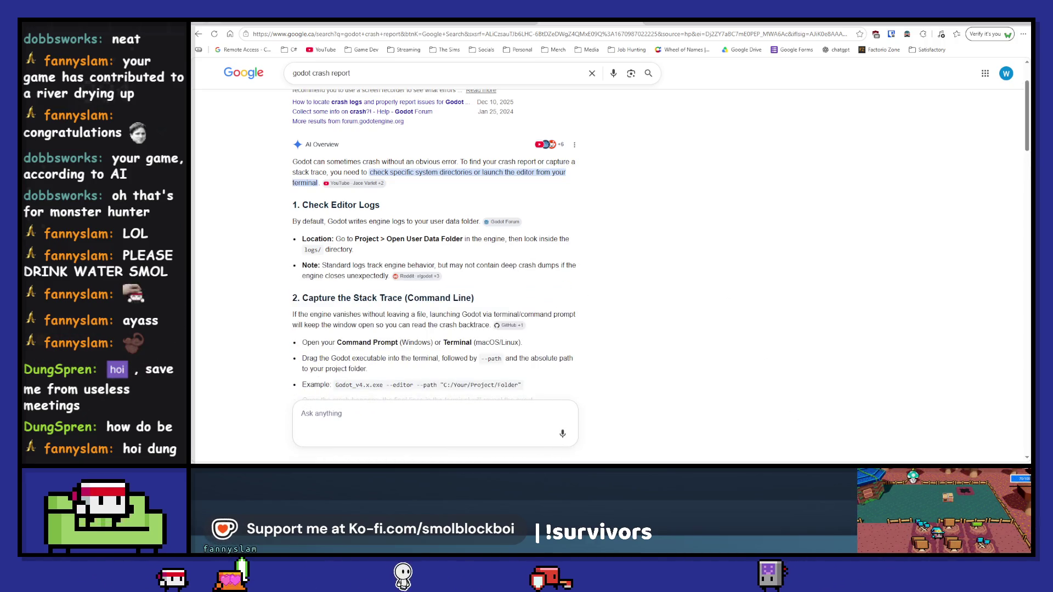
# Step: Open the project's user data folder from Godot's Project menu
pyautogui.hotkey('alt', 'Tab')
pyautogui.click(282, 27)
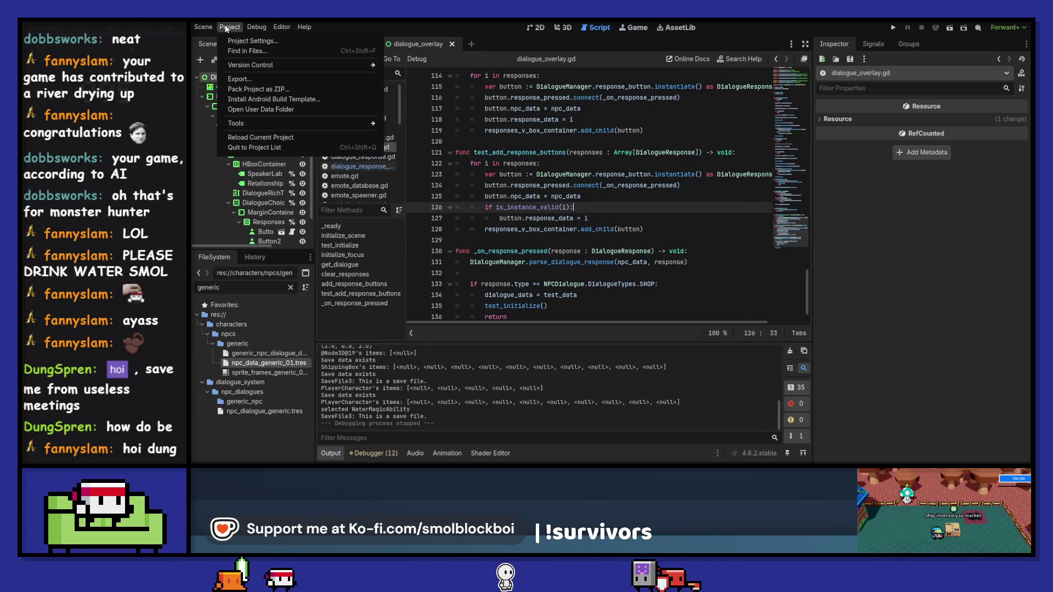
pyautogui.click(306, 110)
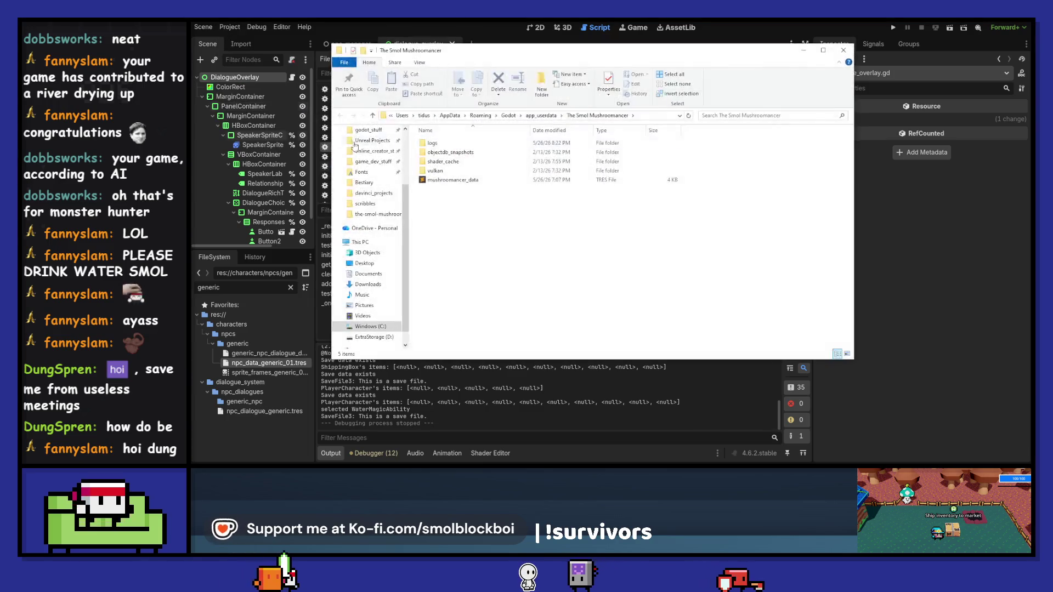
# Step: Open the logs folder, select the godot2026-05-26T20.19.22 log, then return to the crash report search
pyautogui.click(498, 144)
pyautogui.doubleClick(498, 144)
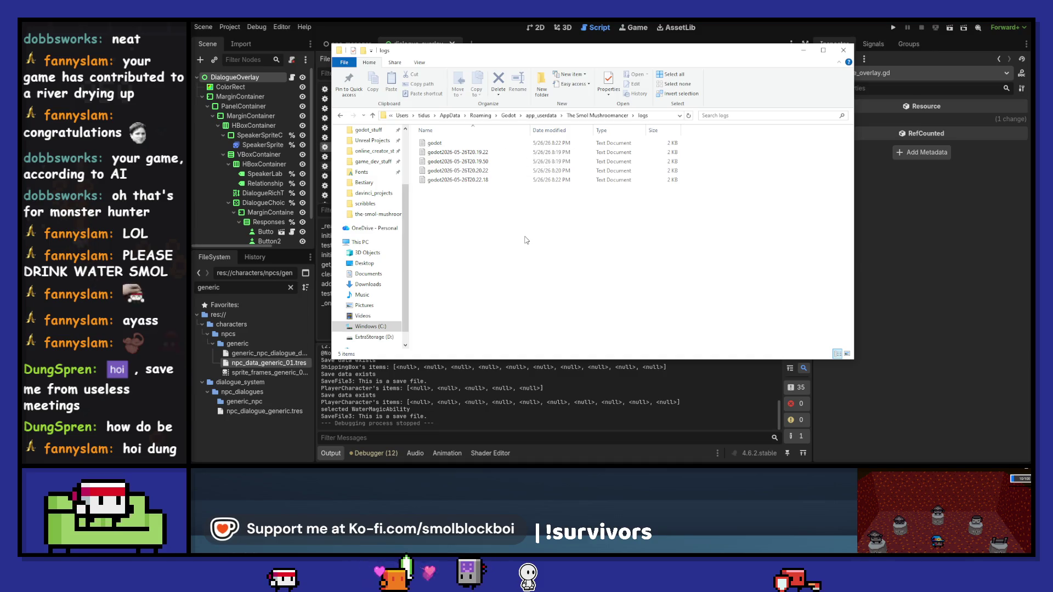
pyautogui.click(492, 145)
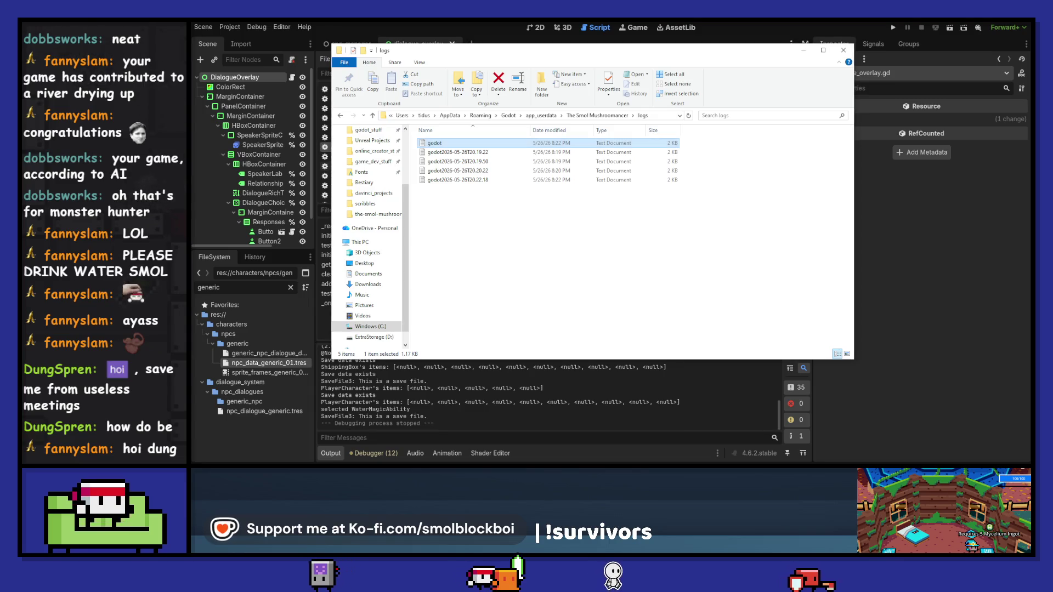
pyautogui.click(499, 154)
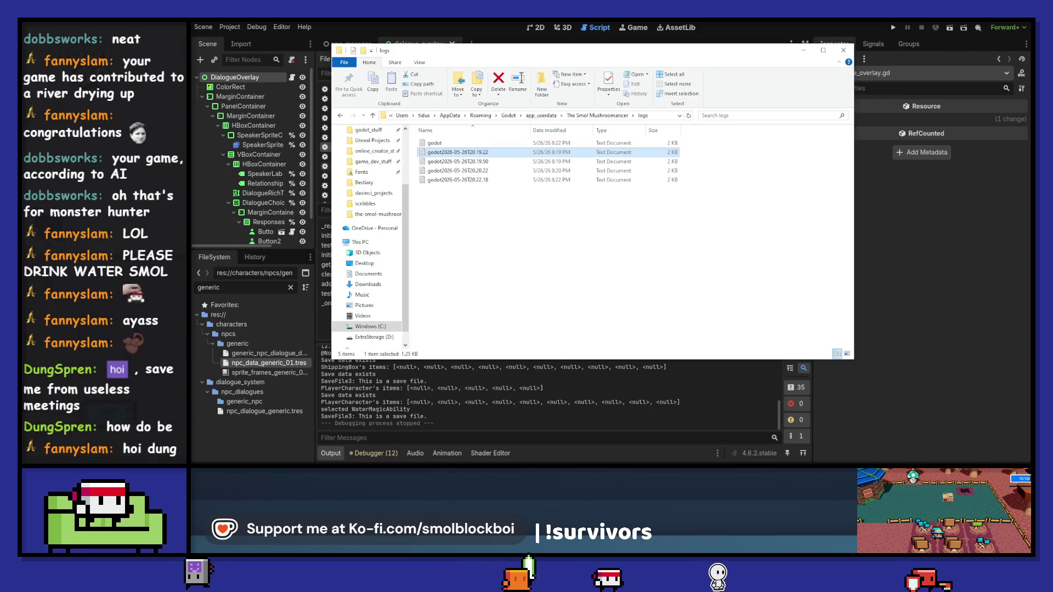
pyautogui.moveTo(477, 463)
pyautogui.click(525, 433)
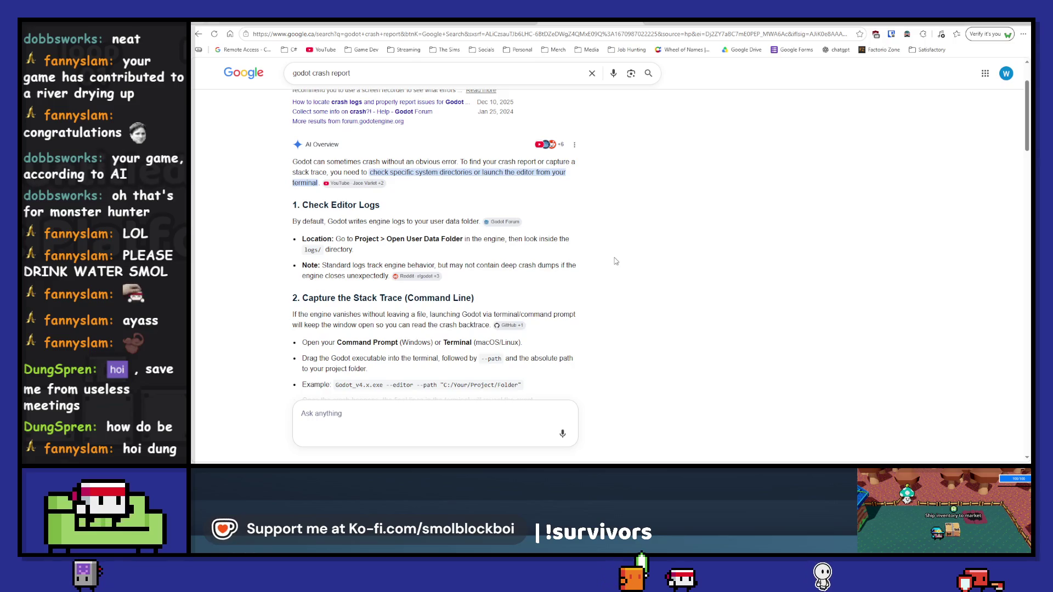
# Step: Read the crash-log advice, open a Command Prompt via cmd, then run the Godot project again
pyautogui.scroll(-2, 616, 270)
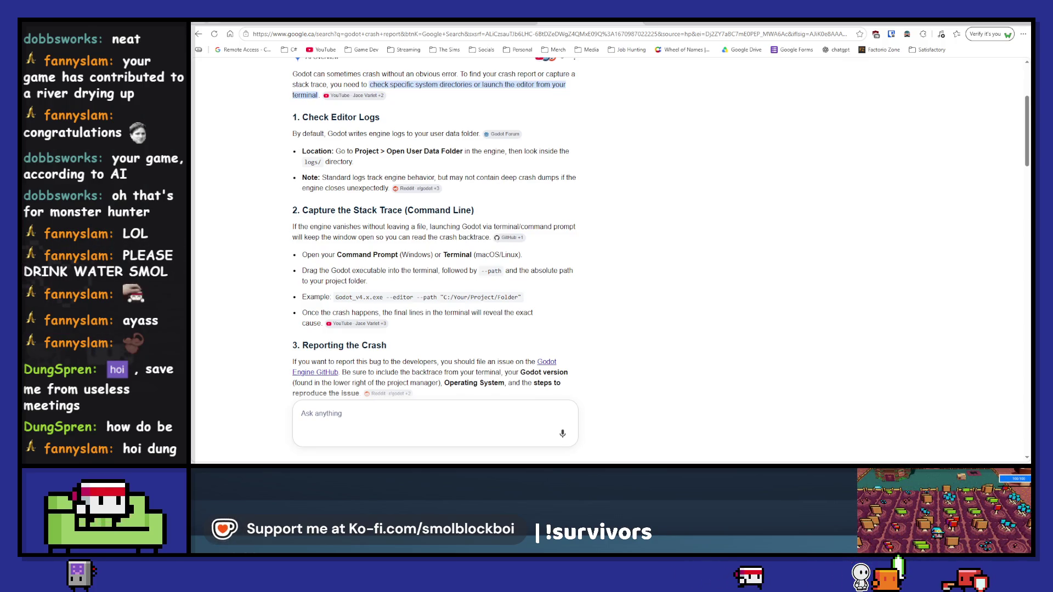
pyautogui.press('super')
pyautogui.write('cmd')
pyautogui.press('Return')
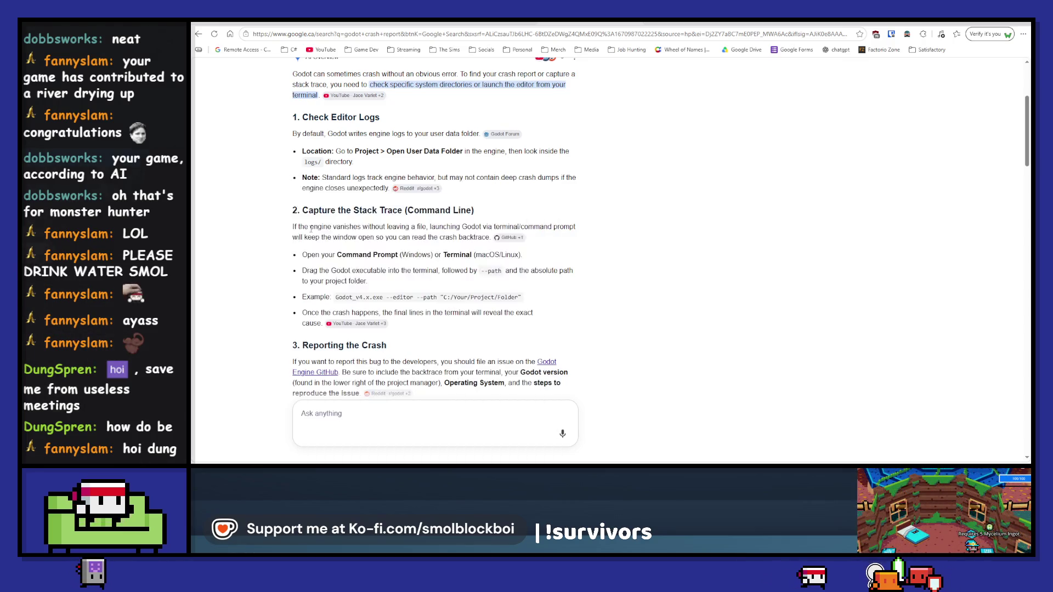
pyautogui.click(316, 172)
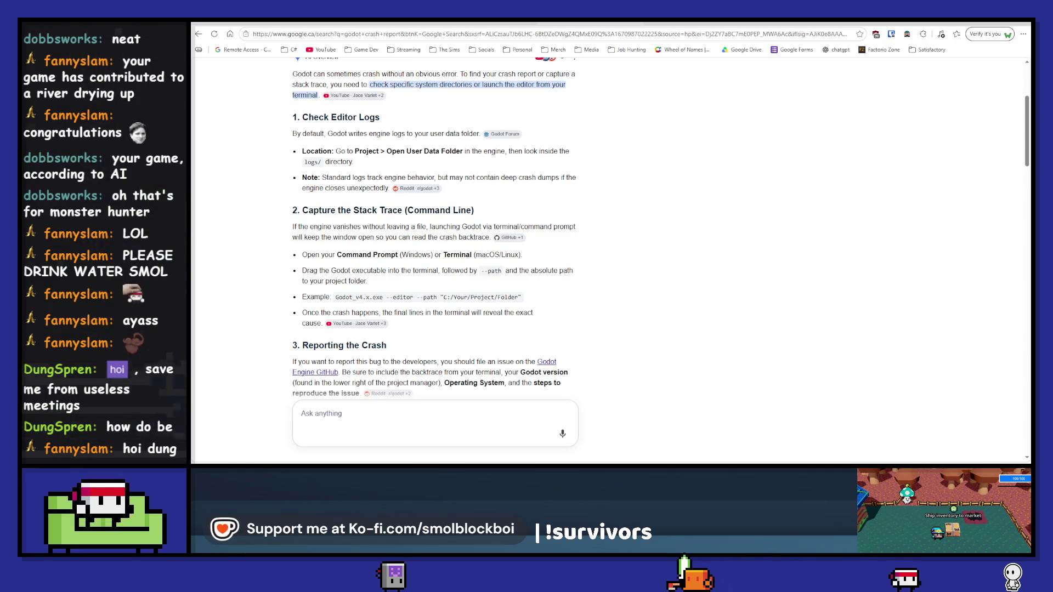
pyautogui.hotkey('alt', 'Tab')
pyautogui.click(892, 26)
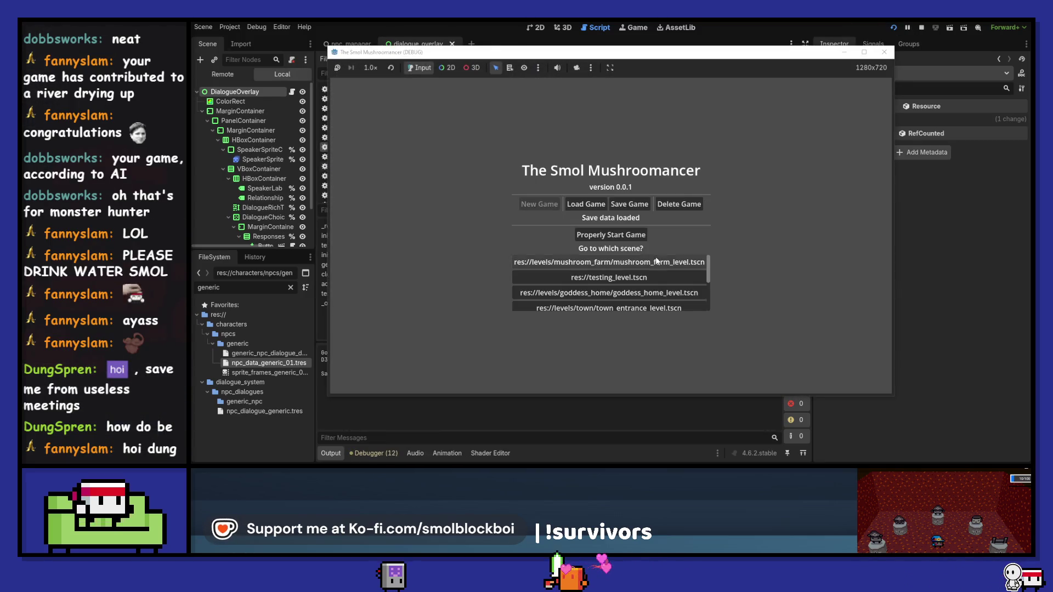
# Step: Load mushroom_farm_level.tscn, review the crash advice in the browser, then close the debug game
pyautogui.click(655, 261)
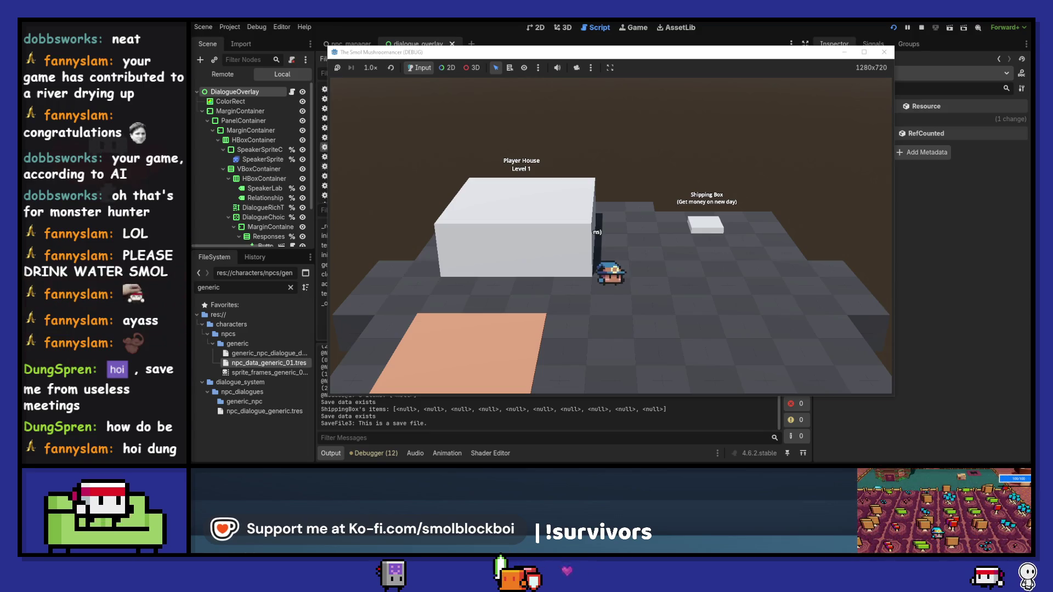
pyautogui.moveTo(913, 467)
pyautogui.moveTo(477, 471)
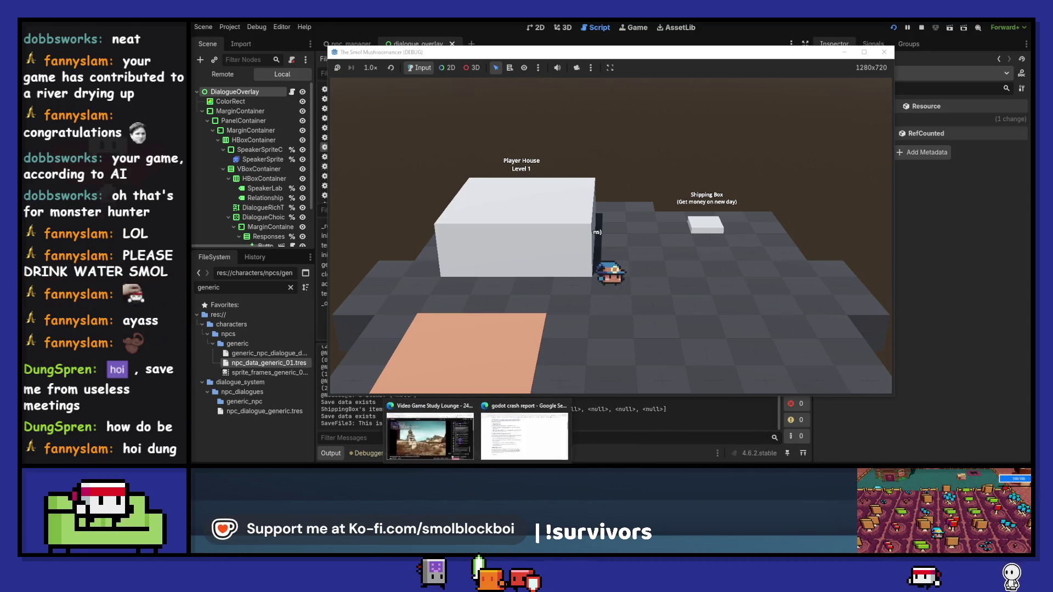
pyautogui.click(417, 430)
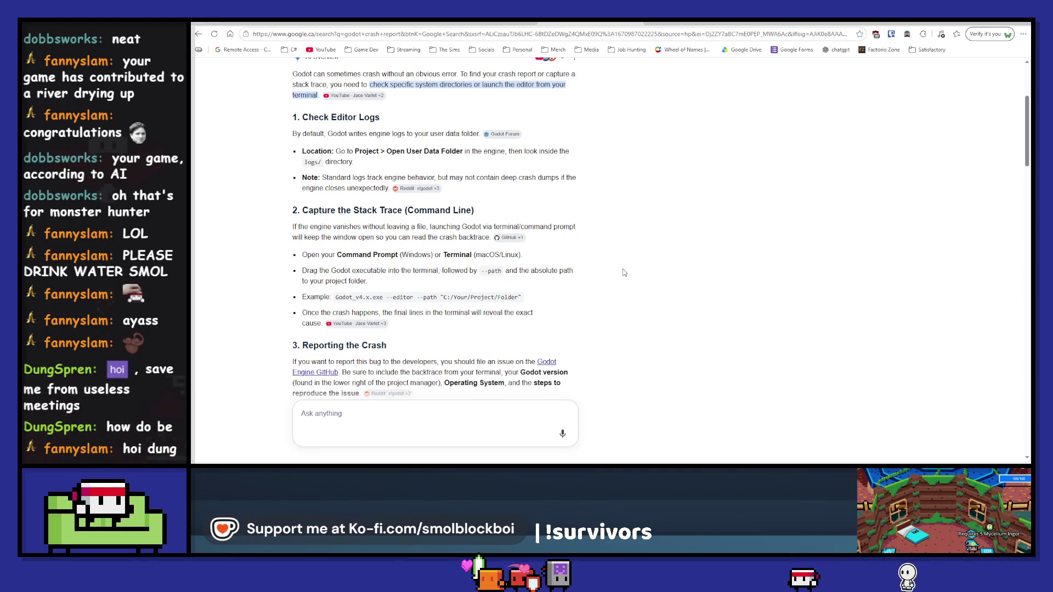
pyautogui.scroll(-3, 623, 273)
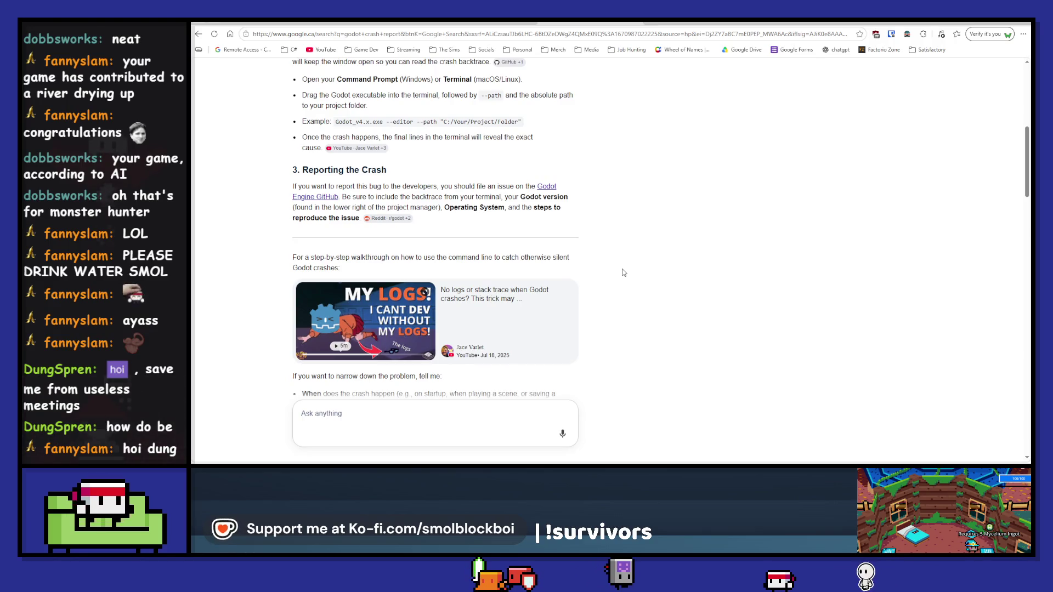
pyautogui.scroll(4, 623, 272)
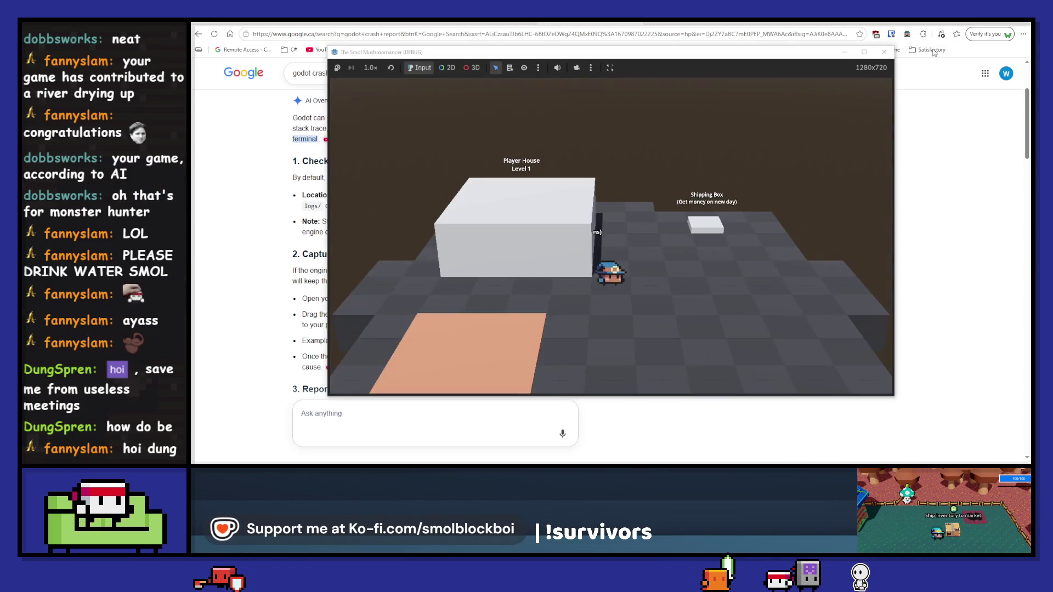
pyautogui.click(884, 52)
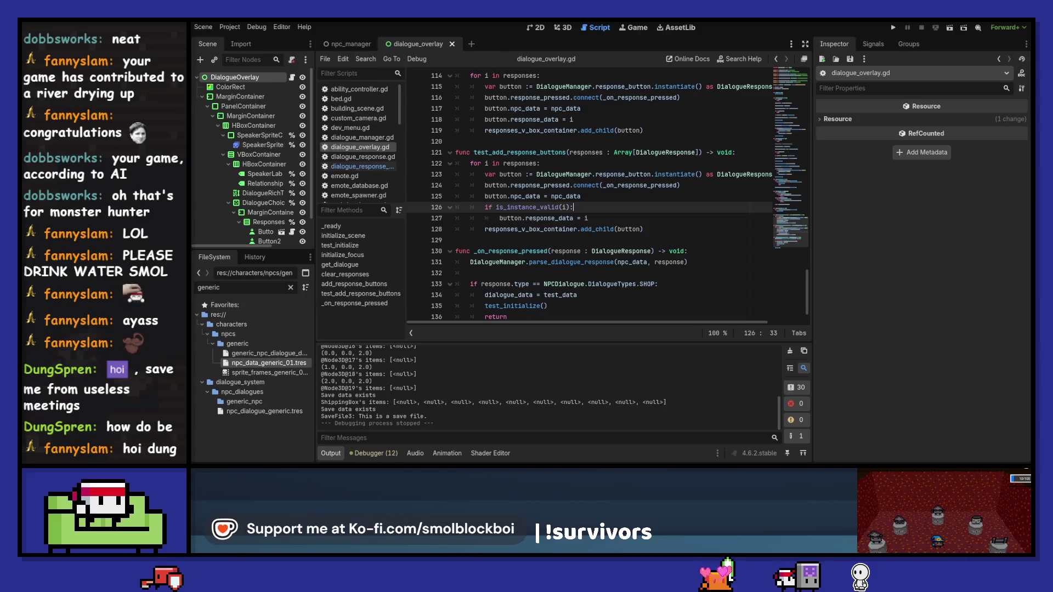
# Step: Enable Debug > Settings > Verbose stdout in Project Settings, filtered by 'verbose'
pyautogui.click(230, 27)
pyautogui.click(235, 40)
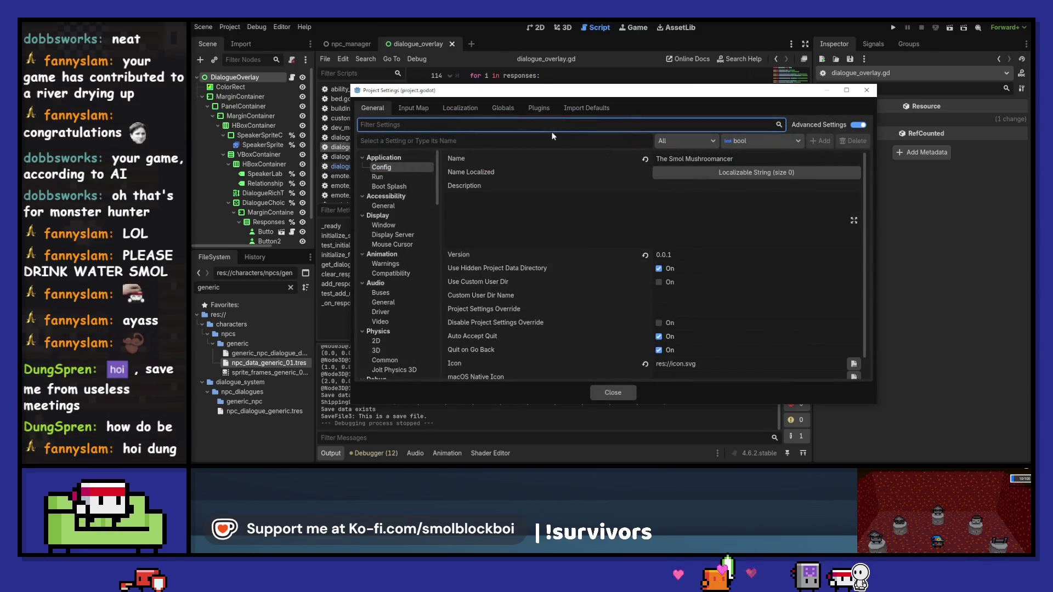
pyautogui.write('verbose')
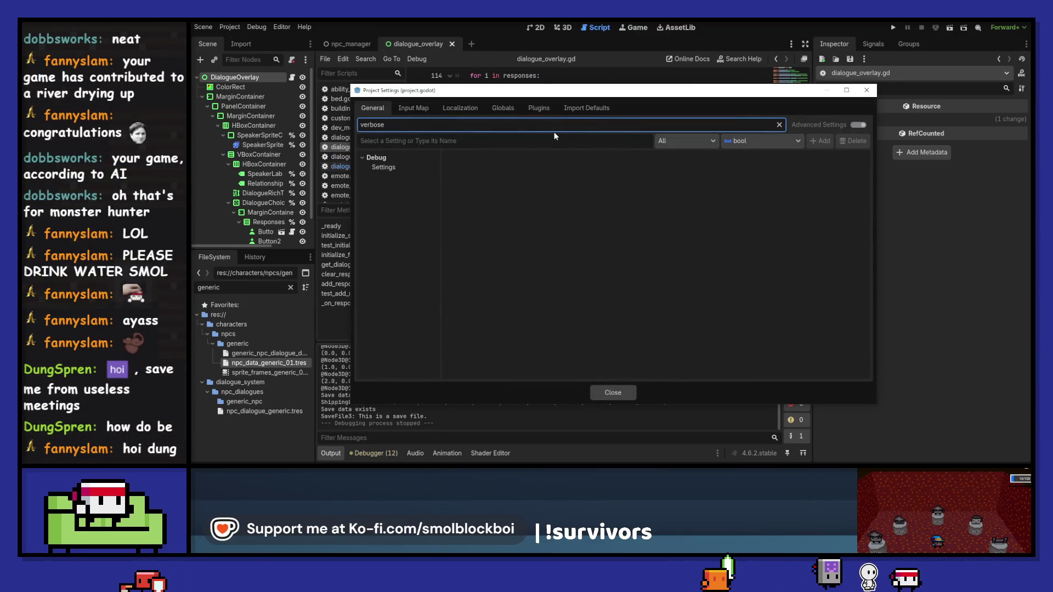
pyautogui.click(384, 167)
pyautogui.click(663, 168)
pyautogui.click(613, 392)
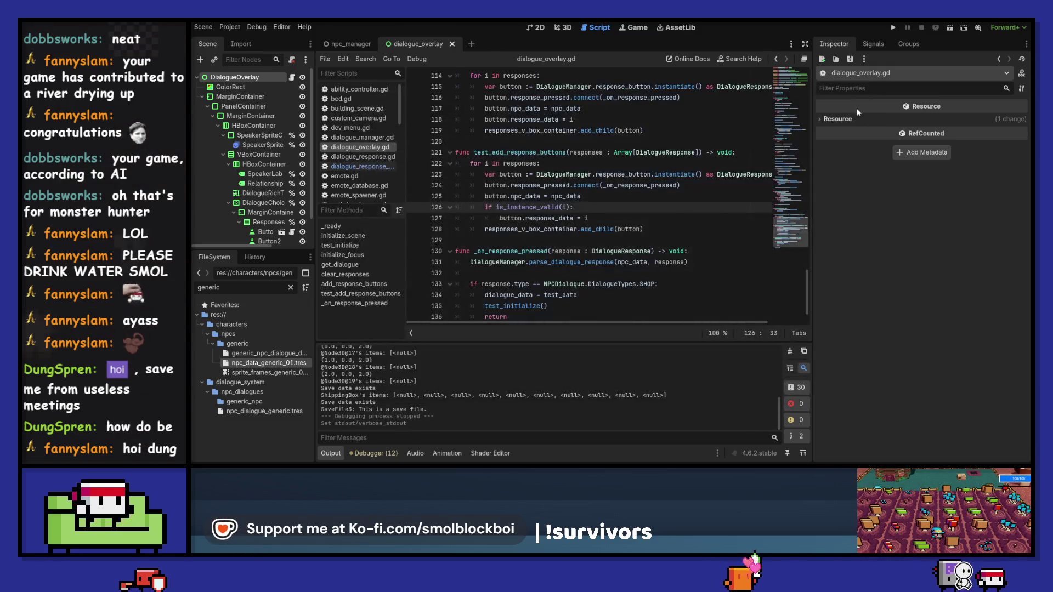
# Step: Playtest the mushroom farm level, talk to the Bear, then close the game
pyautogui.press('F5')
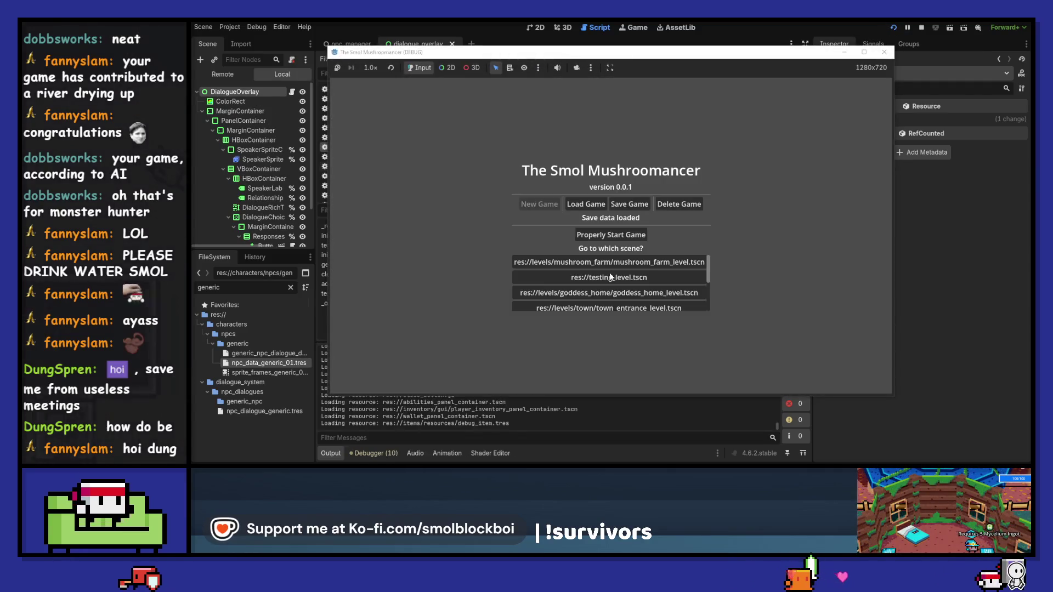
pyautogui.click(633, 263)
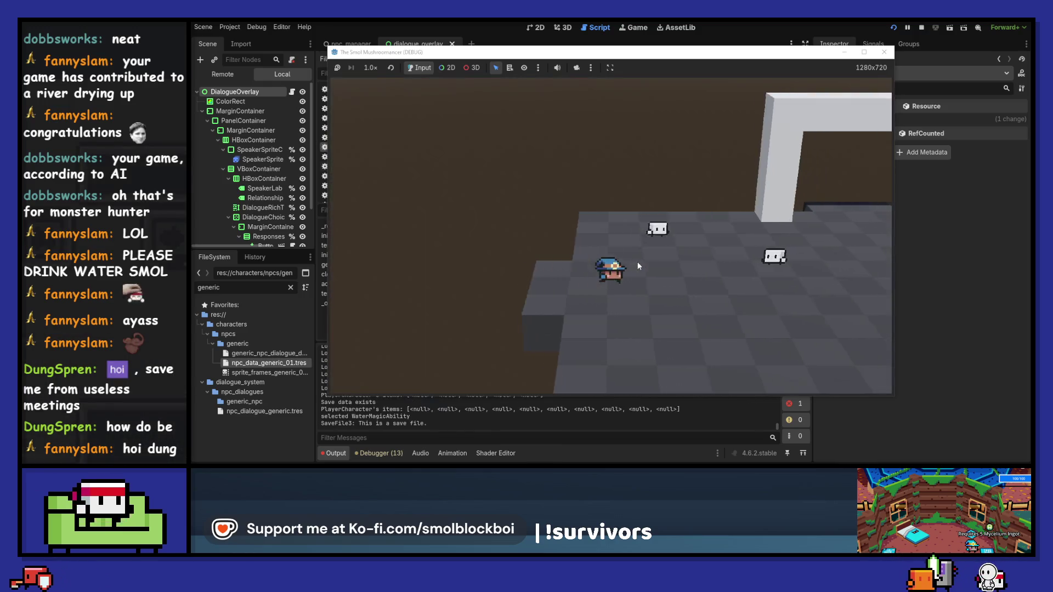
pyautogui.click(637, 267)
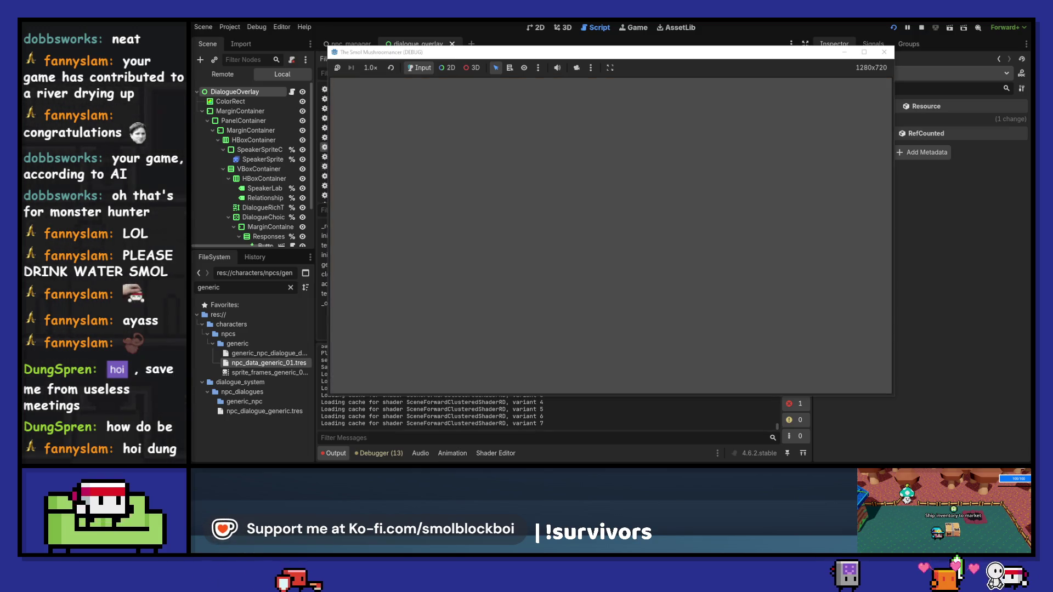
pyautogui.click(878, 54)
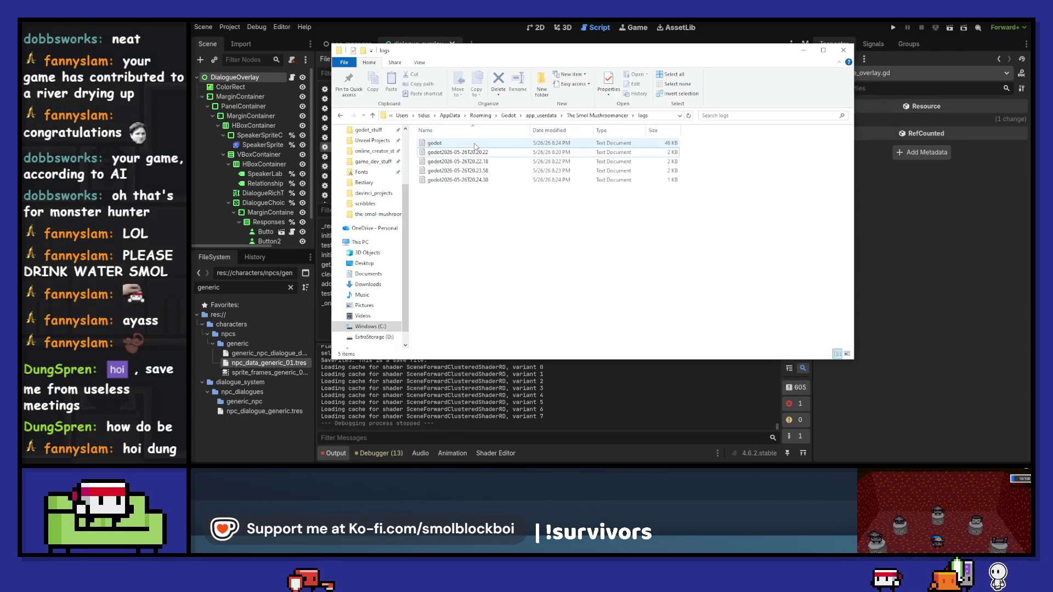
# Step: Check that the newest godot log is 45.0 KB, then close the logs folder window
pyautogui.click(474, 144)
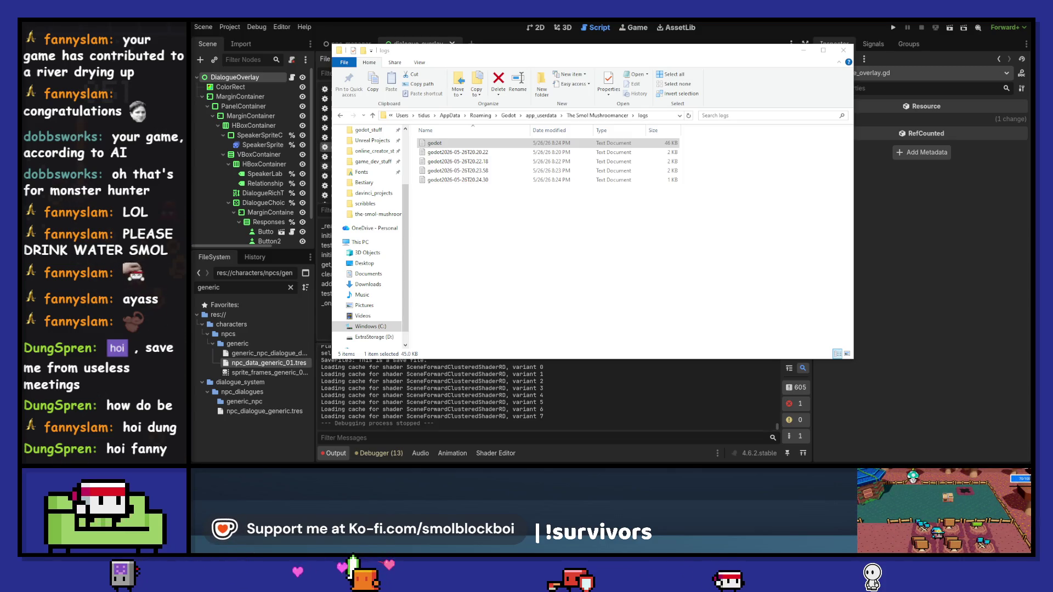
pyautogui.click(434, 142)
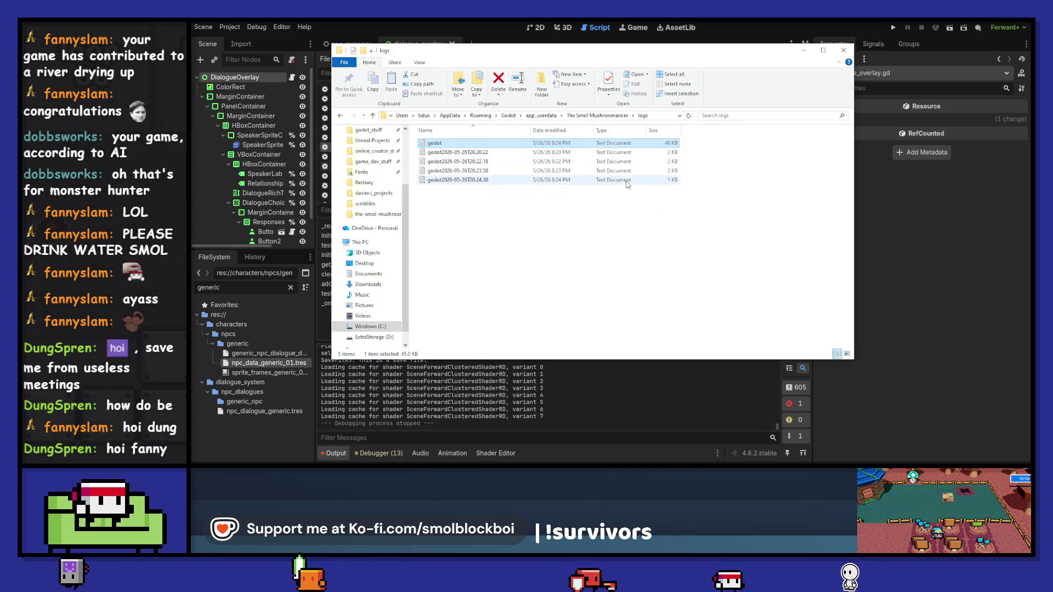
pyautogui.click(845, 51)
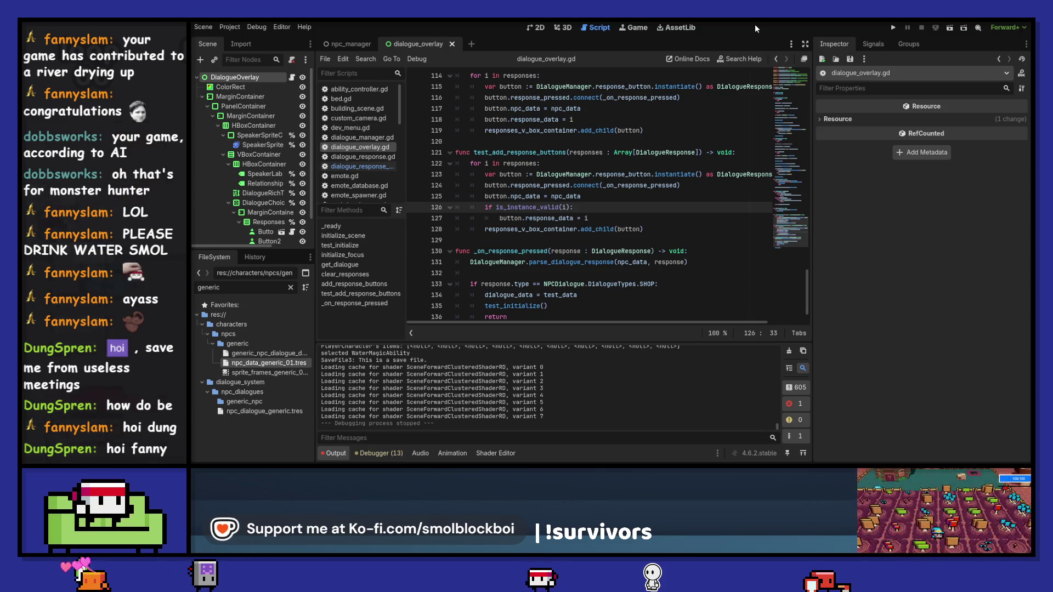
# Step: Open dialogue_response_button.gd via response_data and comment out lines 19–28 of _ready
pyautogui.keyDown('ctrl'); pyautogui.click(548, 219); pyautogui.keyUp('ctrl')
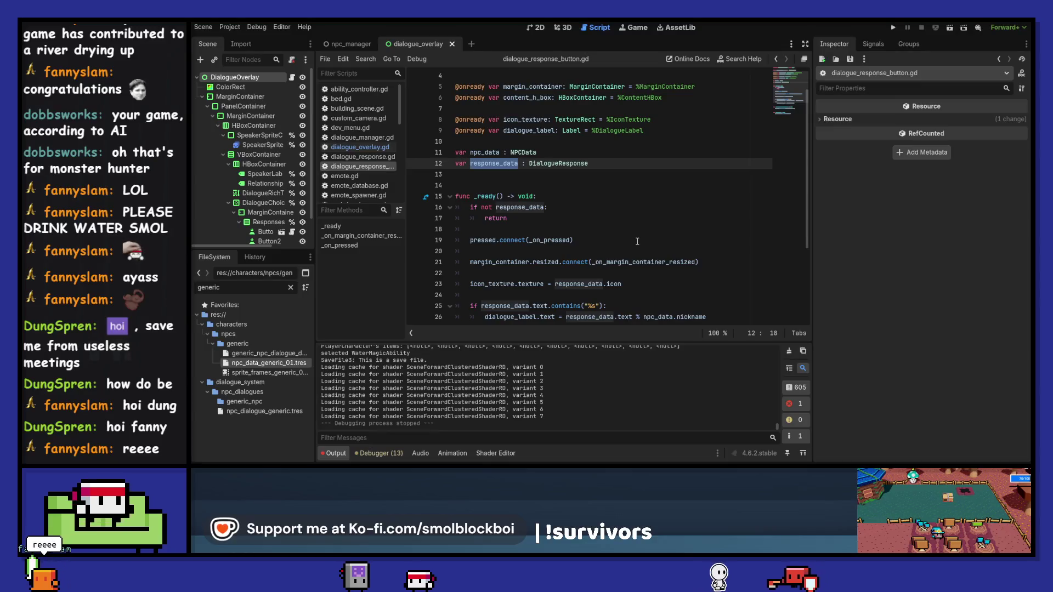
pyautogui.scroll(-3, 637, 241)
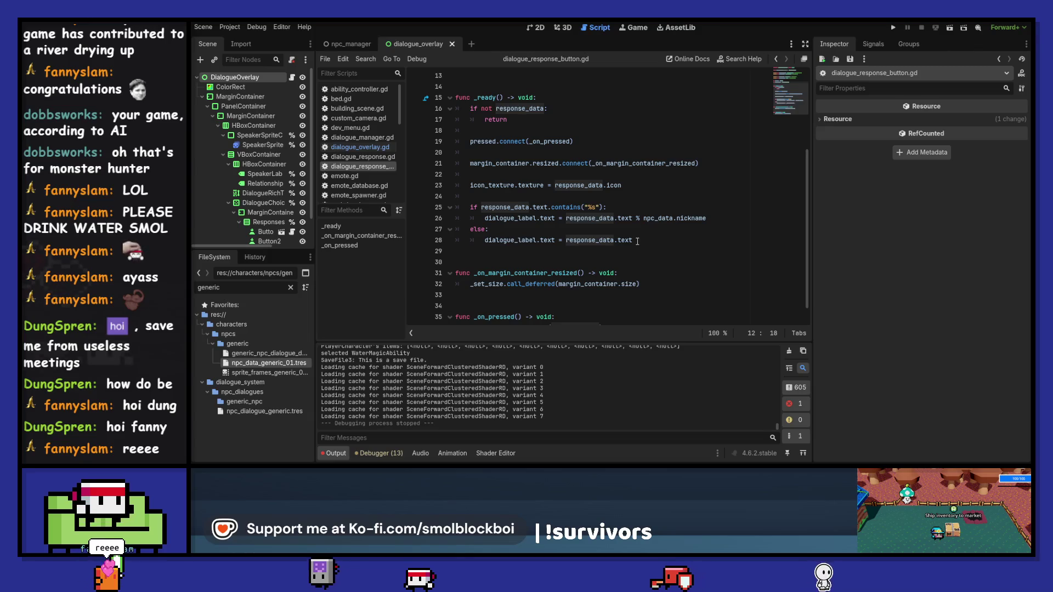
pyautogui.moveTo(641, 241); pyautogui.dragTo(553, 139)
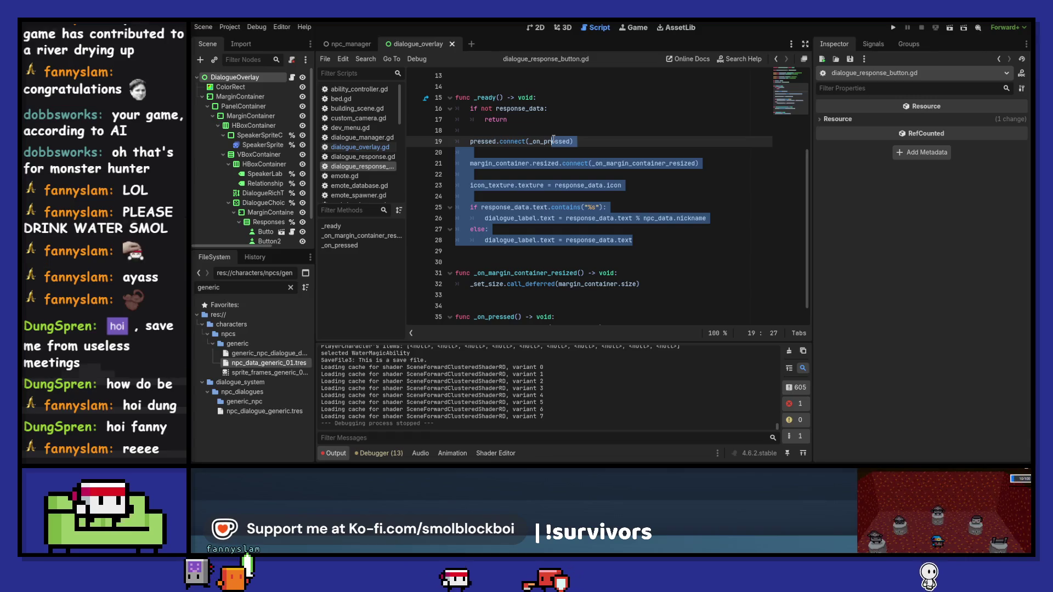
pyautogui.hotkey('ctrl', 'k')
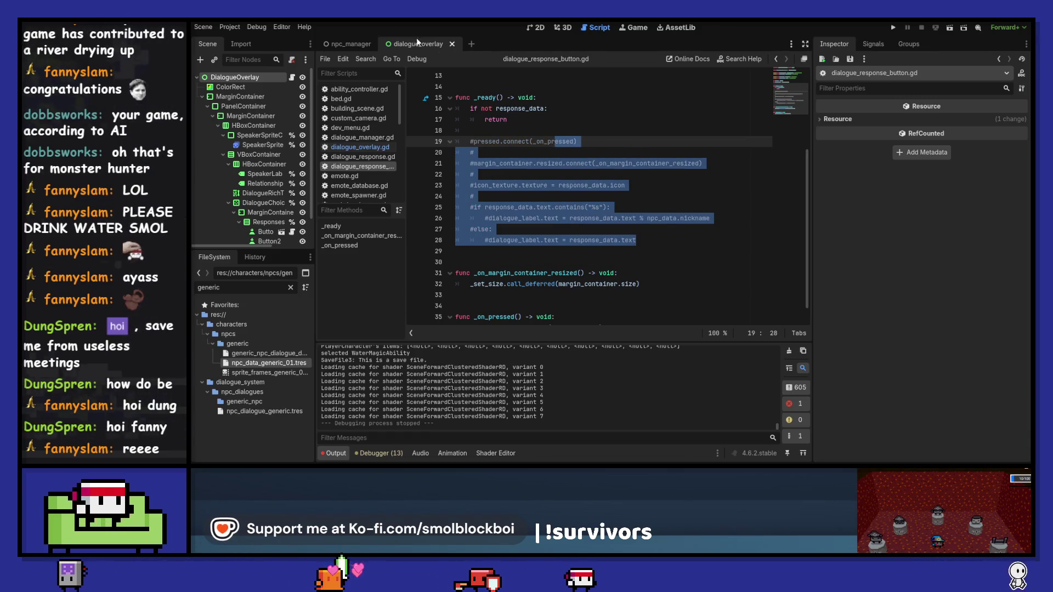
# Step: Reopen Project Settings filtered to verbose, close it, then briefly run and close the game
pyautogui.click(221, 27)
pyautogui.click(253, 40)
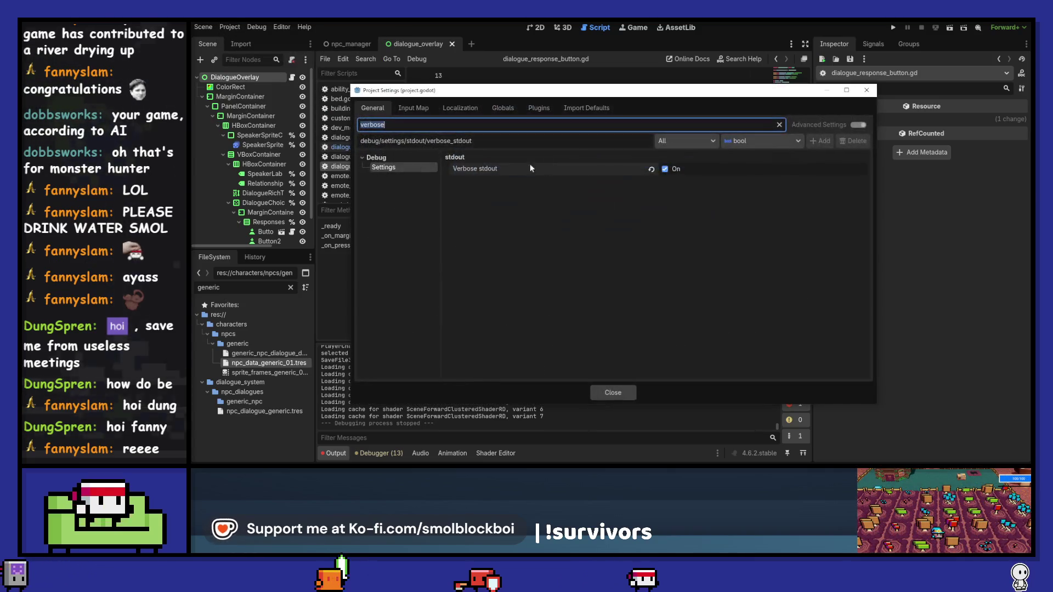
pyautogui.click(612, 392)
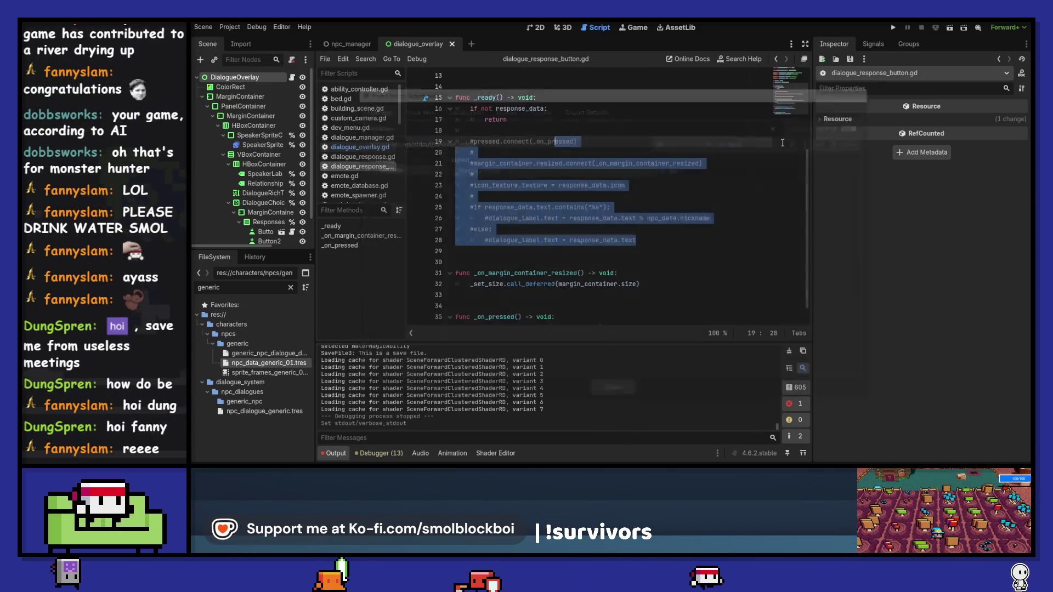
pyautogui.click(893, 28)
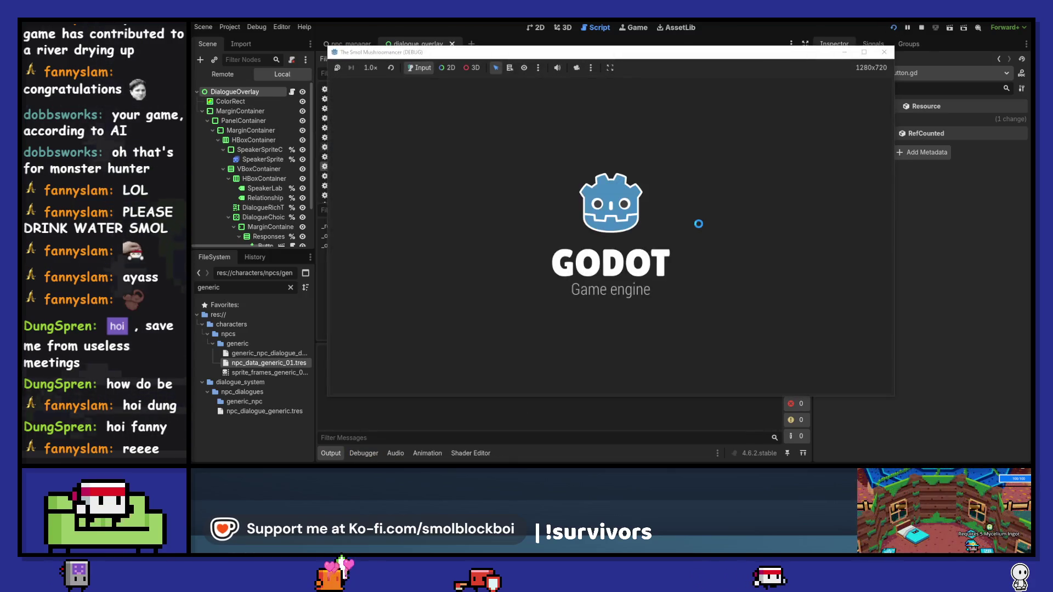
pyautogui.click(886, 54)
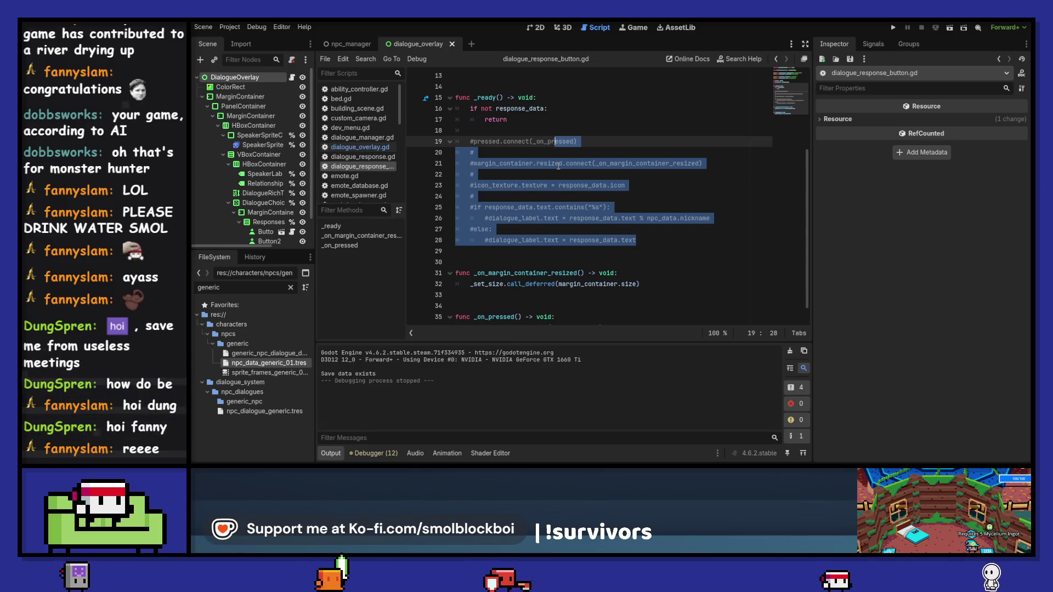
# Step: Uncomment the pressed.connect(_on_pressed) line, save, and rerun the game
pyautogui.click(551, 141)
pyautogui.hotkey('ctrl', 'k')
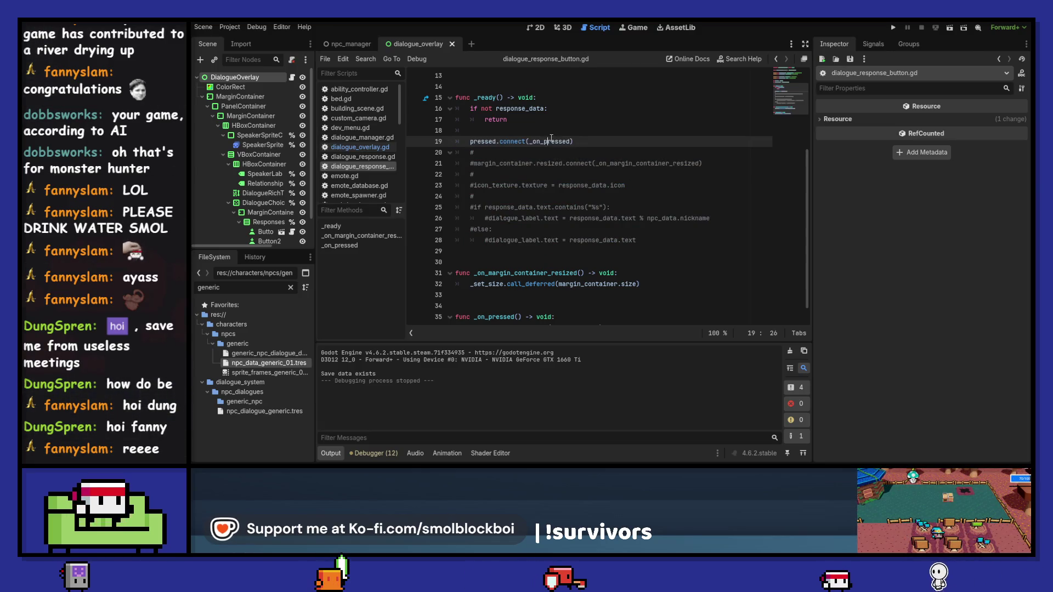
pyautogui.press('F5')
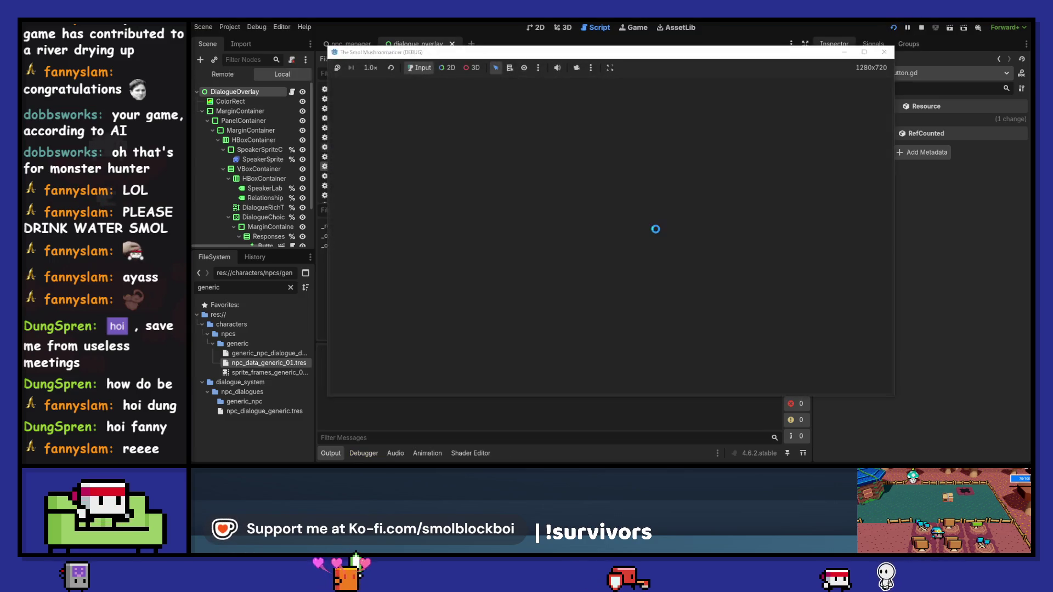
# Step: Stop the game, delete the is_instance_valid check and unindent button.response_data = i
pyautogui.click(884, 53)
pyautogui.click(292, 78)
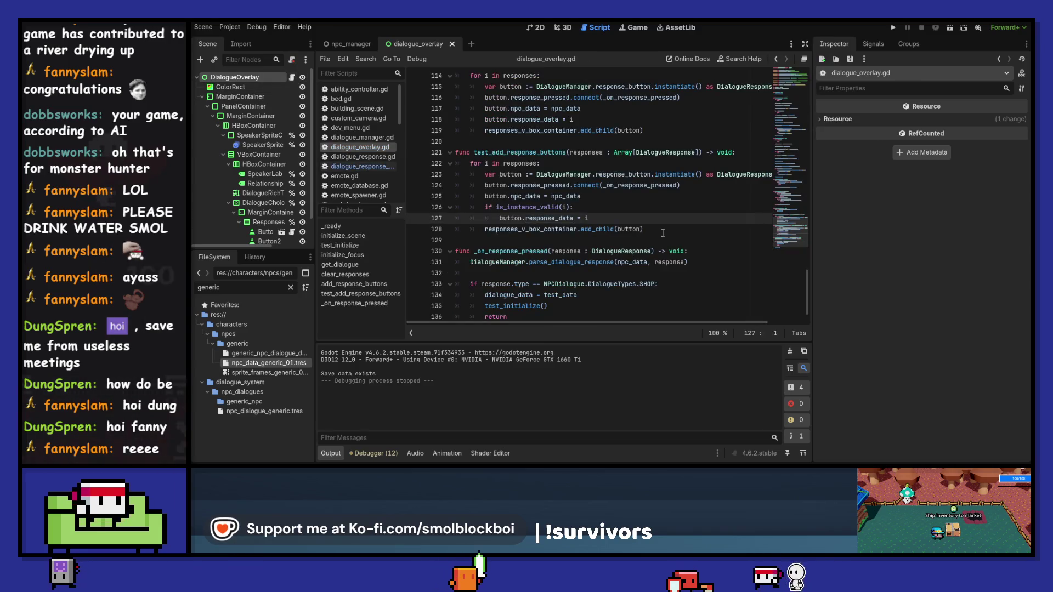
pyautogui.click(608, 204)
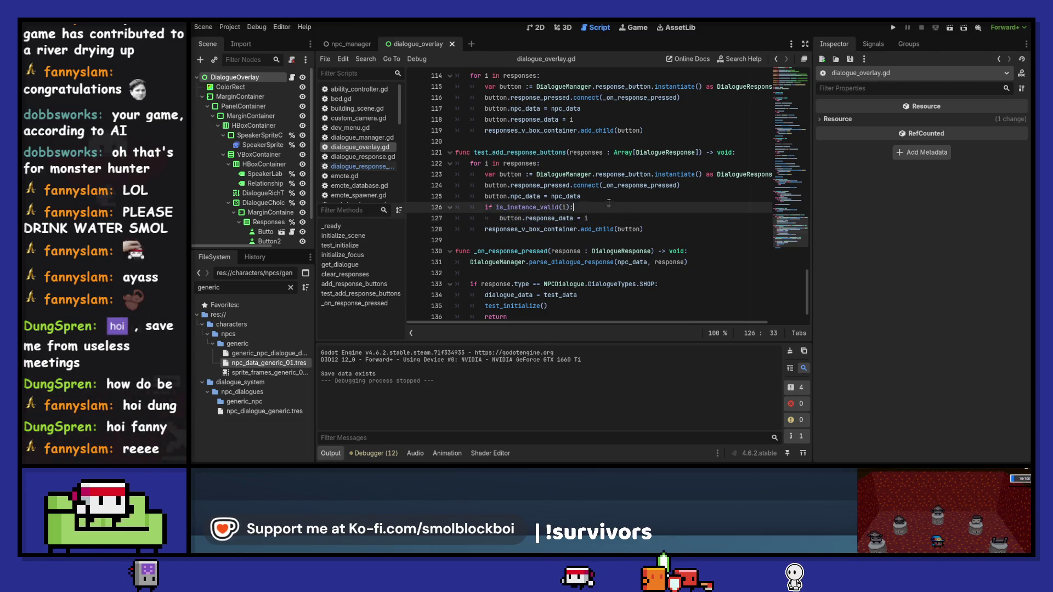
pyautogui.hotkey('ctrl', 'shift', 'k')
pyautogui.hotkey('shift', 'Tab')
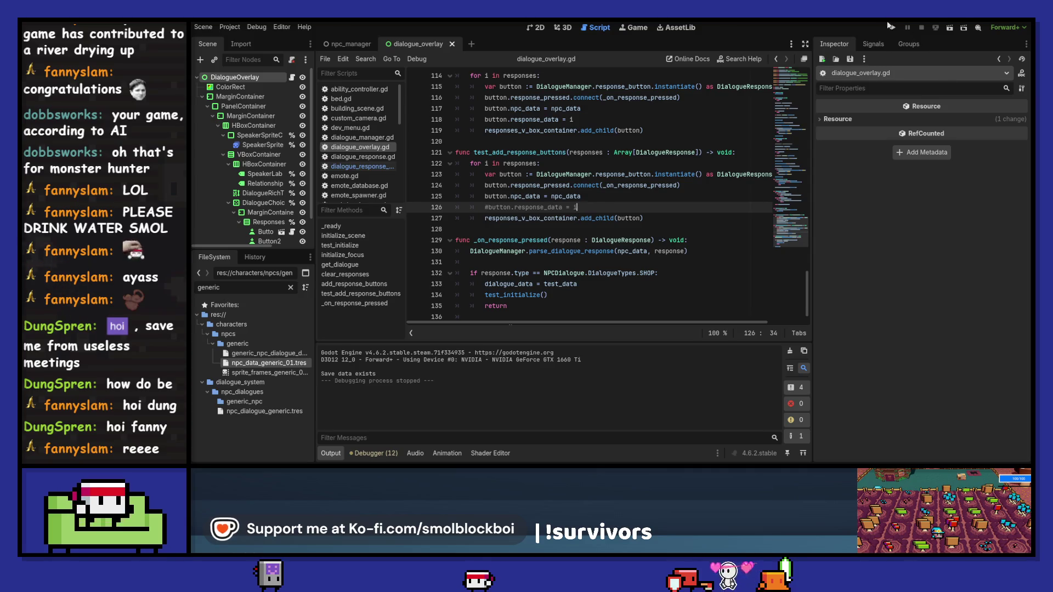
# Step: Playtest the farm level twice advancing NPC dialogue, then jump to response_data's definition
pyautogui.click(890, 26)
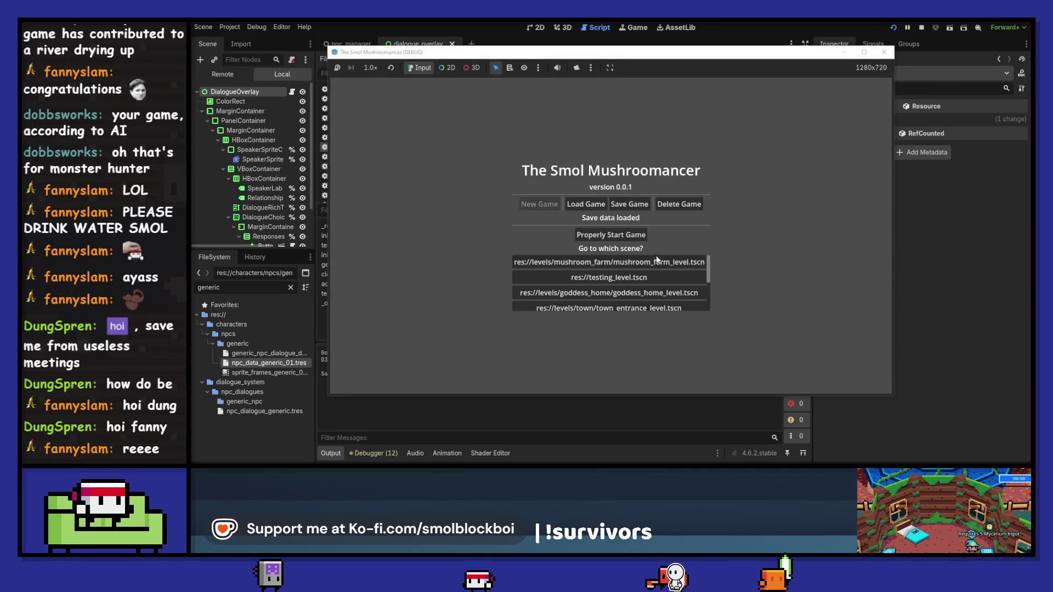
pyautogui.click(655, 262)
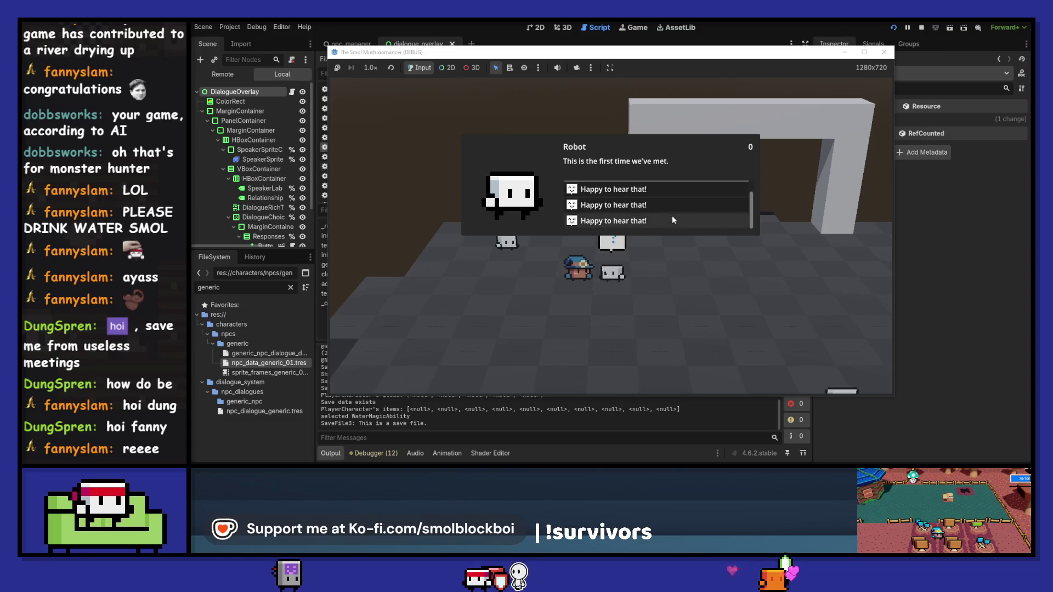
pyautogui.click(668, 210)
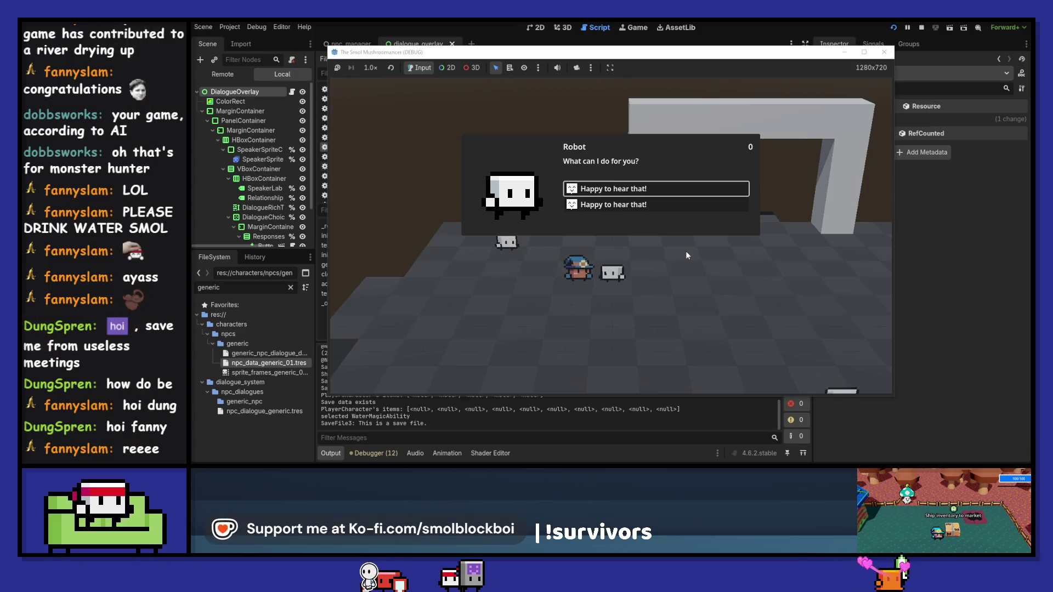
pyautogui.click(883, 51)
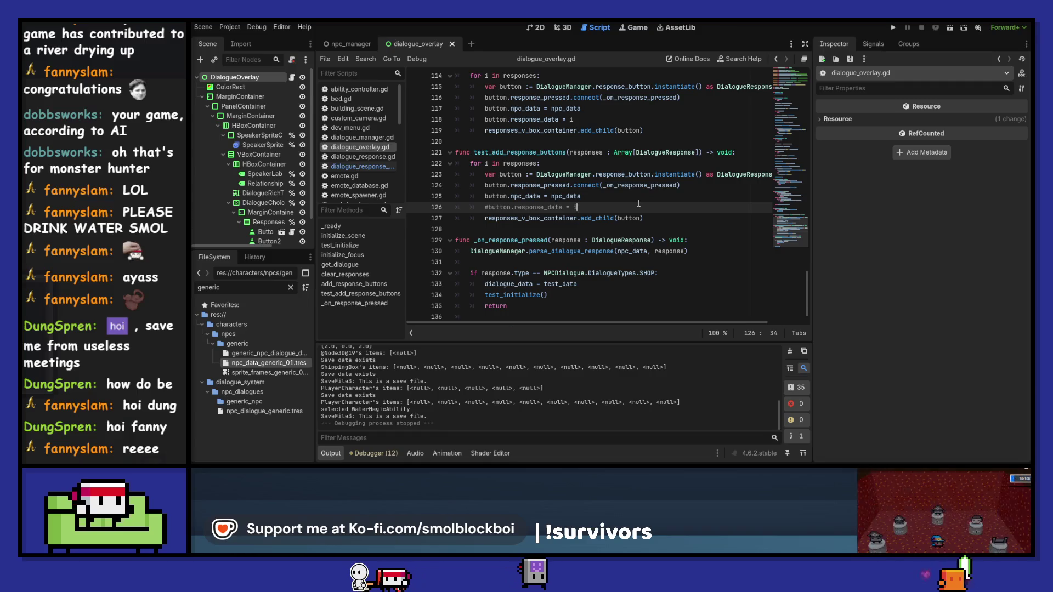
pyautogui.press('F5')
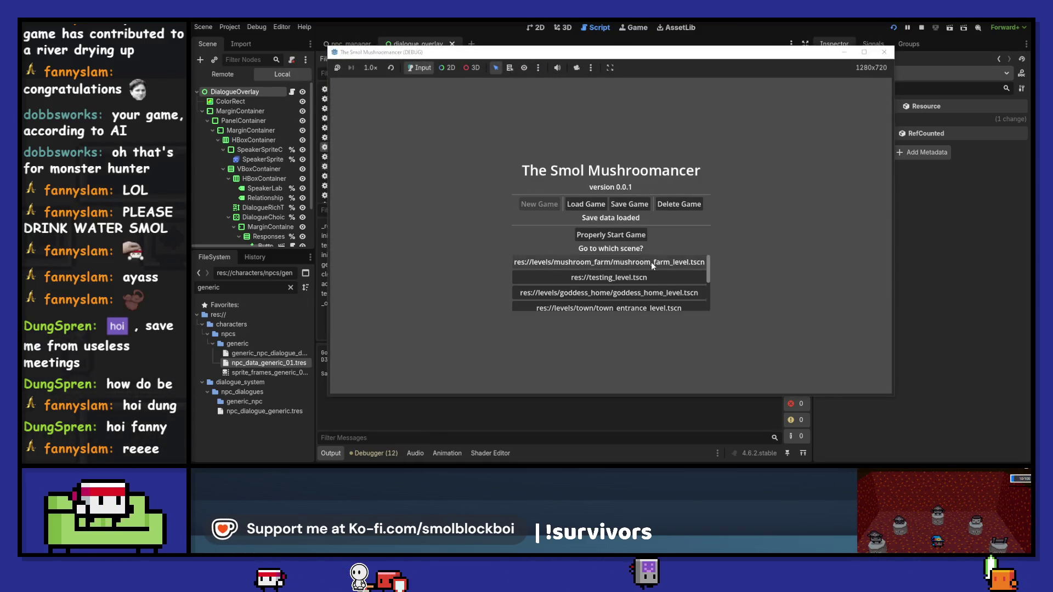
pyautogui.click(651, 262)
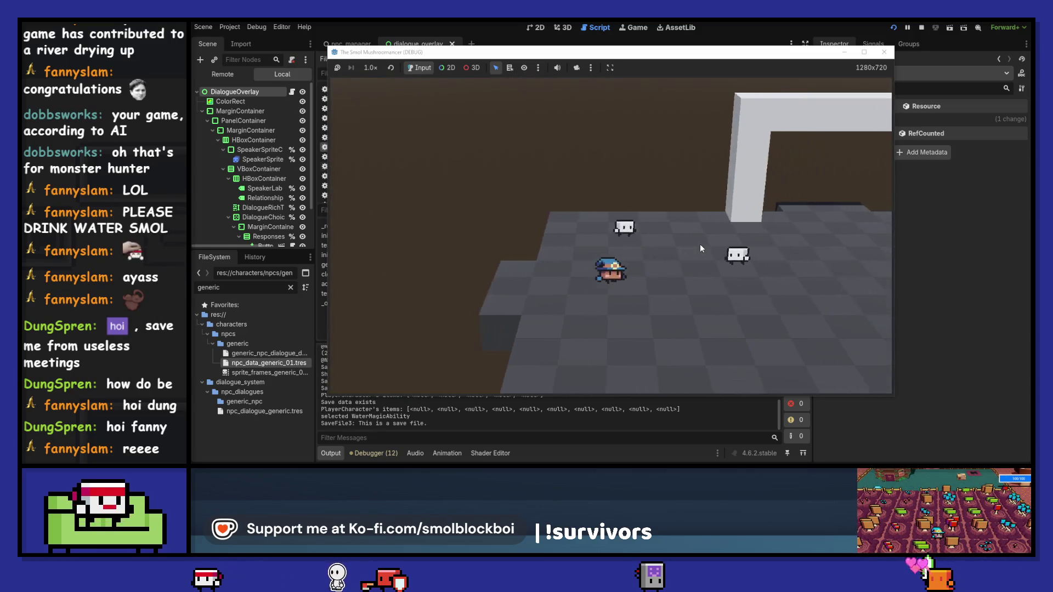
pyautogui.click(645, 220)
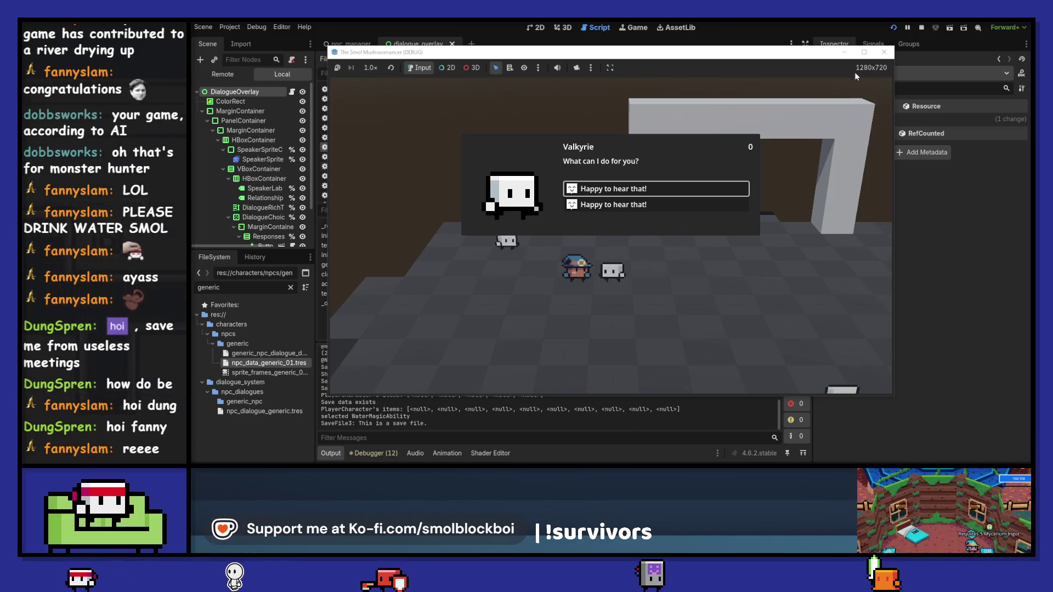
pyautogui.click(884, 51)
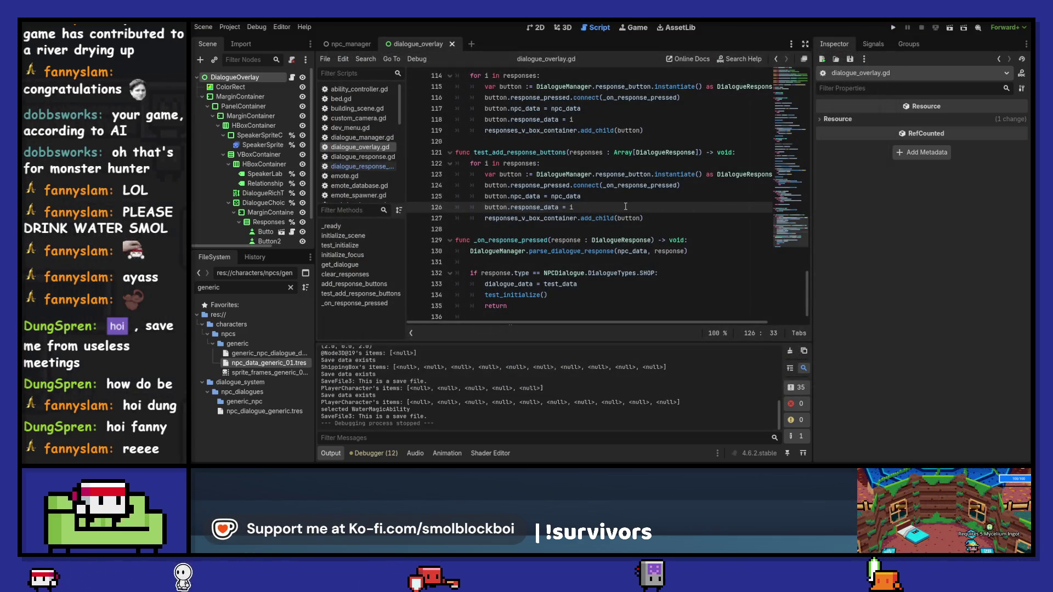
pyautogui.keyDown('ctrl'); pyautogui.click(550, 206); pyautogui.keyUp('ctrl')
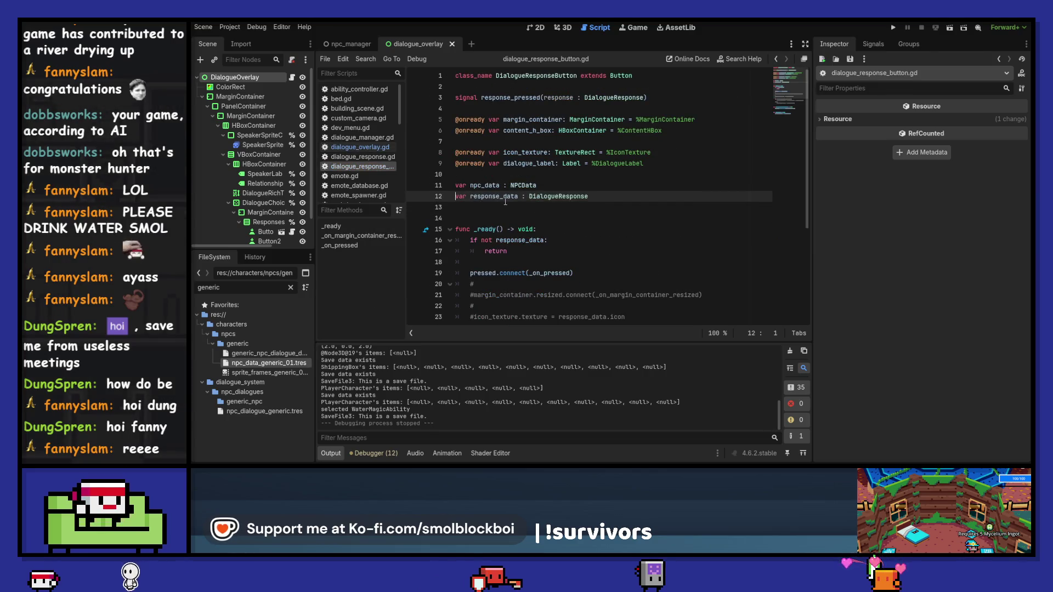
# Step: Highlight response_data's uses and re-enable the icon texture and resize connection lines
pyautogui.scroll(-2, 505, 201)
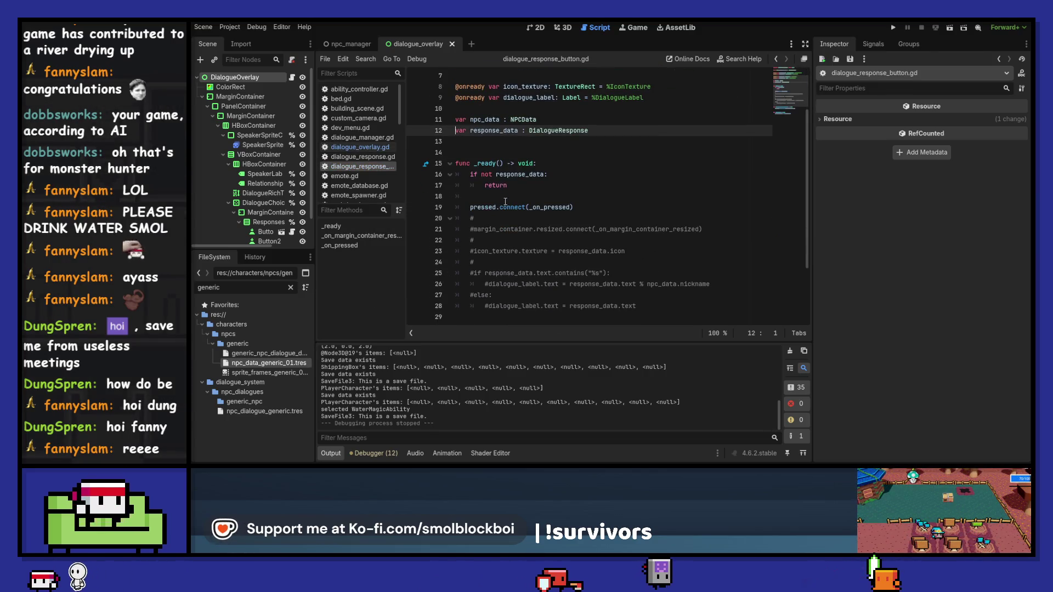
pyautogui.scroll(-1, 505, 201)
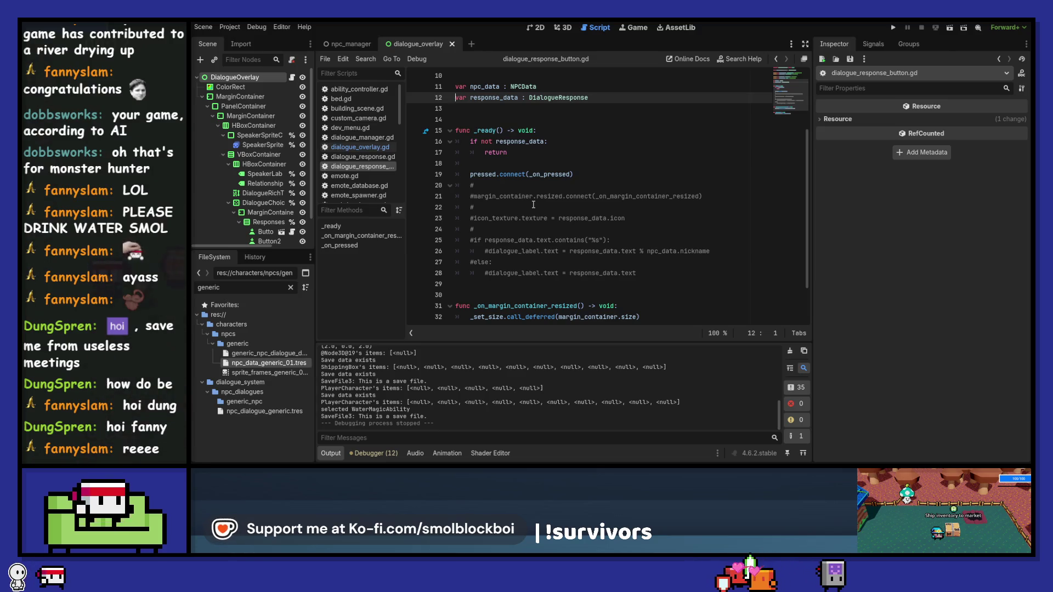
pyautogui.doubleClick(498, 97)
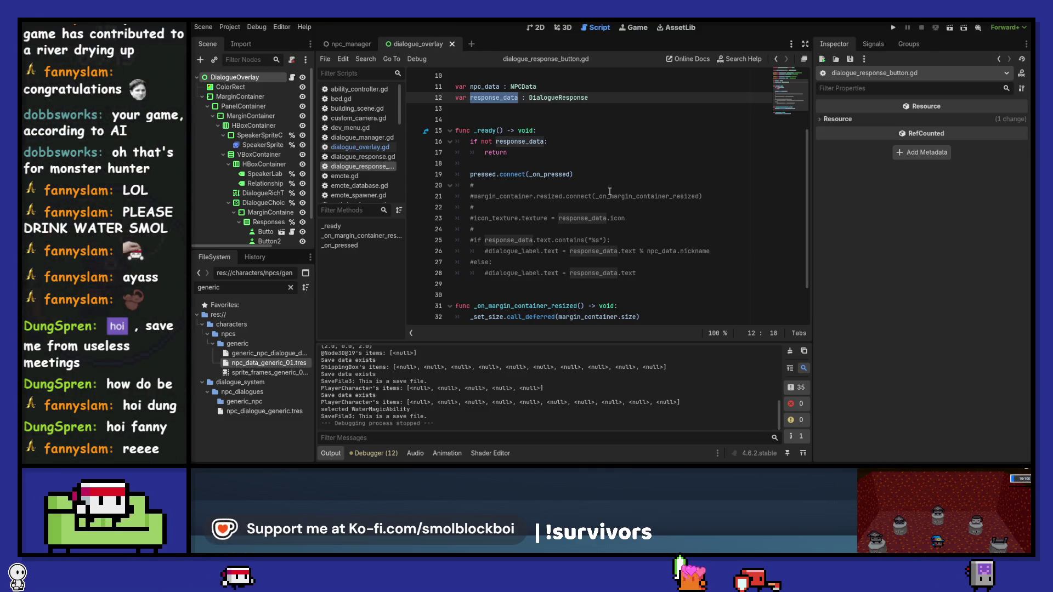
pyautogui.click(636, 218)
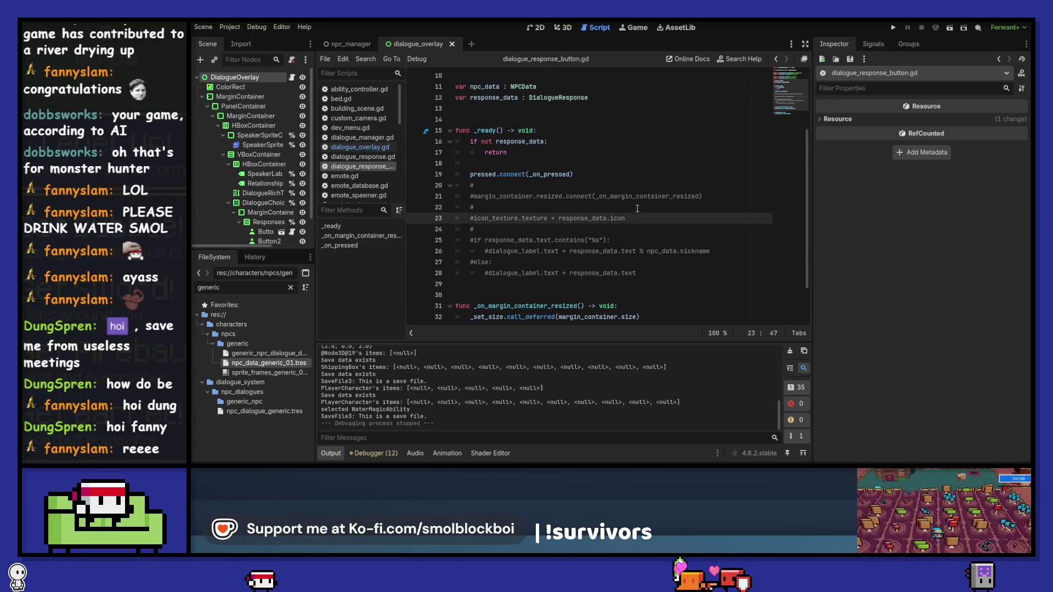
pyautogui.click(636, 196)
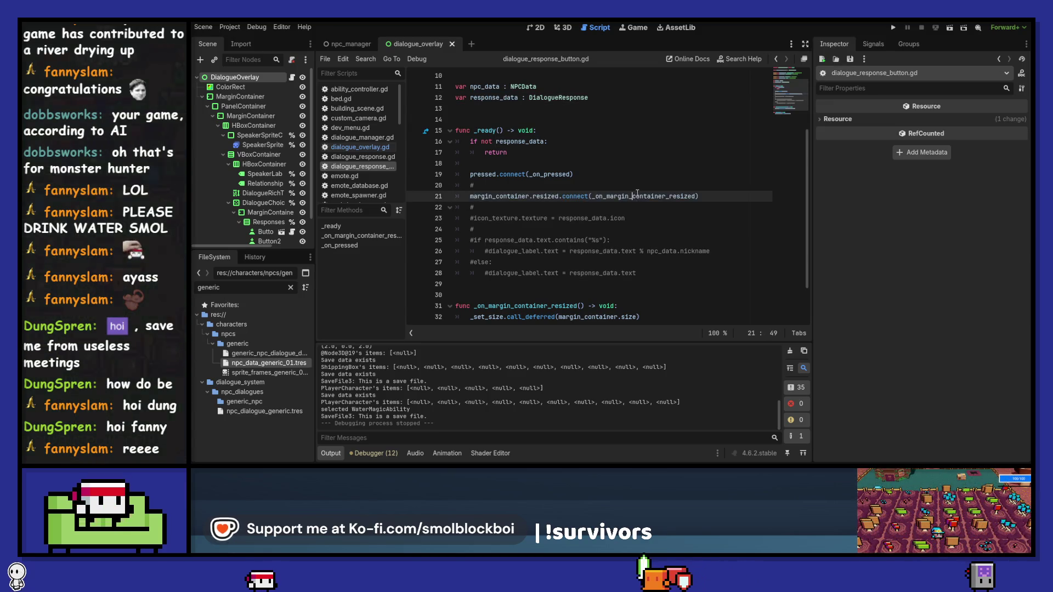
# Step: Playtest the mushroom farm level, start an NPC conversation, then stop the game
pyautogui.press('F5')
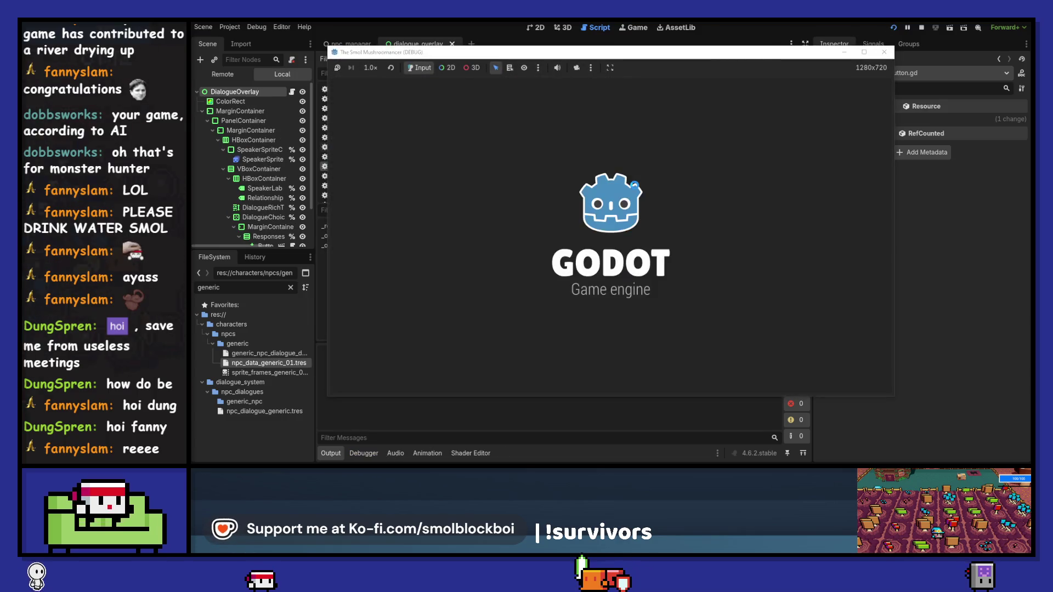
pyautogui.click(627, 262)
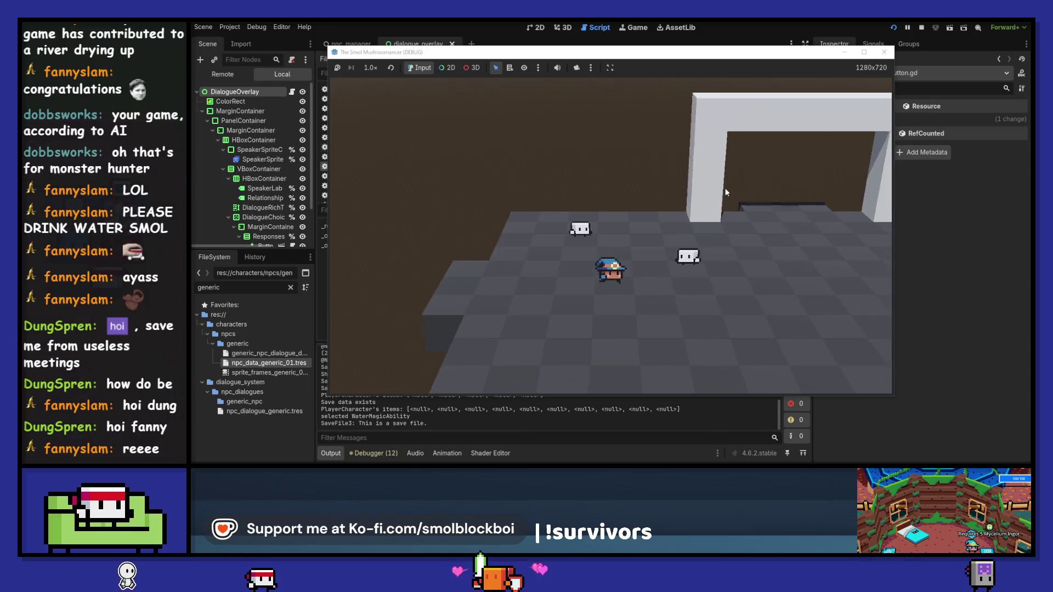
pyautogui.click(663, 202)
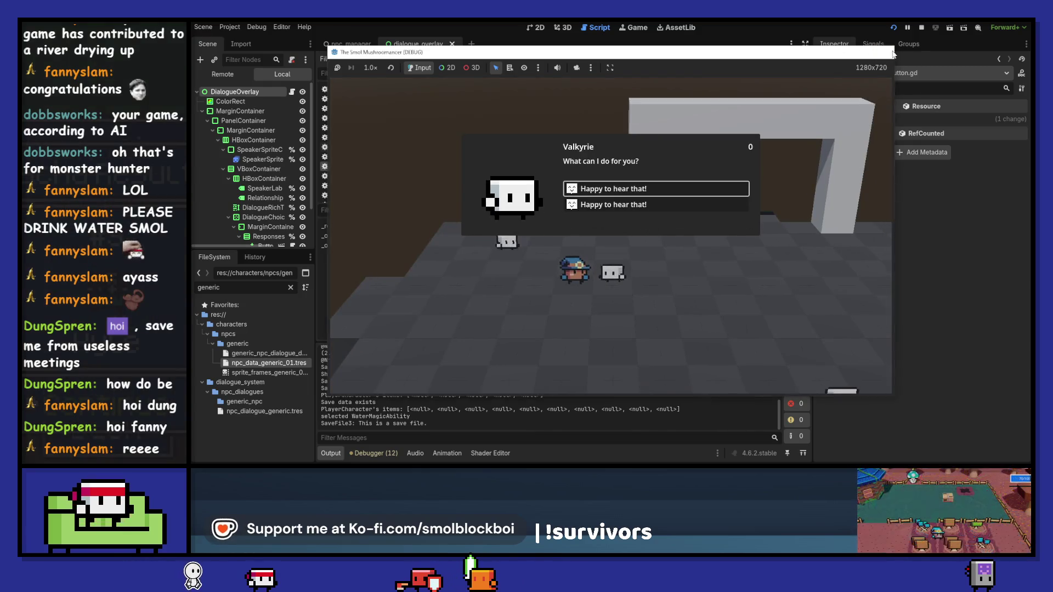
pyautogui.press('F8')
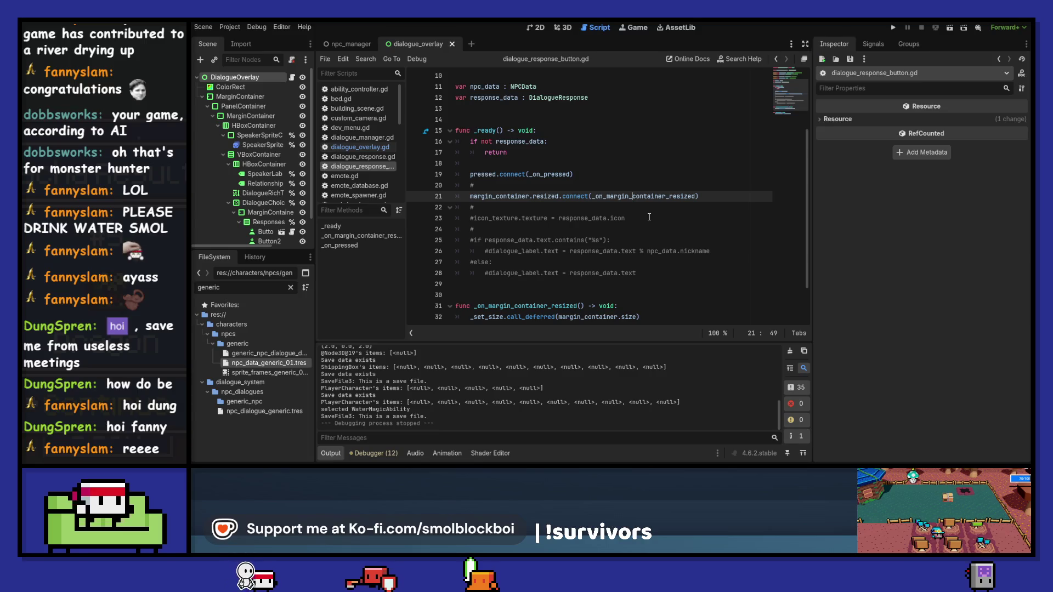
# Step: Adjust the icon texture line and replay, checking Kyle's replies show icons
pyautogui.click(649, 218)
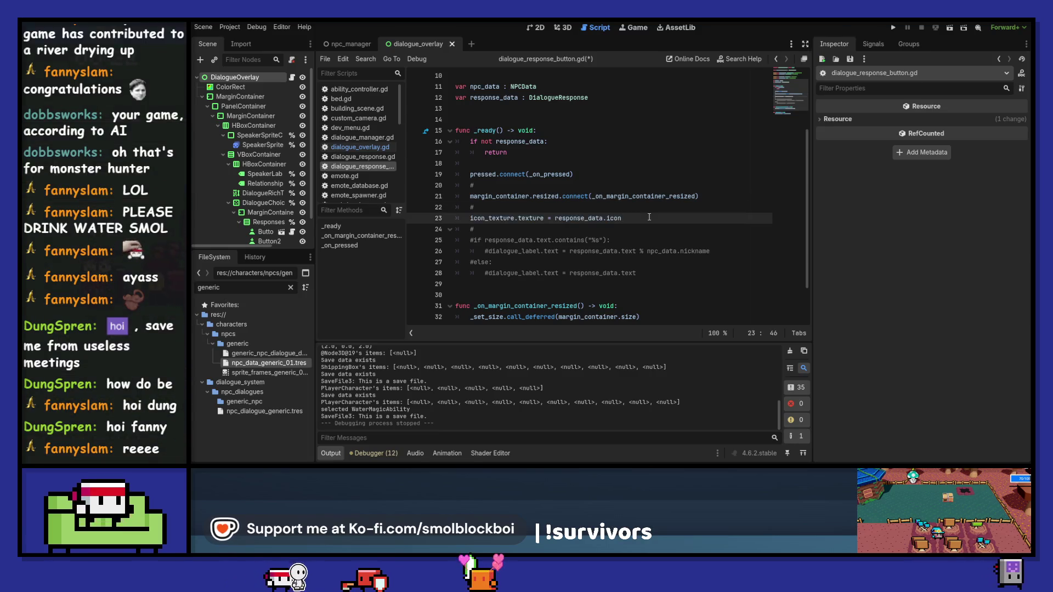
pyautogui.press('F5')
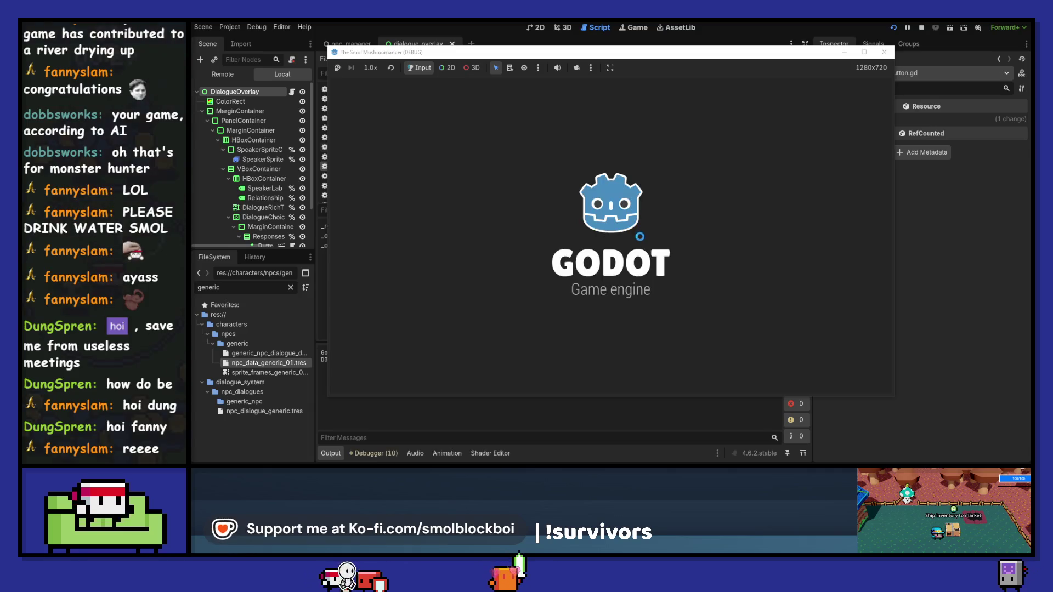
pyautogui.click(634, 261)
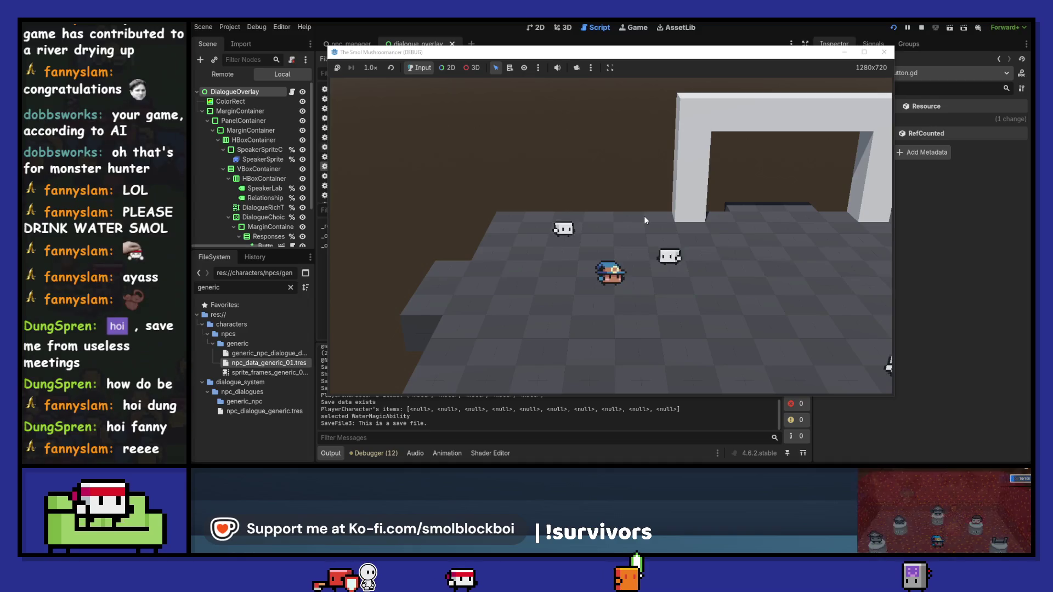
pyautogui.press('e')
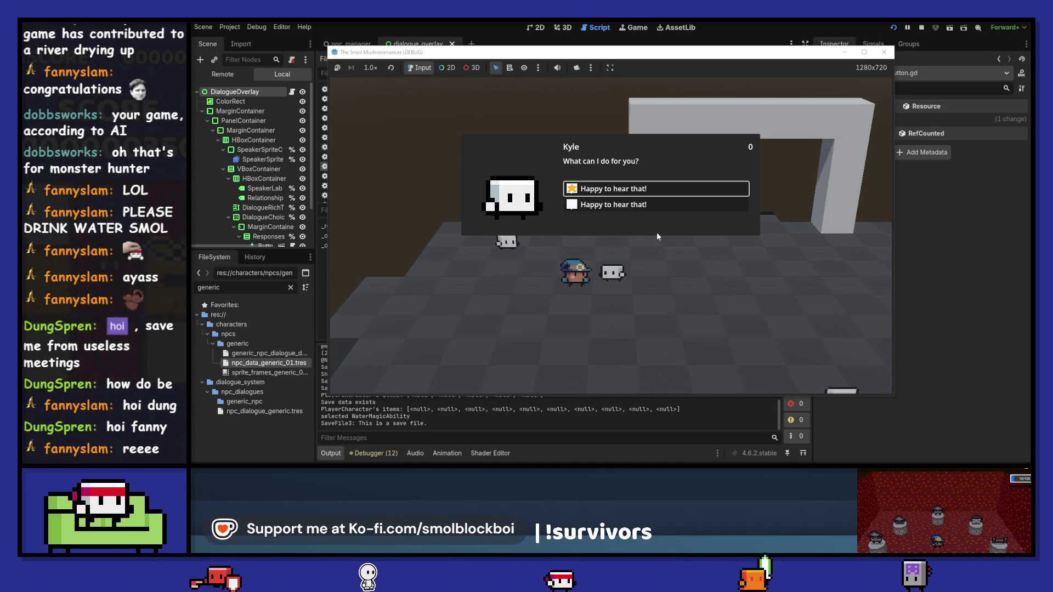
pyautogui.click(884, 52)
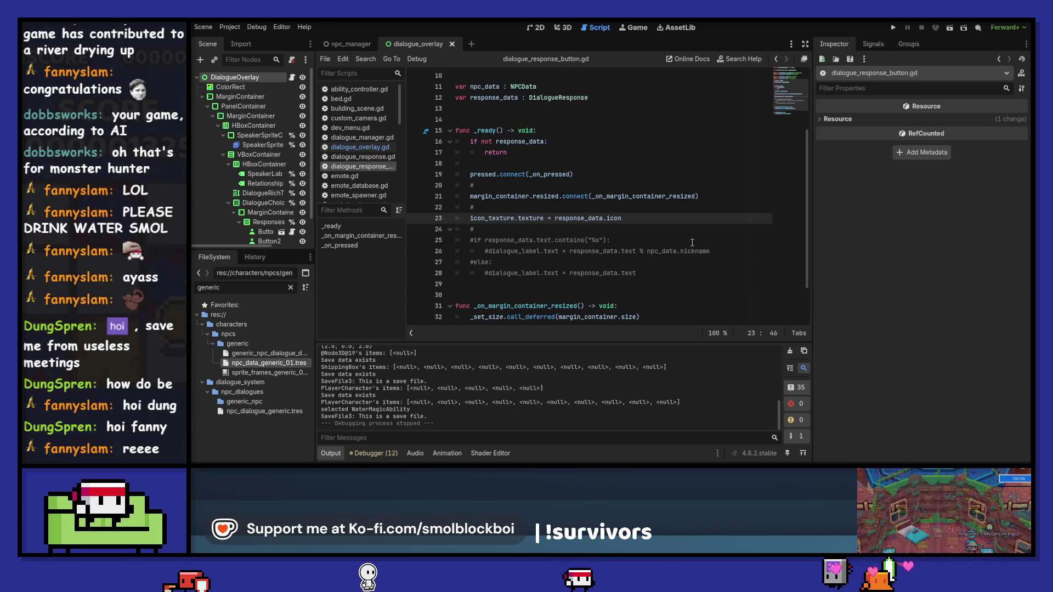
pyautogui.scroll(-1, 692, 243)
# Step: Uncomment the % nickname formatting block in _ready and save the script
pyautogui.scroll(-1, 692, 243)
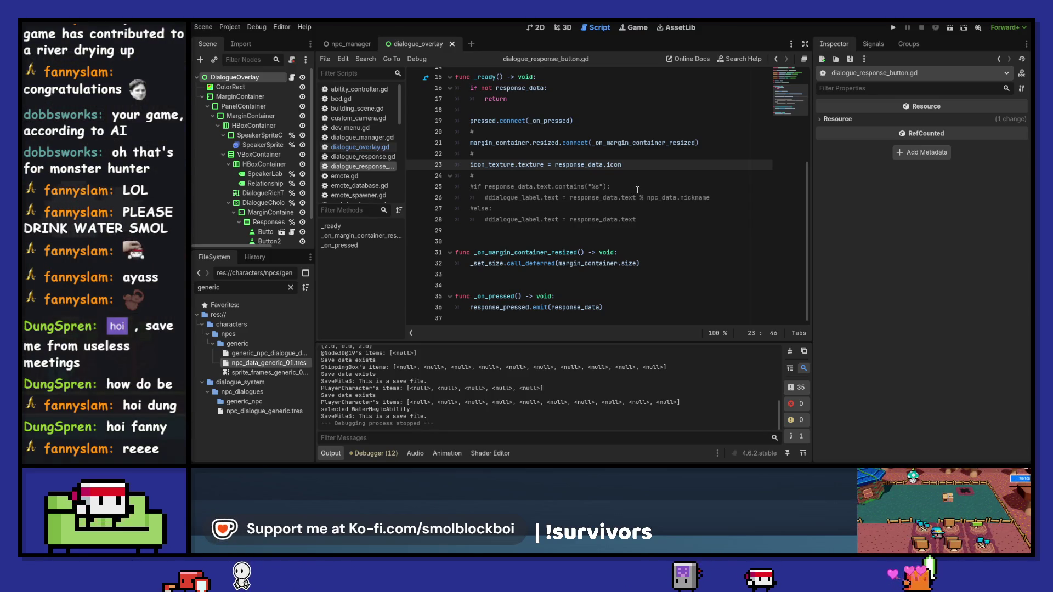
pyautogui.moveTo(637, 190); pyautogui.dragTo(637, 220)
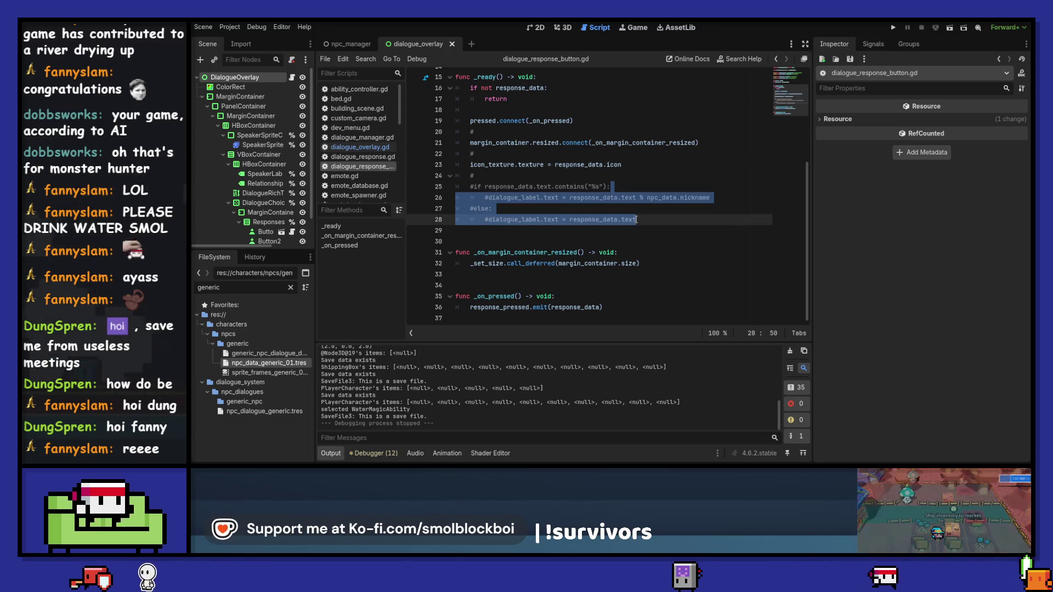
pyautogui.hotkey('ctrl', 'k')
pyautogui.hotkey('ctrl', 's')
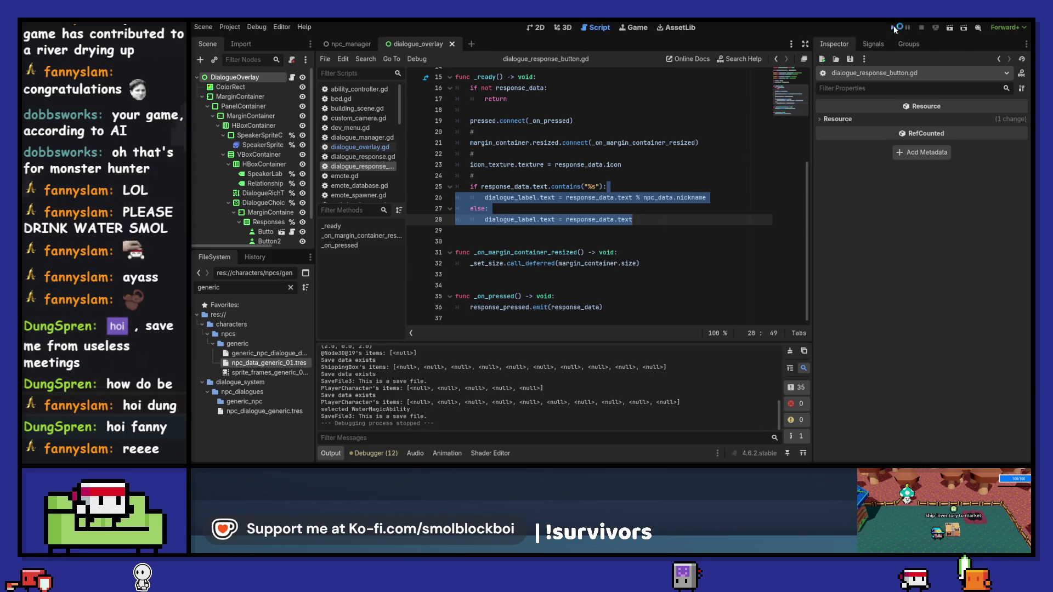
# Step: Playtest a conversation with the Dumpster, then stop the game
pyautogui.click(893, 28)
pyautogui.press('d')
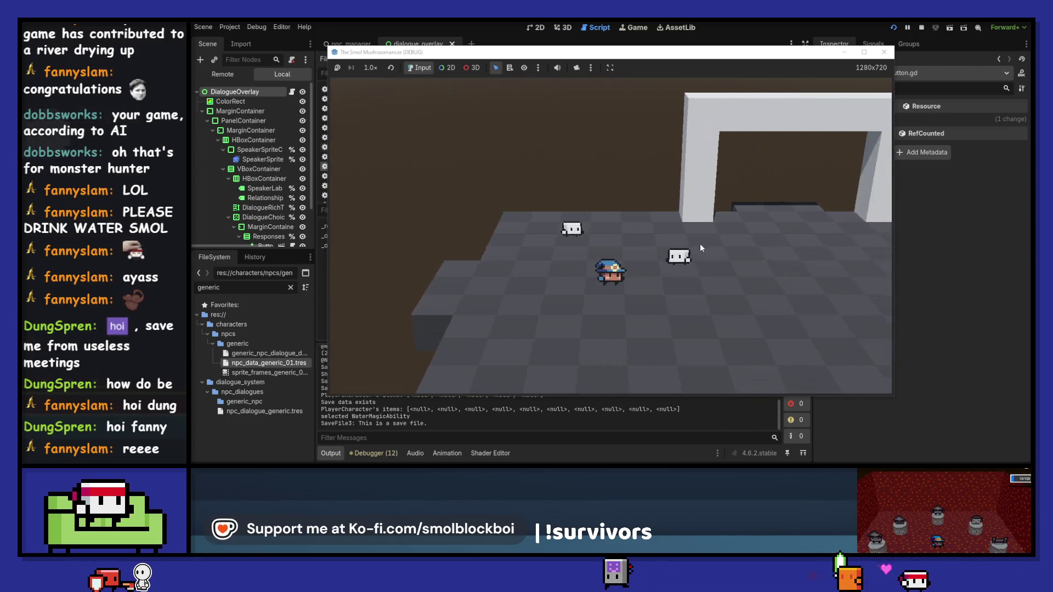
pyautogui.click(700, 243)
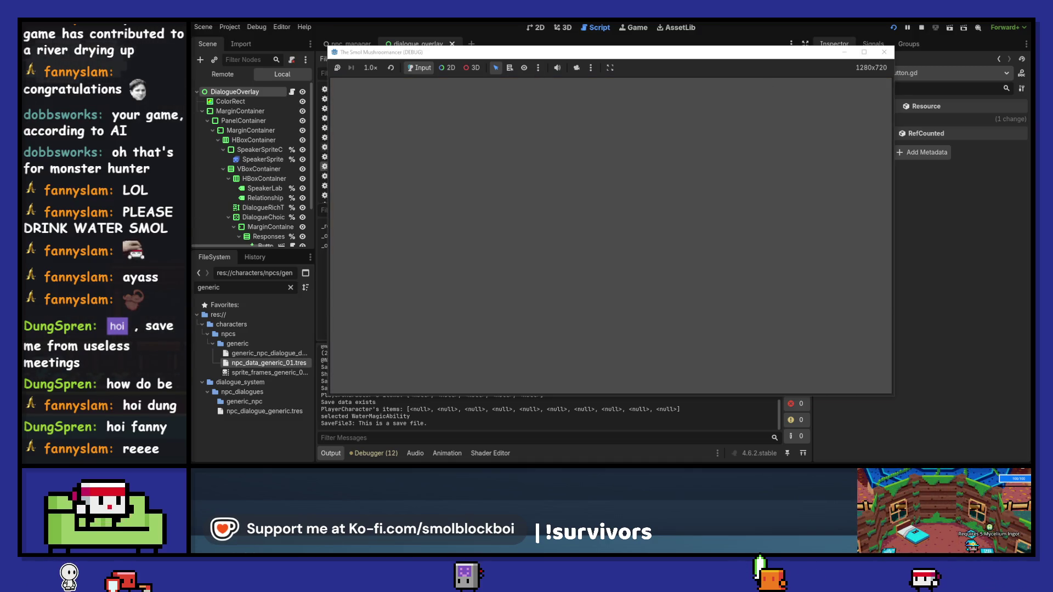
pyautogui.click(886, 53)
pyautogui.click(639, 196)
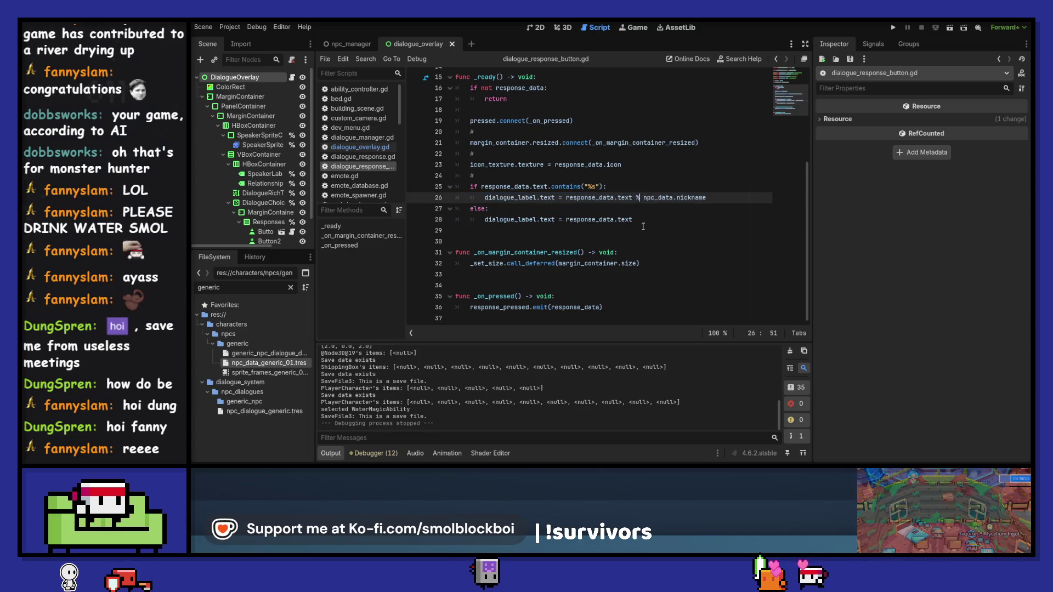
# Step: Comment out the nickname label line and add a "has the ouchie" print beneath it
pyautogui.moveTo(623, 196)
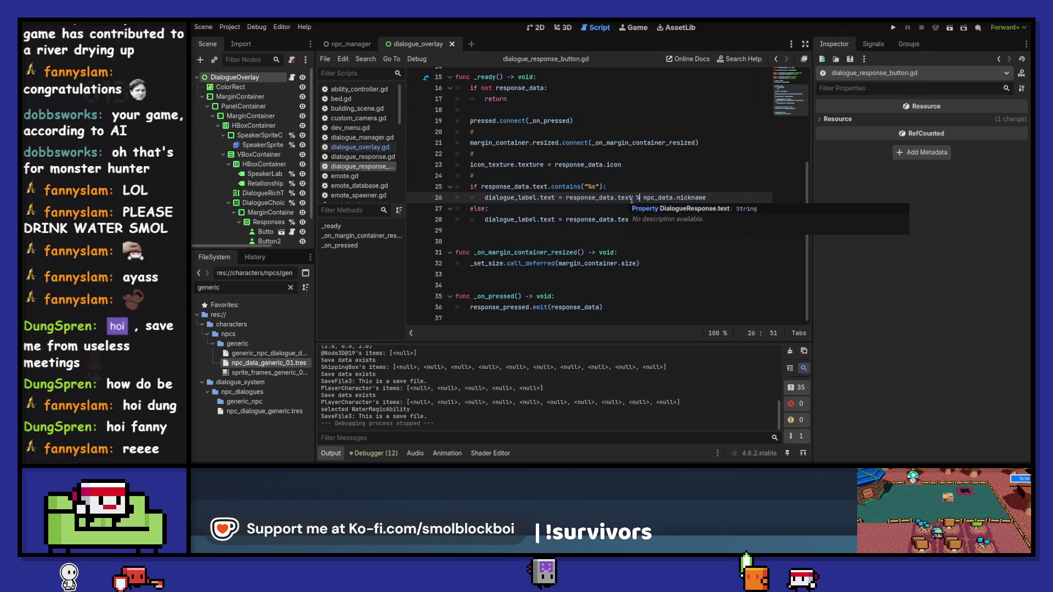
pyautogui.click(714, 197)
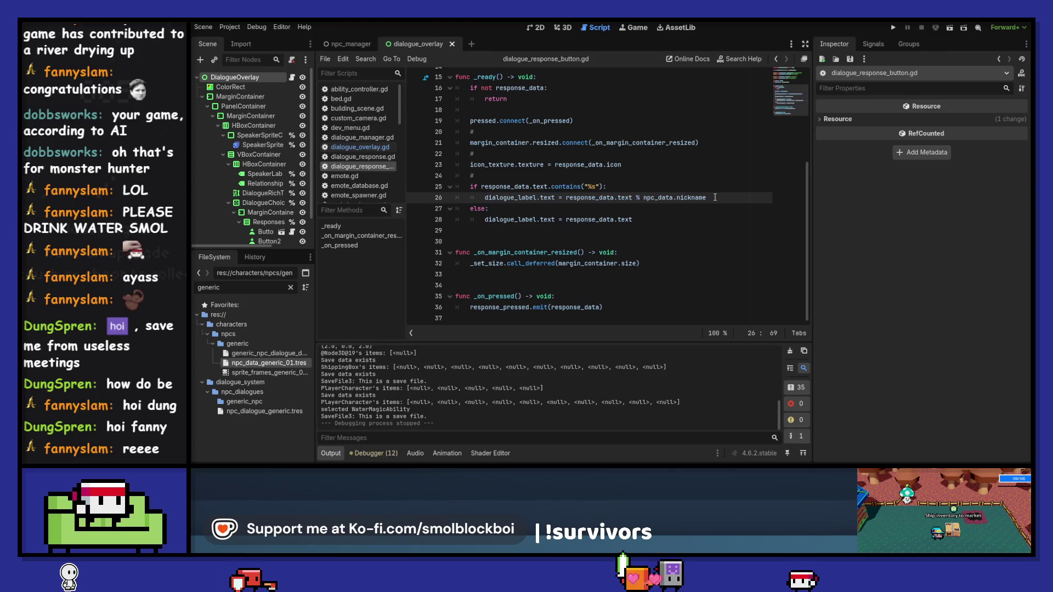
pyautogui.hotkey('ctrl', 'k')
pyautogui.press('Return')
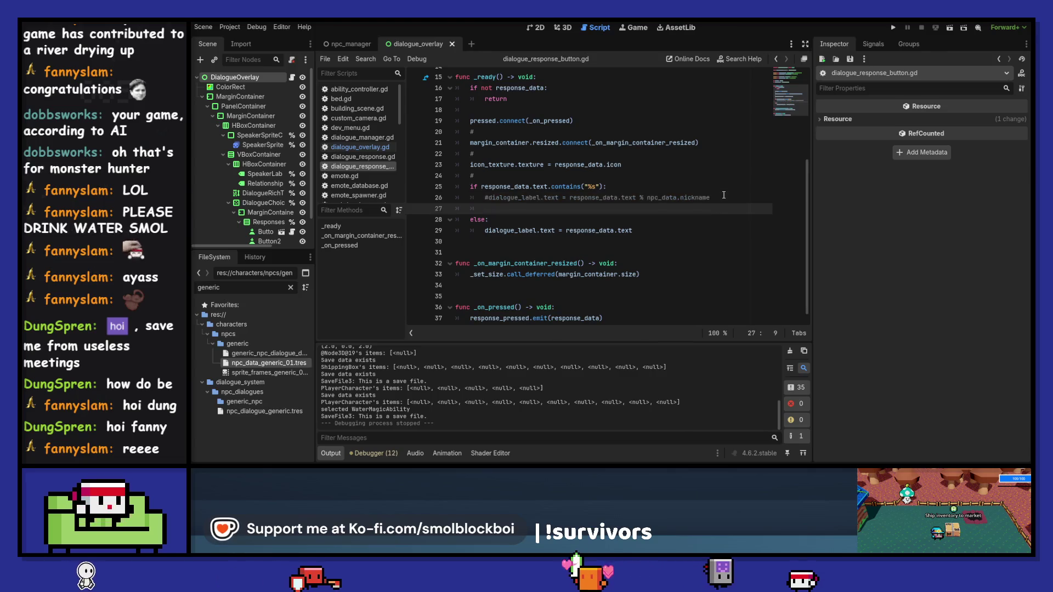
pyautogui.write('print("has the ouchie')
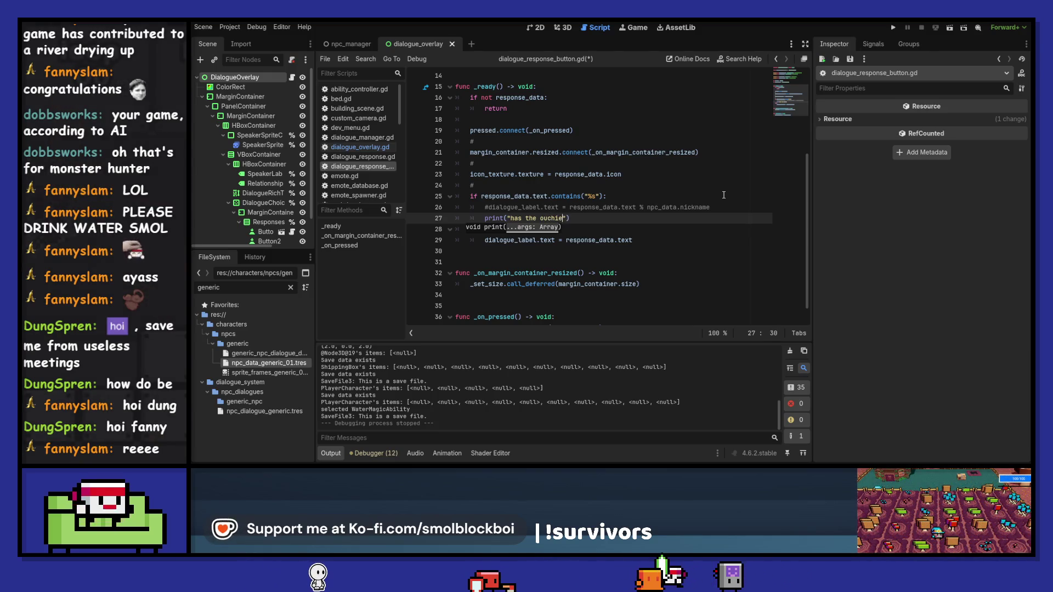
# Step: Add a "has not the ouchie" print in the else branch, then run and load a save
pyautogui.press('Down')
pyautogui.press('End')
pyautogui.press('Return')
pyautogui.hotkey('ctrl', 'v')
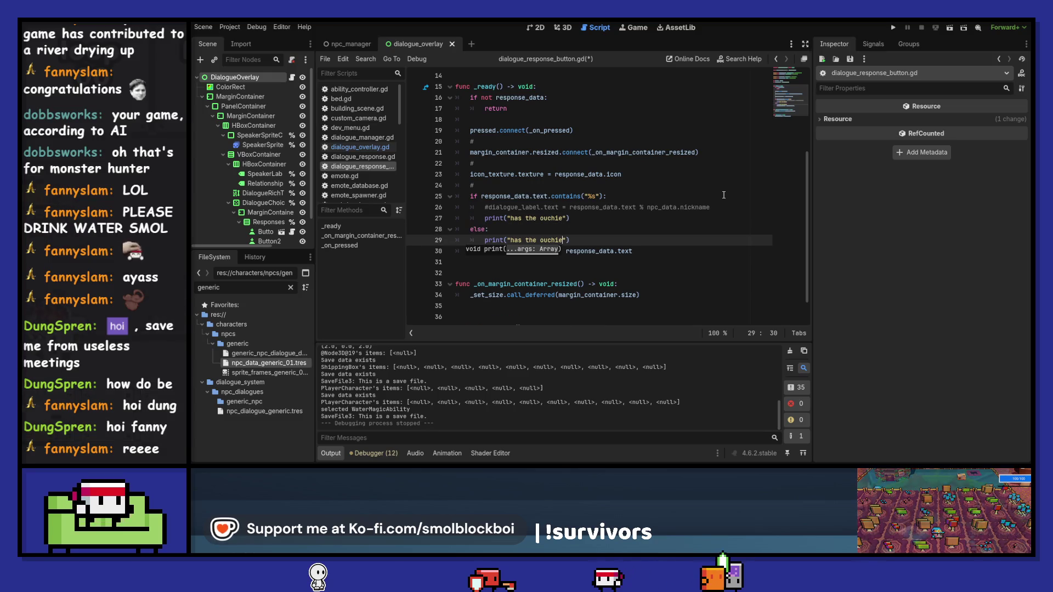
pyautogui.hotkey('ctrl', 'Left')
pyautogui.hotkey('ctrl', 'Left')
pyautogui.press('Down')
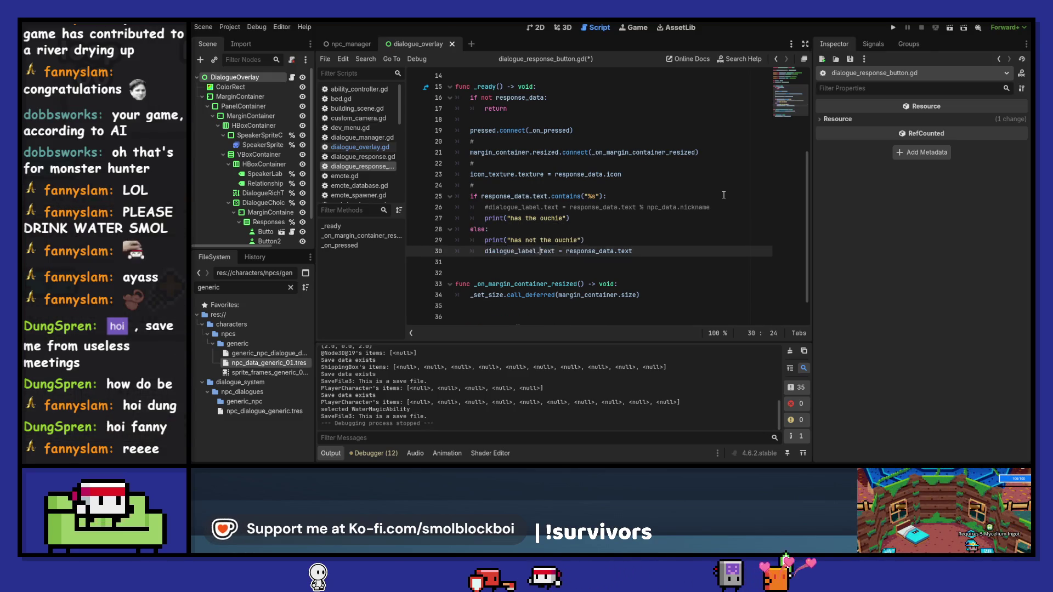
pyautogui.press('F5')
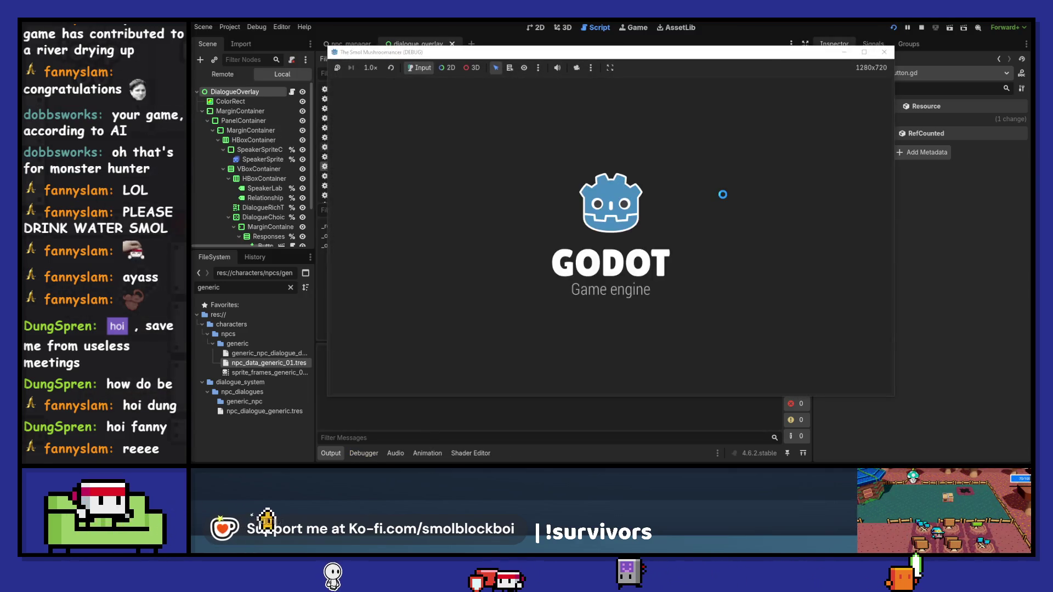
pyautogui.click(681, 260)
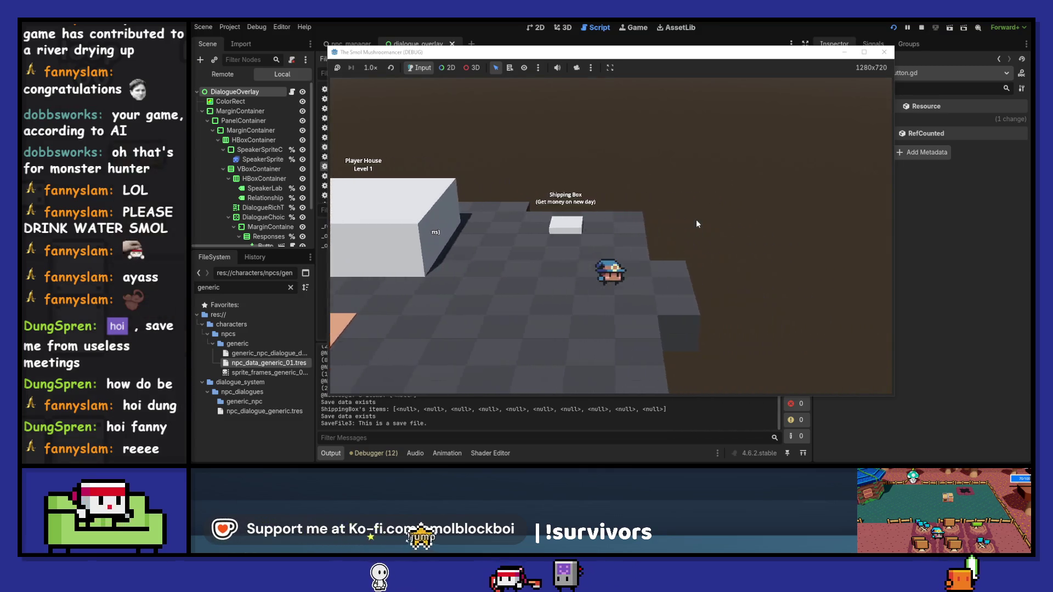
# Step: Talk to Valkyrie, move the game window aside to see the output, then stop
pyautogui.press('e')
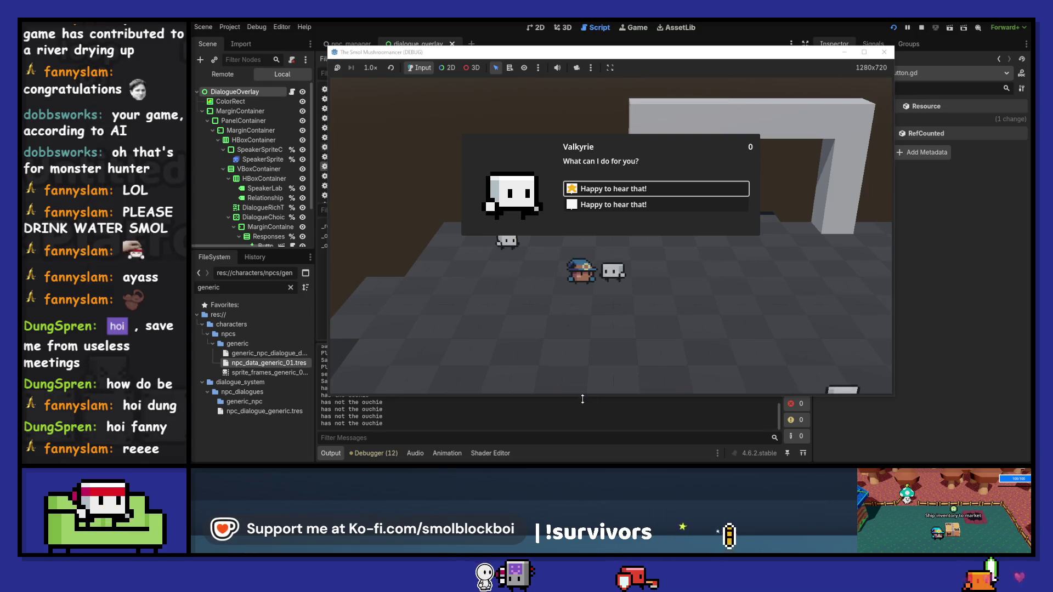
pyautogui.moveTo(643, 55); pyautogui.dragTo(716, 34)
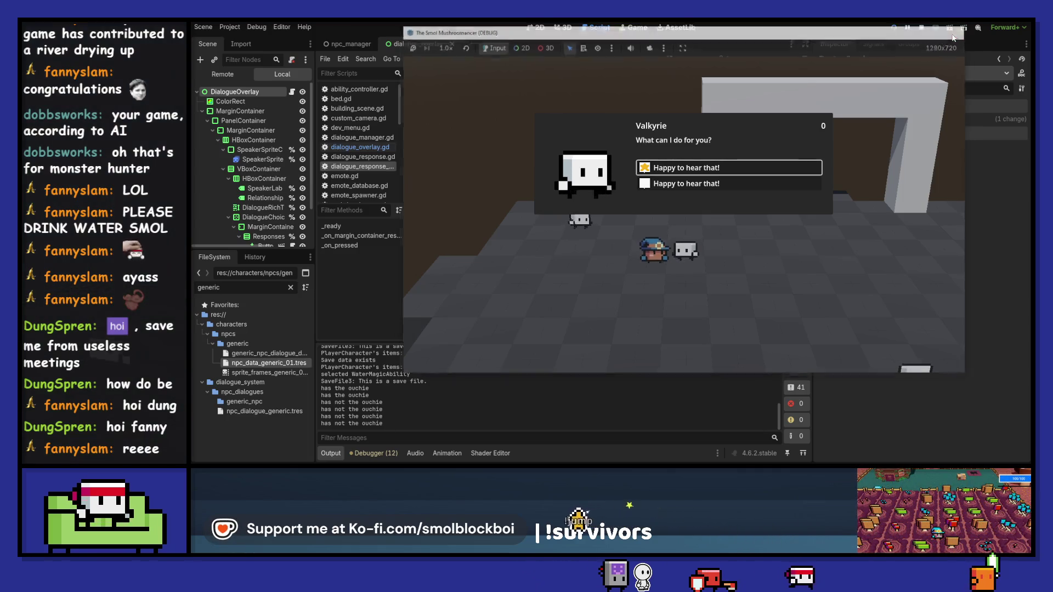
pyautogui.click(957, 31)
# Step: Rerun the game, talk to P. Three and advance the dialogue, then stop debugging
pyautogui.click(893, 29)
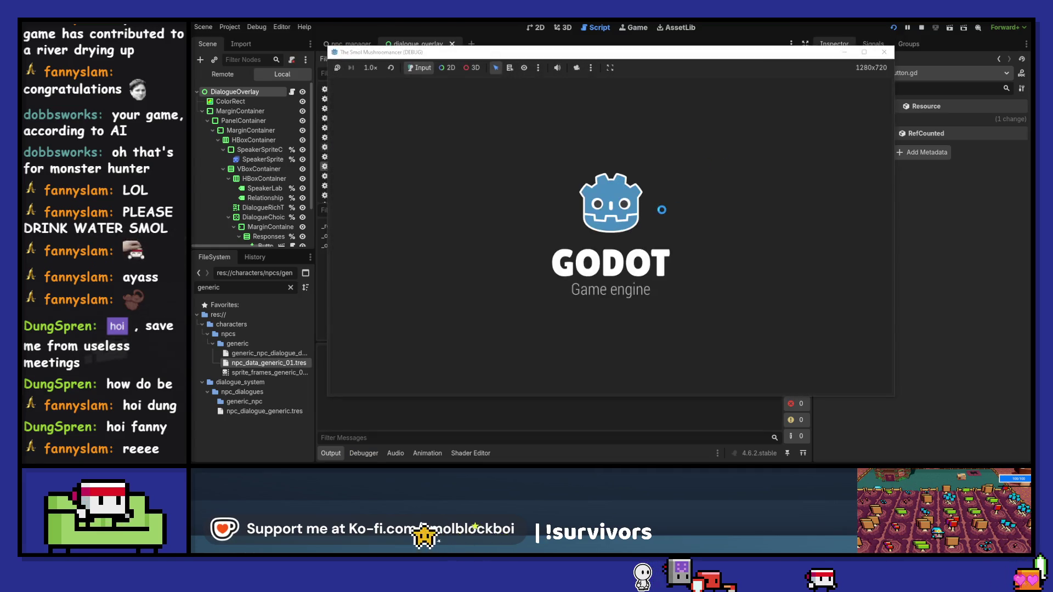
pyautogui.press('d')
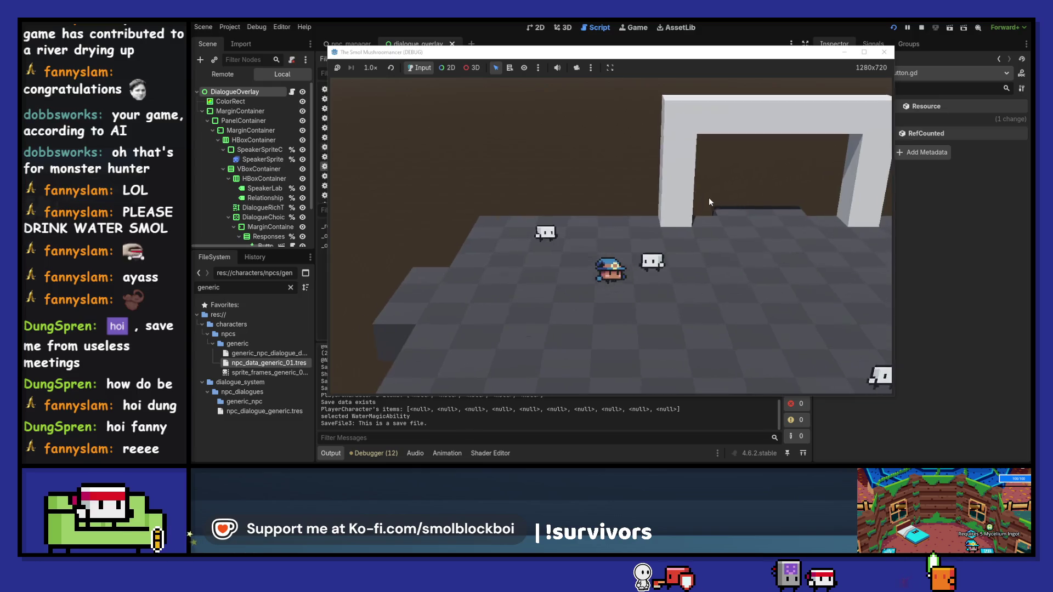
pyautogui.press('e')
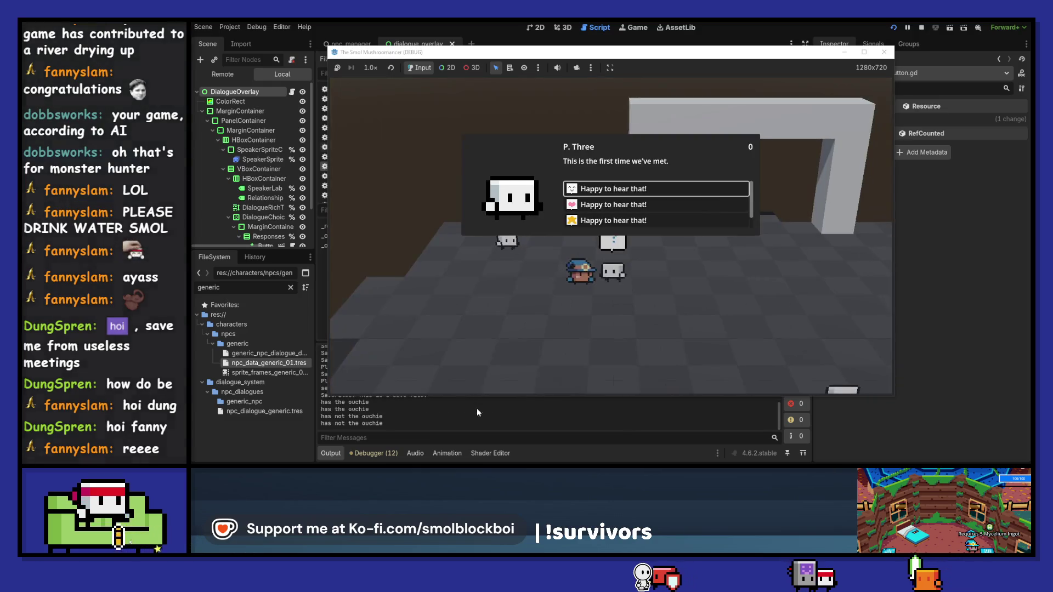
pyautogui.press('F8')
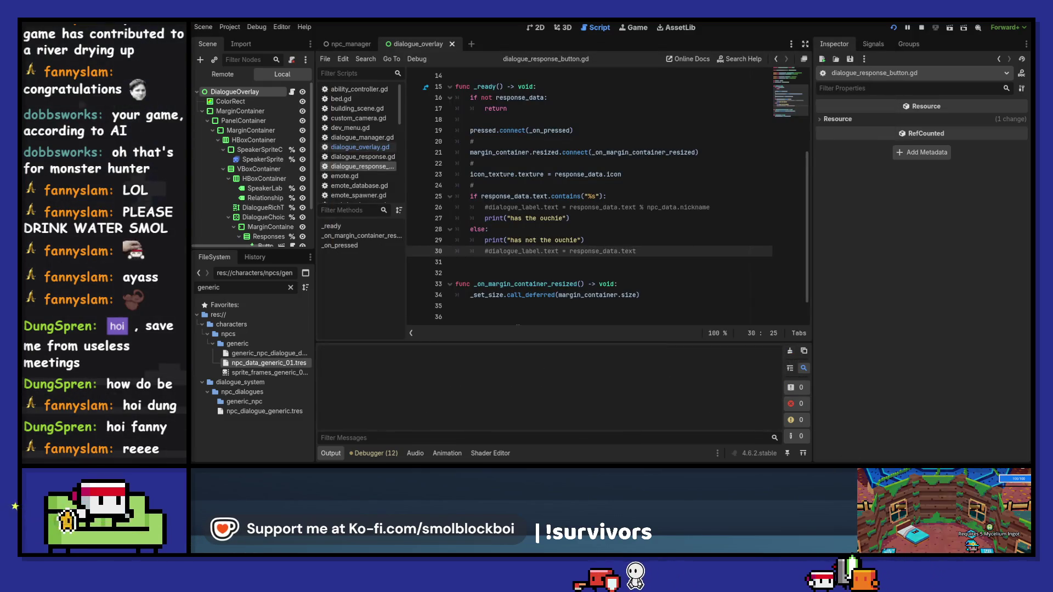
pyautogui.hotkey('alt', 'Tab')
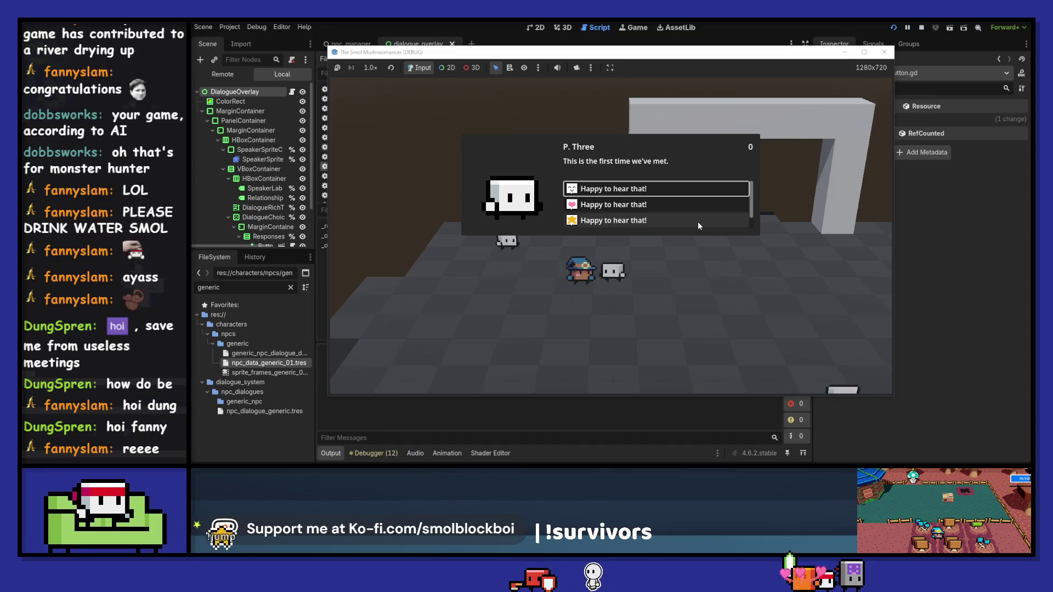
pyautogui.click(698, 222)
pyautogui.moveTo(640, 54)
pyautogui.mouseDown()
pyautogui.moveTo(803, 42)
pyautogui.moveTo(586, 55)
pyautogui.mouseUp()
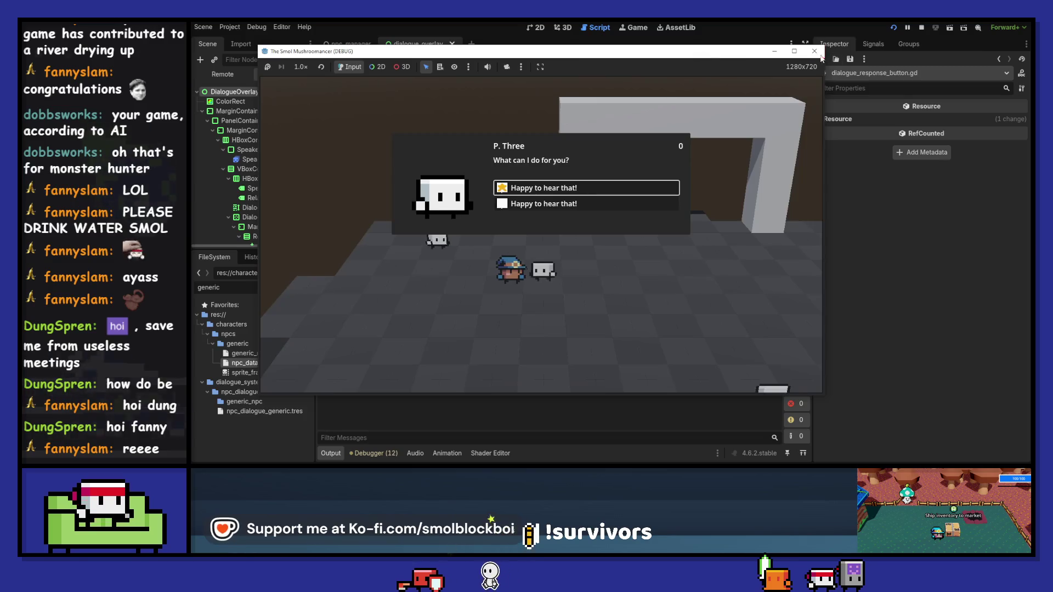
pyautogui.press('F8')
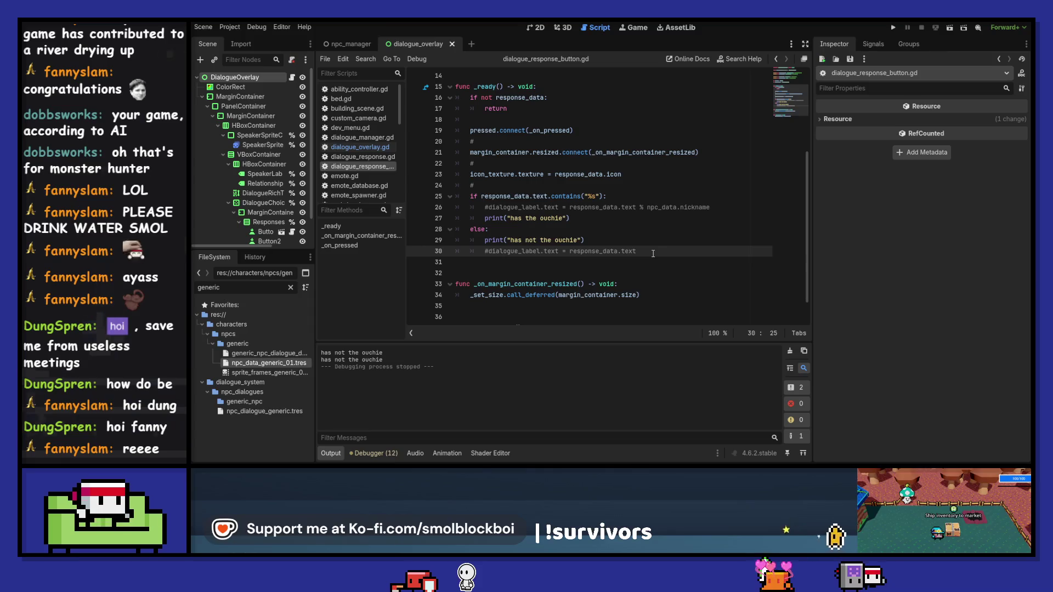
# Step: Select dialogue_label on line 30, then switch to the npc_manager scene and back to dialogue_overlay
pyautogui.click(652, 253)
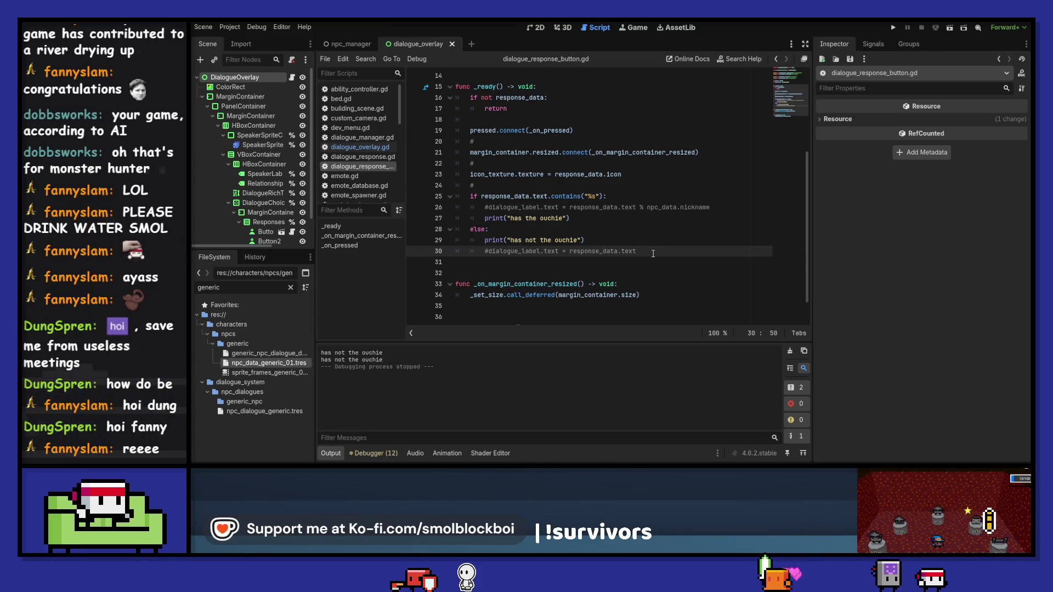
pyautogui.doubleClick(526, 251)
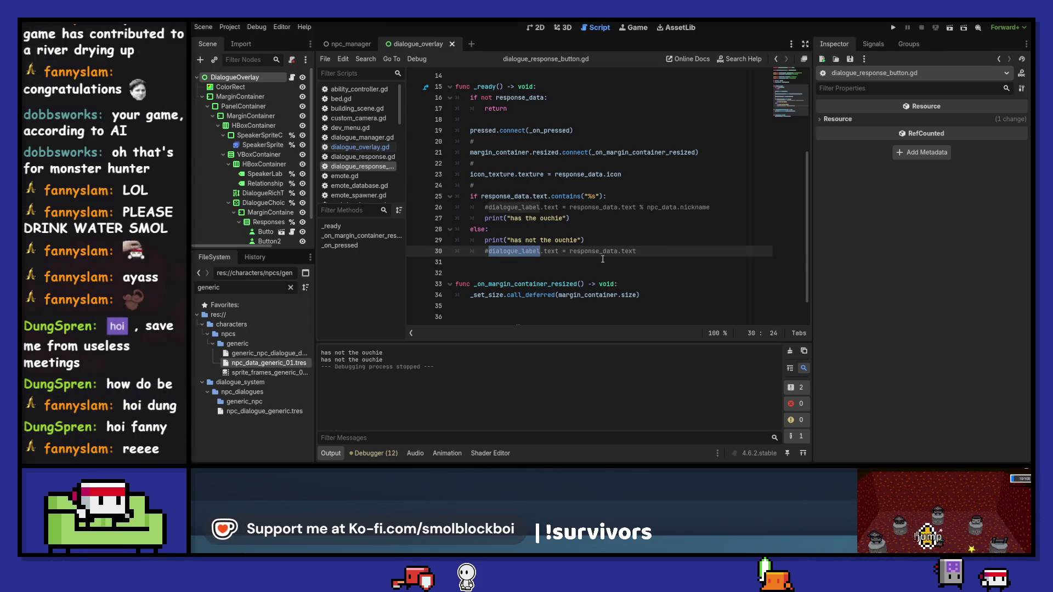
pyautogui.scroll(5, 602, 258)
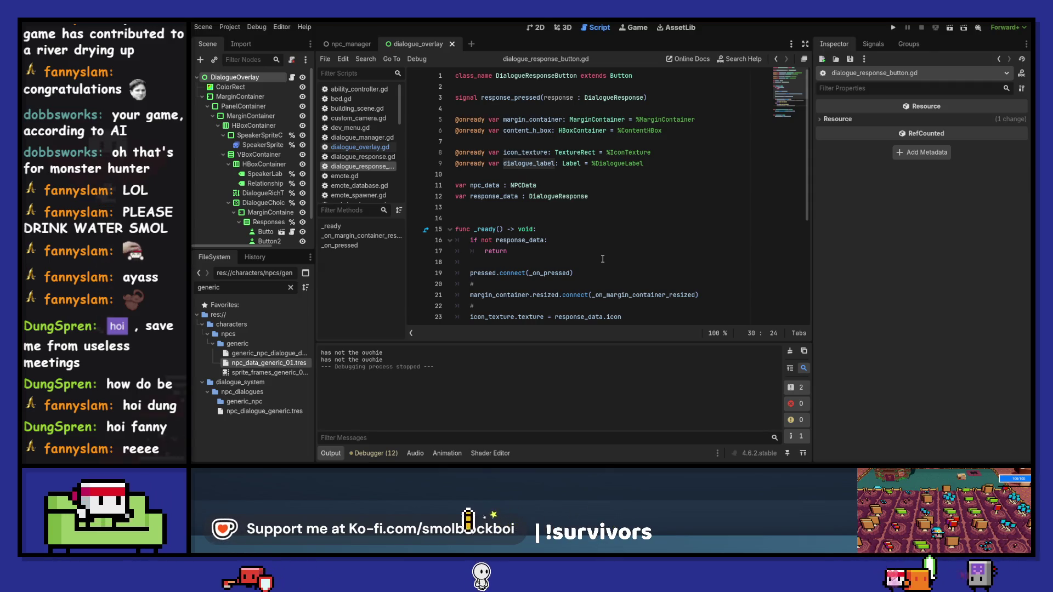
pyautogui.scroll(-5, 602, 259)
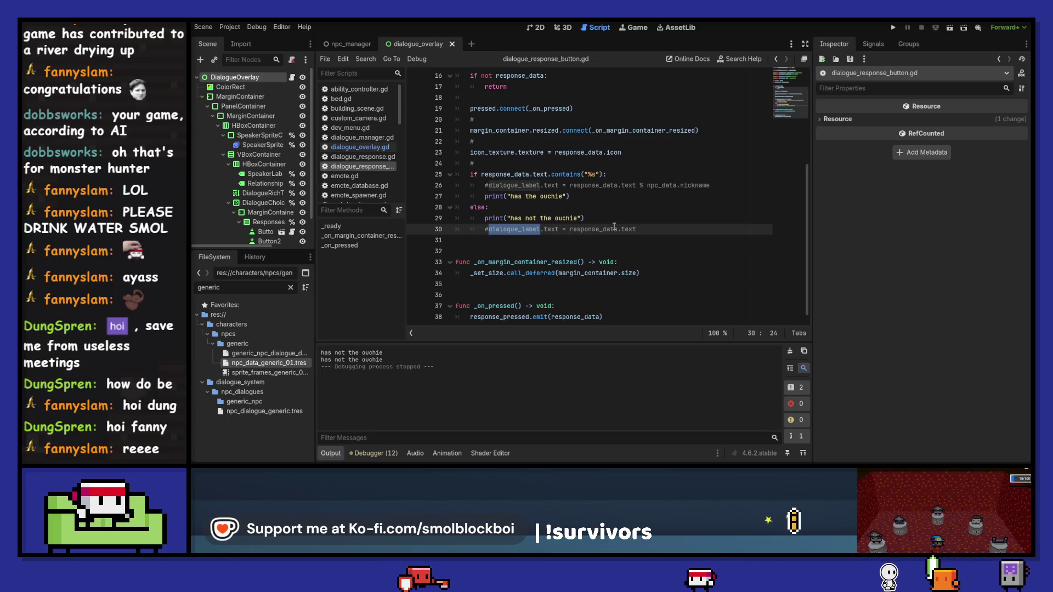
pyautogui.hotkey('ctrl', 'Tab')
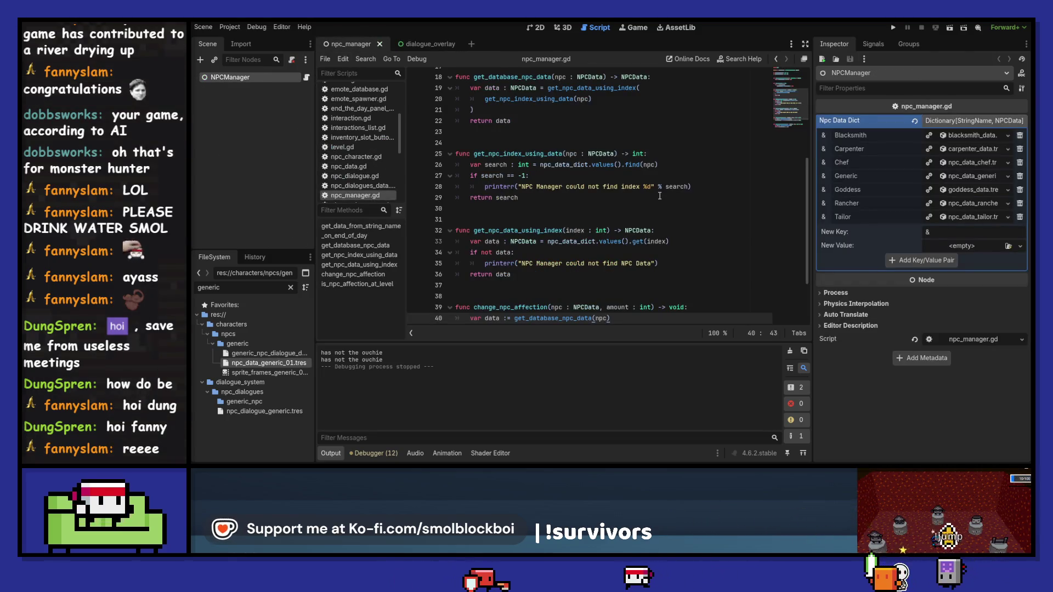
pyautogui.scroll(2, 659, 196)
pyautogui.click(420, 44)
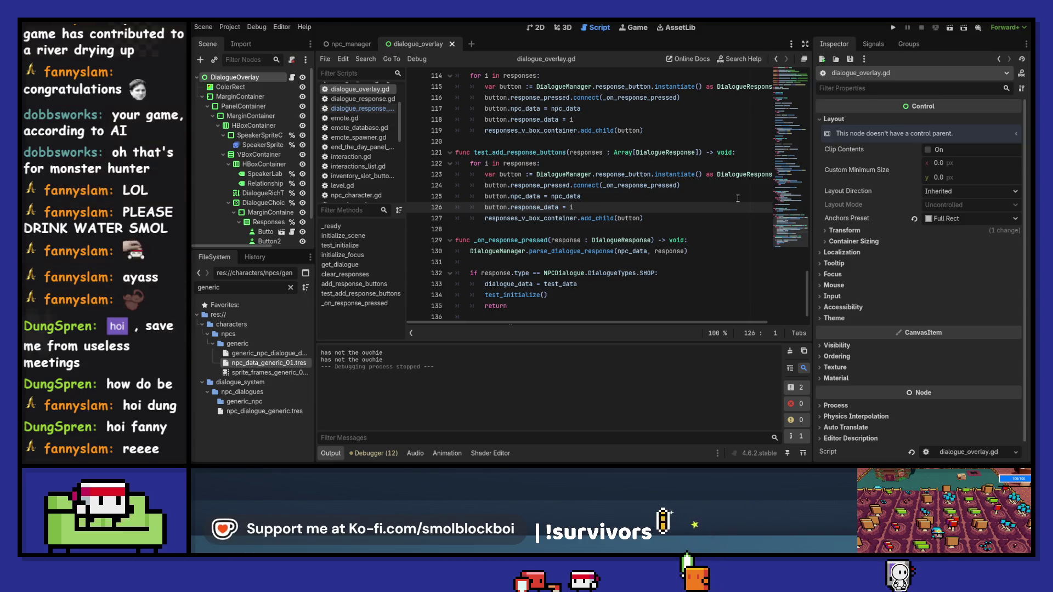
# Step: Type line 123's button as DialogueResponseButton, drop the 'as' cast, save, and open response_data's declaration
pyautogui.doubleClick(717, 175)
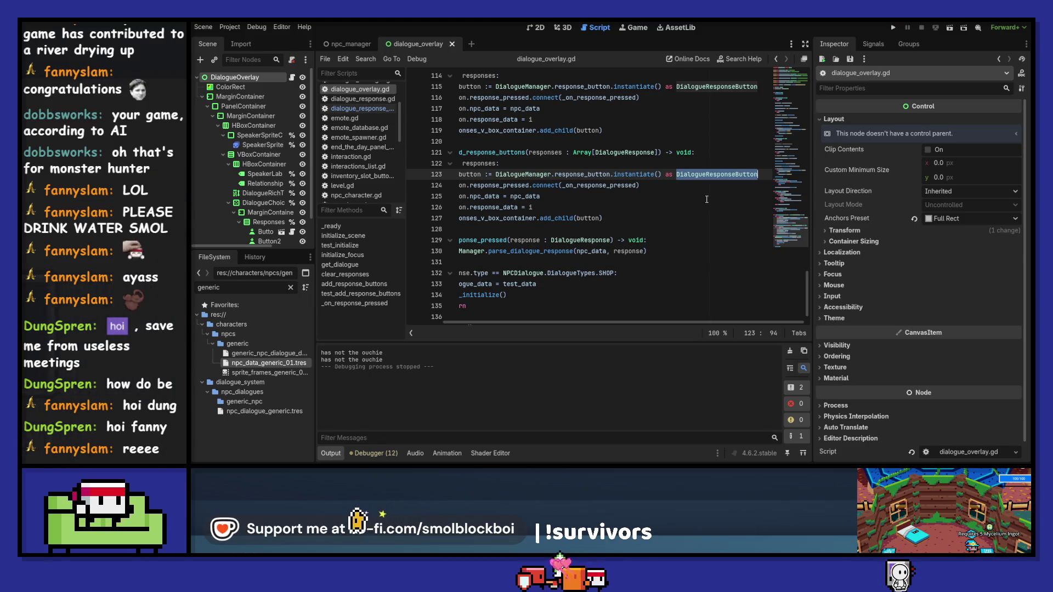
pyautogui.click(489, 174)
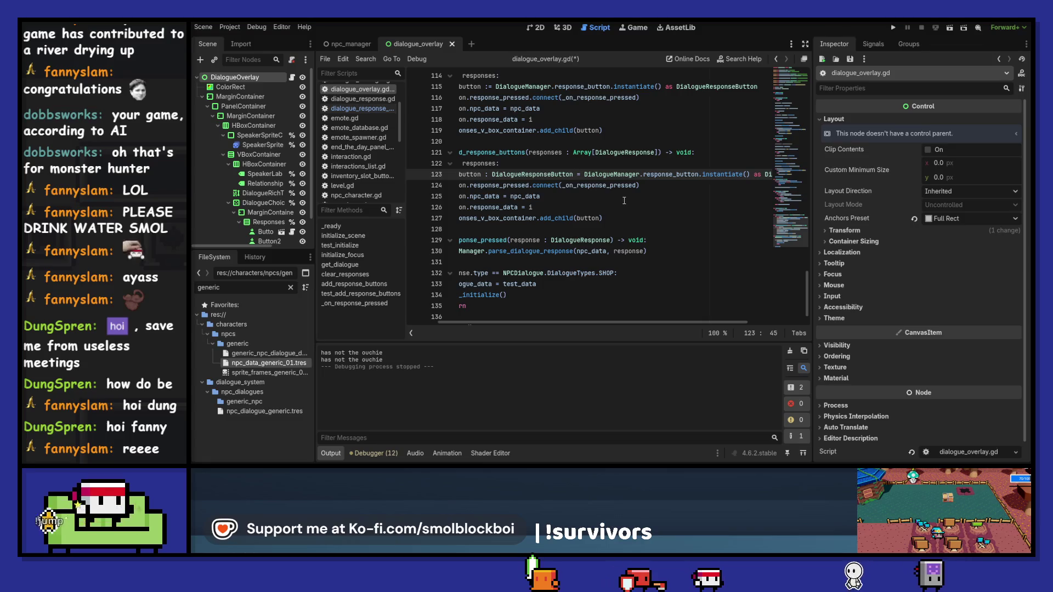
pyautogui.hotkey('ctrl', 'Right')
pyautogui.hotkey('ctrl', 'Right')
pyautogui.hotkey('ctrl', 'Right')
pyautogui.press('BackSpace')
pyautogui.press('BackSpace')
pyautogui.press('BackSpace')
pyautogui.hotkey('shift', 'End')
pyautogui.press('Delete')
pyautogui.hotkey('ctrl', 's')
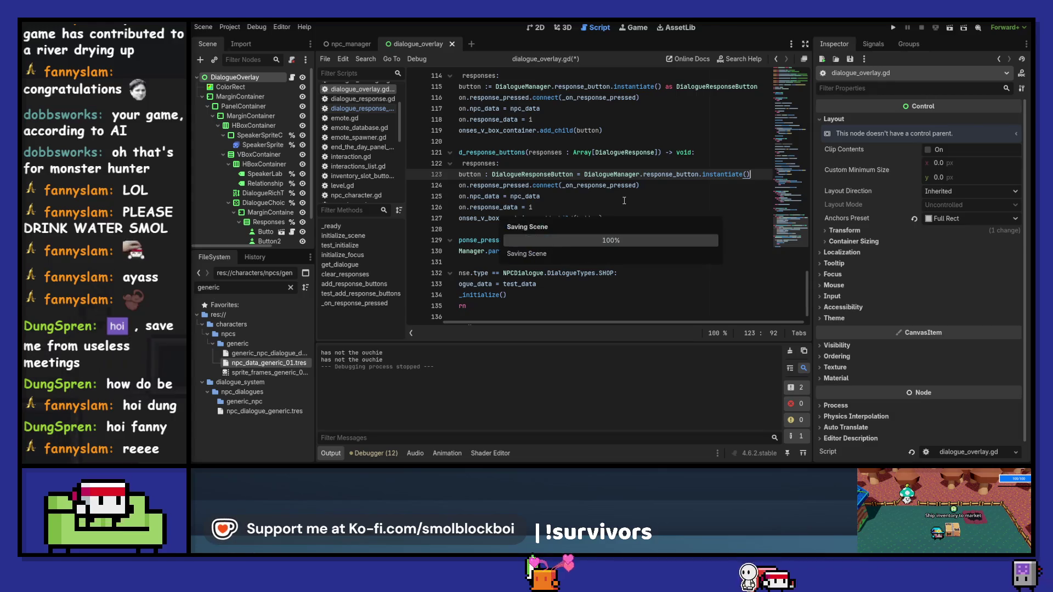
pyautogui.keyDown('ctrl'); pyautogui.click(489, 208); pyautogui.keyUp('ctrl')
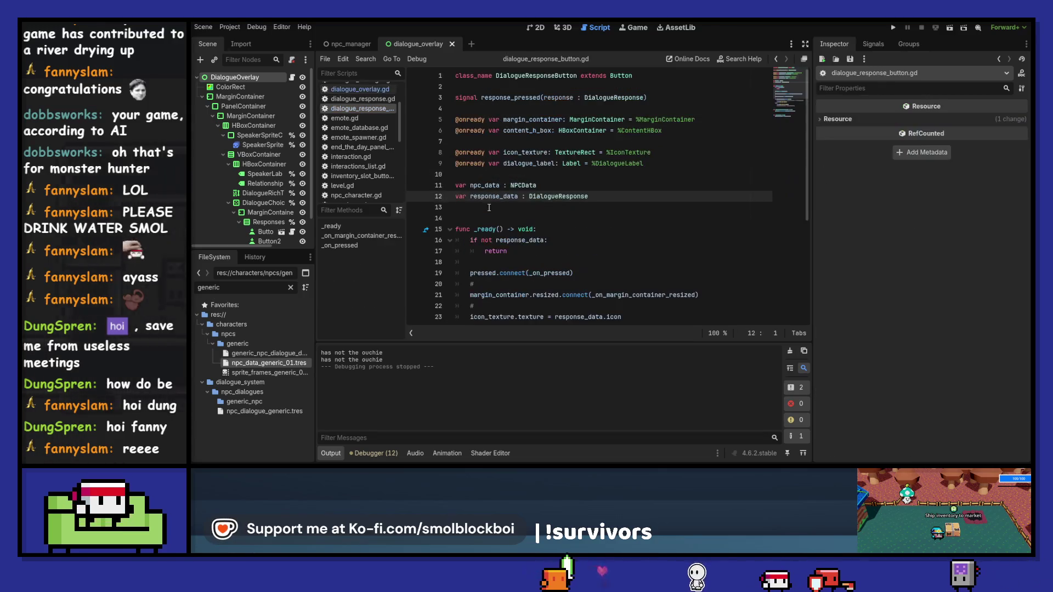
pyautogui.keyDown('ctrl'); pyautogui.click(553, 199); pyautogui.keyUp('ctrl')
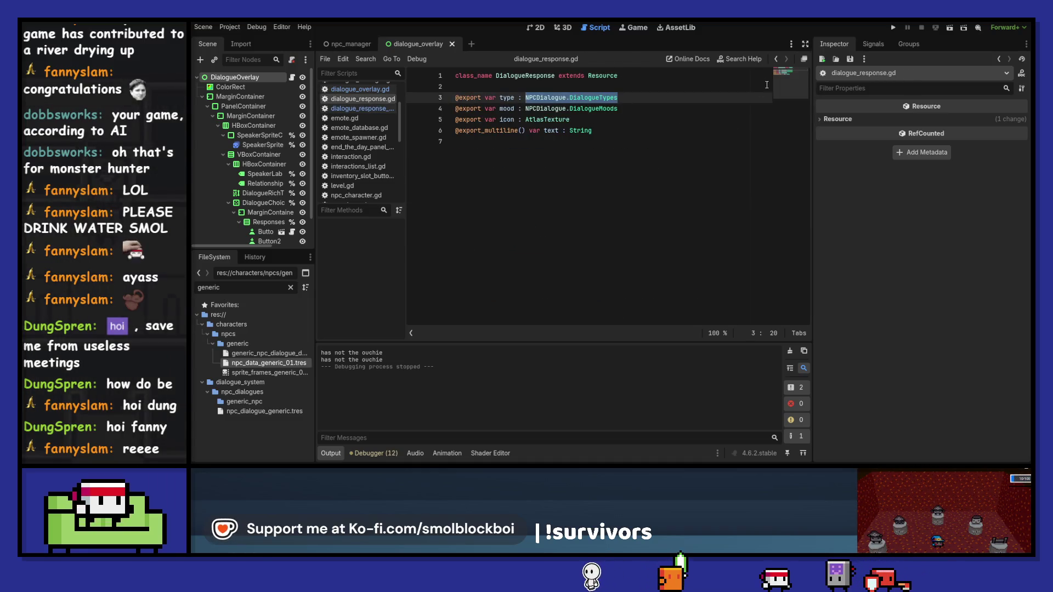
pyautogui.click(776, 60)
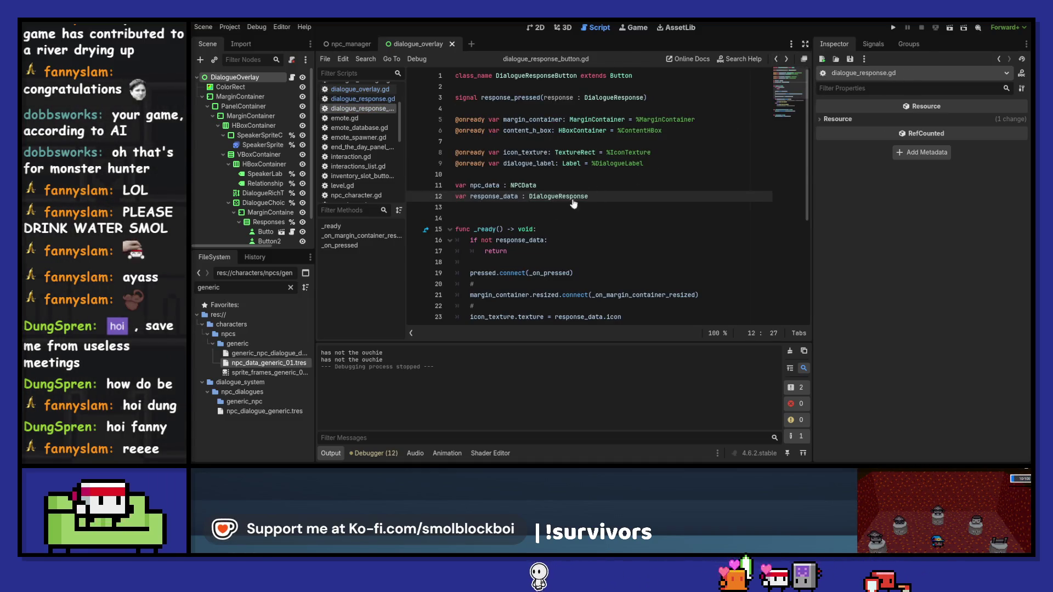
pyautogui.keyDown('ctrl'); pyautogui.click(567, 197); pyautogui.keyUp('ctrl')
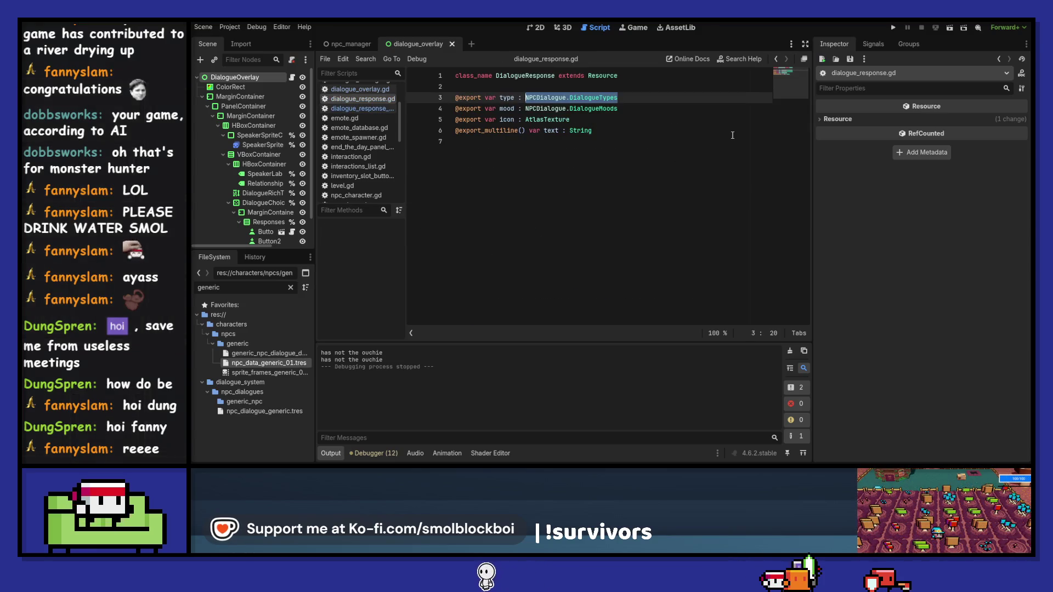
pyautogui.click(776, 58)
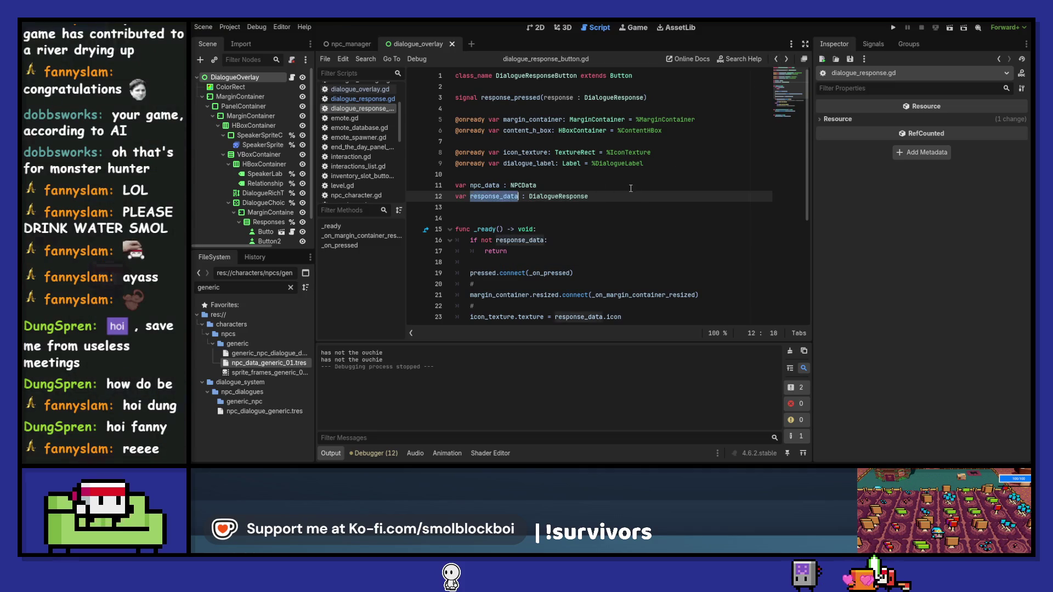
pyautogui.scroll(-5, 630, 188)
pyautogui.scroll(3, 533, 133)
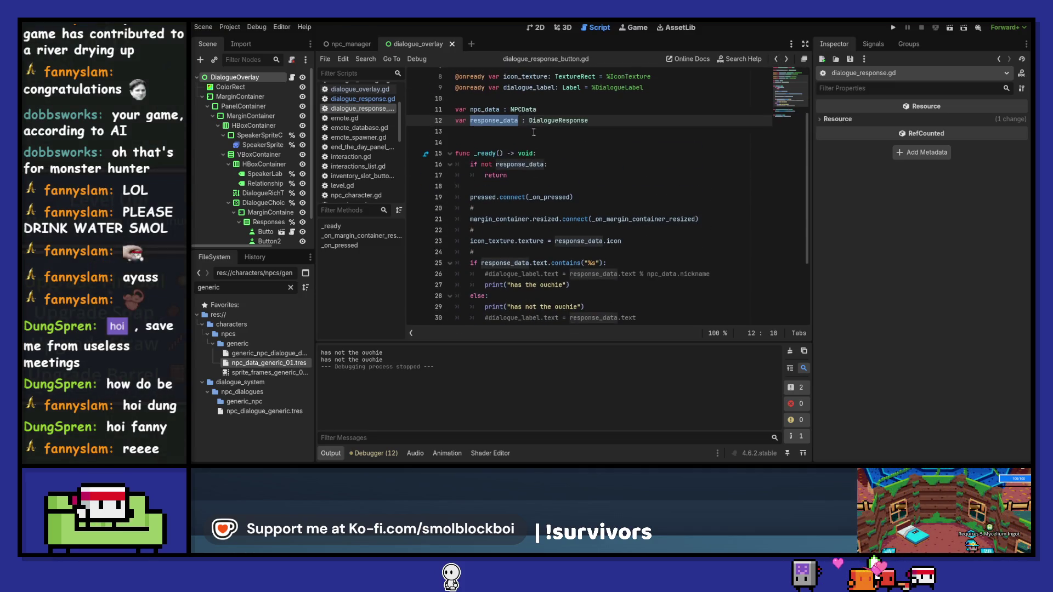
pyautogui.click(292, 77)
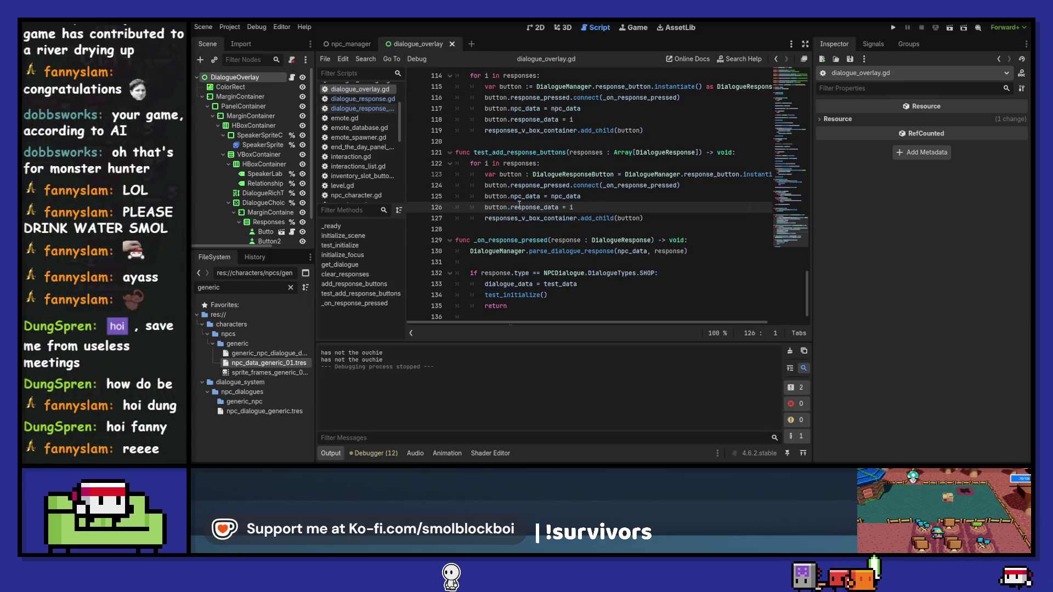
pyautogui.keyDown('ctrl'); pyautogui.click(566, 176); pyautogui.keyUp('ctrl')
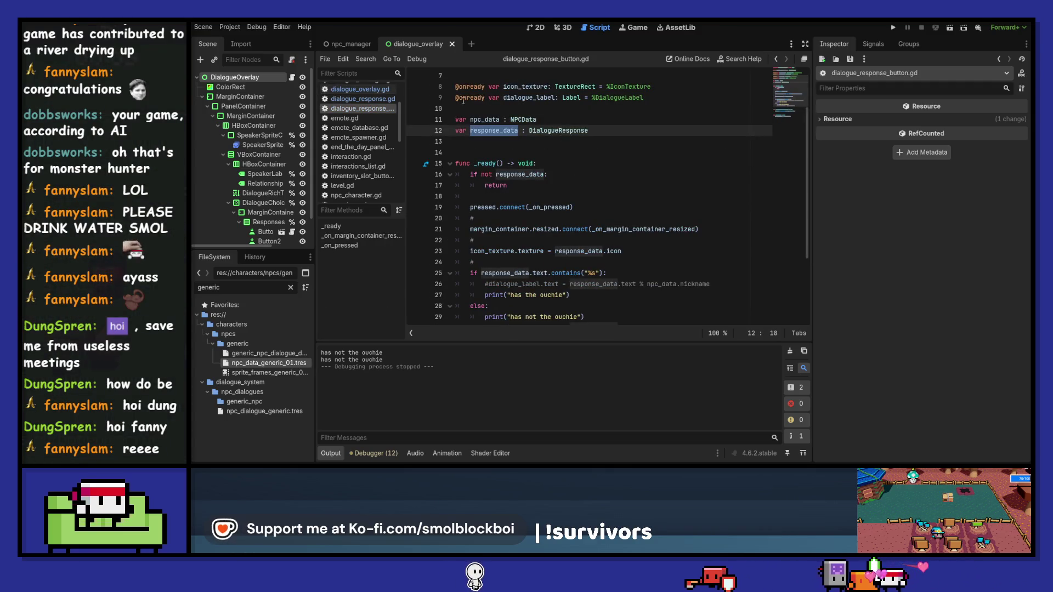
pyautogui.hotkey('alt', 'Left')
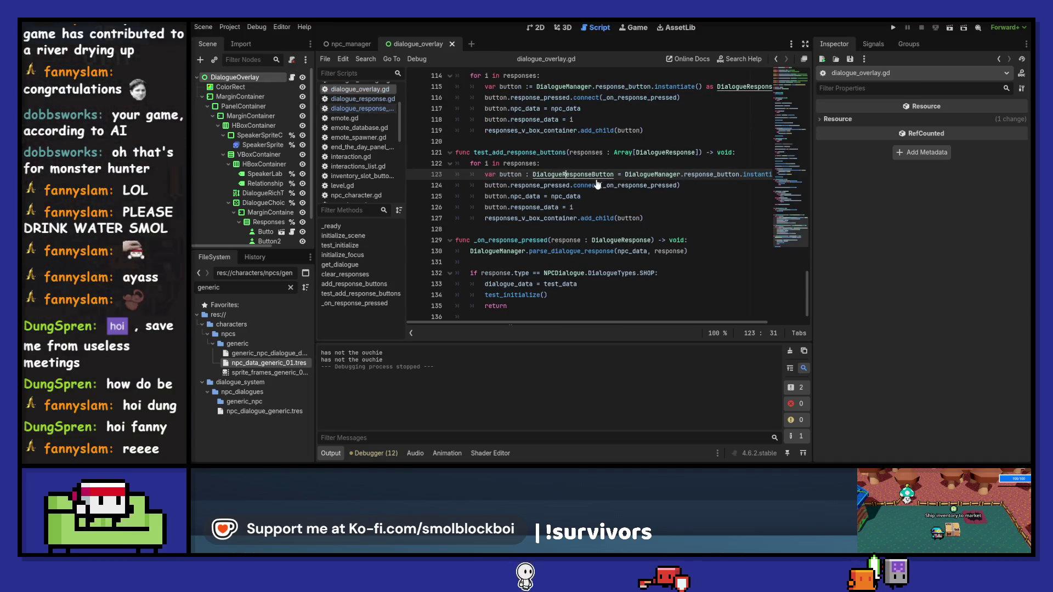
pyautogui.keyDown('ctrl'); pyautogui.click(597, 175); pyautogui.keyUp('ctrl')
pyautogui.scroll(2, 645, 186)
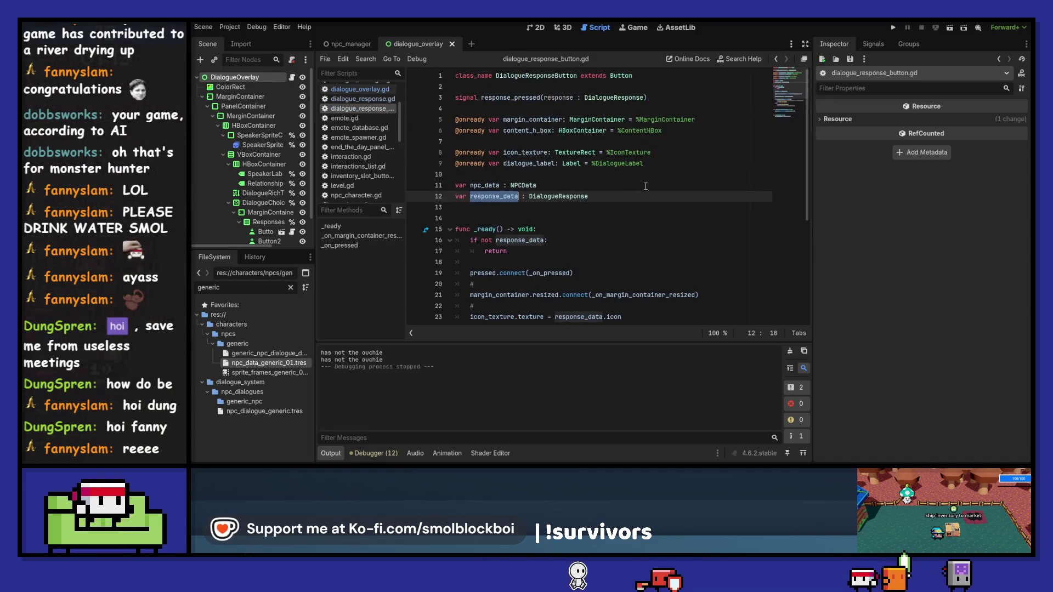
pyautogui.scroll(-5, 645, 186)
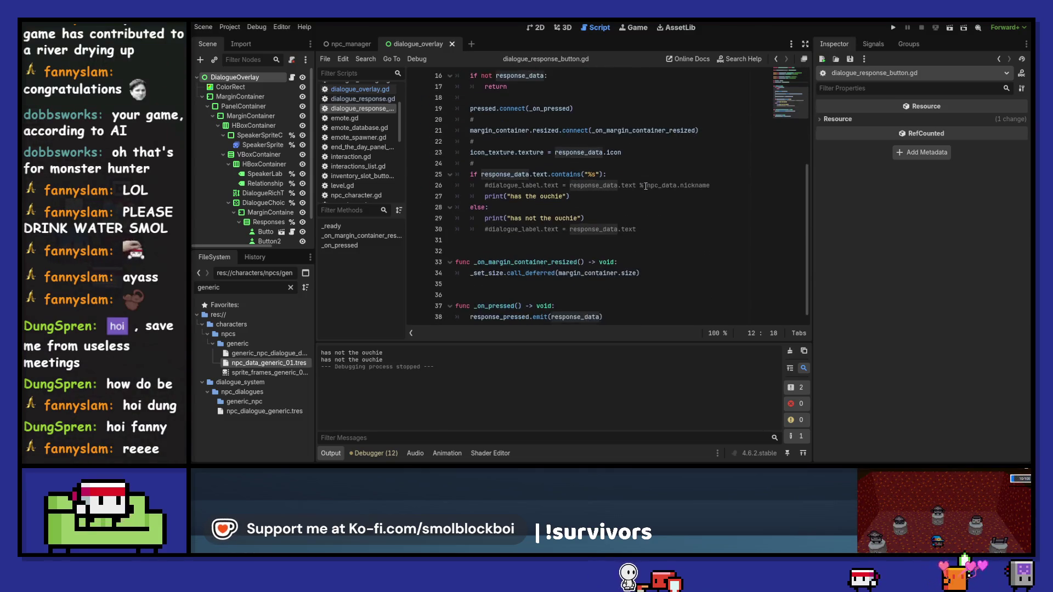
pyautogui.click(650, 219)
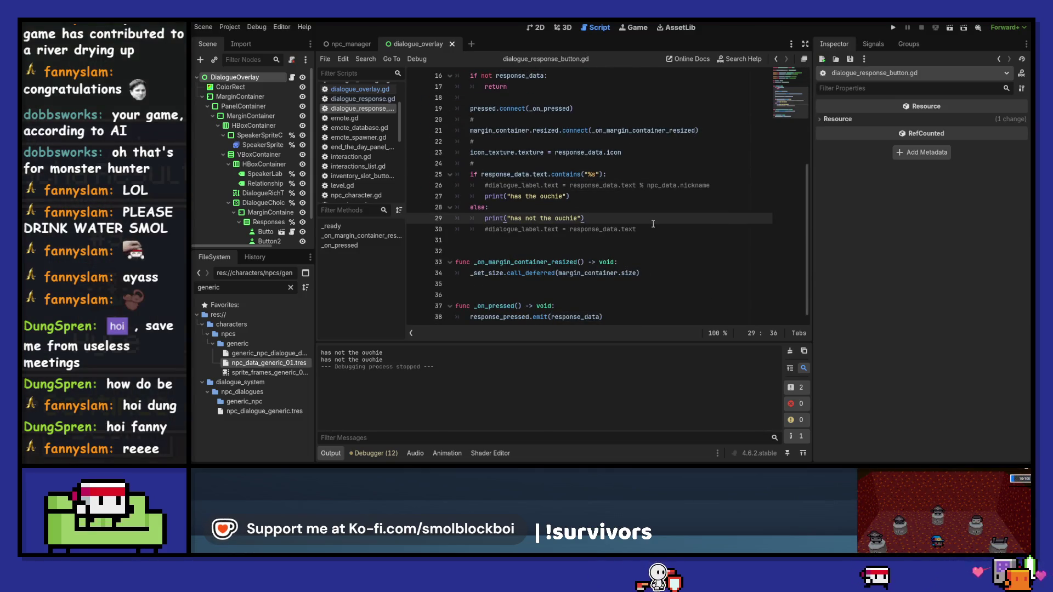
# Step: Change line 29's print to output response_data.text without quotes
pyautogui.click(659, 231)
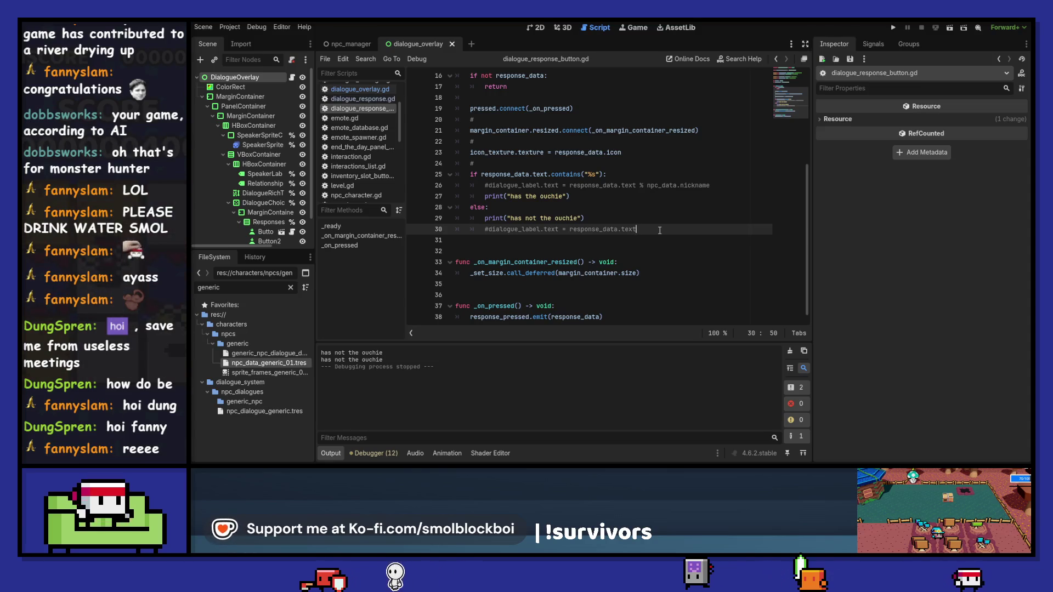
pyautogui.press('Up')
pyautogui.press('Left')
pyautogui.press('Left')
pyautogui.hotkey('ctrl', 'shift', 'Left')
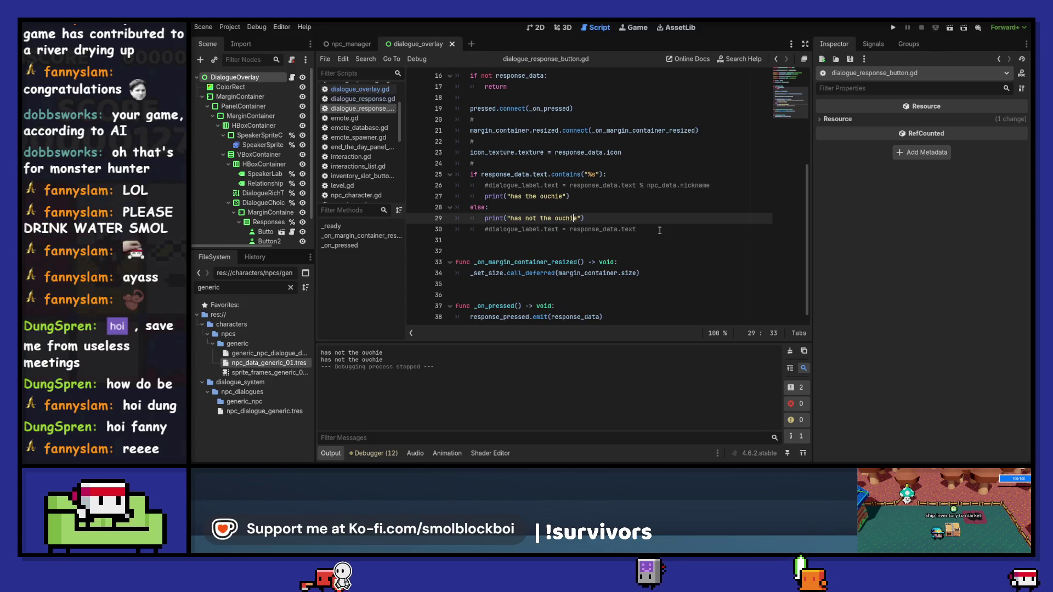
pyautogui.hotkey('ctrl', 'shift', 'Left')
pyautogui.hotkey('ctrl', 'shift', 'Left')
pyautogui.hotkey('ctrl', 'shift', 'Left')
pyautogui.write('response_data.text')
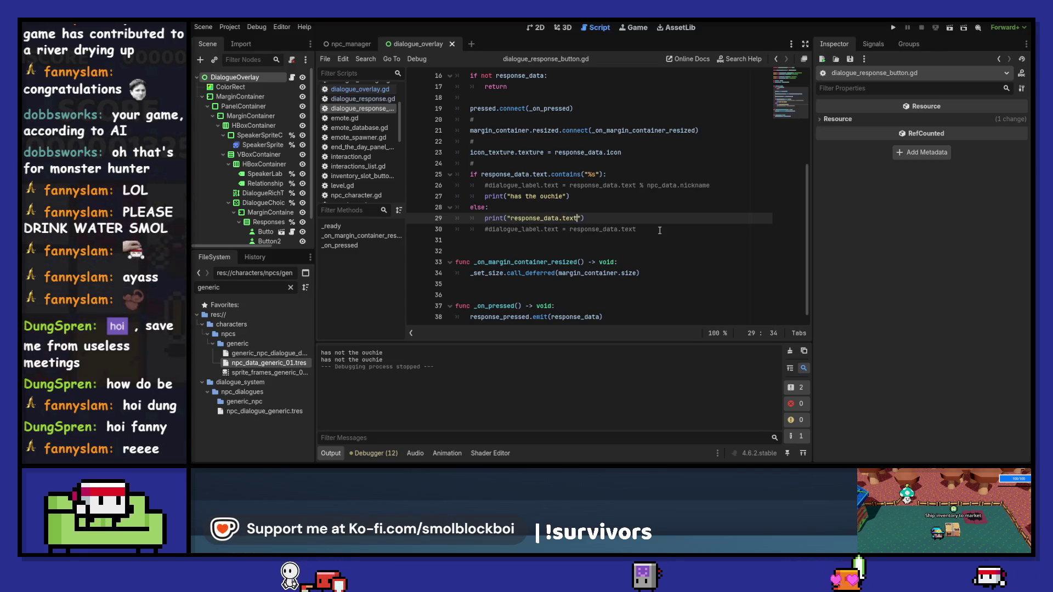
pyautogui.press('Delete')
pyautogui.hotkey('ctrl', 'Left')
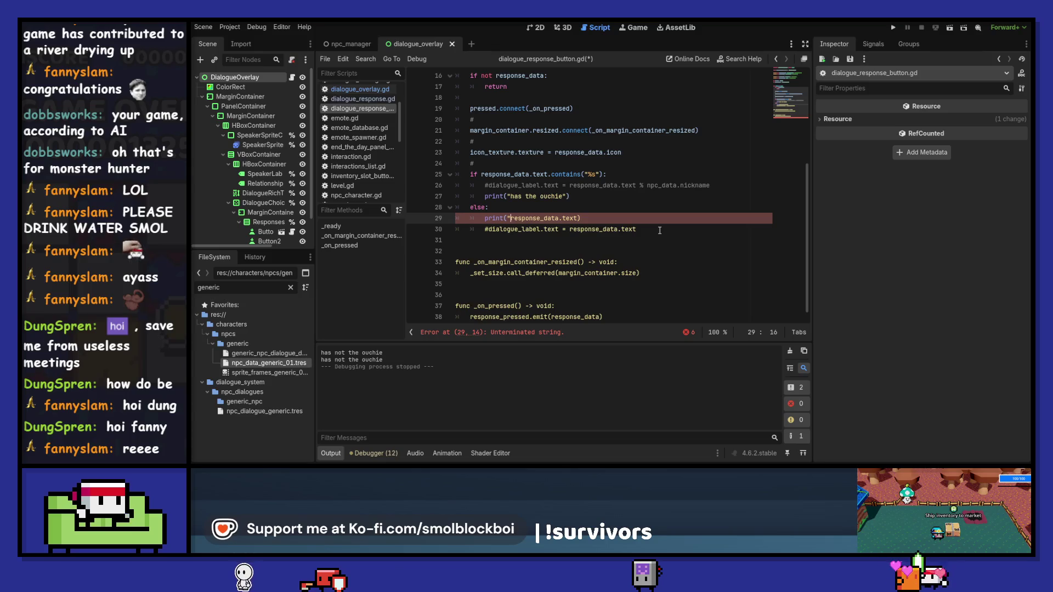
pyautogui.press('BackSpace')
pyautogui.press('Up')
pyautogui.press('Up')
pyautogui.press('Up')
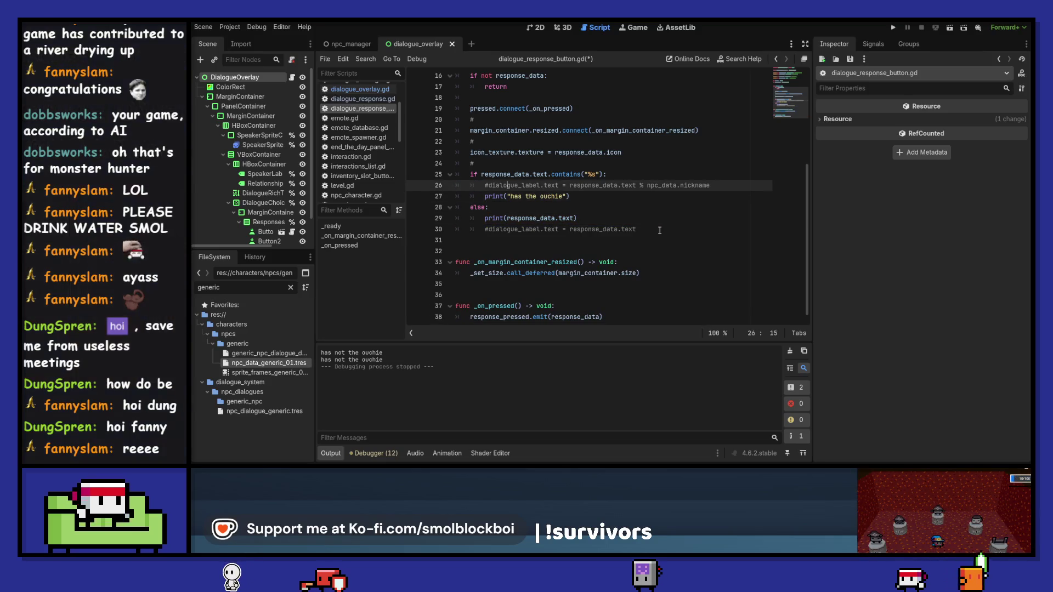
# Step: Make line 27 print response_data.text % npc_data.nickname and run the game
pyautogui.hotkey('ctrl', 'Right')
pyautogui.hotkey('ctrl', 'Right')
pyautogui.hotkey('ctrl', 'Right')
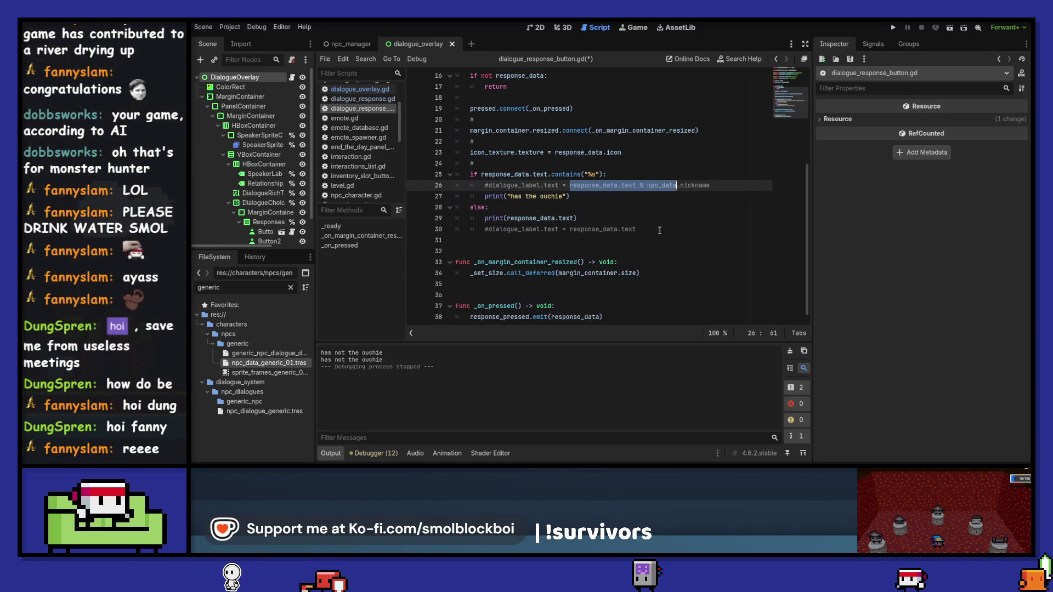
pyautogui.press('Down')
pyautogui.press('Left')
pyautogui.press('BackSpace')
pyautogui.hotkey('ctrl', 'shift', 'Left')
pyautogui.hotkey('ctrl', 'shift', 'Left')
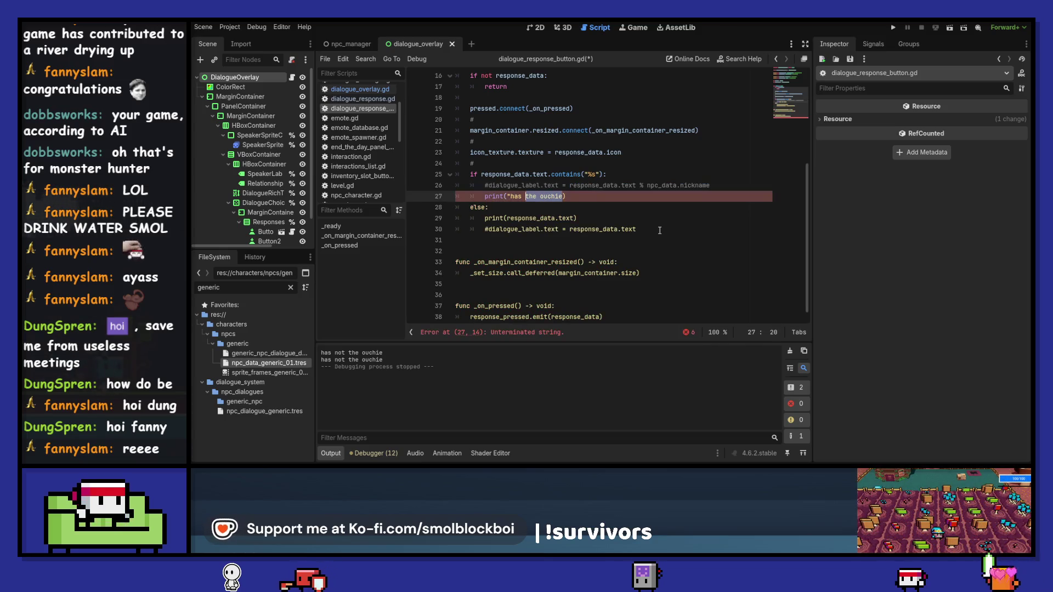
pyautogui.write('response_data.text % npc_data.nickname')
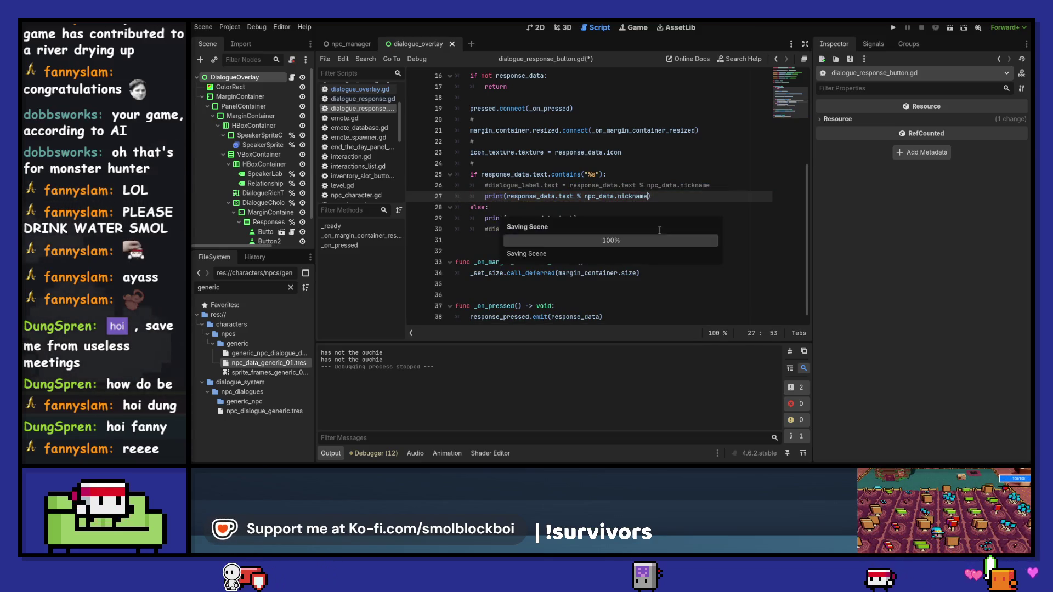
pyautogui.press('F5')
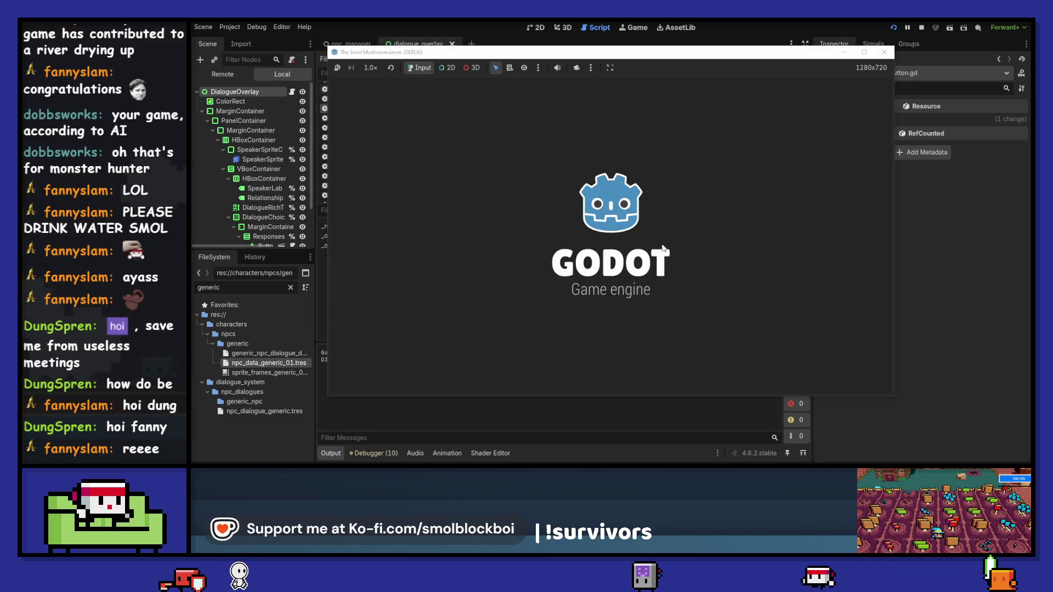
# Step: Stop the game and move the line 29 print below its commented line
pyautogui.press('F8')
pyautogui.click(621, 218)
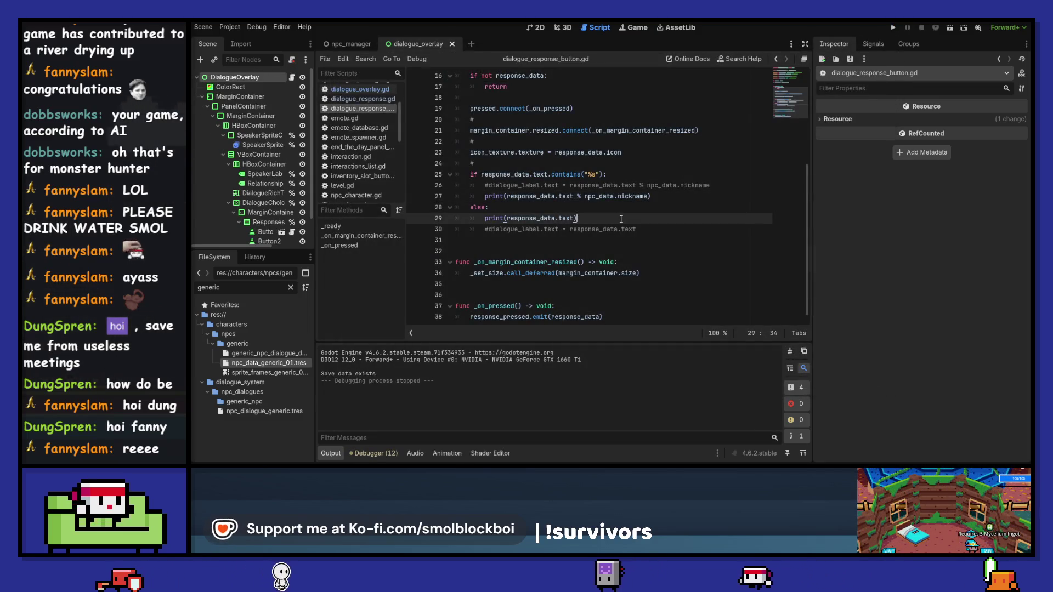
pyautogui.hotkey('alt', 'Down')
# Step: Run the game, load the test level and talk to the NPC, then relaunch and load a save
pyautogui.press('F5')
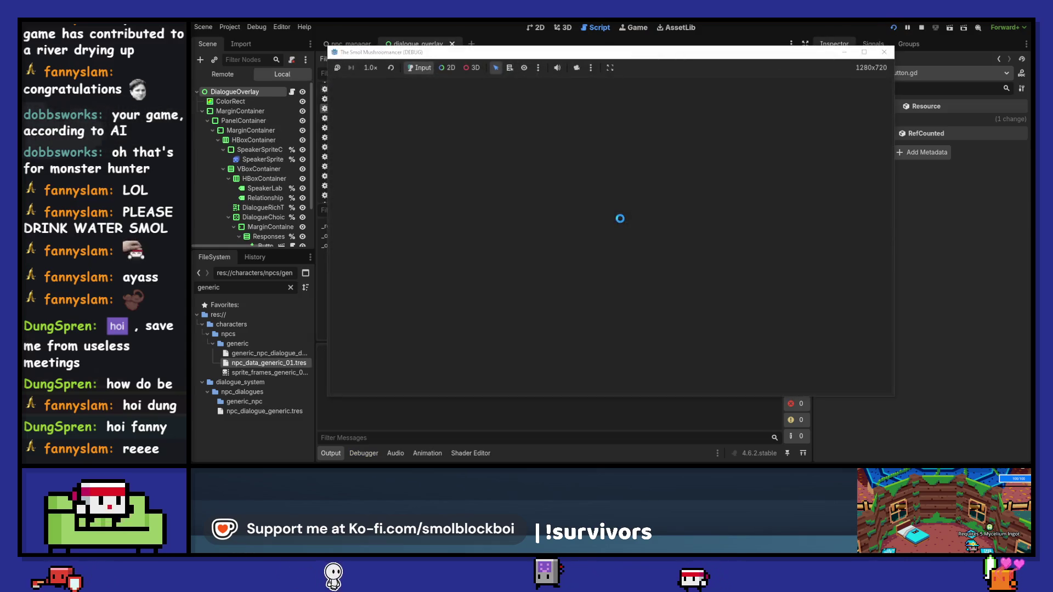
pyautogui.click(637, 270)
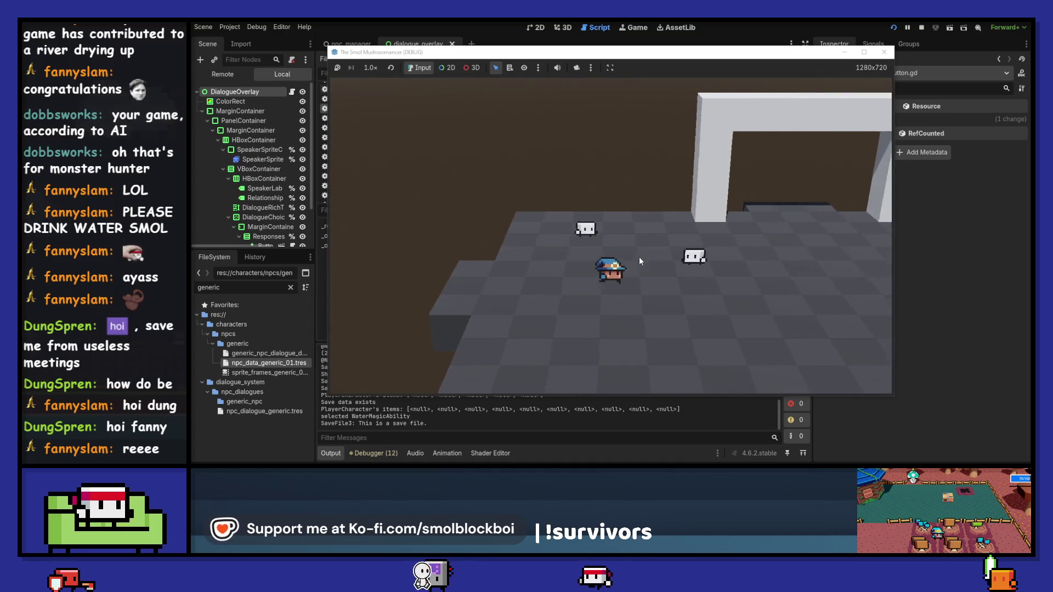
pyautogui.press('e')
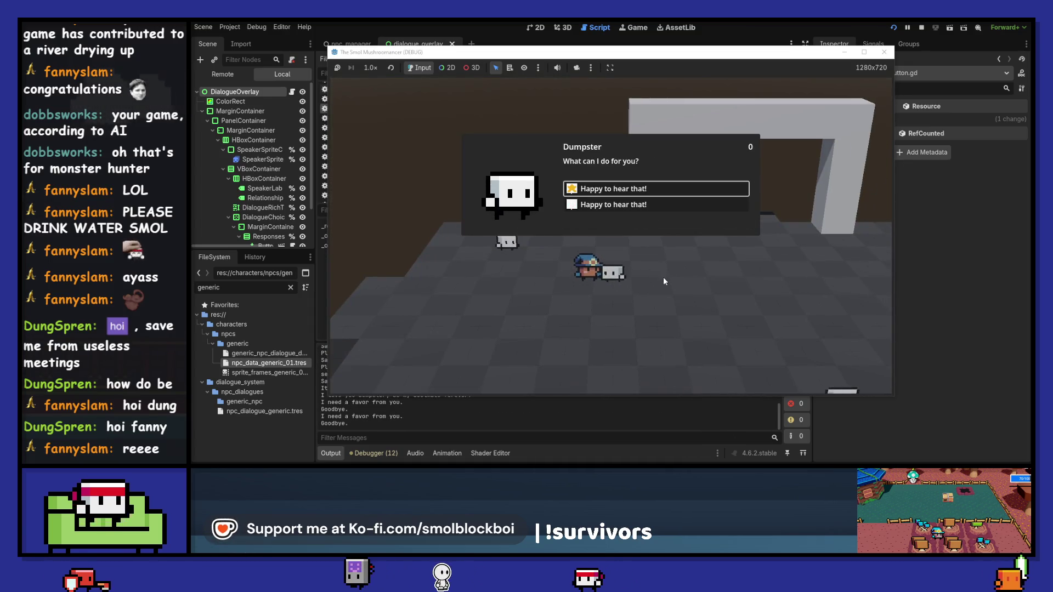
pyautogui.click(884, 52)
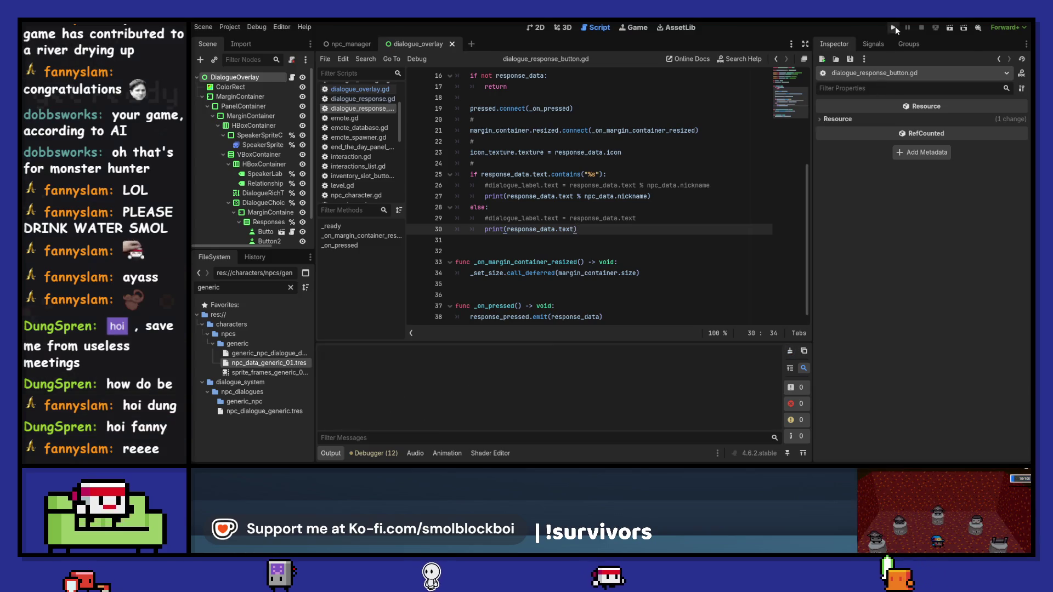
pyautogui.press('F5')
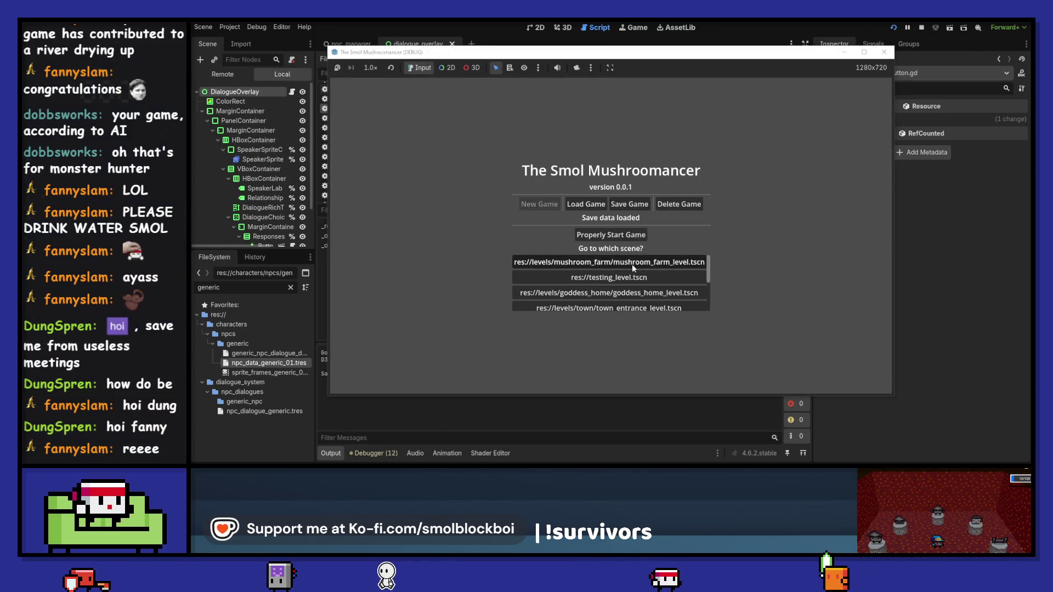
pyautogui.click(632, 264)
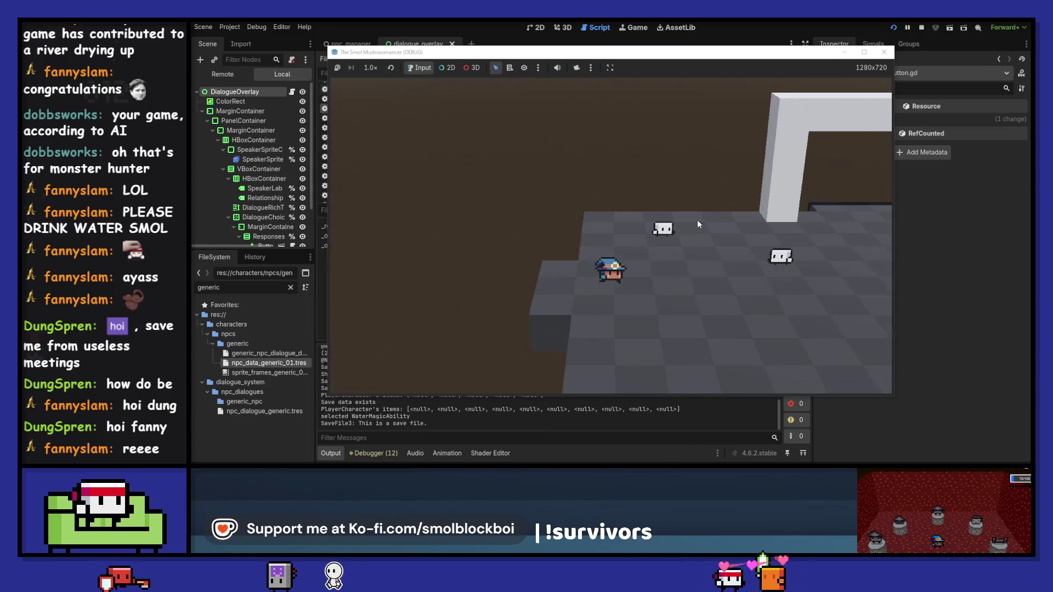
# Step: Pick dialogue replies, logging 'I need a favor from you.' and 'Goodbye.', then stop the game
pyautogui.click(409, 420)
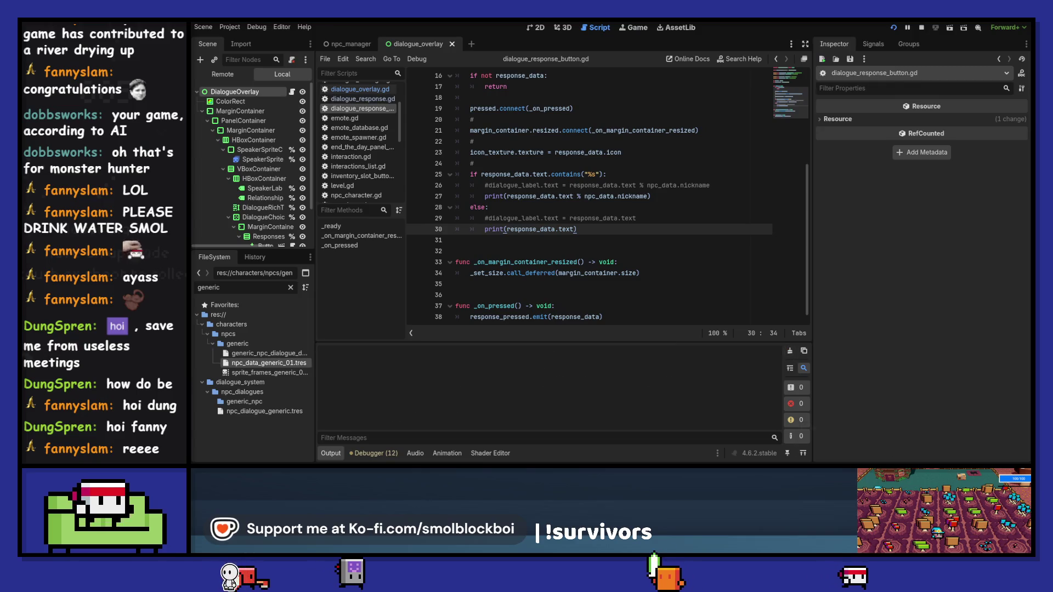
pyautogui.hotkey('alt', 'Tab')
pyautogui.click(664, 220)
pyautogui.click(567, 409)
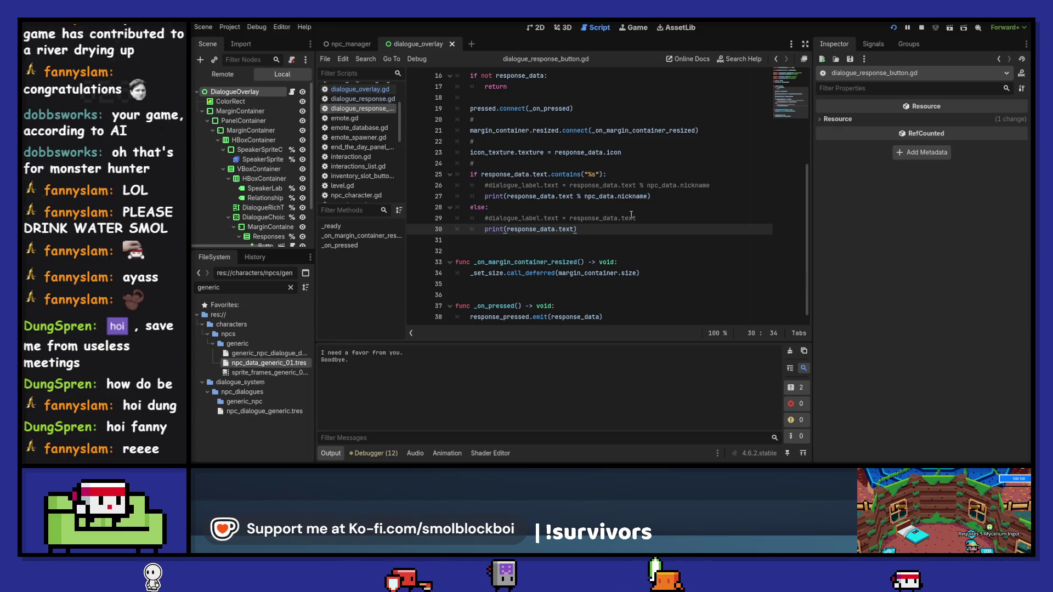
pyautogui.doubleClick(661, 221)
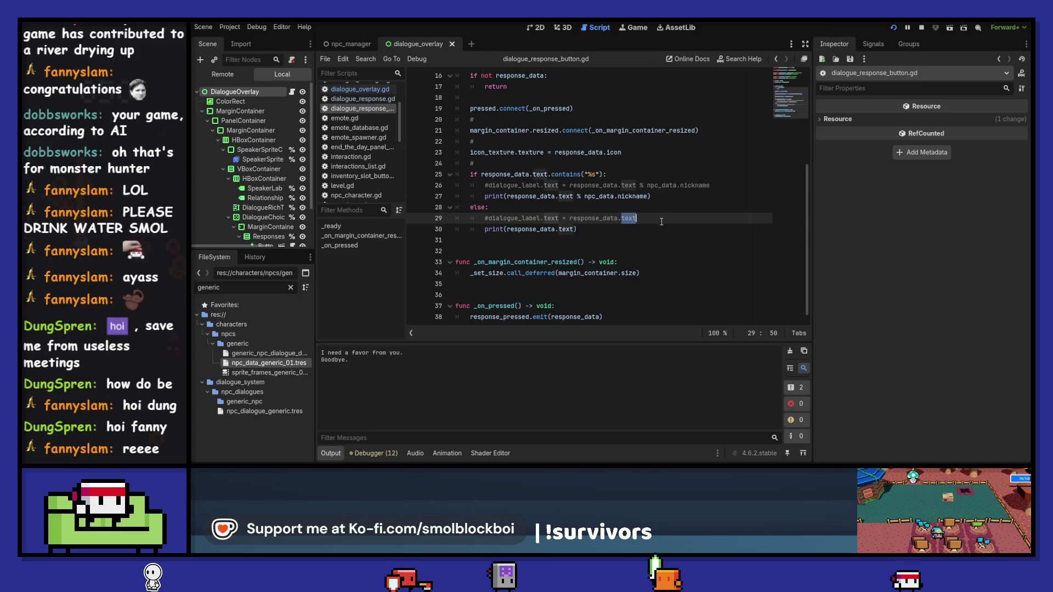
pyautogui.click(920, 29)
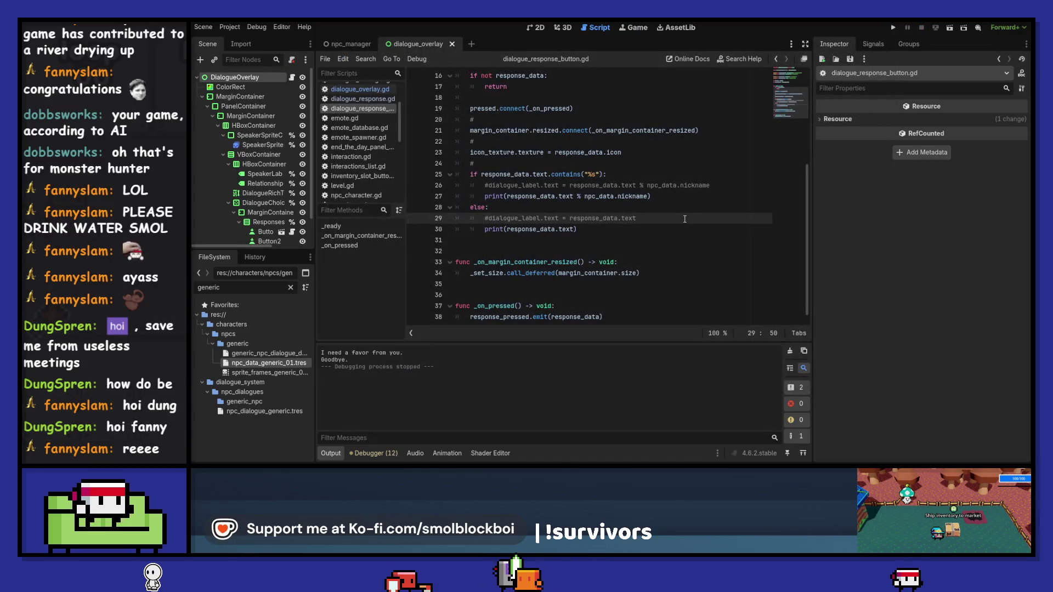
# Step: Add a dialogue_label print after line 29, duplicate it for the other branch, and save
pyautogui.press('Return')
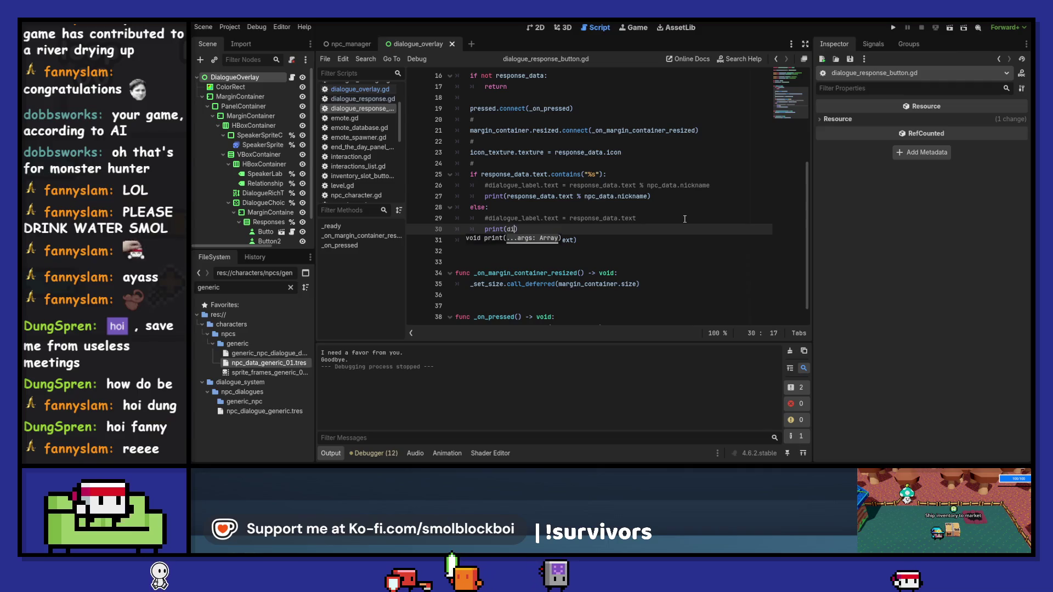
pyautogui.write('dialogue_label')
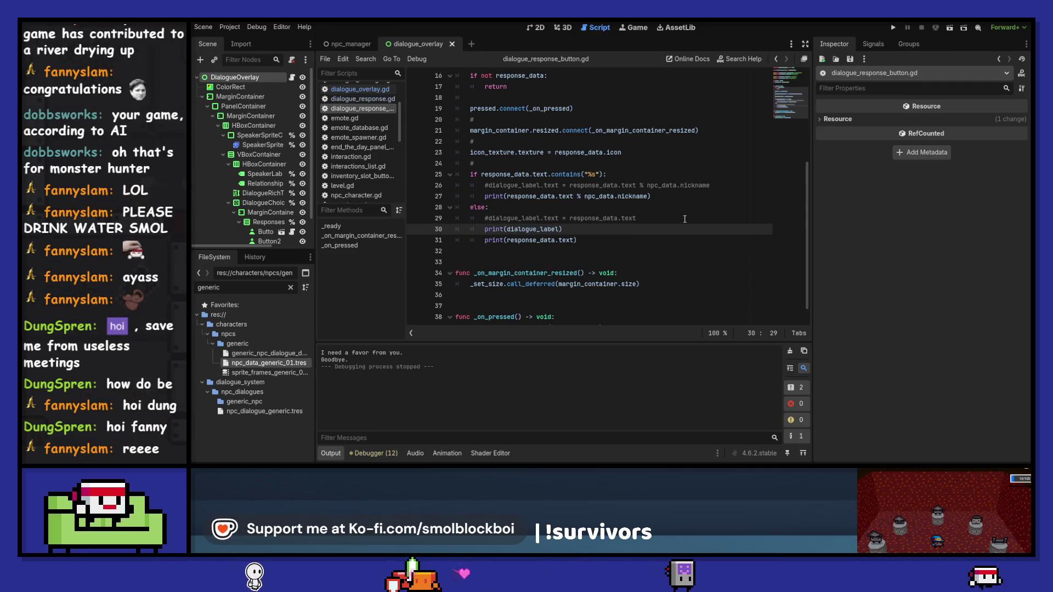
pyautogui.hotkey('alt', 'Up')
pyautogui.hotkey('alt', 'Up')
pyautogui.hotkey('alt', 'Up')
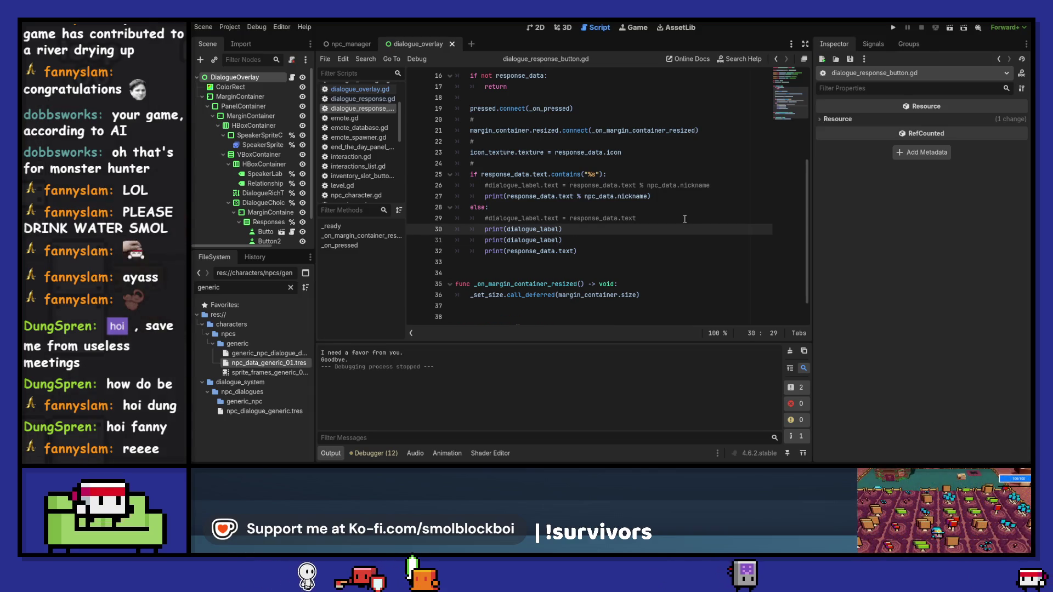
pyautogui.hotkey('ctrl', 's')
# Step: Run the game, load the save and advance Valkyrie's dialogue to check the Label prints, then stop
pyautogui.press('F5')
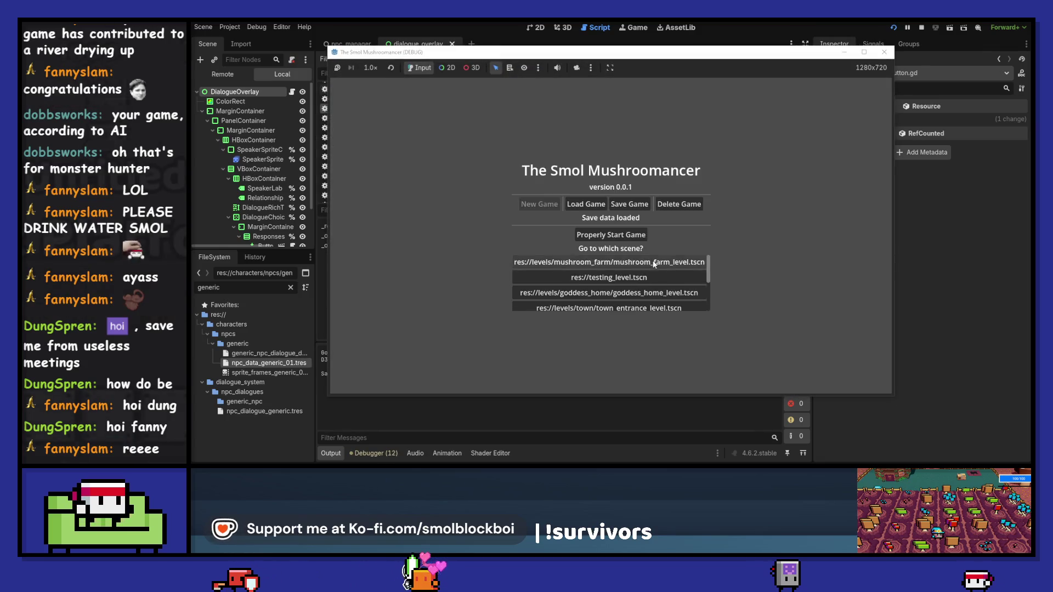
pyautogui.click(649, 268)
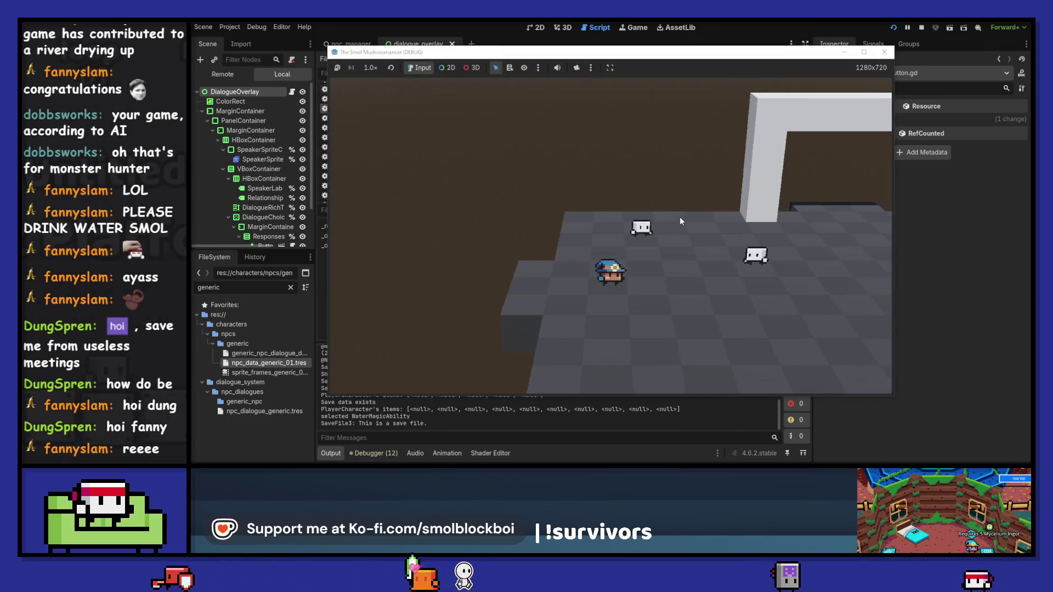
pyautogui.click(633, 217)
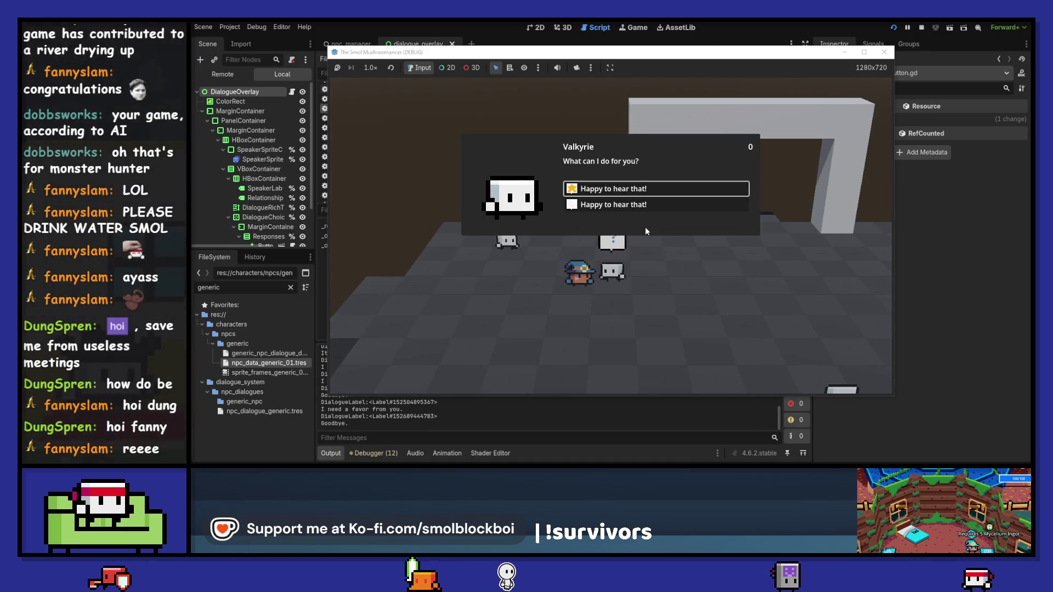
pyautogui.click(629, 423)
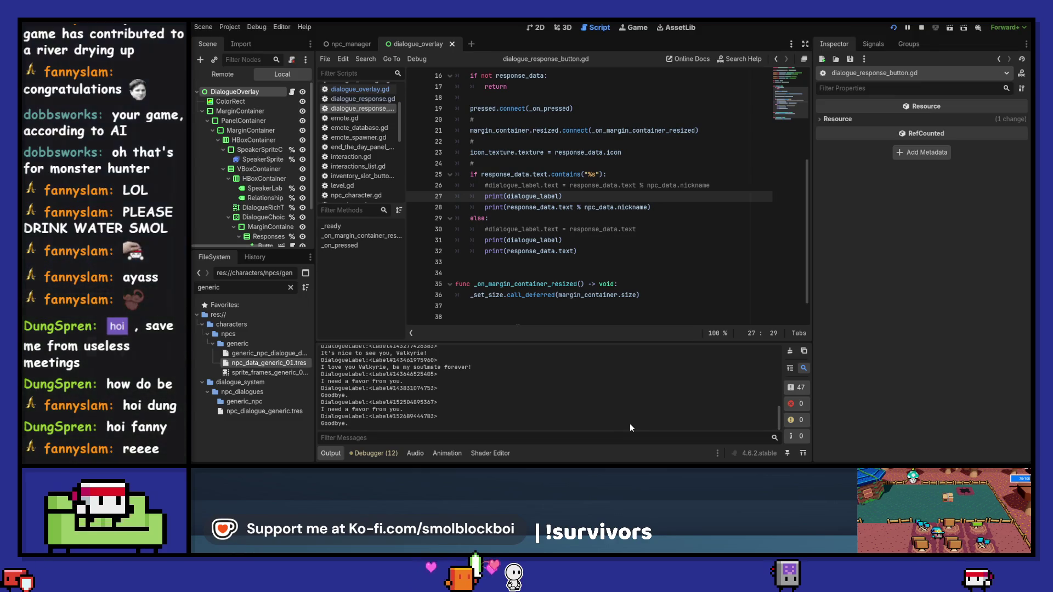
pyautogui.press('F8')
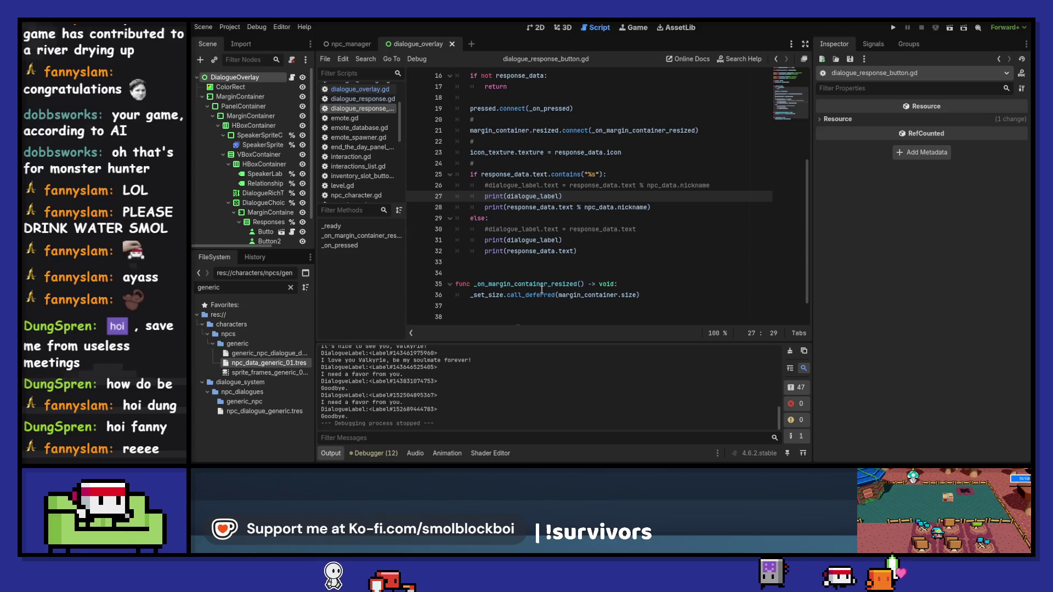
# Step: Uncomment line 26 and test Valkyrie's response choices in a new run
pyautogui.click(593, 185)
pyautogui.hotkey('ctrl', 'k')
pyautogui.press('F5')
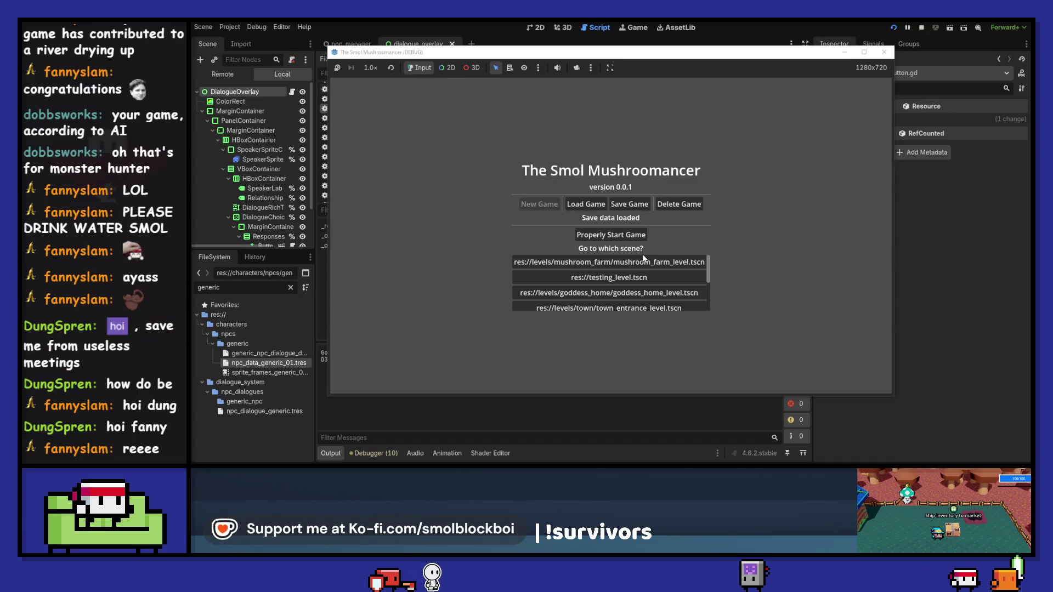
pyautogui.click(643, 258)
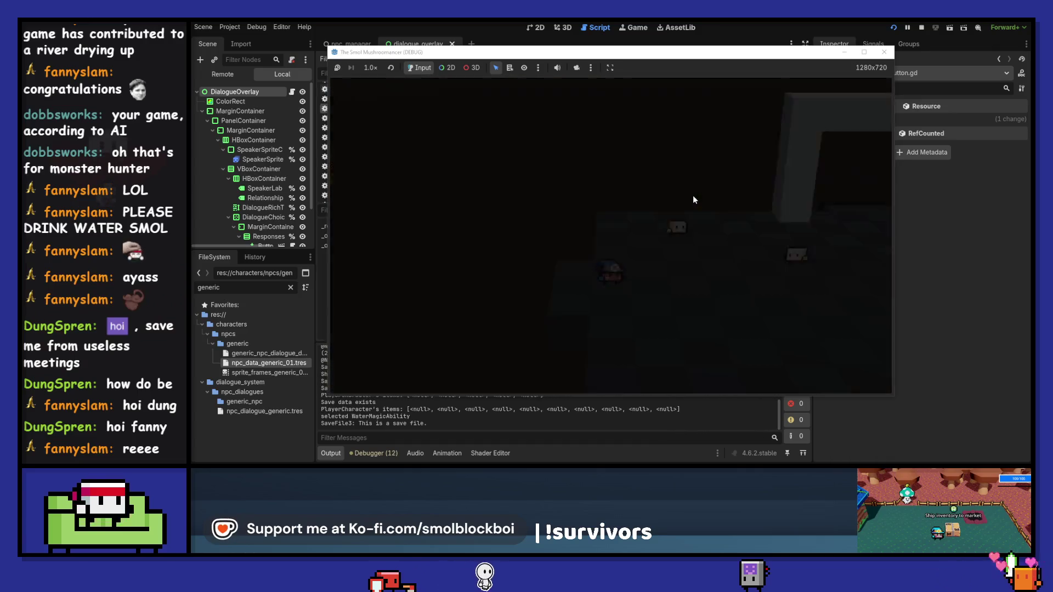
pyautogui.click(660, 207)
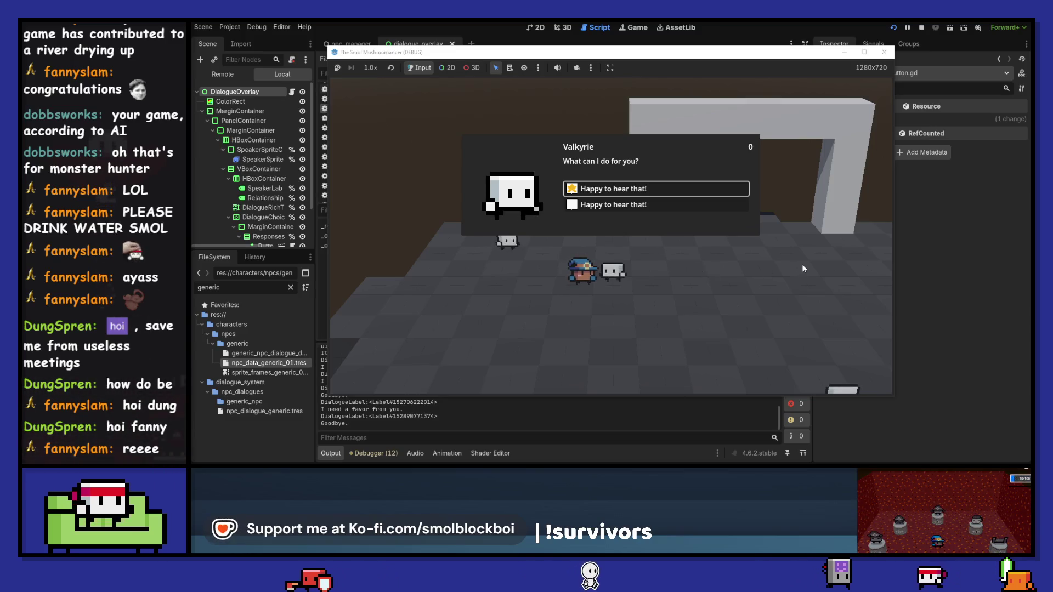
pyautogui.click(884, 52)
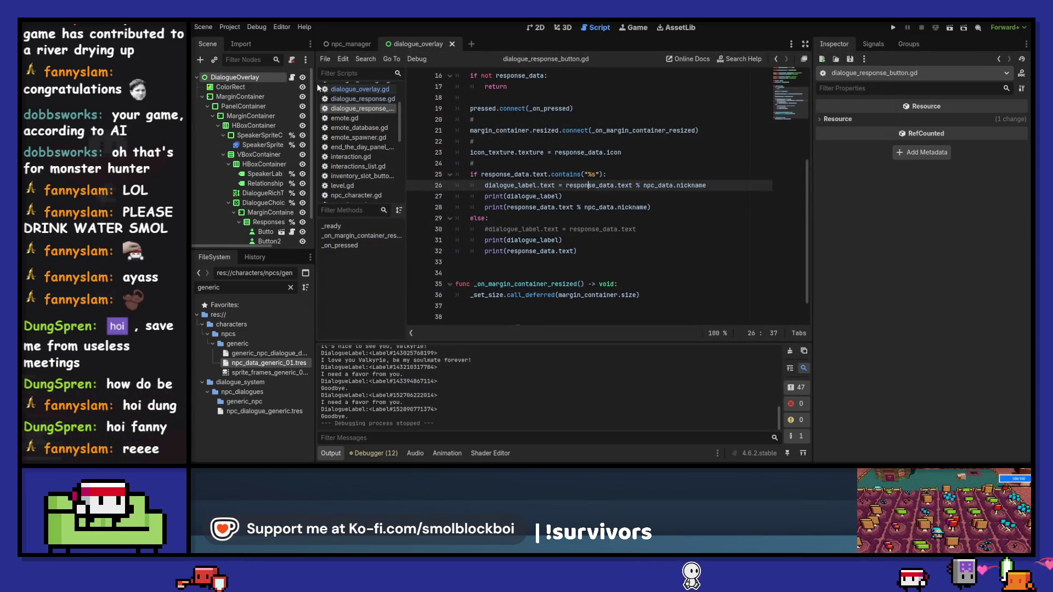
# Step: Comment out line 26 again and briefly check dialogue_overlay.gd
pyautogui.hotkey('ctrl', 'k')
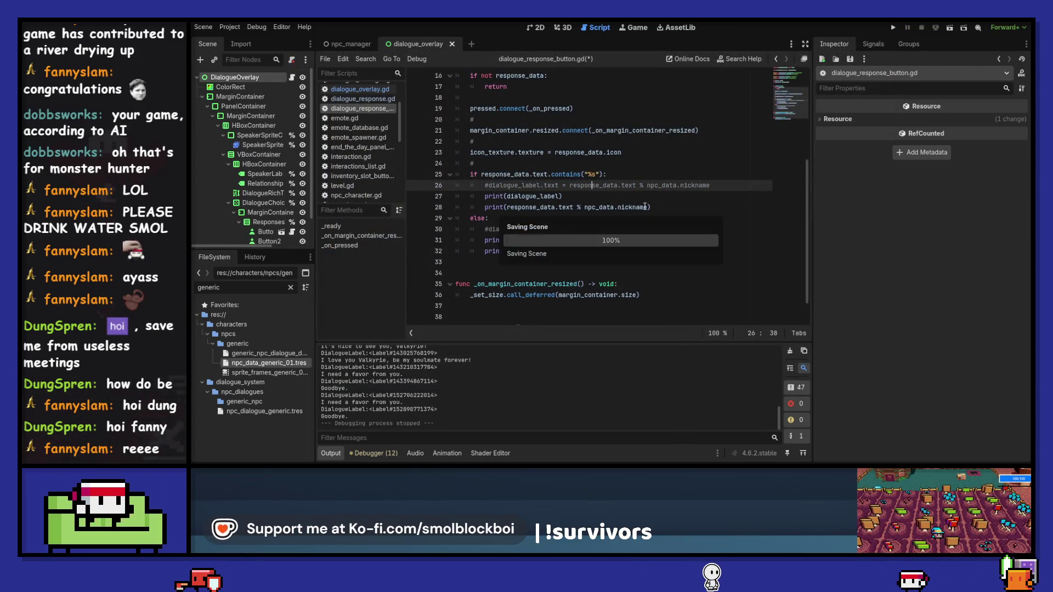
pyautogui.click(292, 77)
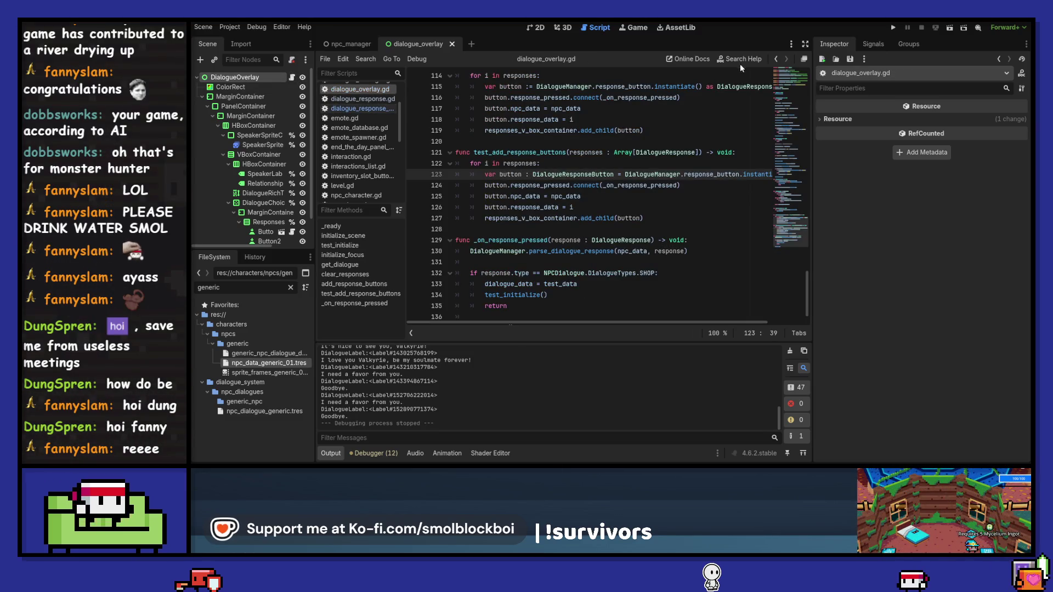
pyautogui.click(775, 60)
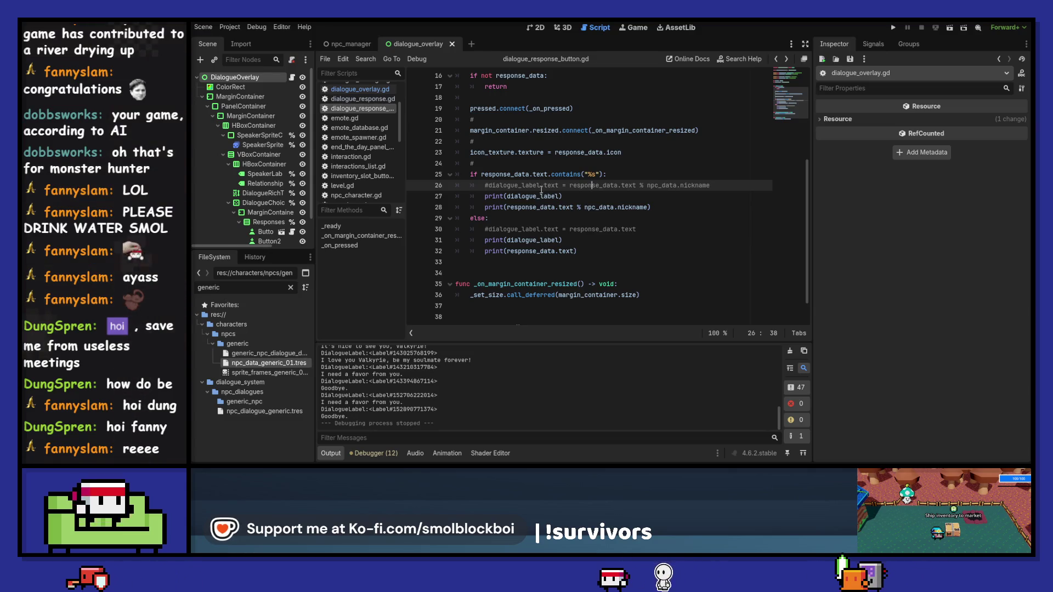
# Step: Enable line 30 and playtest the conversation with Kyle, then close the game
pyautogui.click(580, 230)
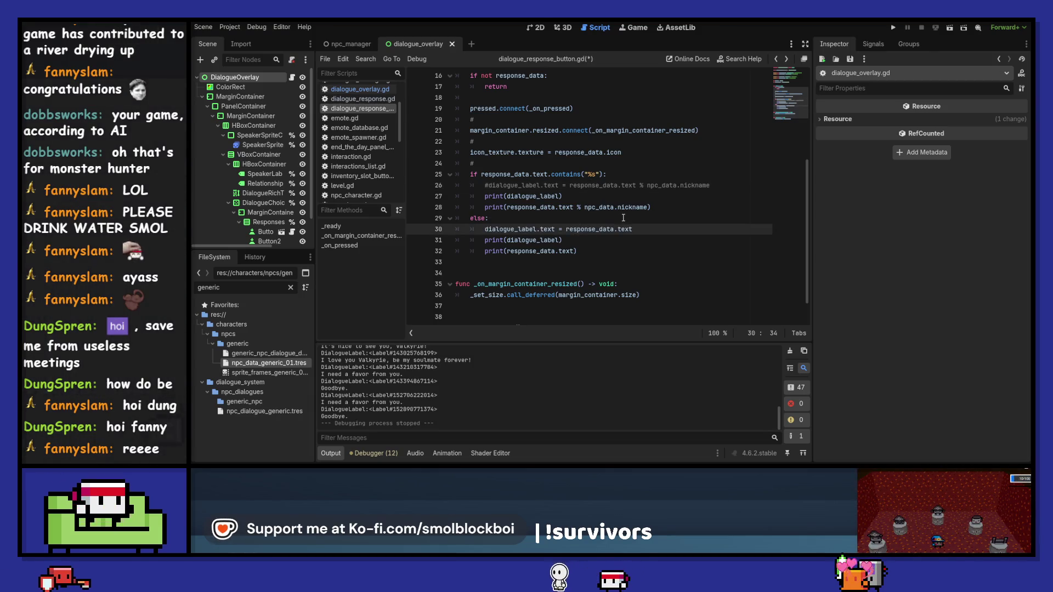
pyautogui.press('F5')
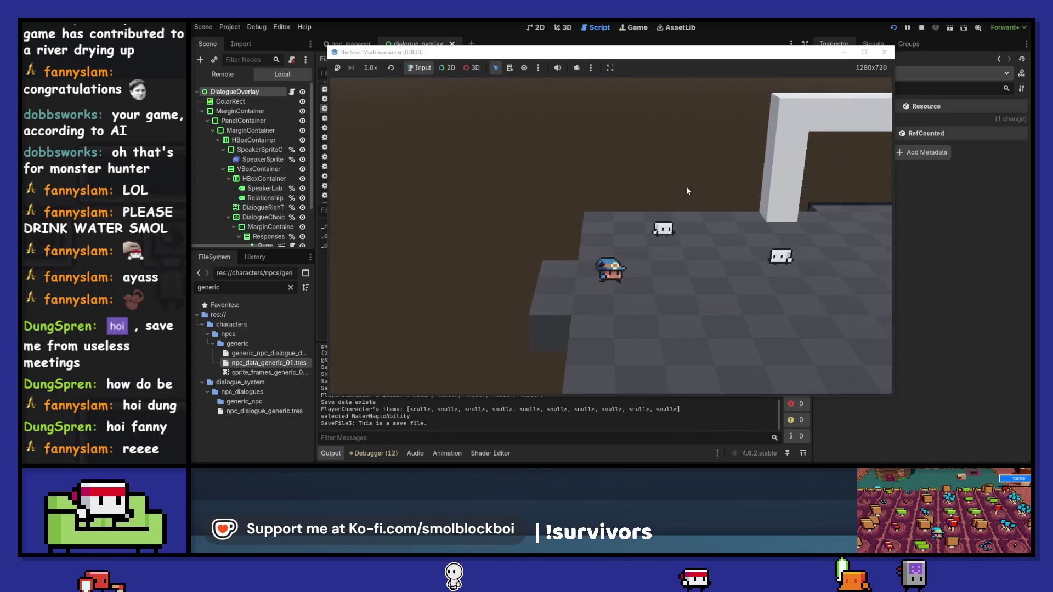
pyautogui.press('e')
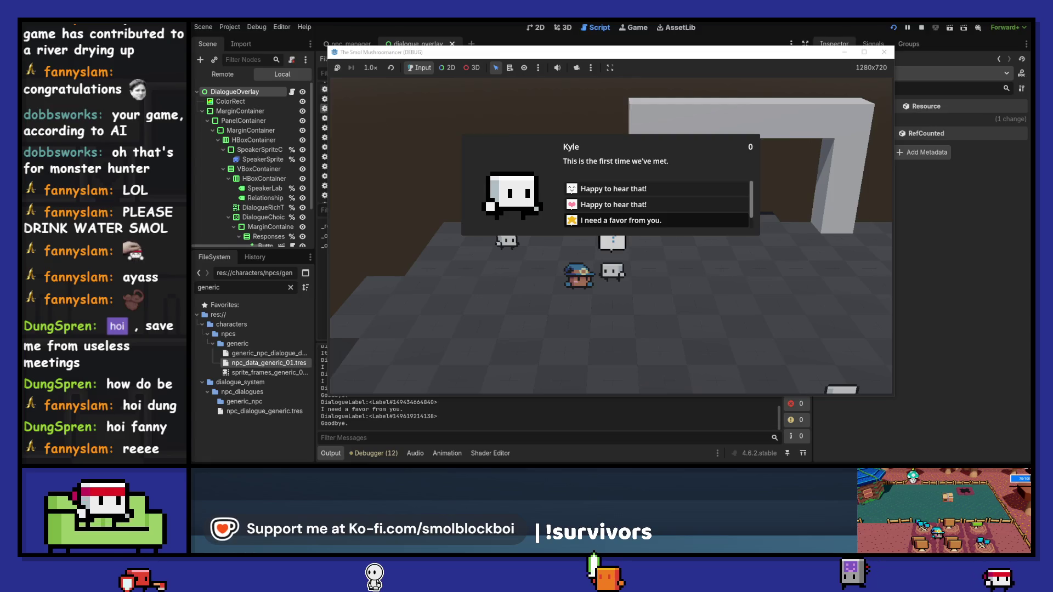
pyautogui.click(921, 27)
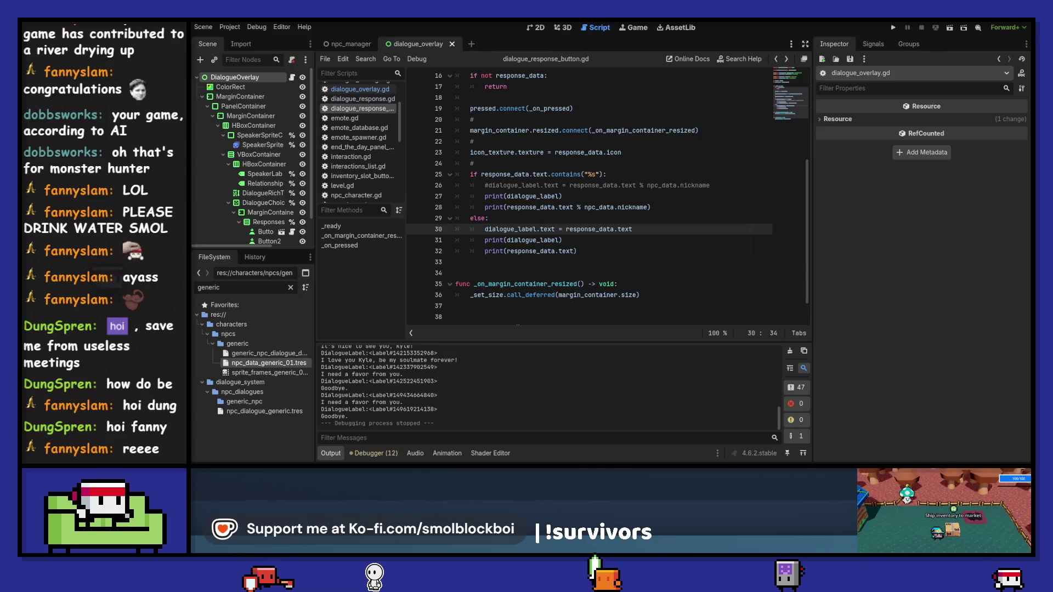
pyautogui.click(529, 423)
# Step: Search Google for 'godot setting button text crashes game' and read the expanded AI overview
pyautogui.click(577, 34)
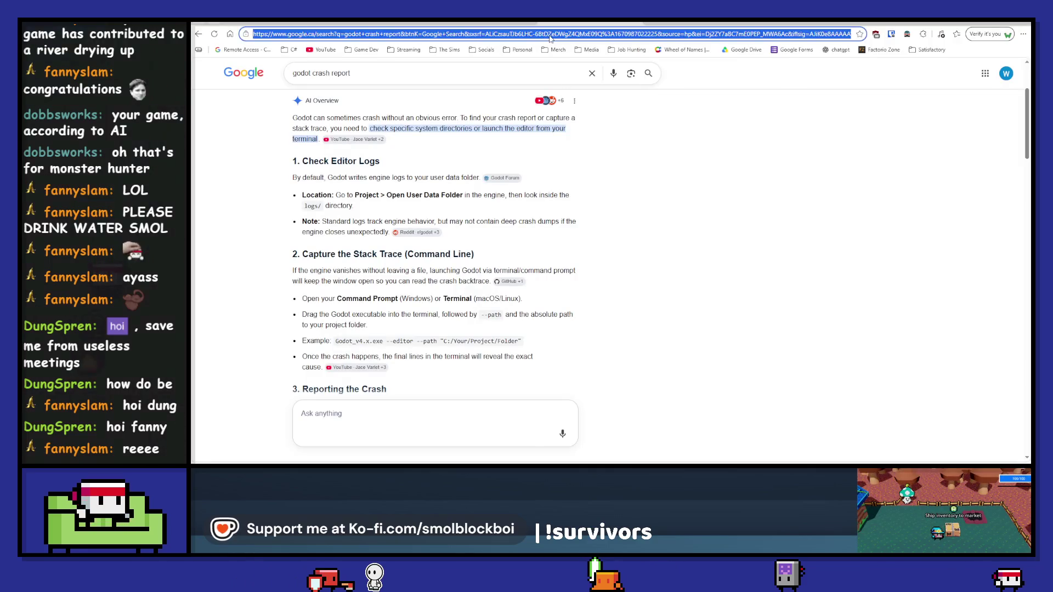
pyautogui.write('godot setting button text crashes')
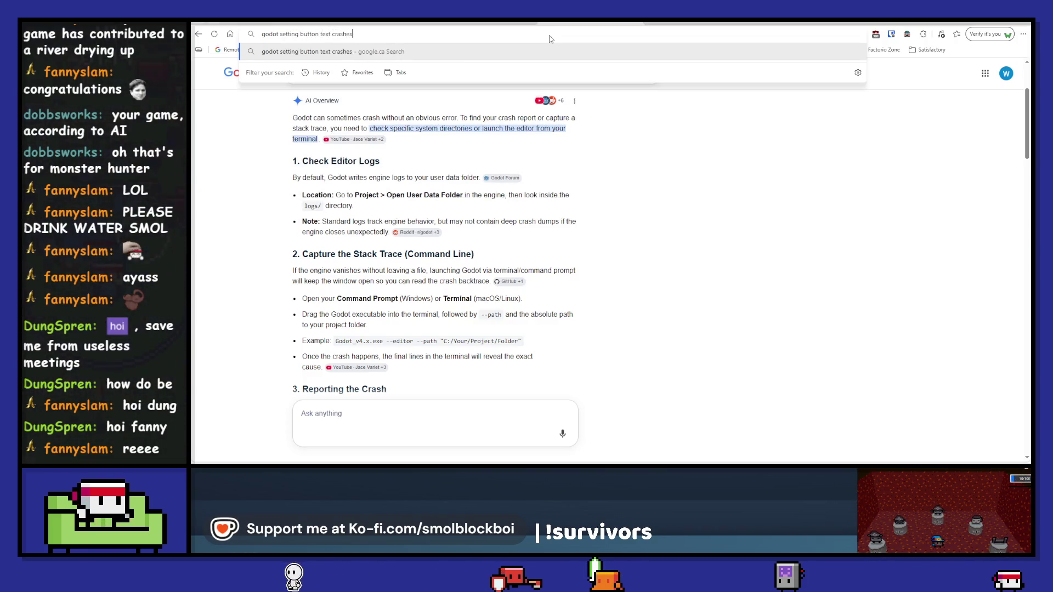
pyautogui.write('ame')
pyautogui.press('Return')
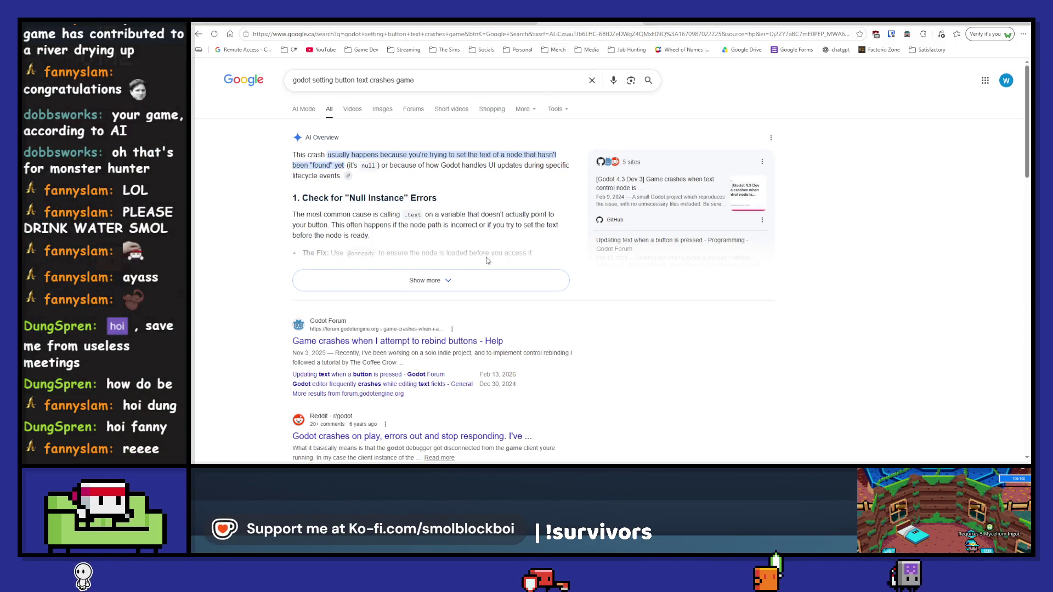
pyautogui.click(472, 282)
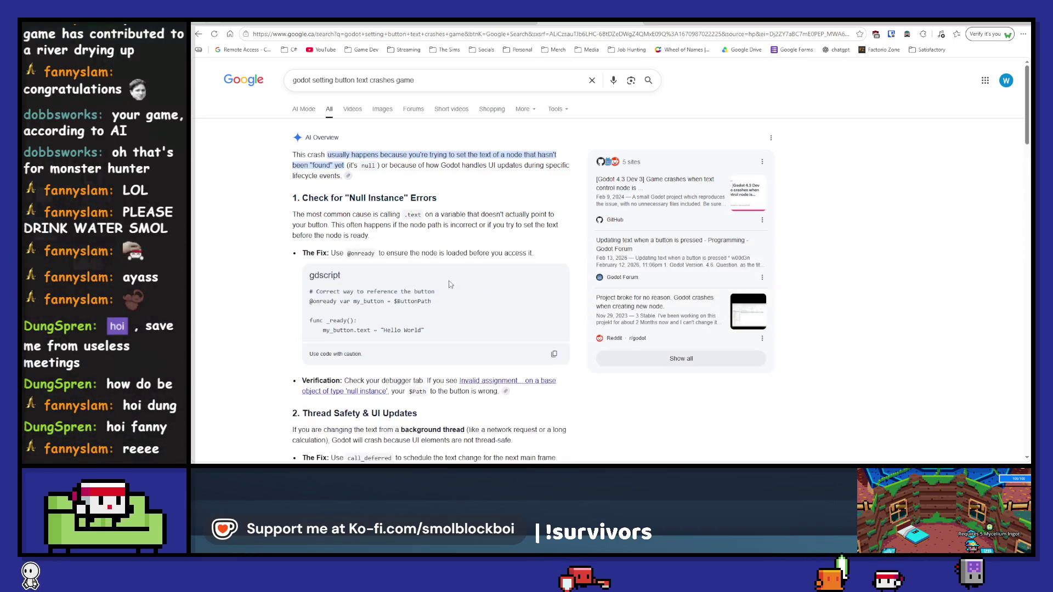
pyautogui.scroll(-3, 249, 222)
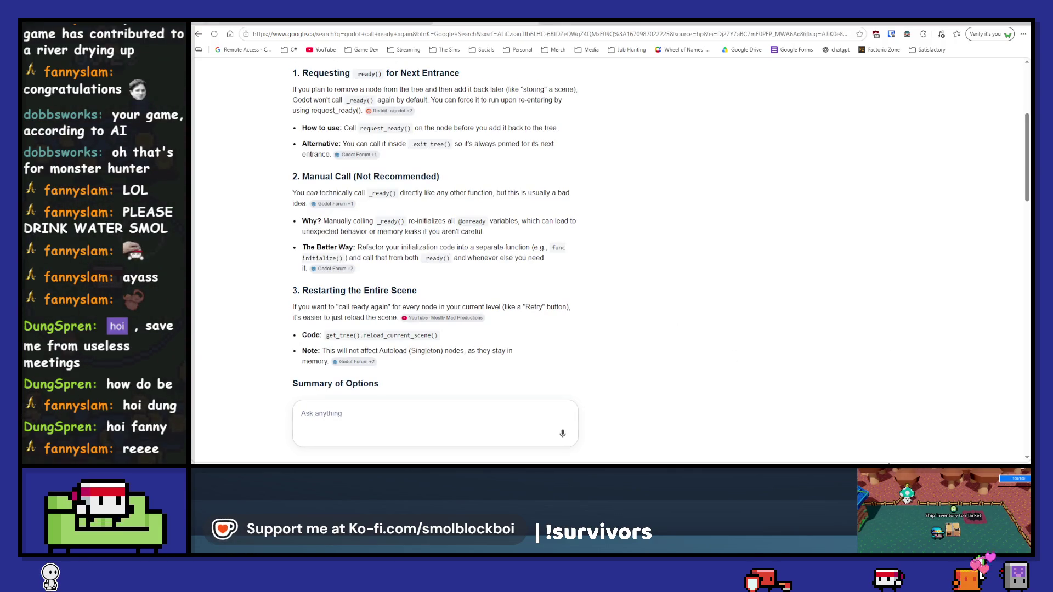
pyautogui.hotkey('alt', 'Tab')
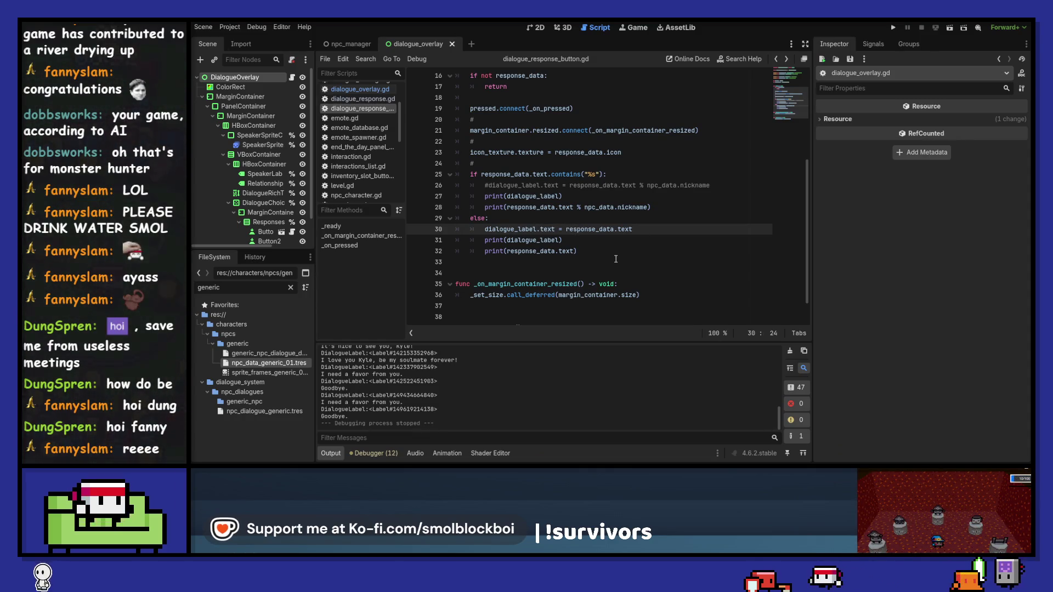
# Step: Remove the stray space on line 30 and look up the Label text property in the docs
pyautogui.press('BackSpace')
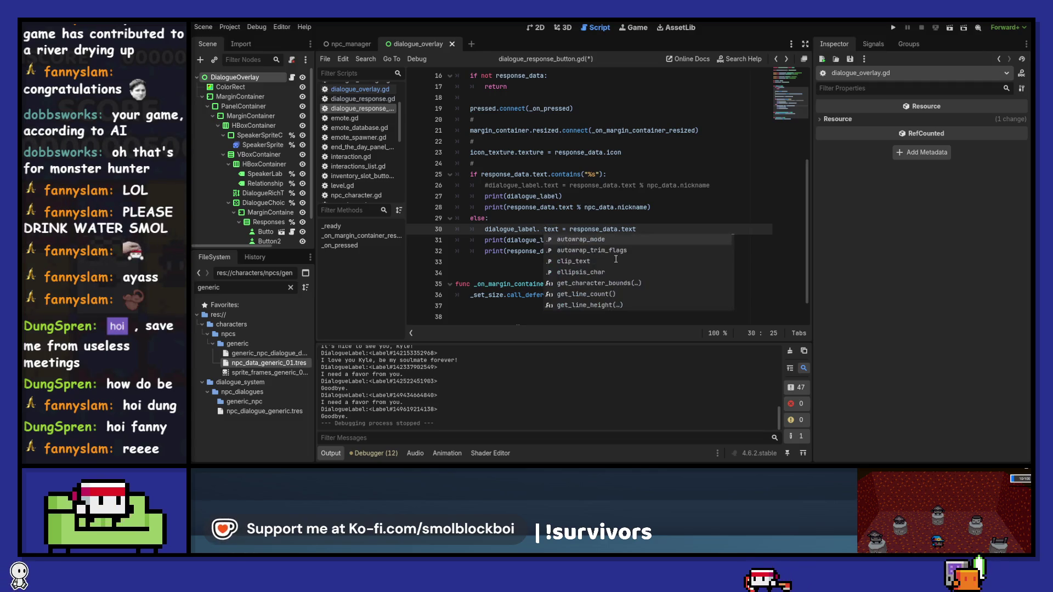
pyautogui.keyDown('ctrl'); pyautogui.click(545, 229); pyautogui.keyUp('ctrl')
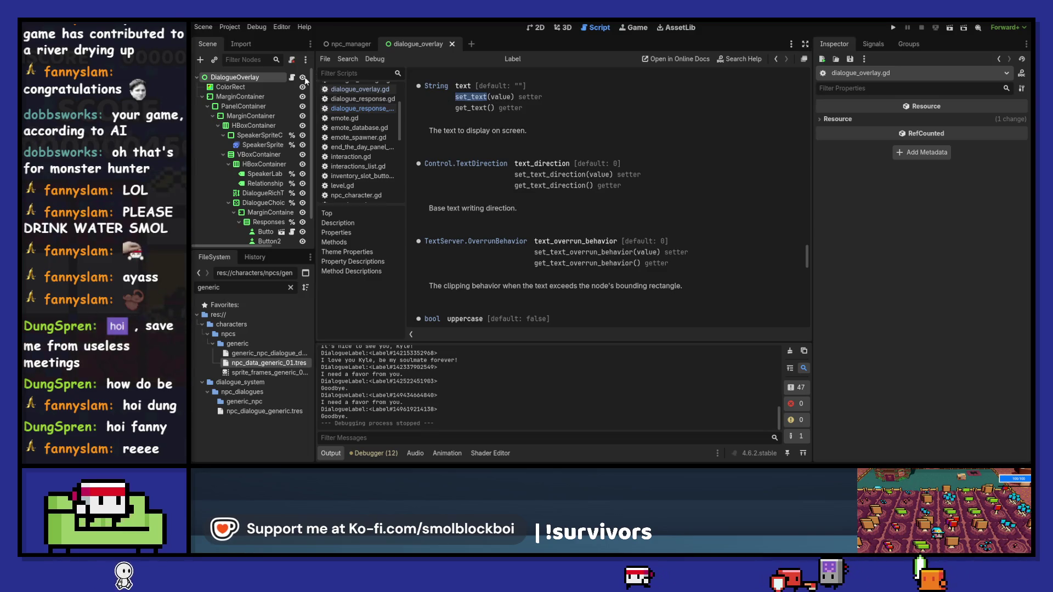
pyautogui.click(360, 89)
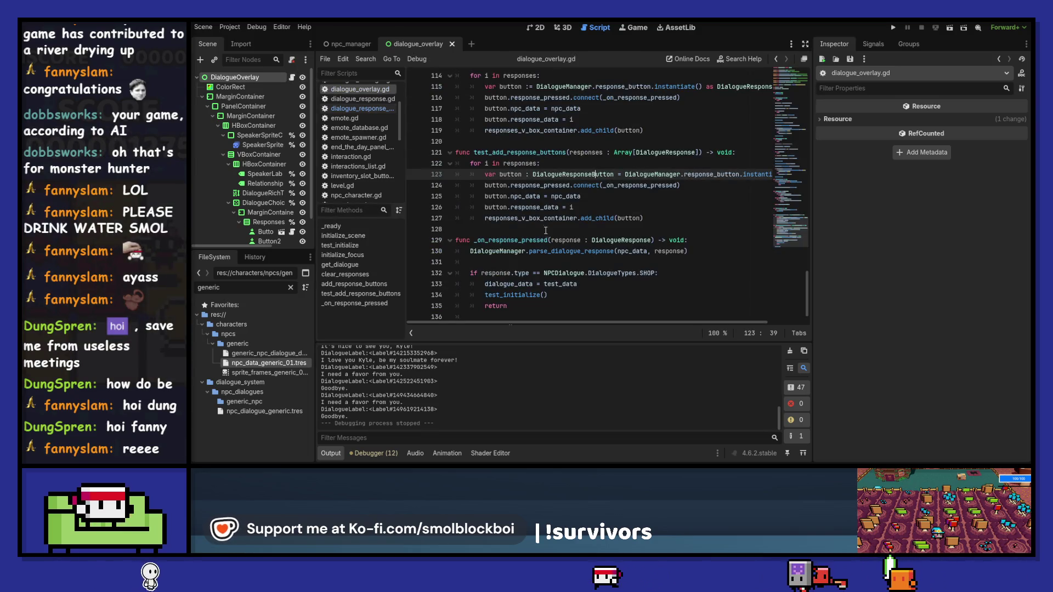
pyautogui.keyDown('ctrl'); pyautogui.click(584, 174); pyautogui.keyUp('ctrl')
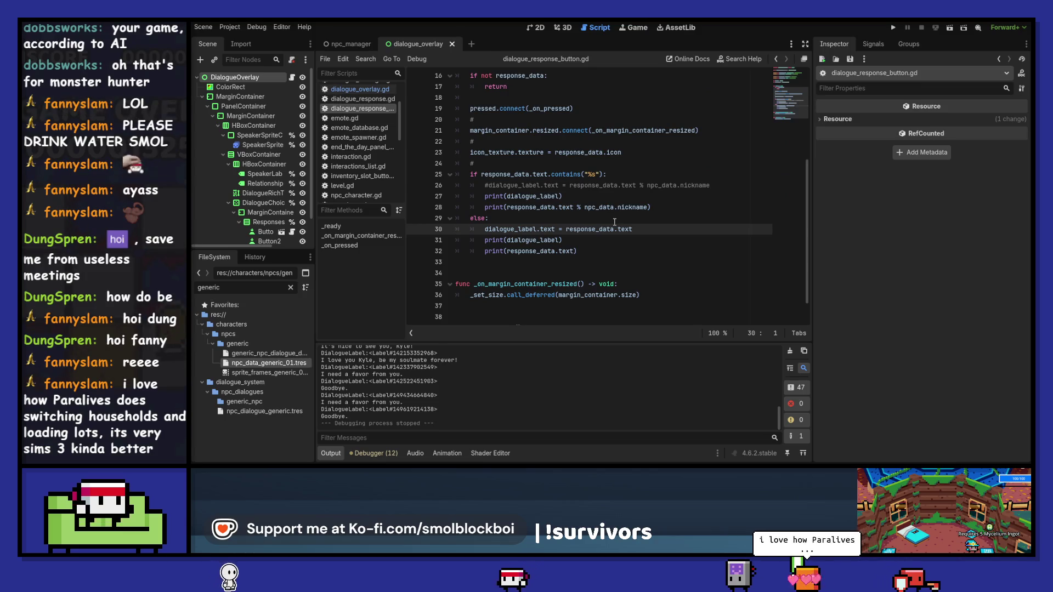
# Step: Rewrite line 30 as dialogue_label.set_text.call_deferred(response_data.text)
pyautogui.click(548, 229)
pyautogui.doubleClick(548, 229)
pyautogui.write('set_text')
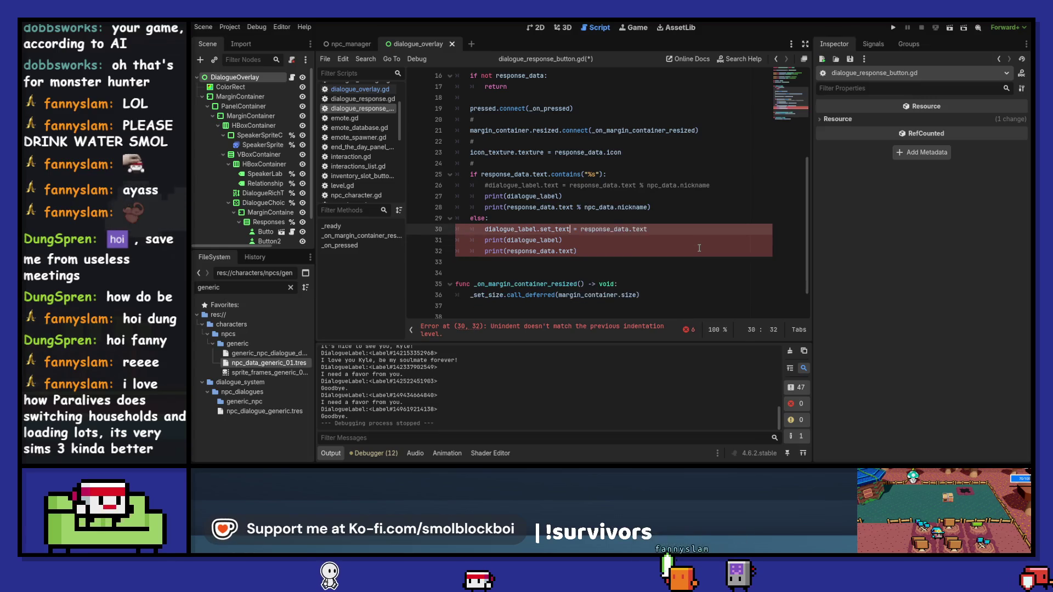
pyautogui.write('.call')
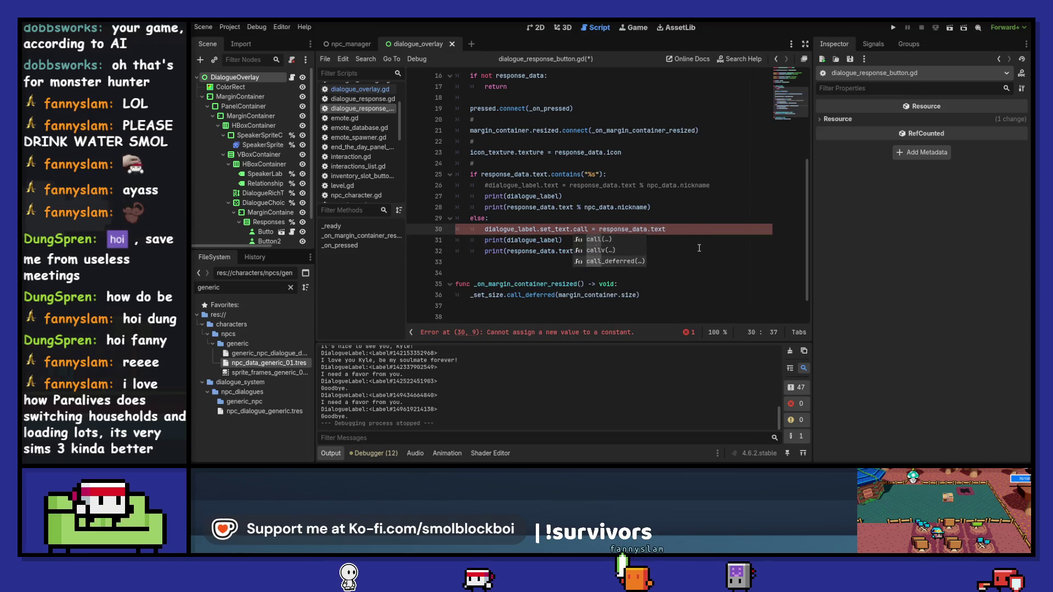
pyautogui.press('Down')
pyautogui.press('Down')
pyautogui.press('Return')
pyautogui.hotkey('shift', 'End')
pyautogui.press('Delete')
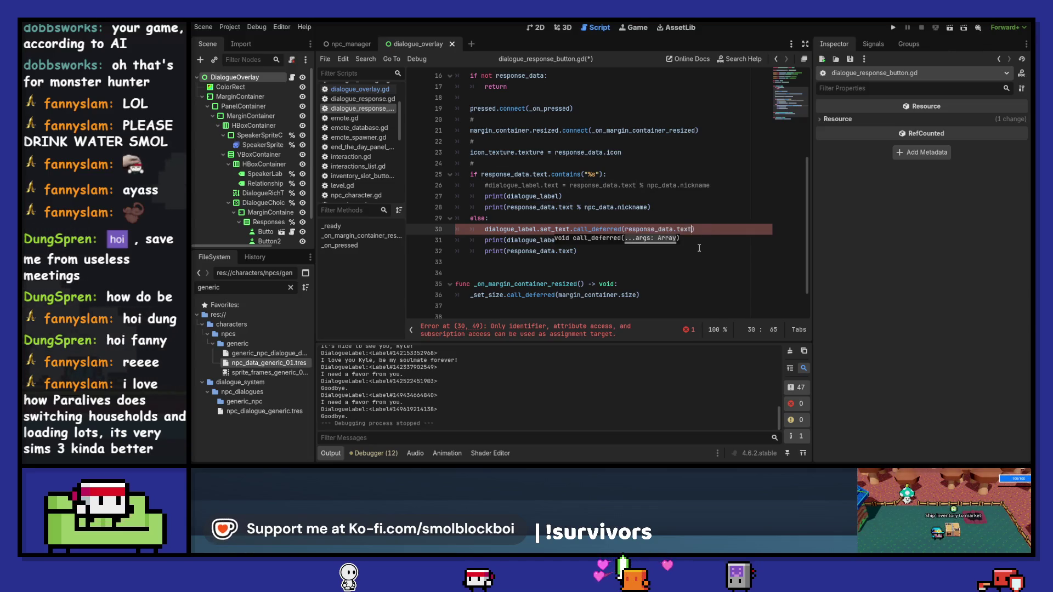
pyautogui.write('response_data.text')
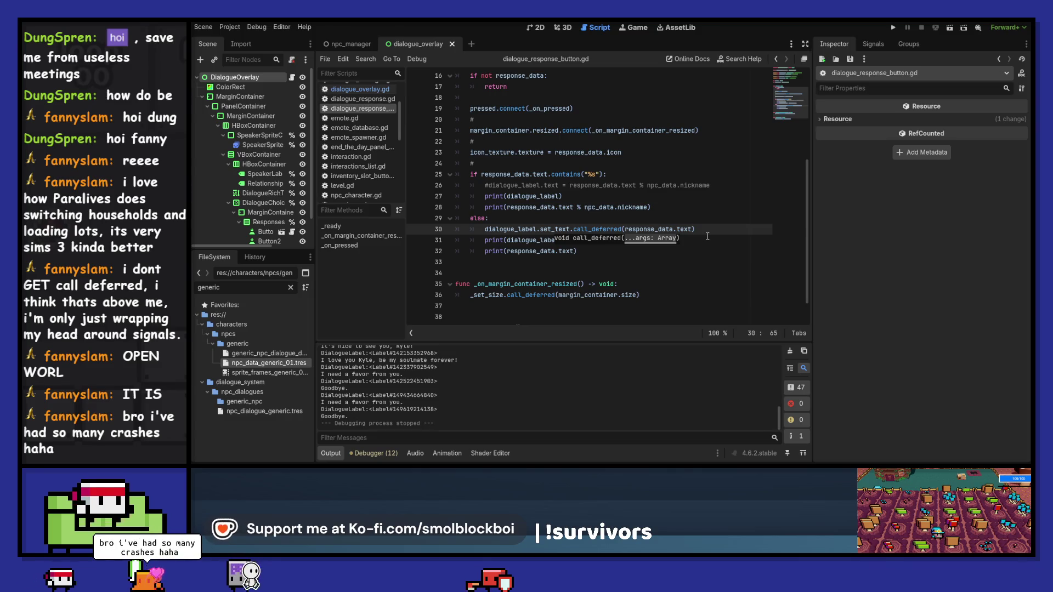
# Step: Clear the output log, review the call_deferred docs, then launch the game from dialogue_response_button.gd
pyautogui.click(790, 353)
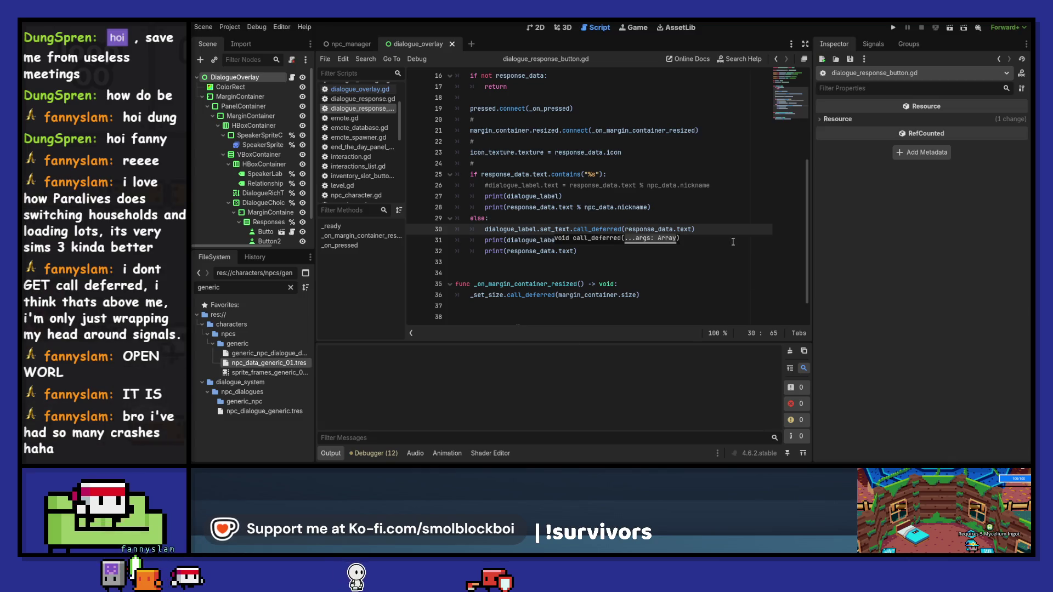
pyautogui.keyDown('ctrl'); pyautogui.click(599, 230); pyautogui.keyUp('ctrl')
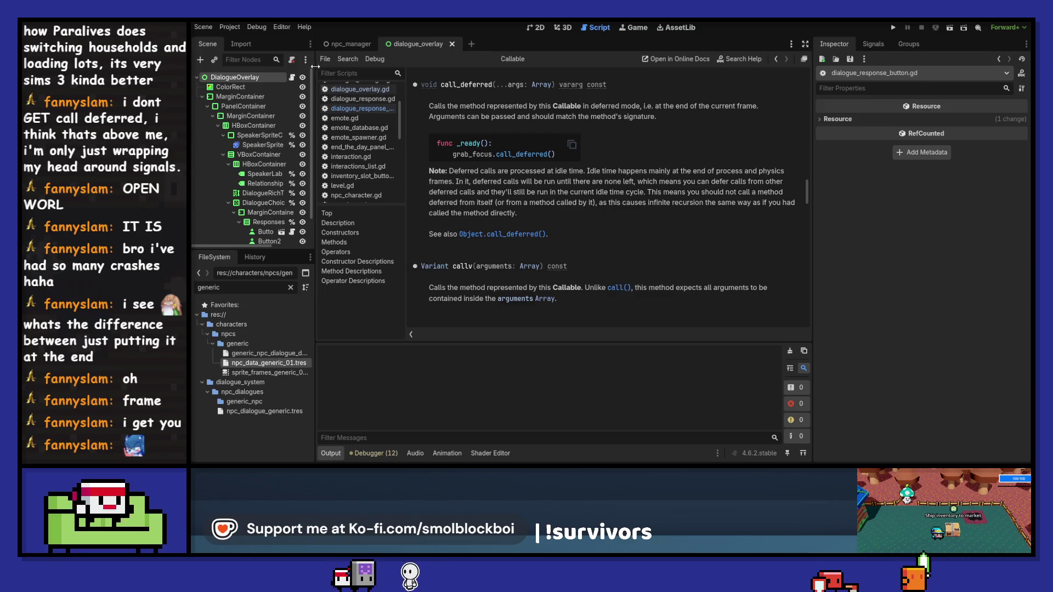
pyautogui.click(292, 77)
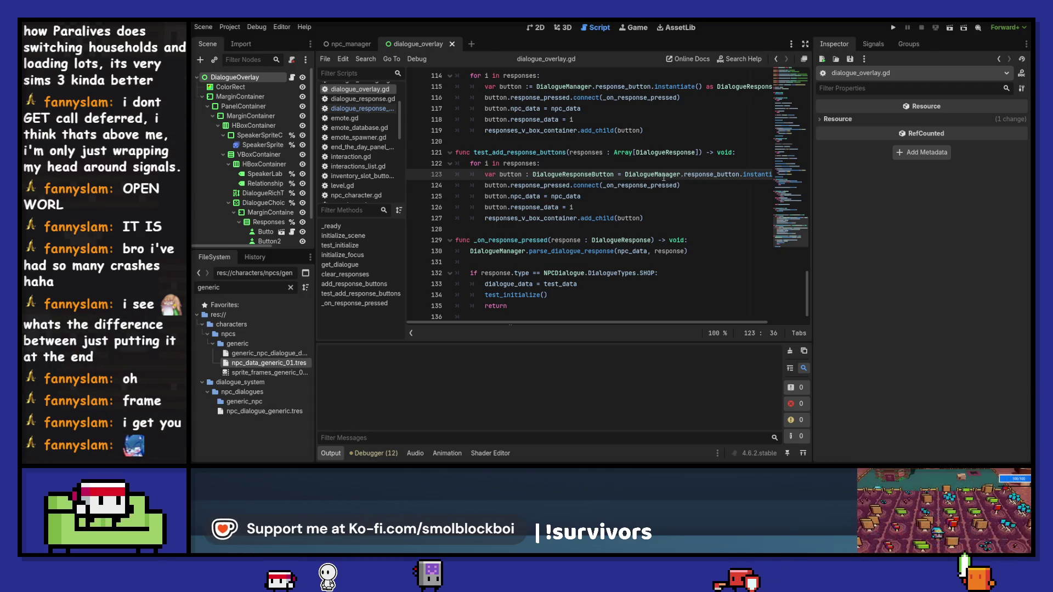
pyautogui.moveTo(656, 187)
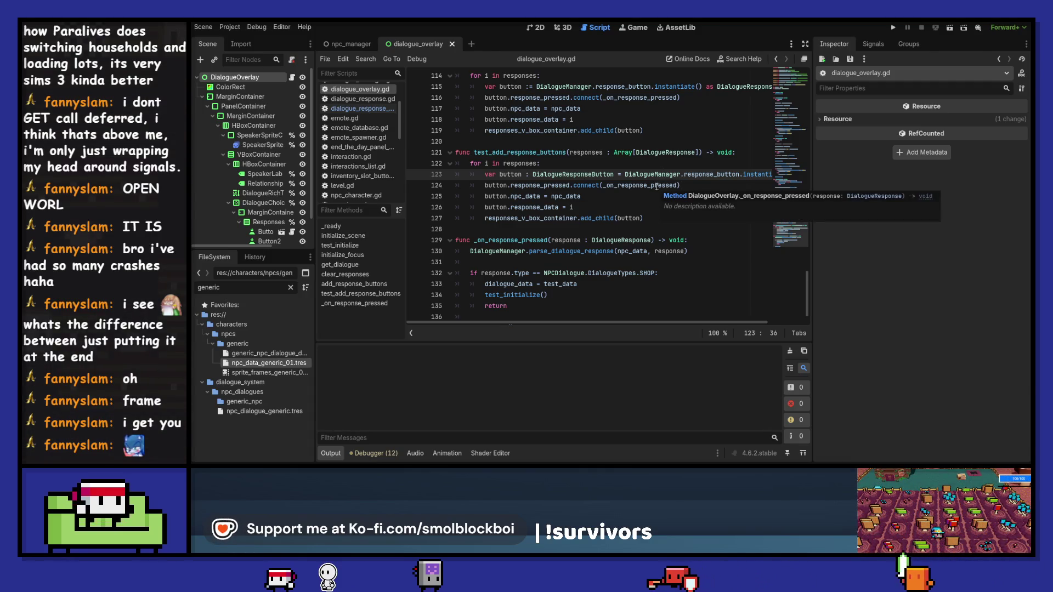
pyautogui.click(379, 110)
pyautogui.moveTo(555, 170)
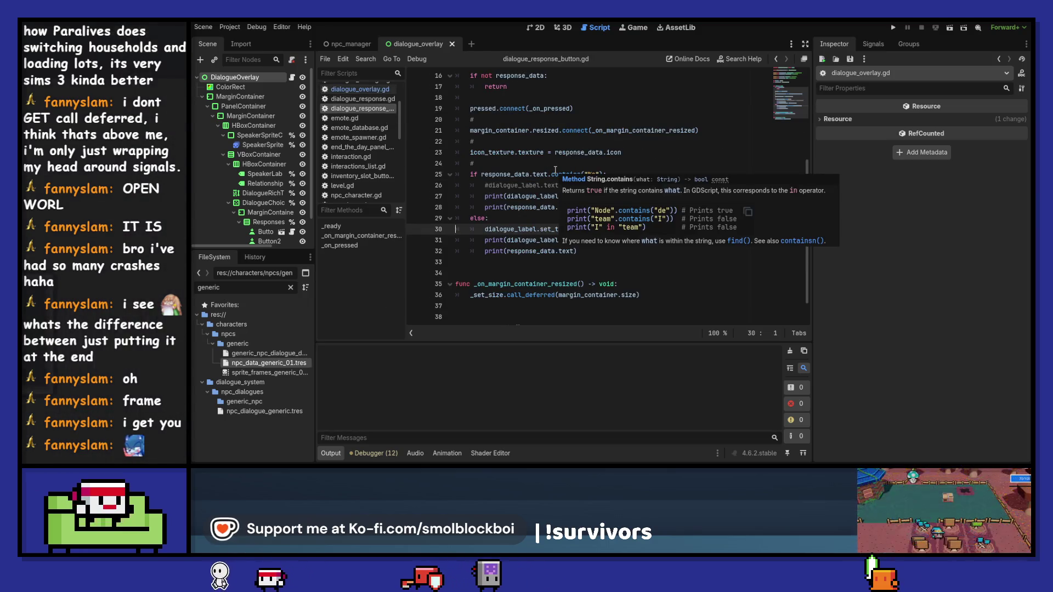
pyautogui.press('F5')
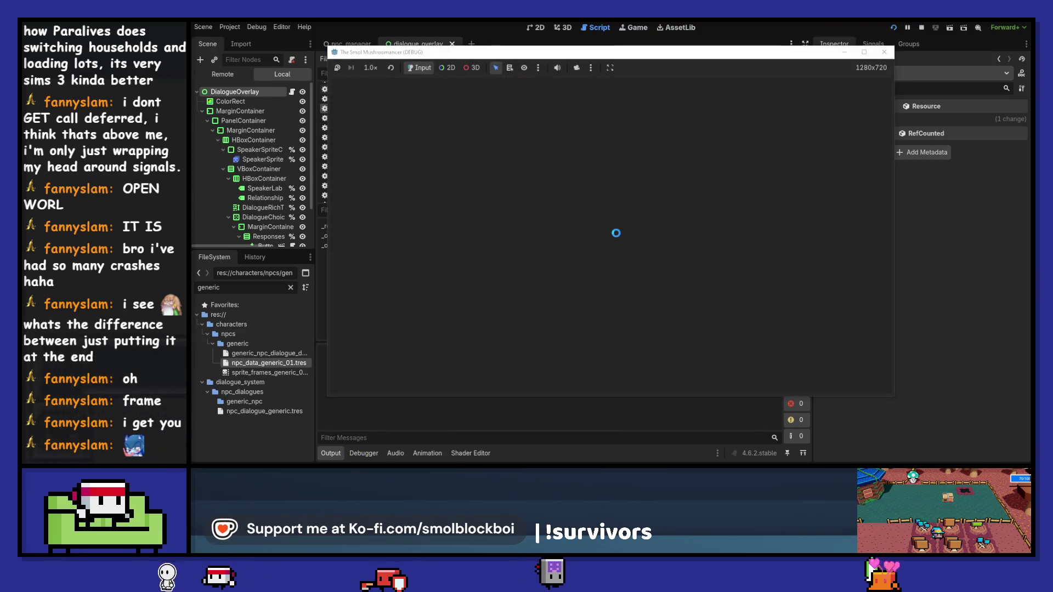
# Step: Start the game and choose Valkyrie's responses 'I need a favor from you.' and 'Goodbye.'
pyautogui.click(602, 267)
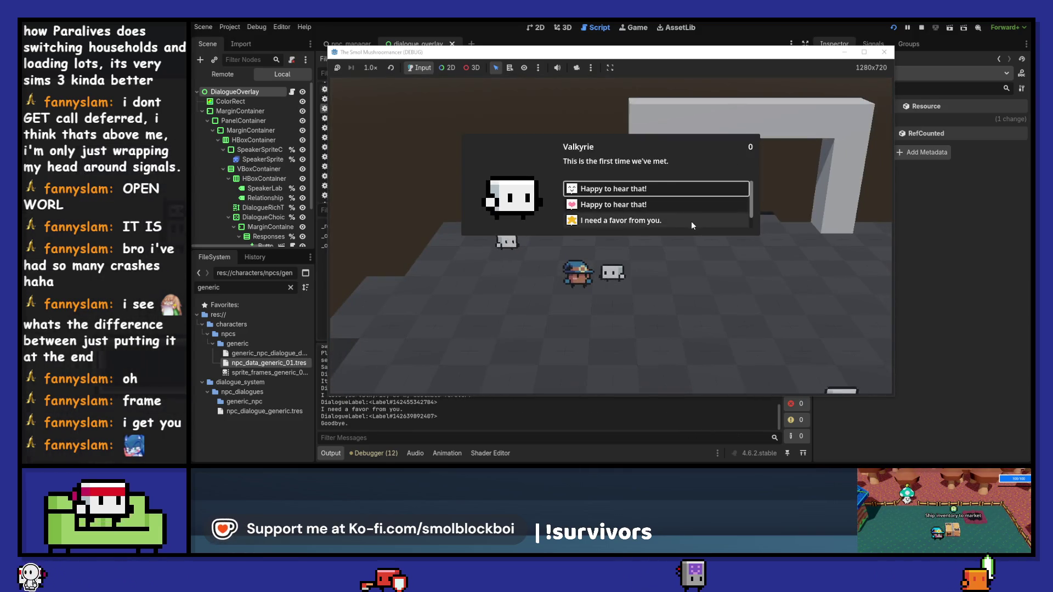
pyautogui.press('Return')
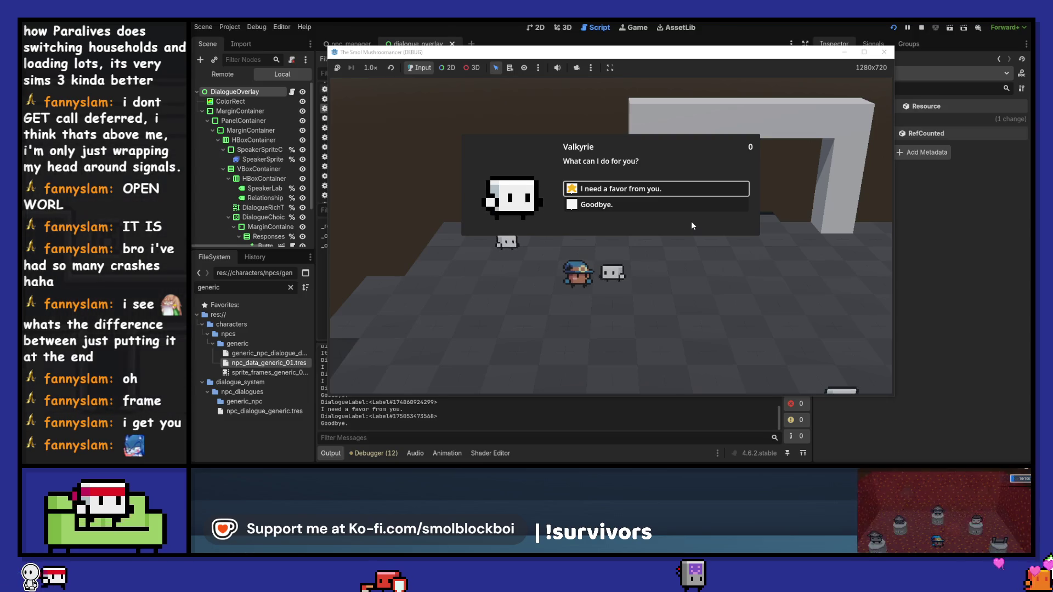
pyautogui.click(687, 209)
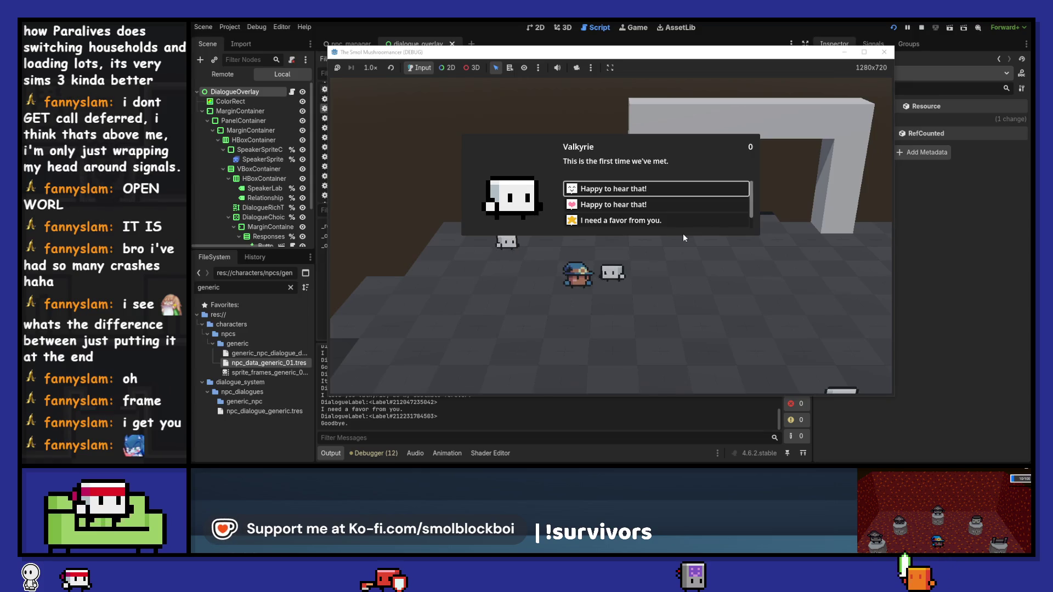
pyautogui.press('Down')
pyautogui.press('Down')
pyautogui.press('Down')
pyautogui.press('Up')
pyautogui.press('Up')
pyautogui.press('Up')
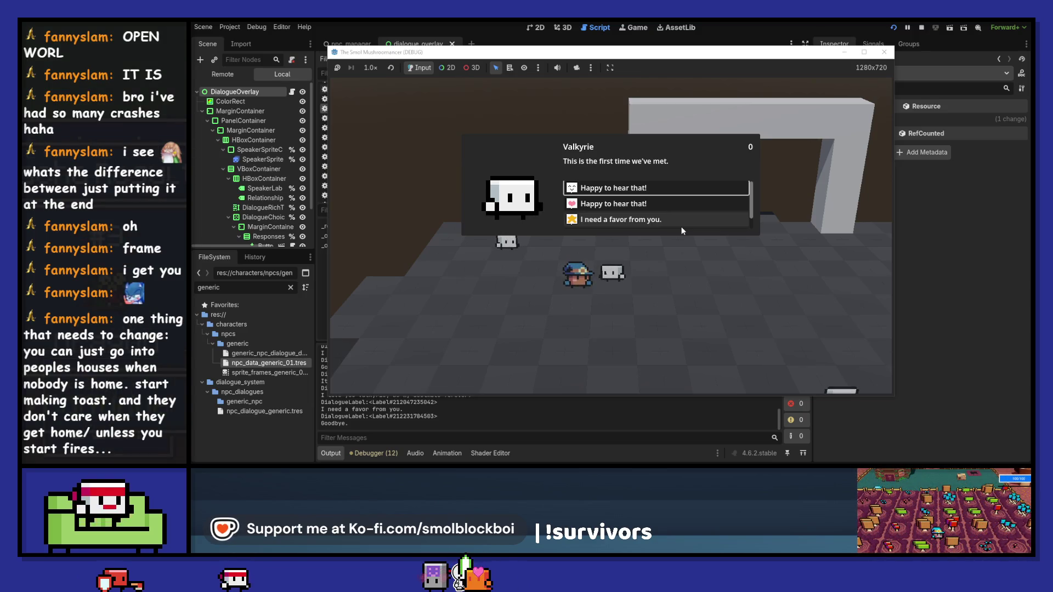
pyautogui.press('Down')
pyautogui.press('Down')
pyautogui.press('Down')
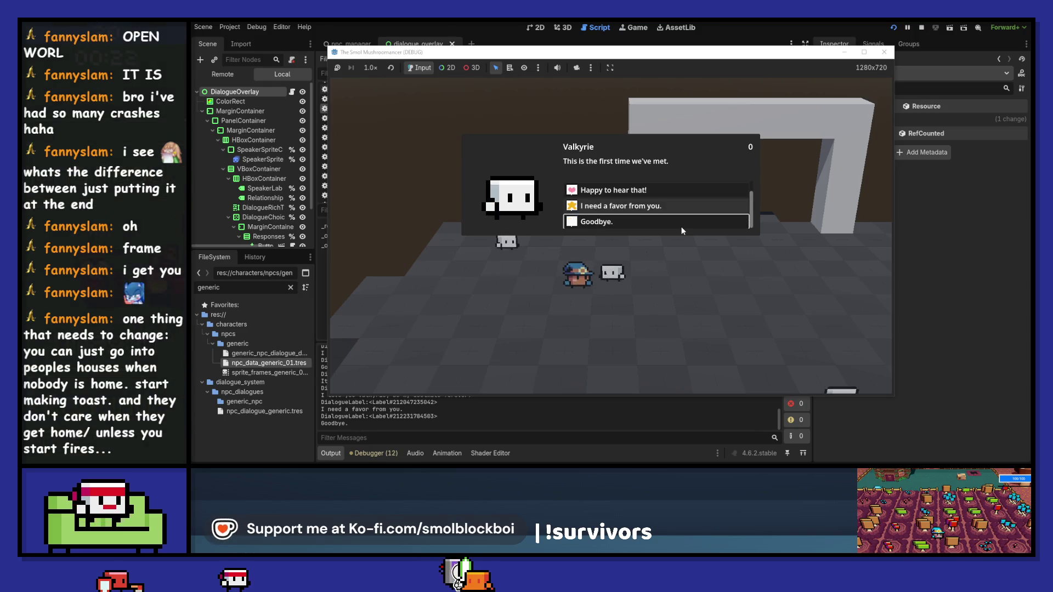
pyautogui.press('Up')
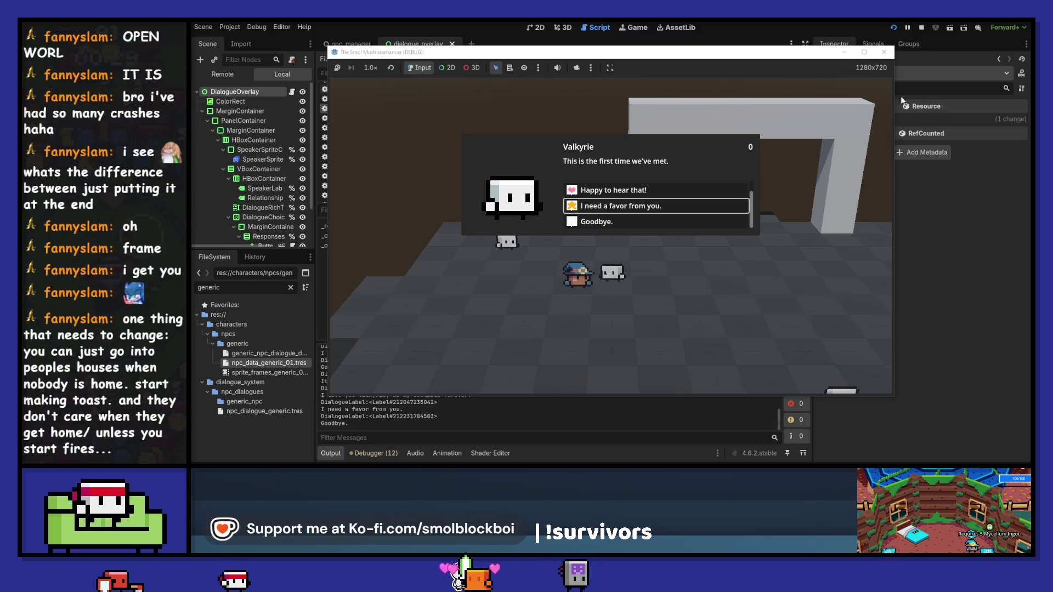
pyautogui.press('Return')
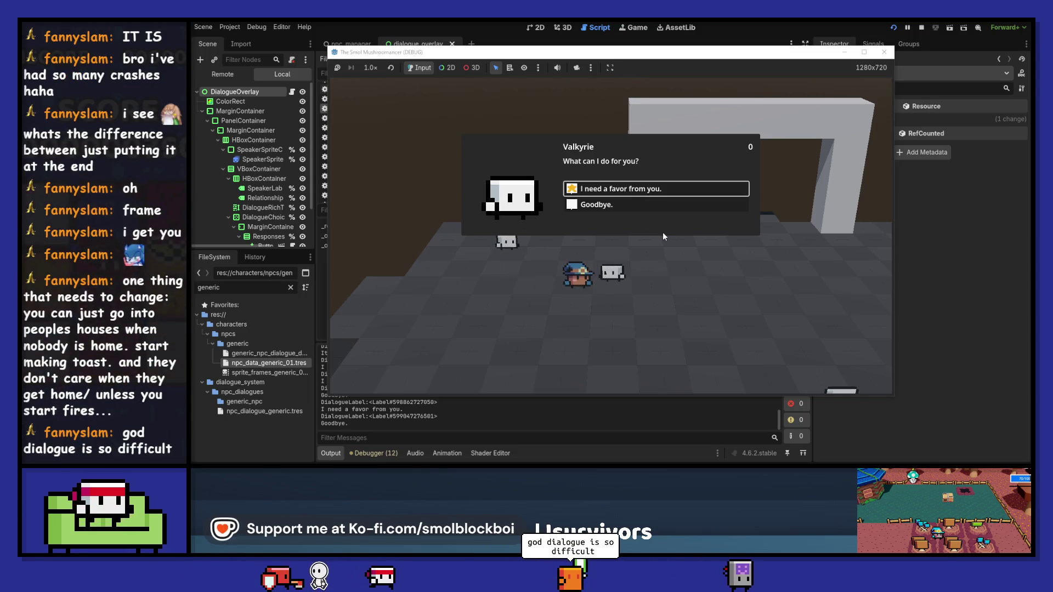
pyautogui.press('Down')
pyautogui.press('Return')
# Step: Talk to Valkyrie again, check the two 'Happy to hear that!' choices, then stop the game
pyautogui.press('e')
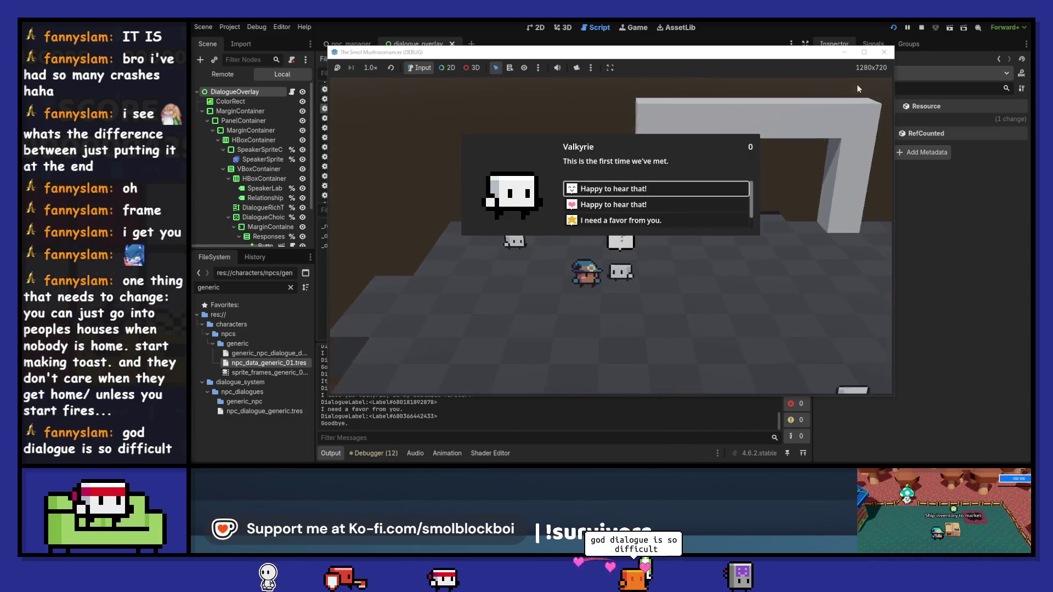
pyautogui.press('Return')
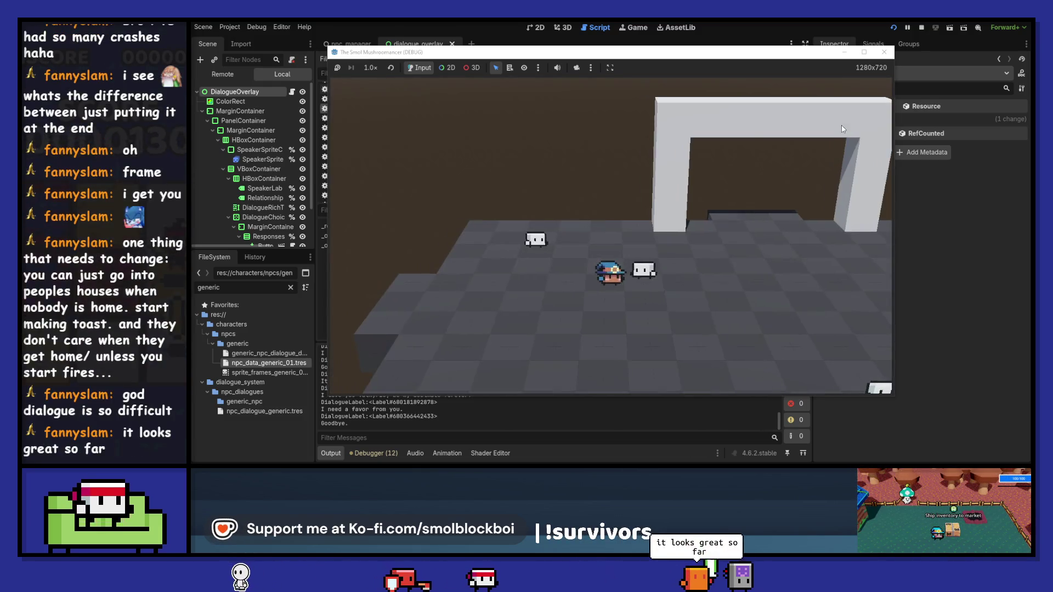
pyautogui.press('e')
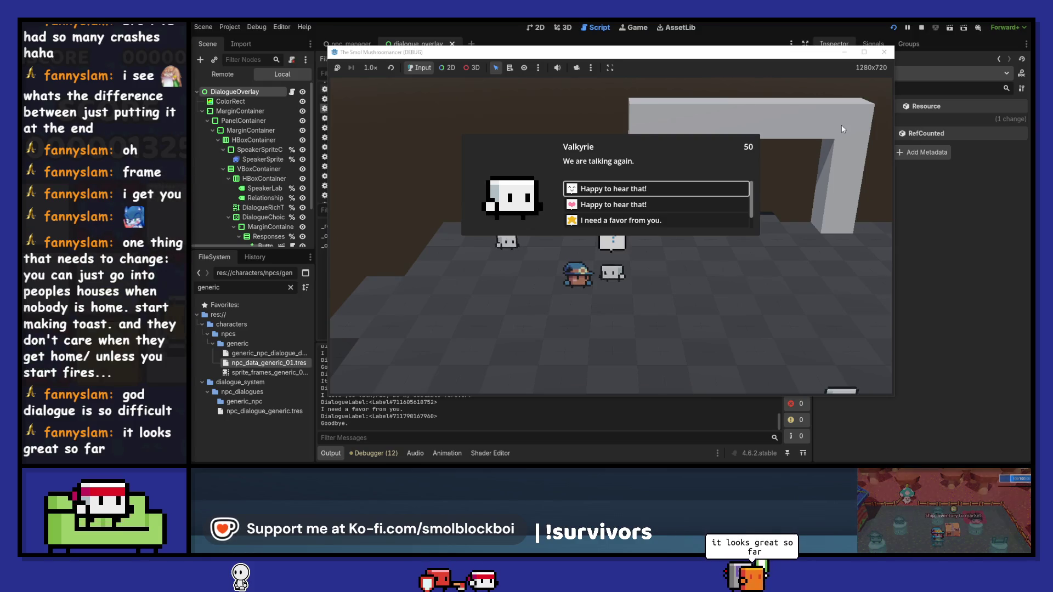
pyautogui.press('Down')
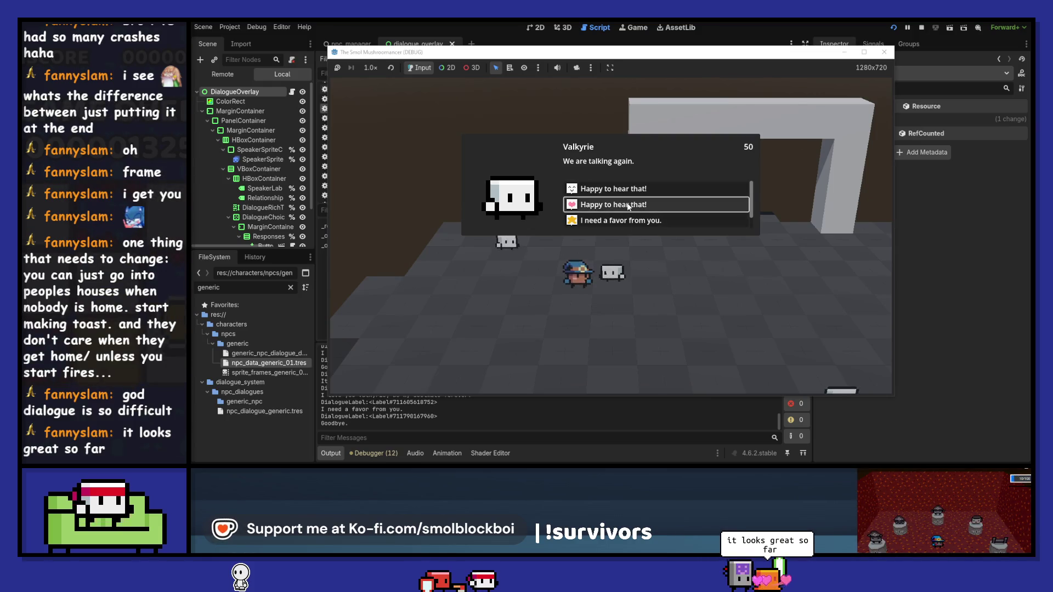
pyautogui.press('F8')
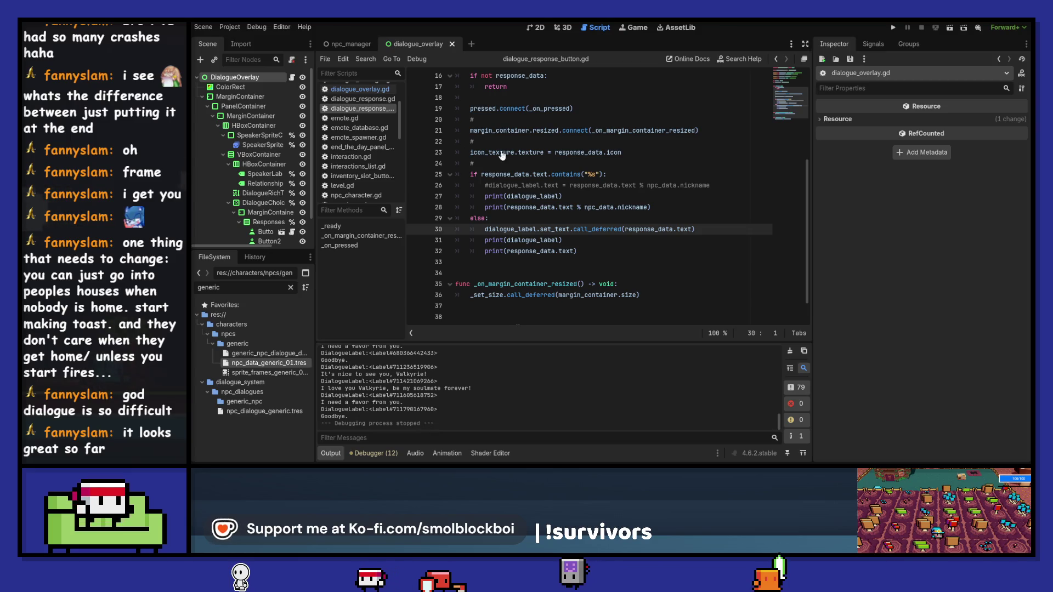
# Step: Switch to dialogue_overlay.gd and scroll to add_response_buttons around line 113
pyautogui.hotkey('alt', 'Left')
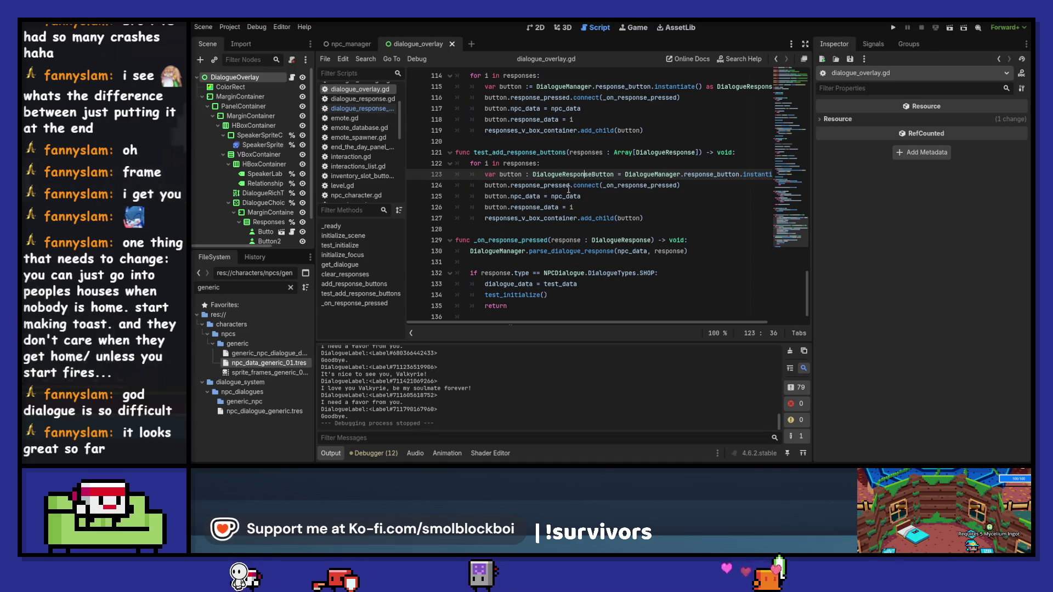
pyautogui.scroll(3, 568, 187)
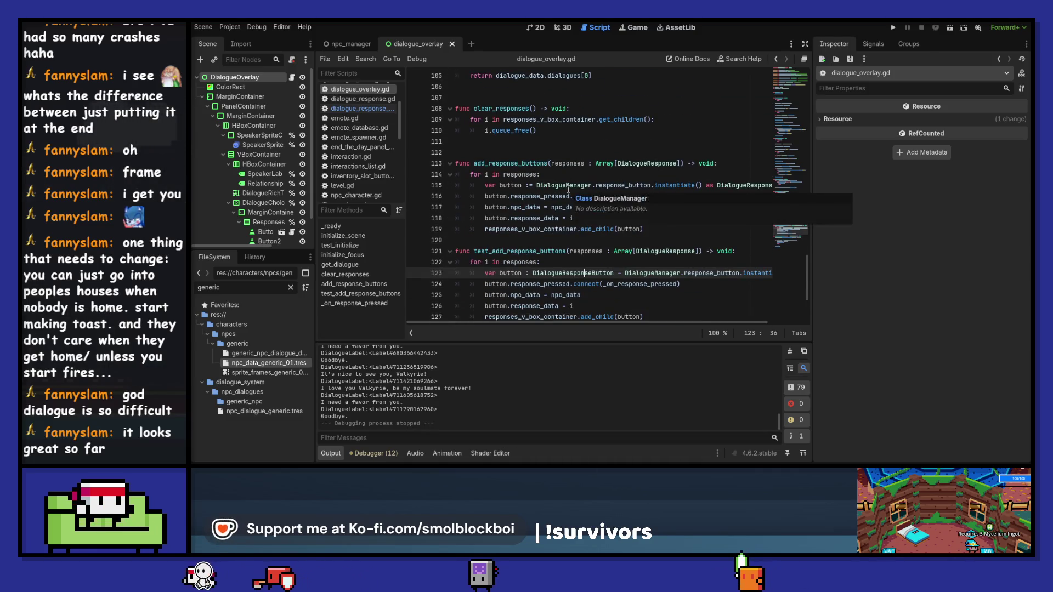
pyautogui.scroll(-1, 654, 277)
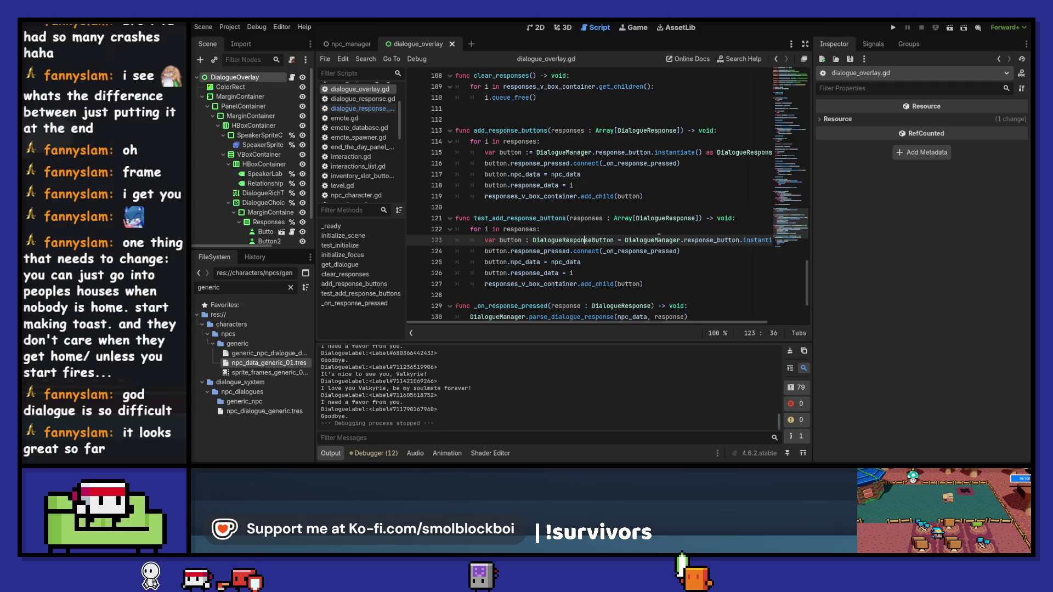
# Step: Select generic_npc_dialogue_data.tres in the FileSystem dock to view its 3-entry Dialogues array
pyautogui.moveTo(650, 160)
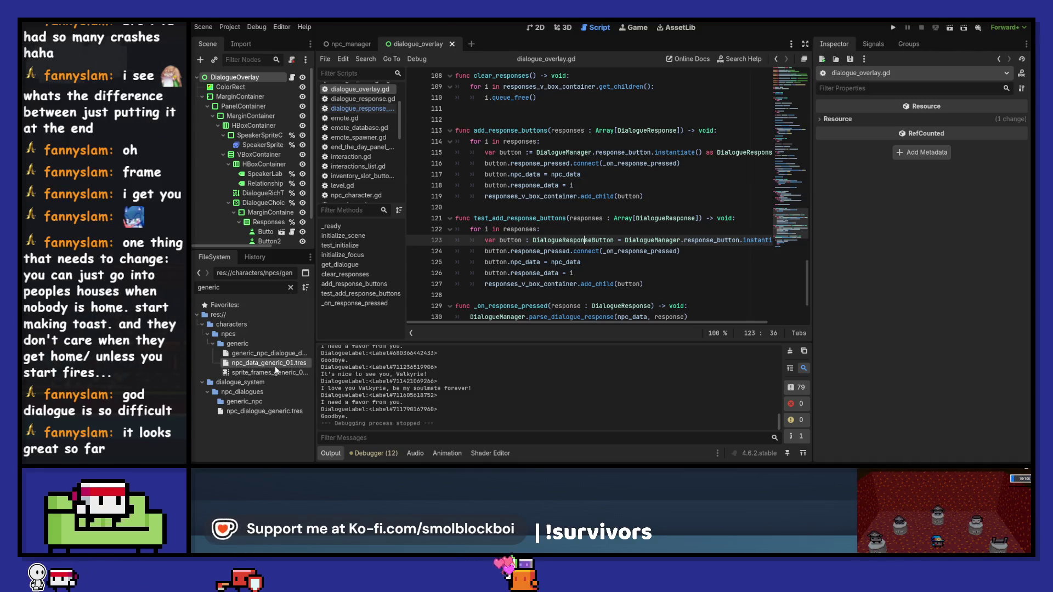
pyautogui.click(305, 352)
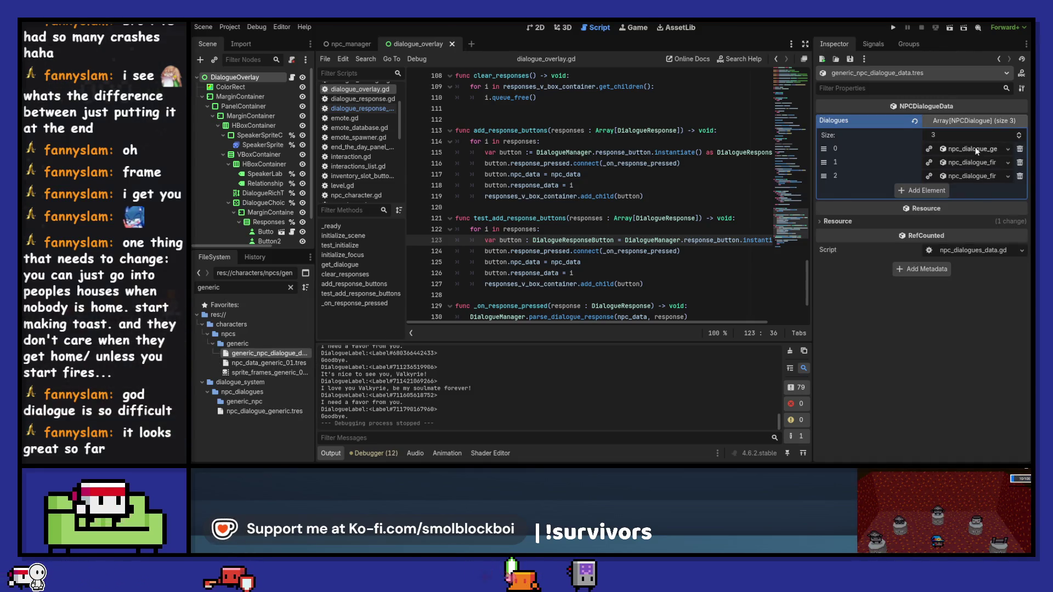
# Step: Expand Dialogues element 0 and read the %s texts of Responses 0 and 1, then collapse Responses
pyautogui.click(976, 150)
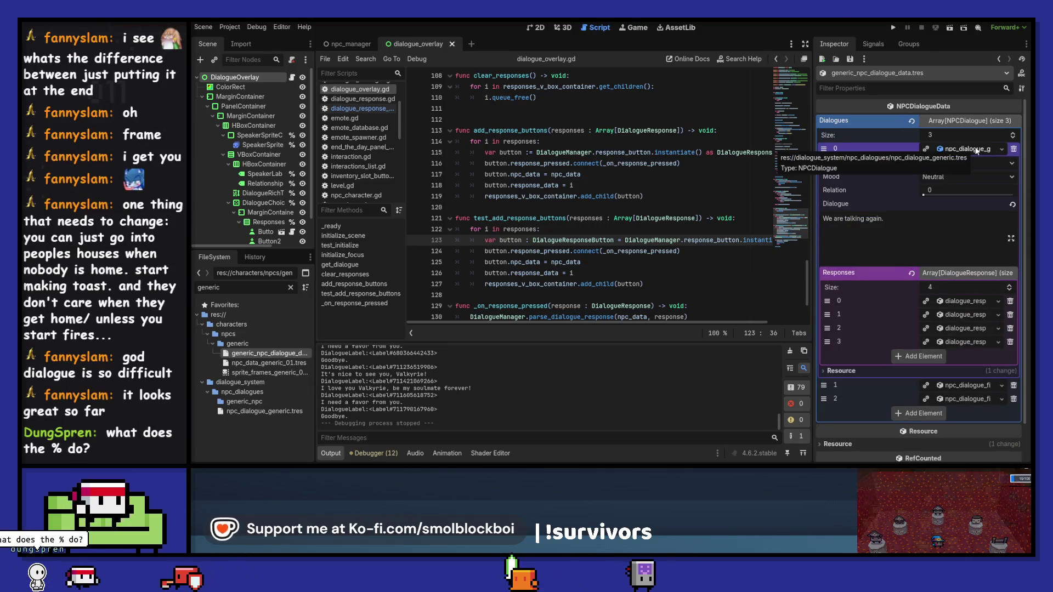
pyautogui.click(975, 301)
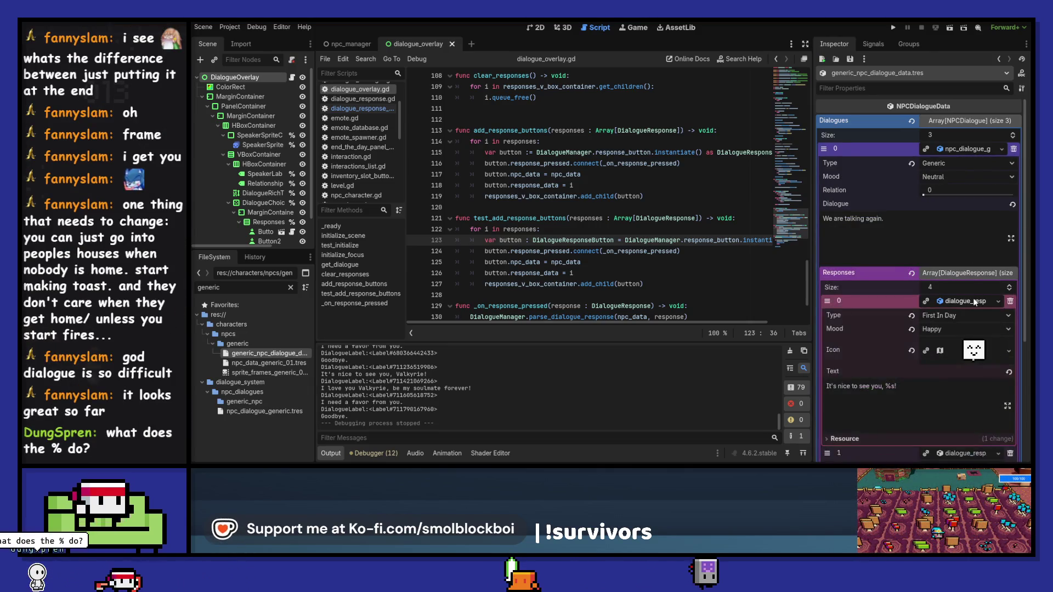
pyautogui.scroll(-3, 975, 301)
pyautogui.click(964, 366)
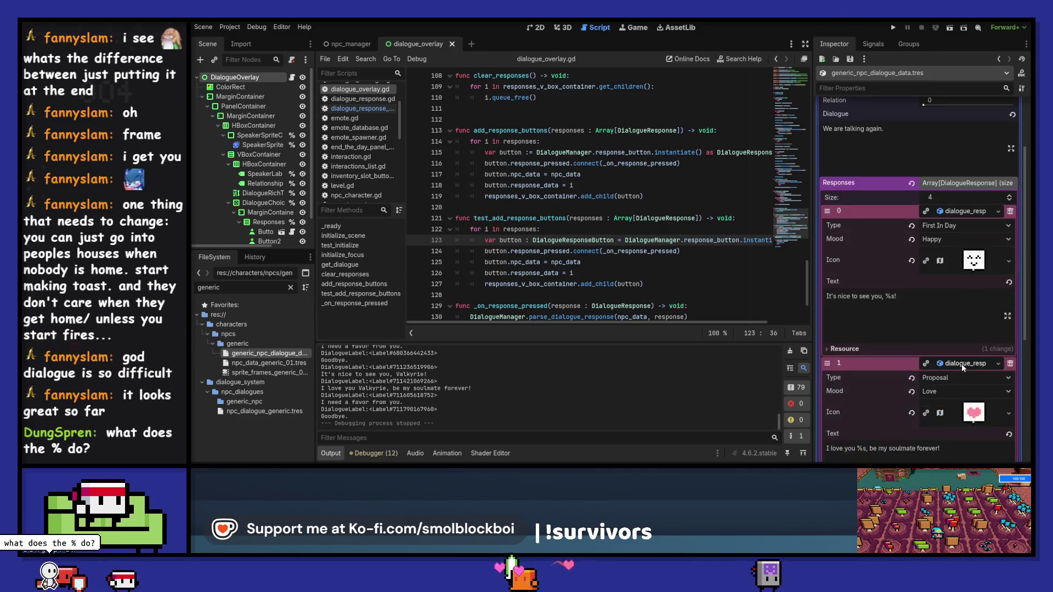
pyautogui.scroll(-2, 965, 247)
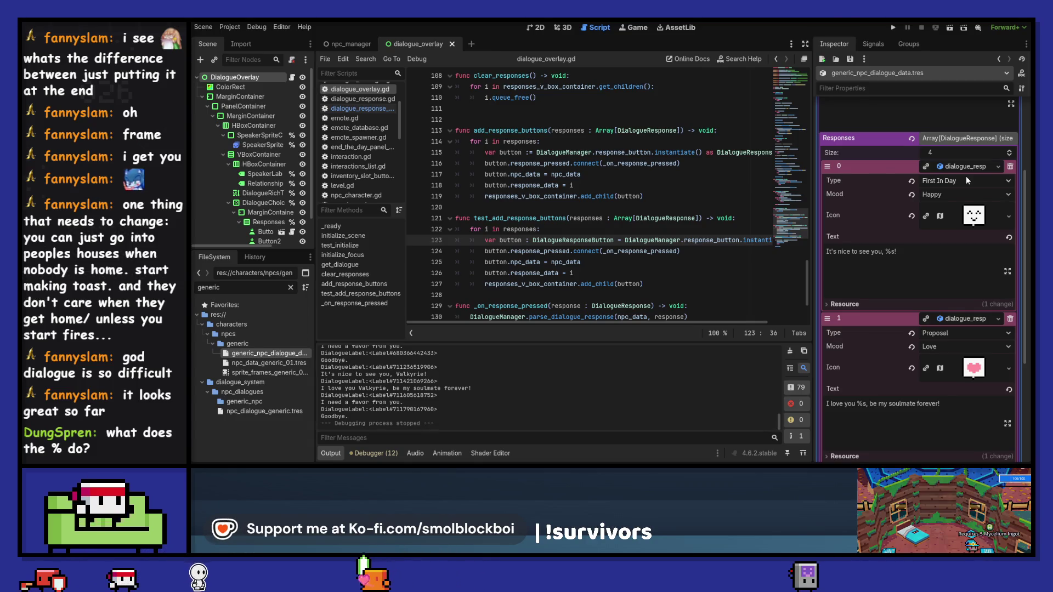
pyautogui.click(966, 167)
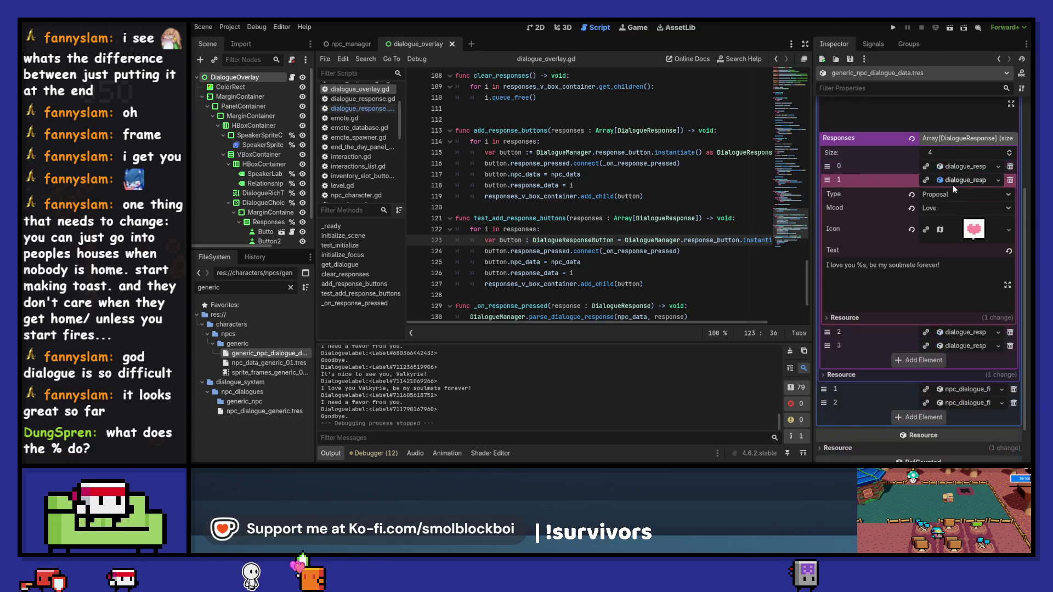
pyautogui.scroll(3, 959, 197)
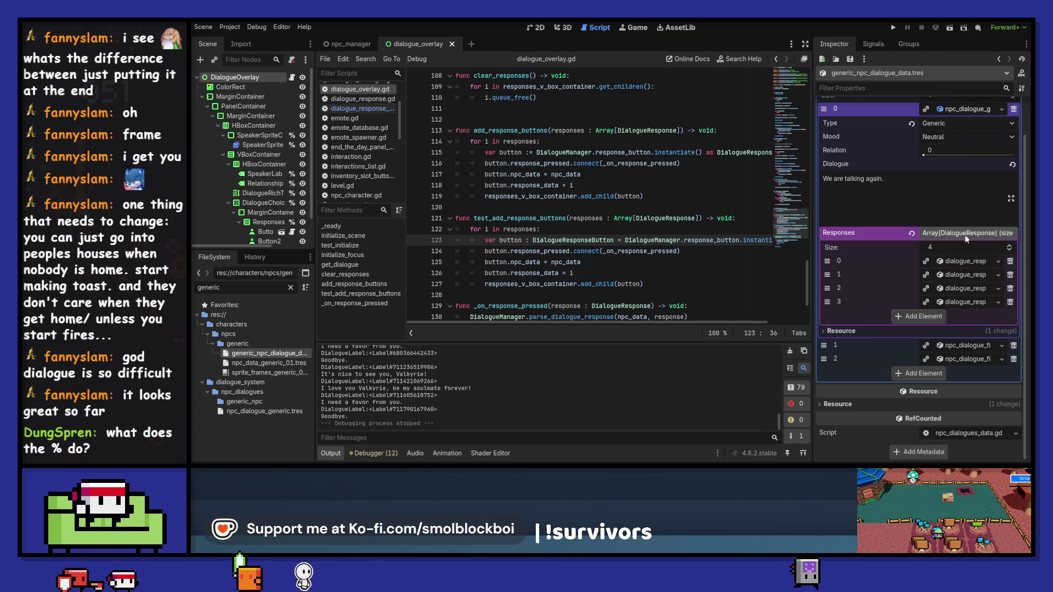
pyautogui.click(942, 226)
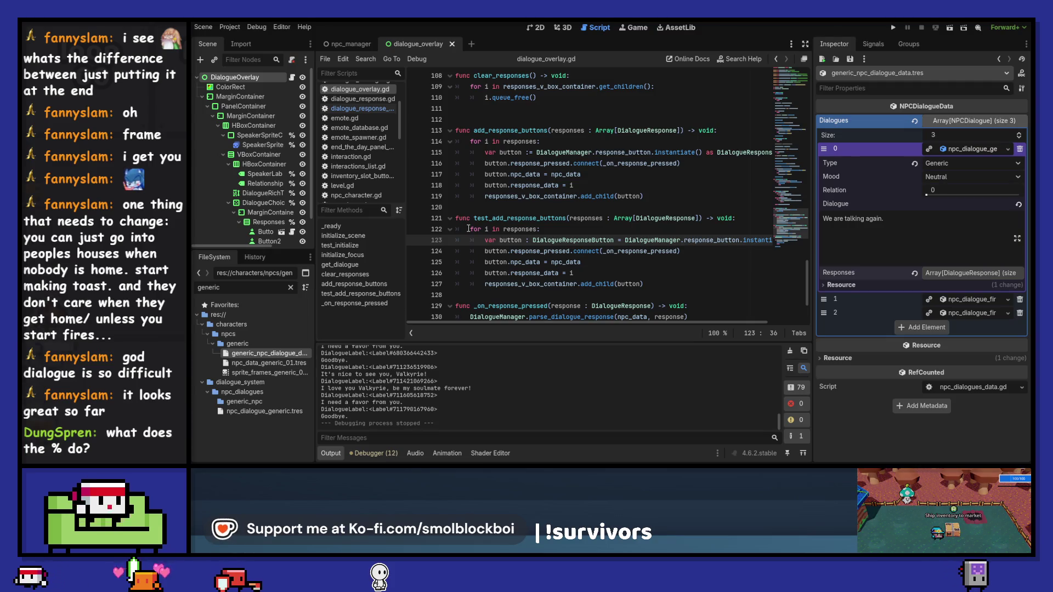
# Step: Put the caret on line 122 of the script and scroll through the code
pyautogui.click(469, 230)
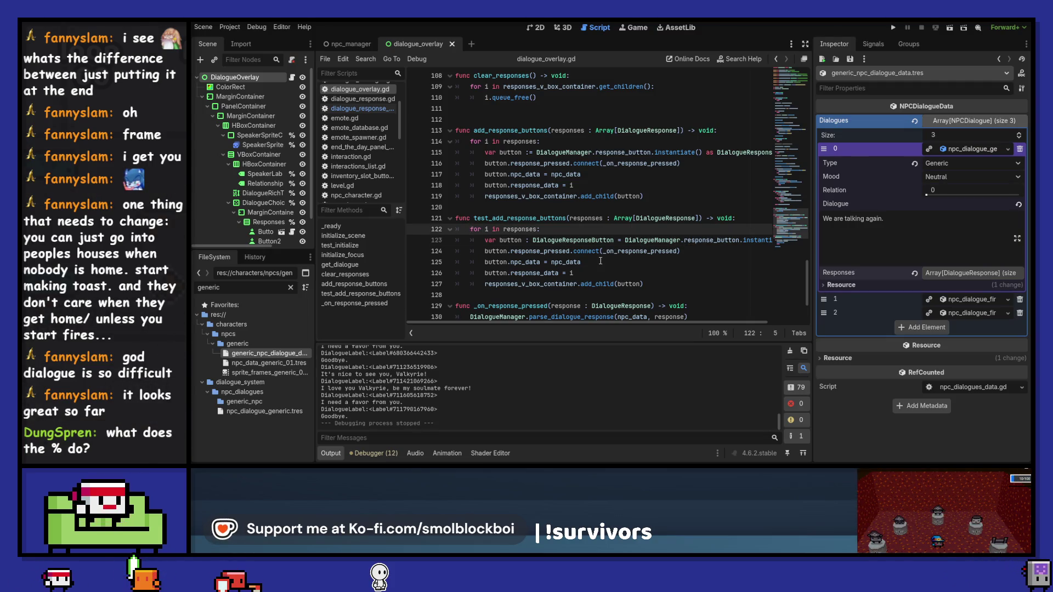
pyautogui.scroll(2, 600, 261)
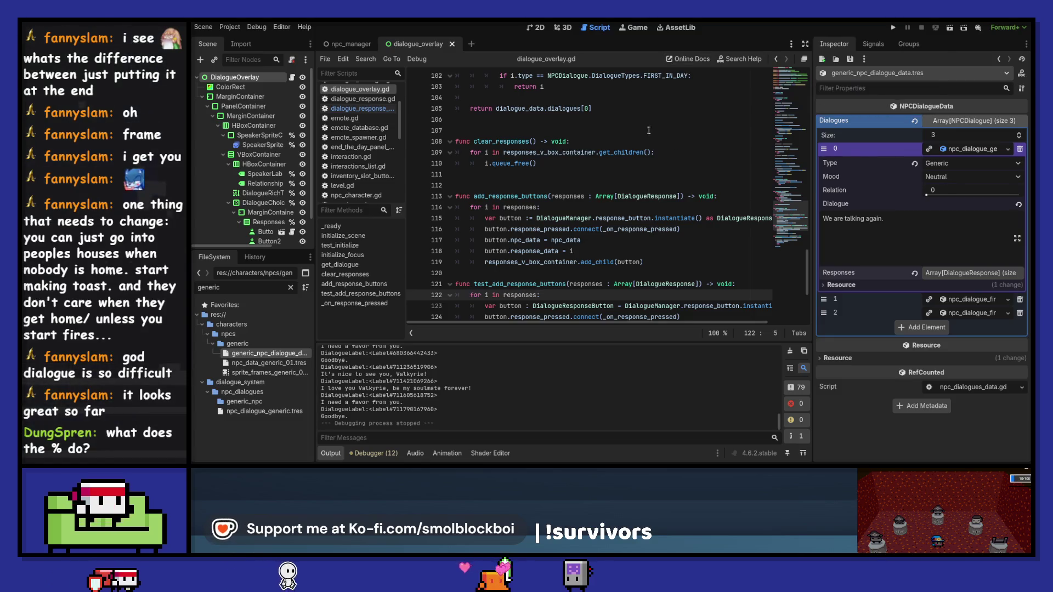
pyautogui.scroll(-2, 618, 148)
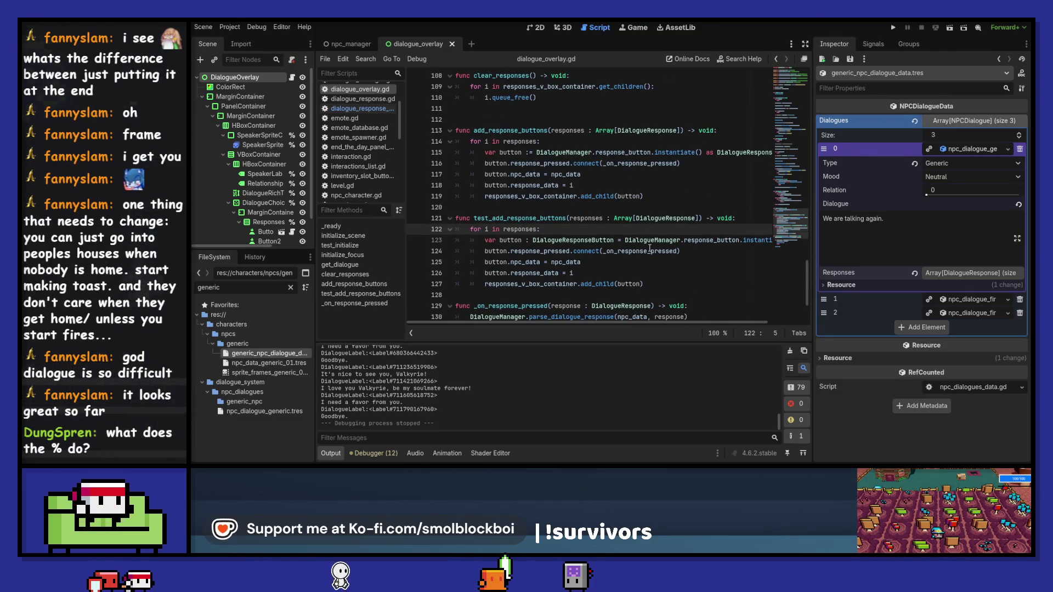
# Step: Open dialogue_response_button.gd and insert a new line after line 25
pyautogui.click(291, 77)
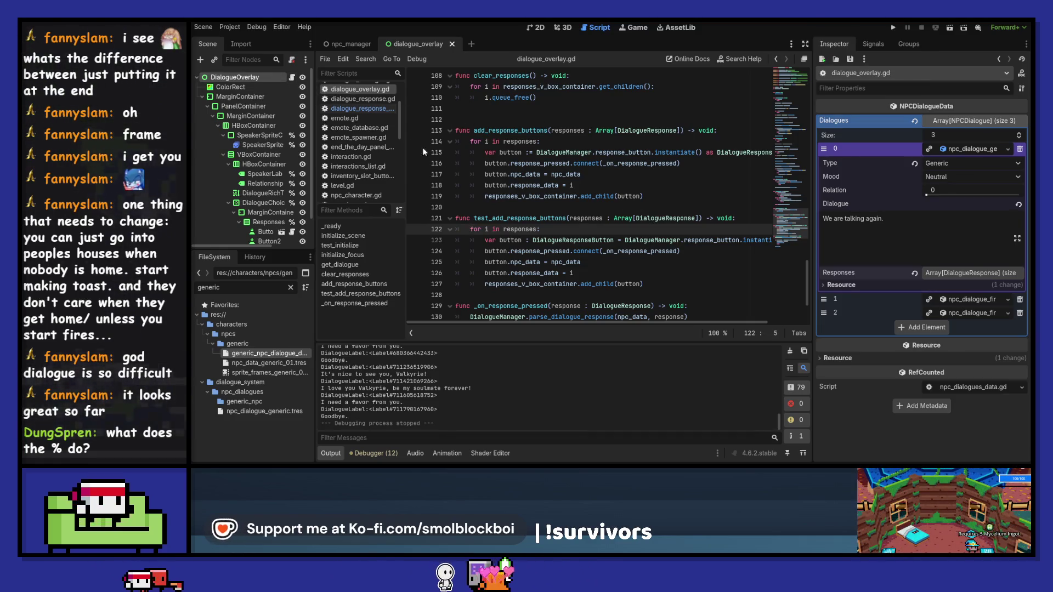
pyautogui.click(375, 109)
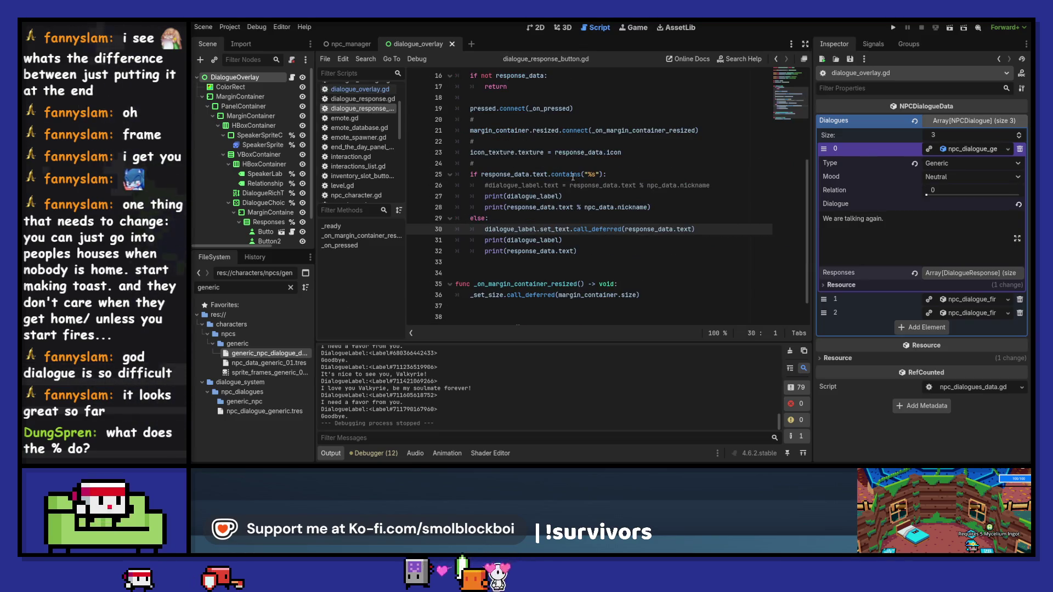
pyautogui.click(624, 177)
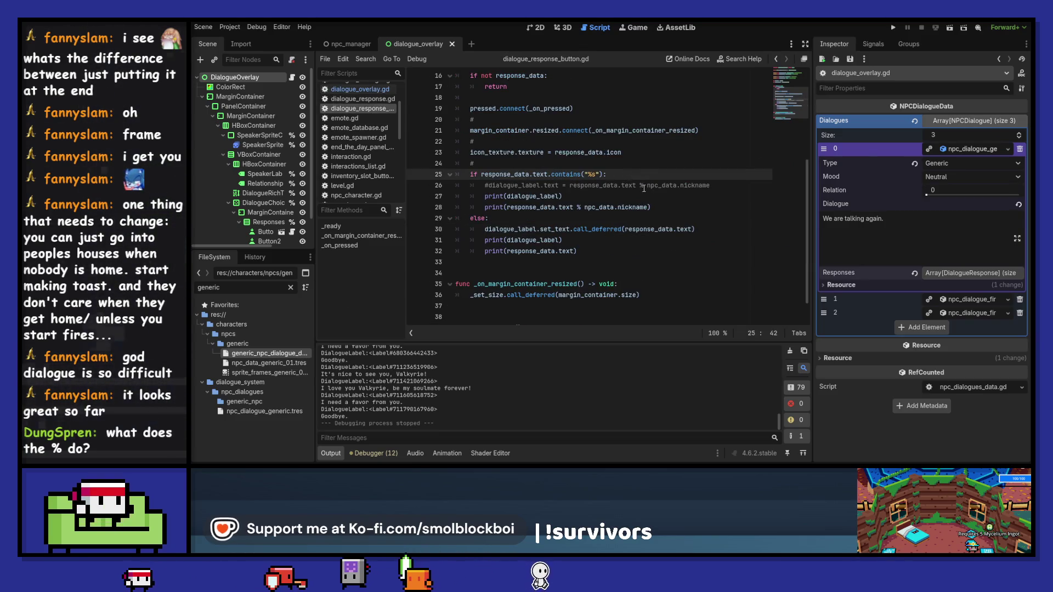
pyautogui.press('Return')
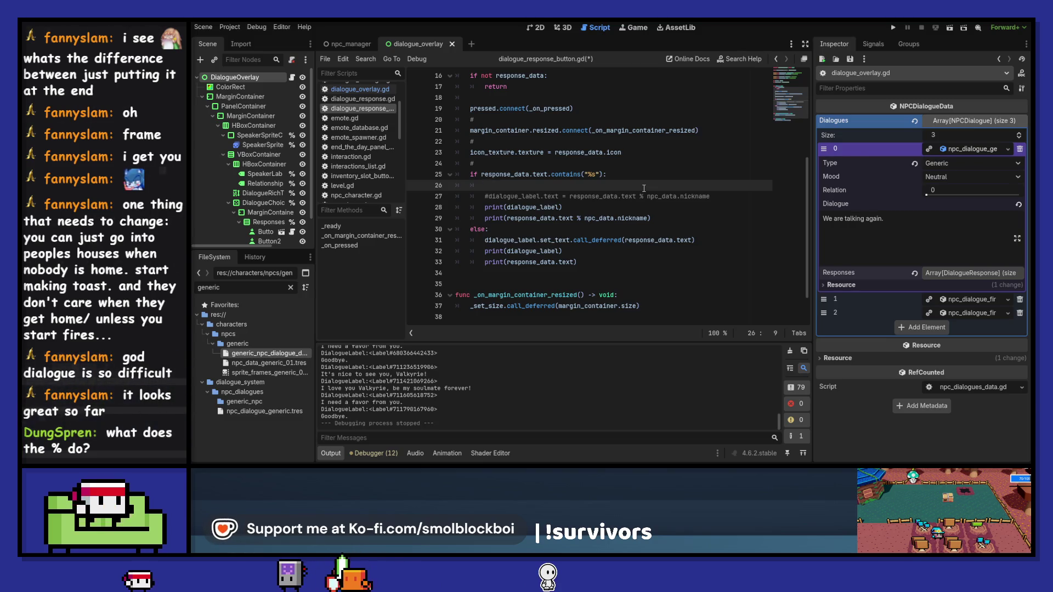
# Step: Undo to restore line 26, then edit after response_data using completion, typing "Hell
pyautogui.hotkey('ctrl', 'z')
pyautogui.hotkey('ctrl', 'z')
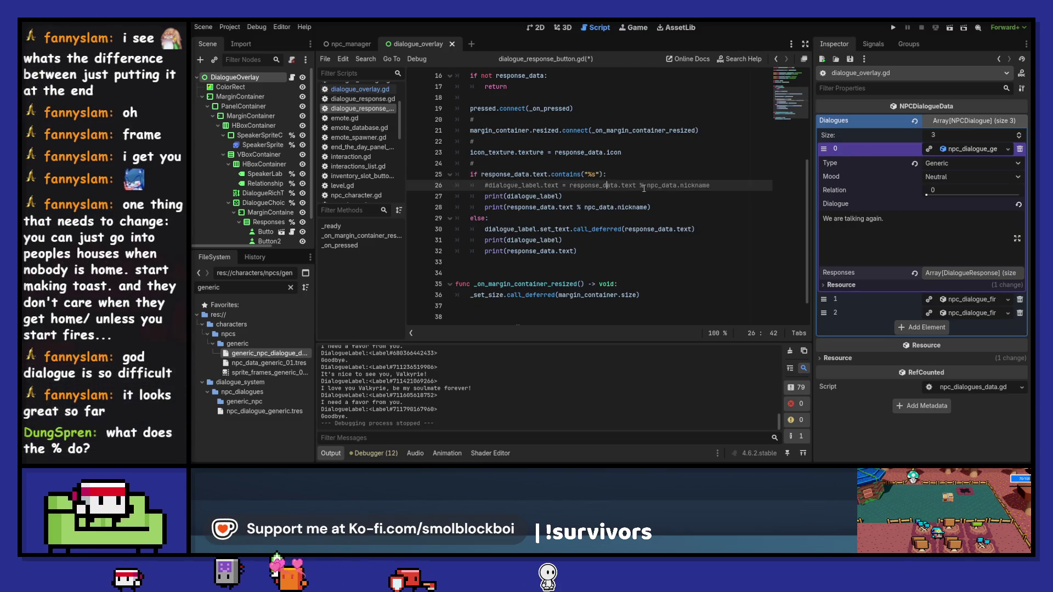
pyautogui.hotkey('ctrl', 'Right')
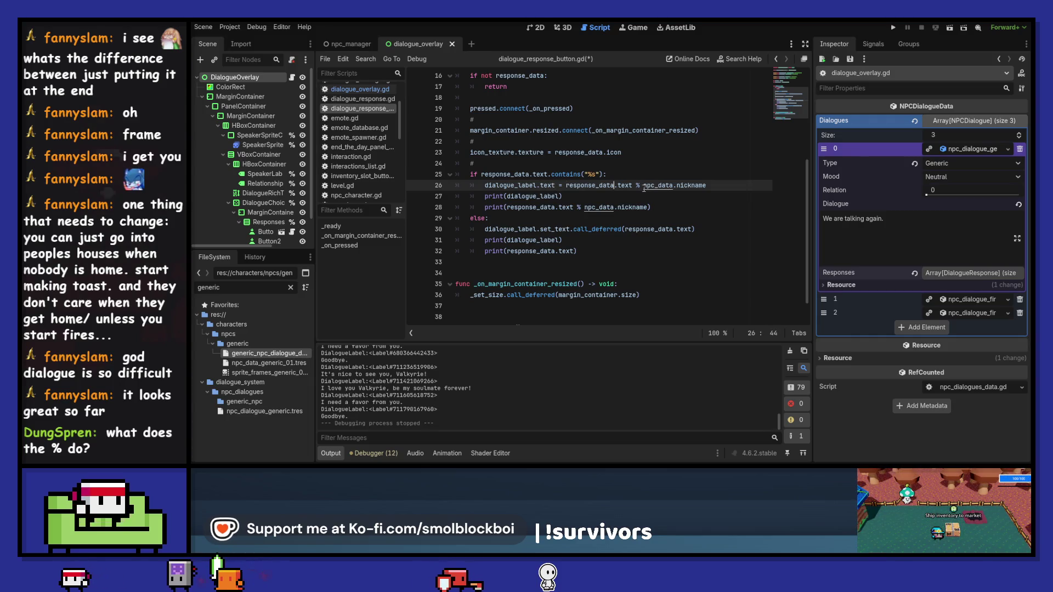
pyautogui.hotkey('ctrl', 'space')
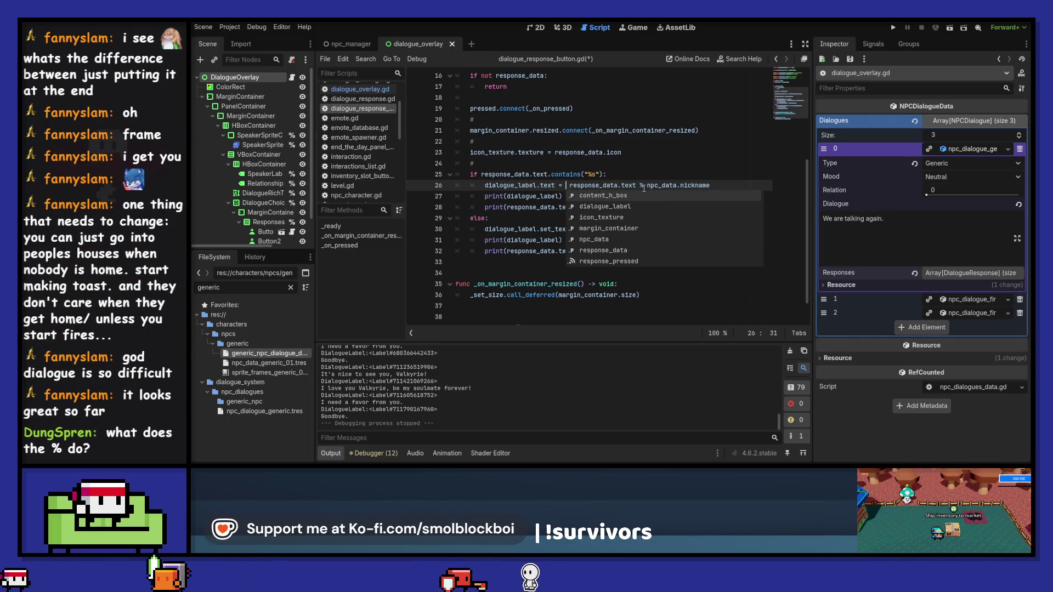
pyautogui.write('"')
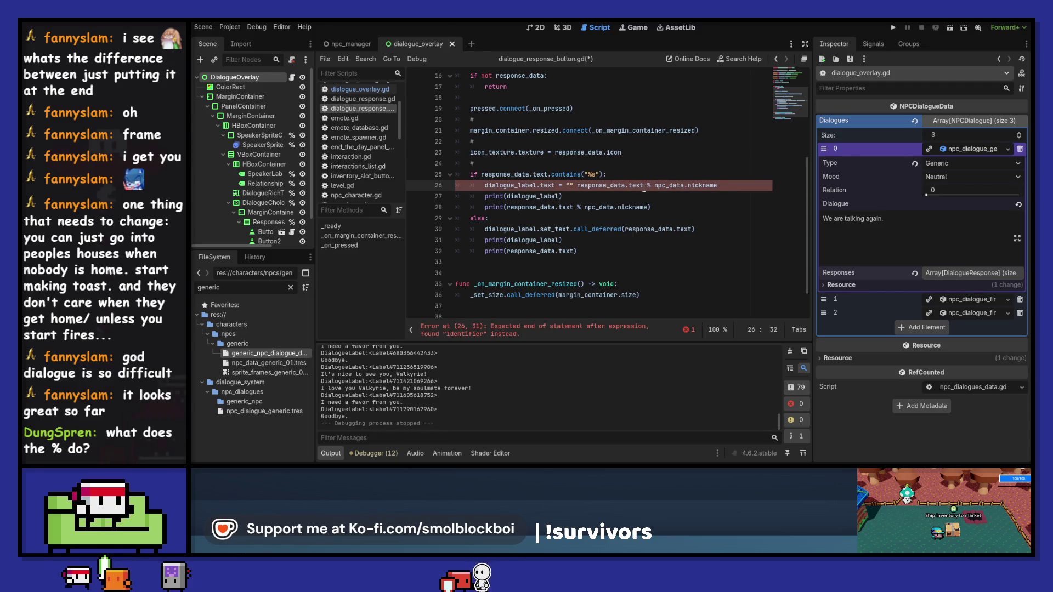
pyautogui.write('Hello %s')
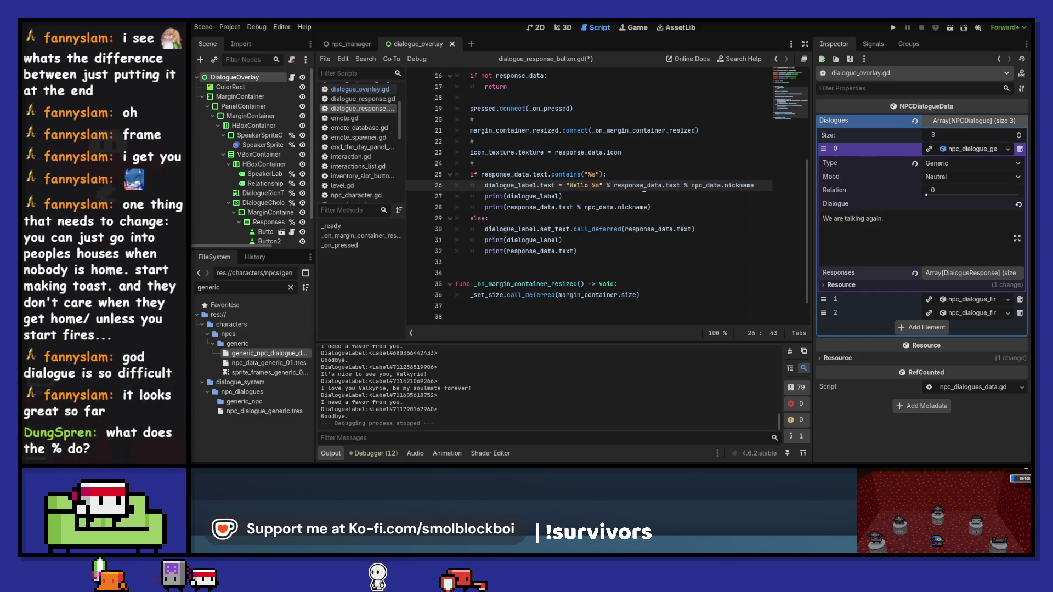
pyautogui.press('BackSpace')
pyautogui.press('BackSpace')
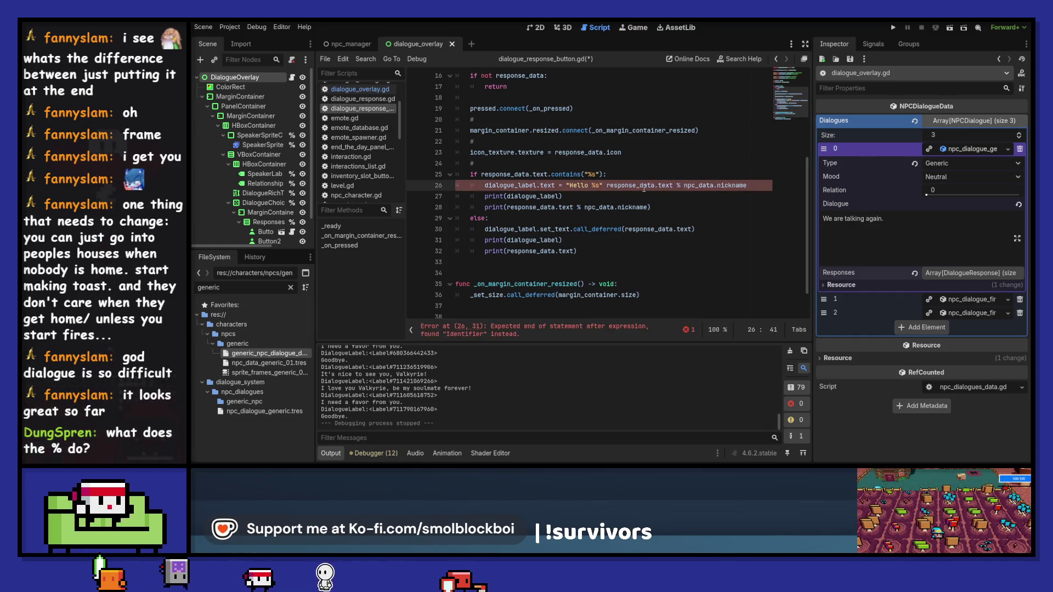
pyautogui.doubleClick(643, 186)
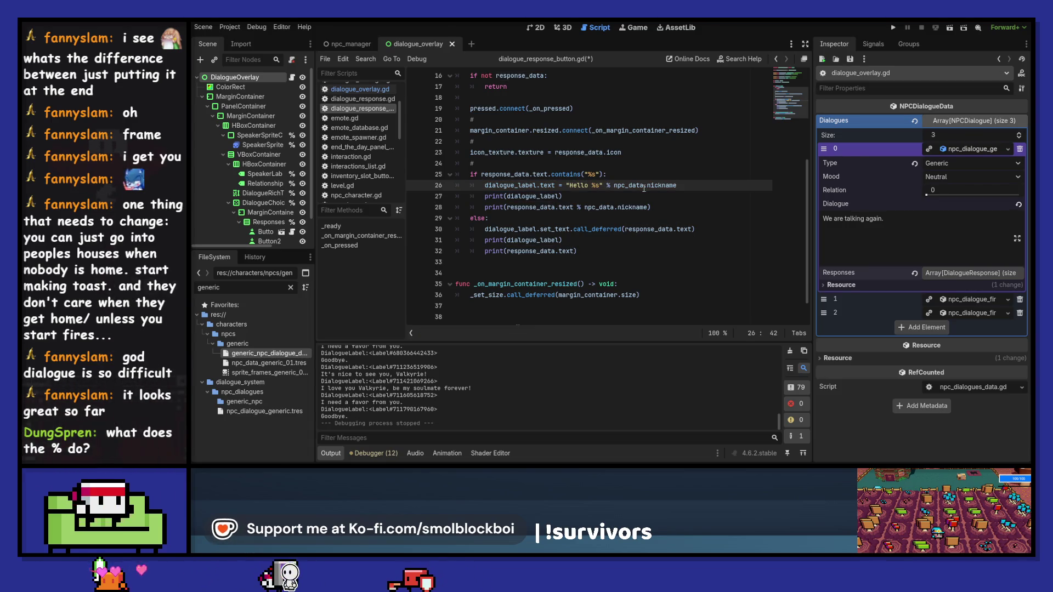
pyautogui.press('Left')
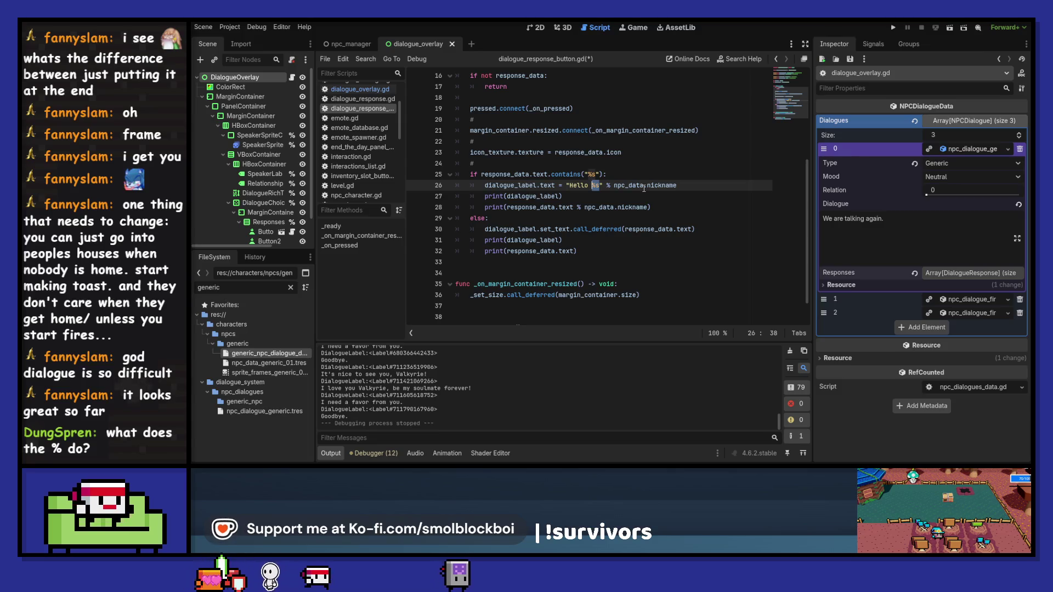
pyautogui.press('Right')
pyautogui.press('Right')
pyautogui.press('Right')
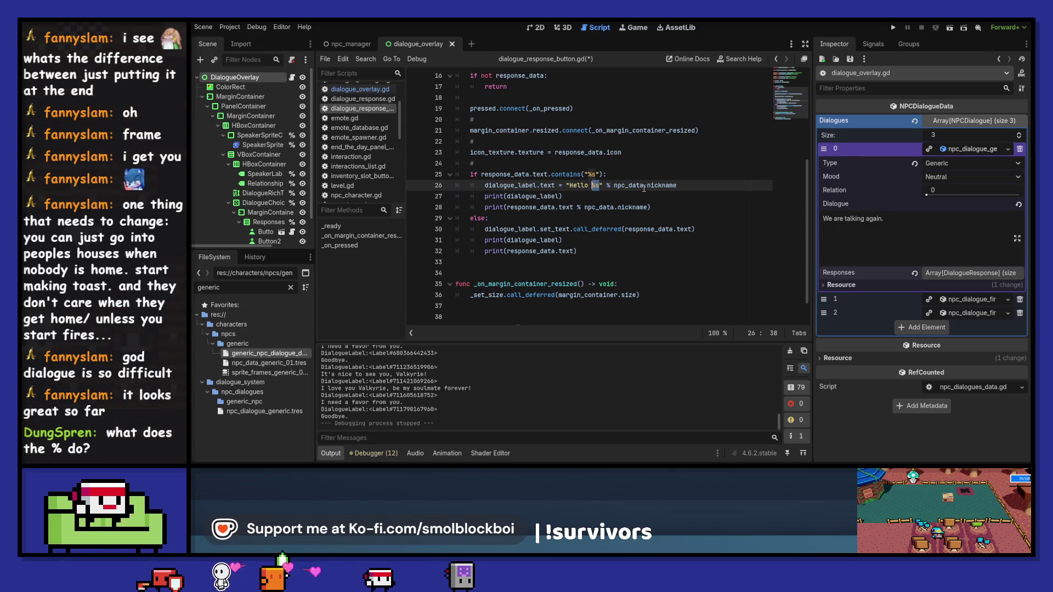
pyautogui.press('Right')
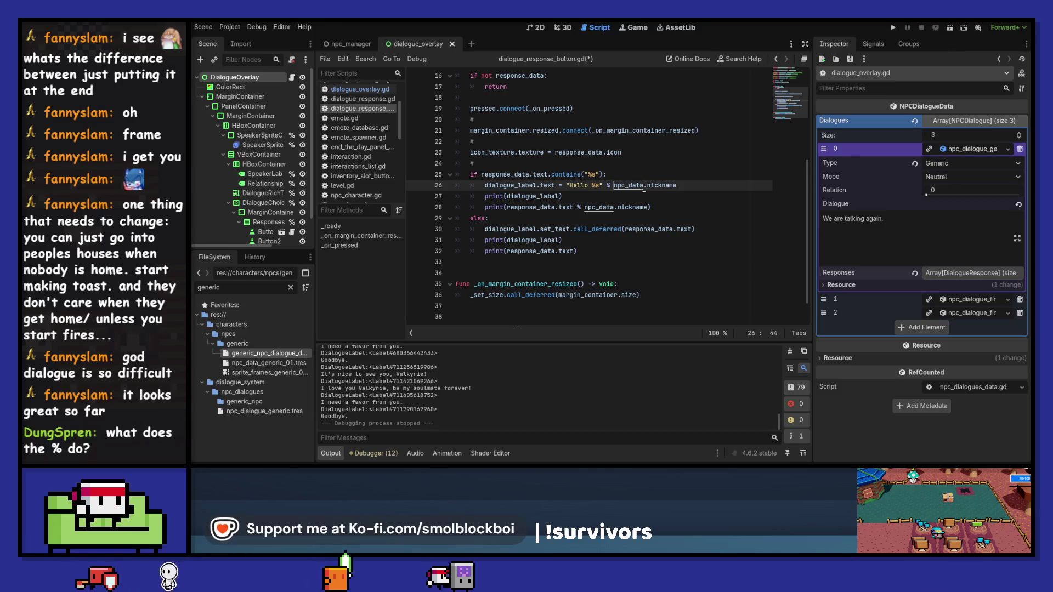
pyautogui.press('Right')
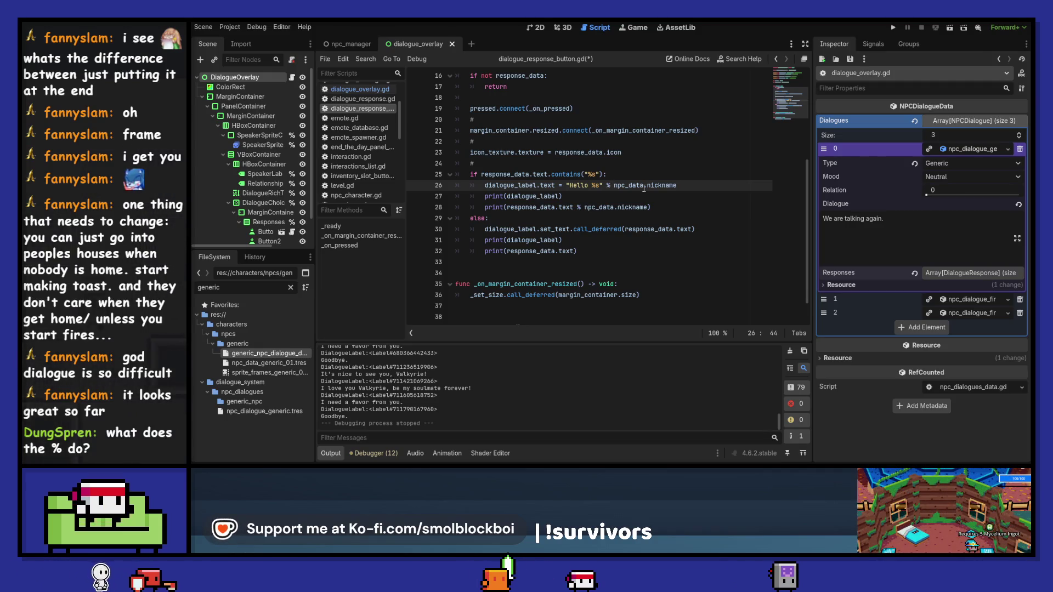
pyautogui.press('Left')
pyautogui.press('Left')
pyautogui.press('Left')
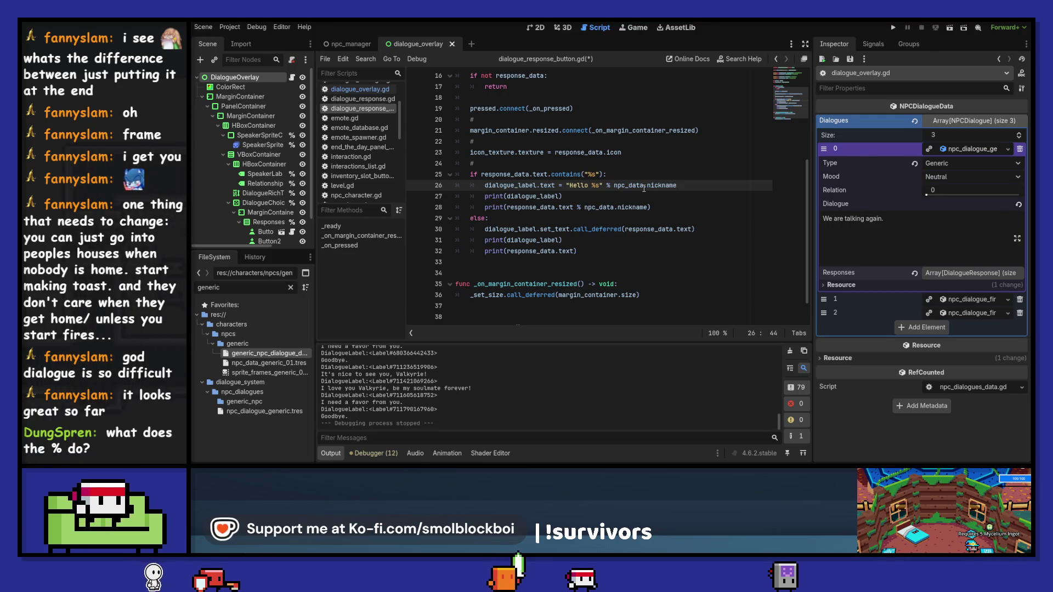
pyautogui.write('%05d')
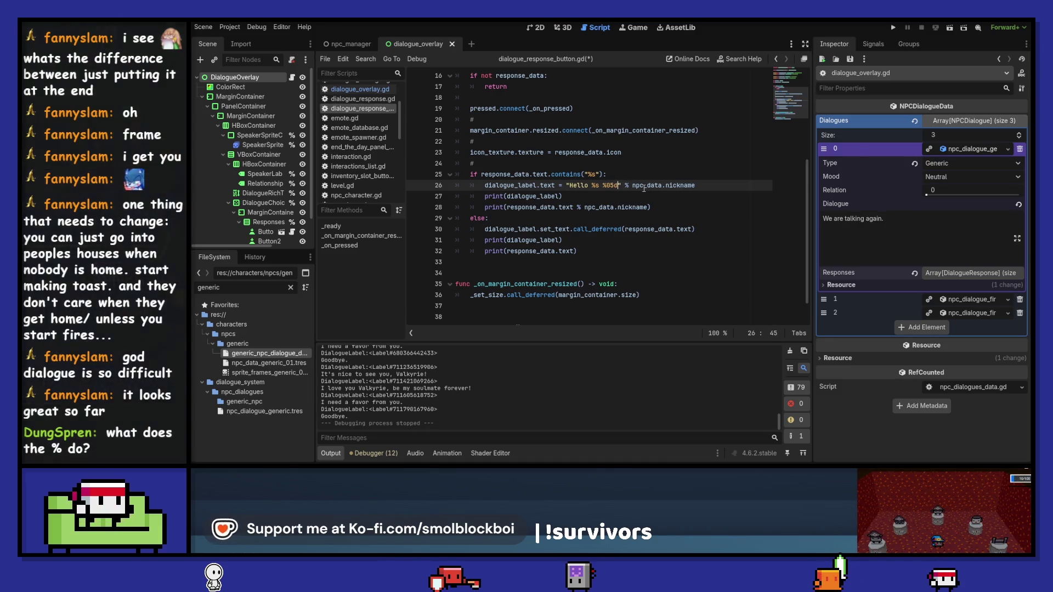
pyautogui.hotkey('ctrl', 'shift', 'Left')
pyautogui.hotkey('ctrl', 'shift', 'Left')
pyautogui.hotkey('ctrl', 'shift', 'Left')
pyautogui.write('[')
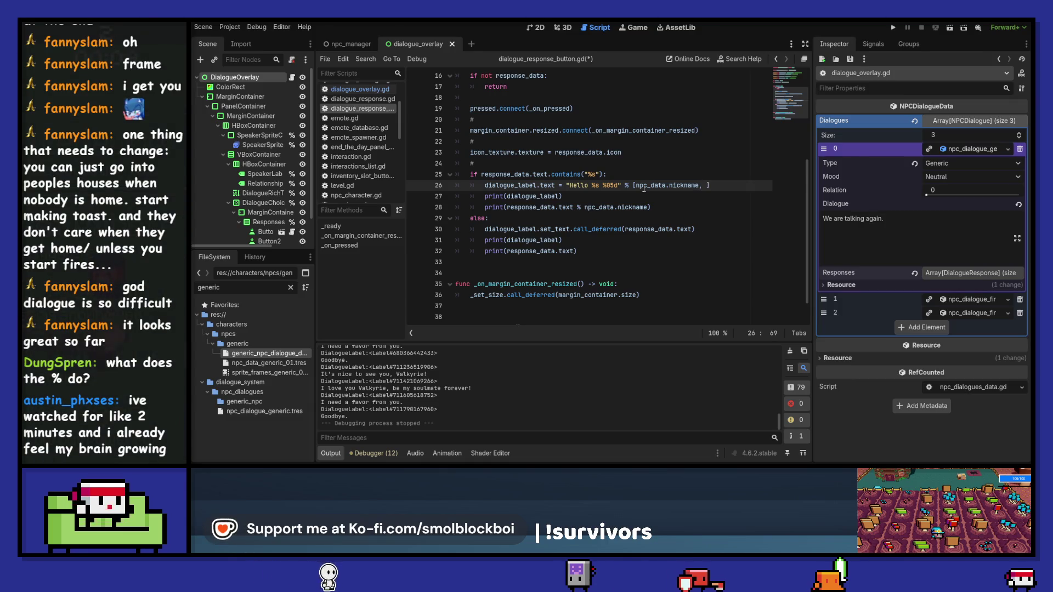
pyautogui.write('50')
pyautogui.hotkey('ctrl', 's')
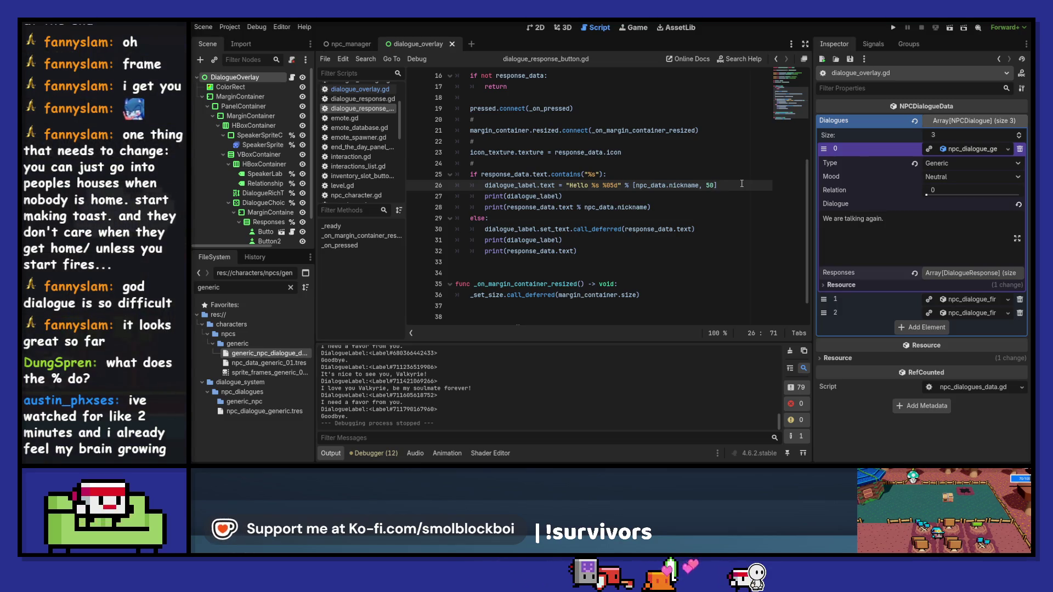
pyautogui.press('BackSpace')
pyautogui.press('BackSpace')
pyautogui.press('BackSpace')
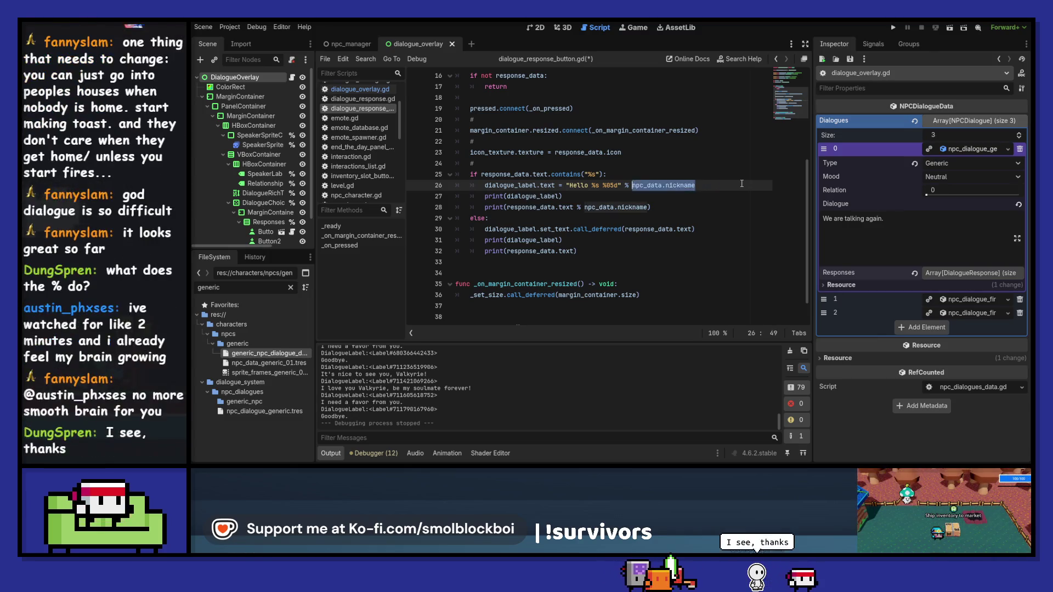
pyautogui.hotkey('ctrl', 'z')
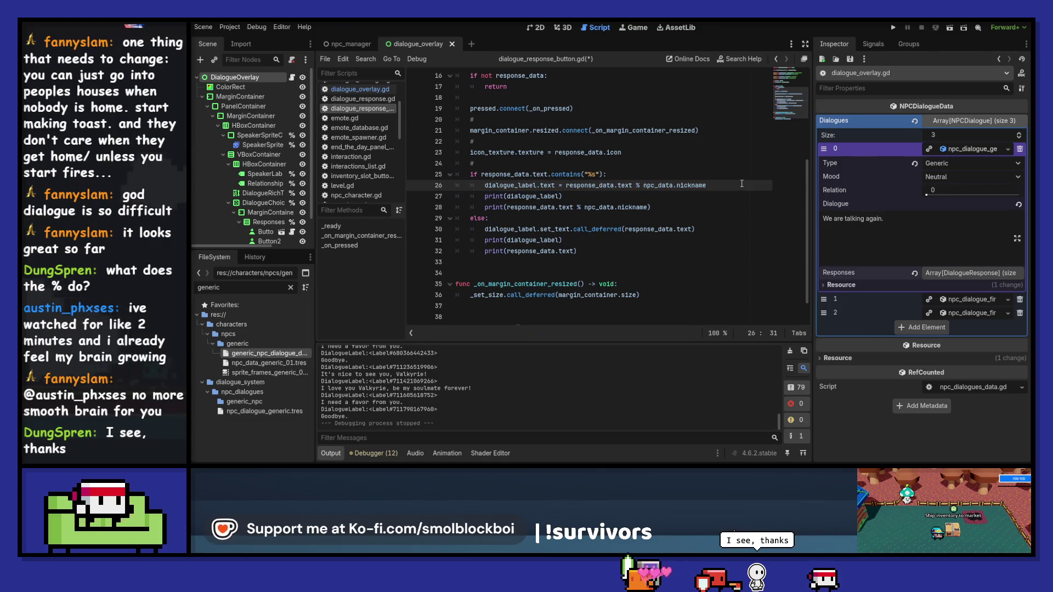
# Step: Save the restored dialogue_response_button.gd script
pyautogui.hotkey('ctrl', 's')
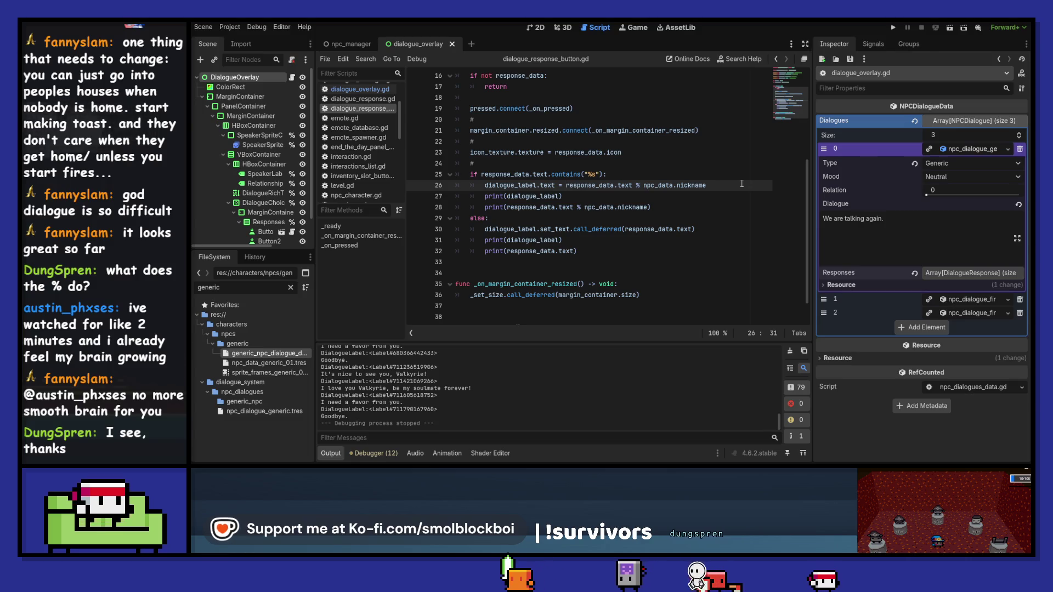
pyautogui.scroll(2, 740, 184)
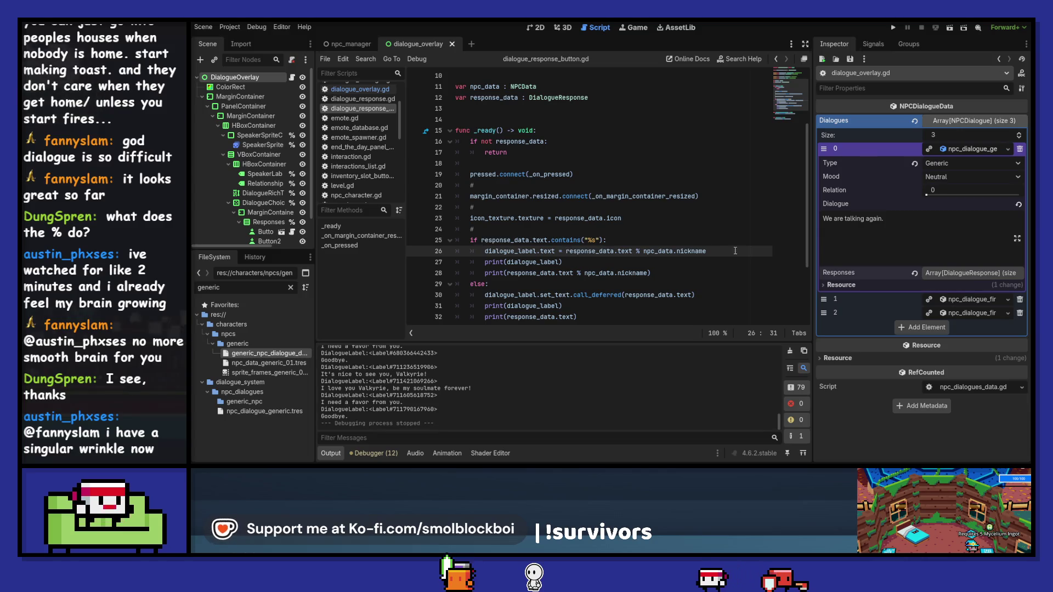
pyautogui.scroll(-3, 735, 250)
# Step: Place the caret on the else: and dialogue_label lines, then jump back to dialogue_overlay.gd
pyautogui.click(688, 182)
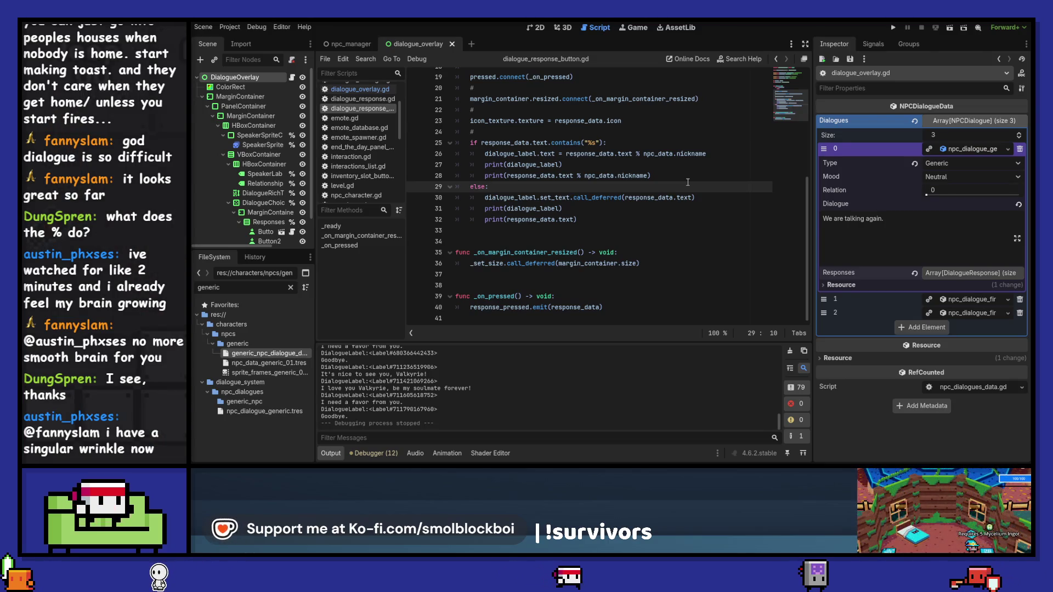
pyautogui.click(511, 197)
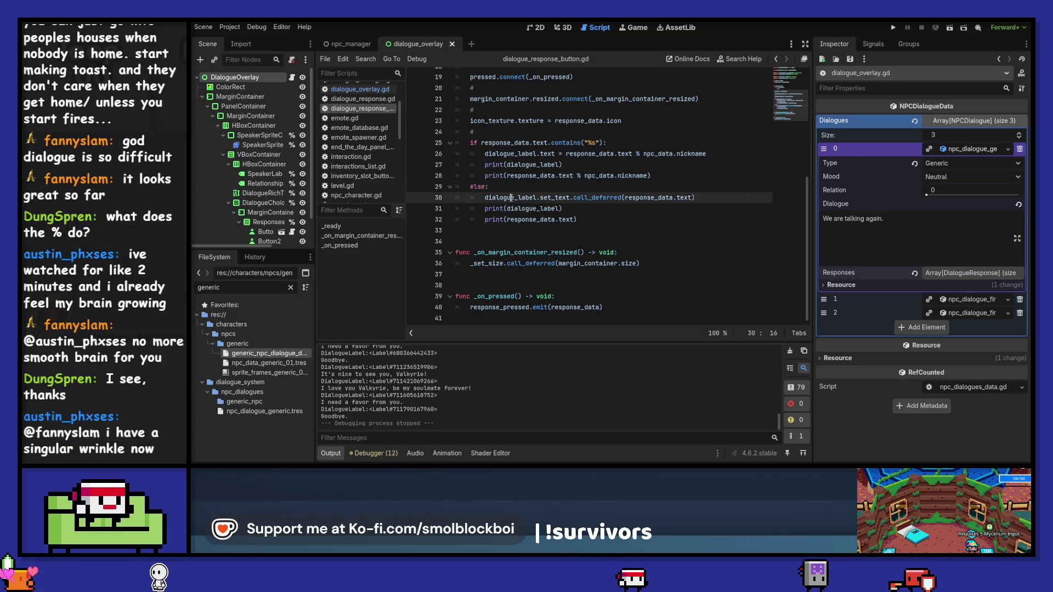
pyautogui.hotkey('alt', 'Left')
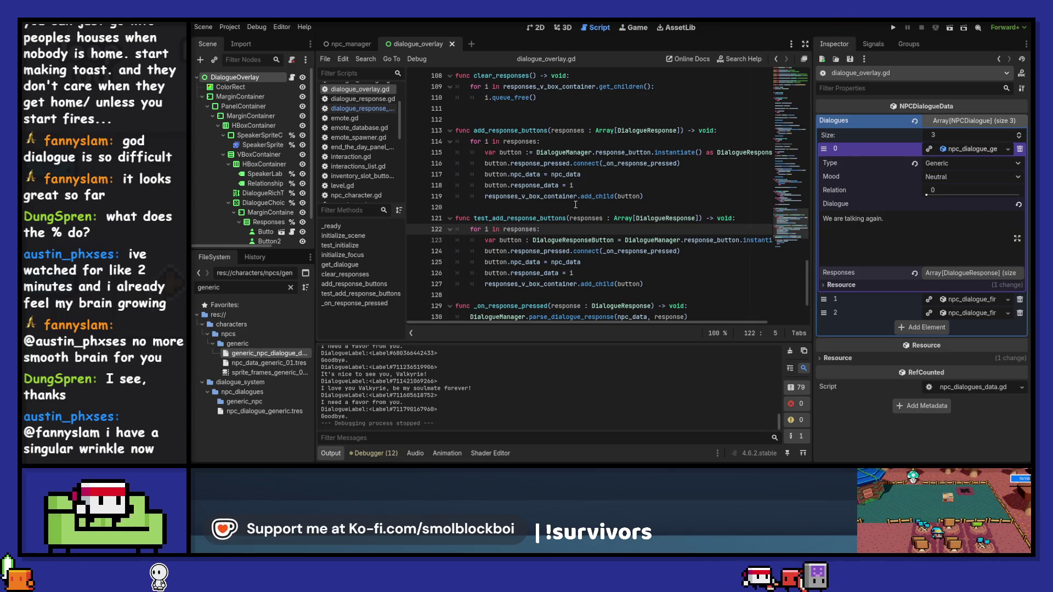
pyautogui.scroll(10, 575, 204)
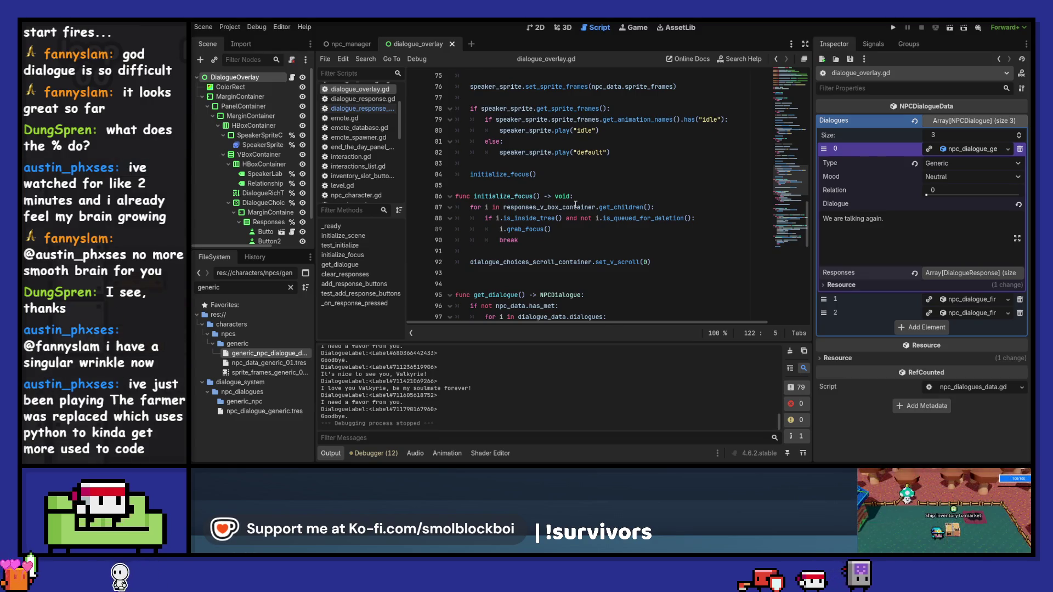
pyautogui.scroll(10, 575, 204)
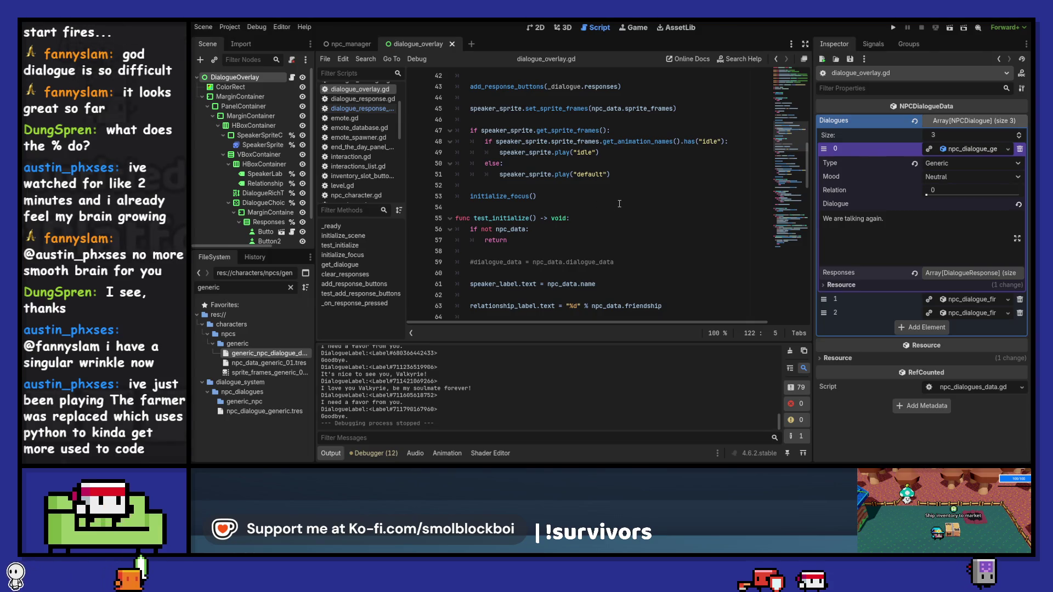
pyautogui.click(624, 264)
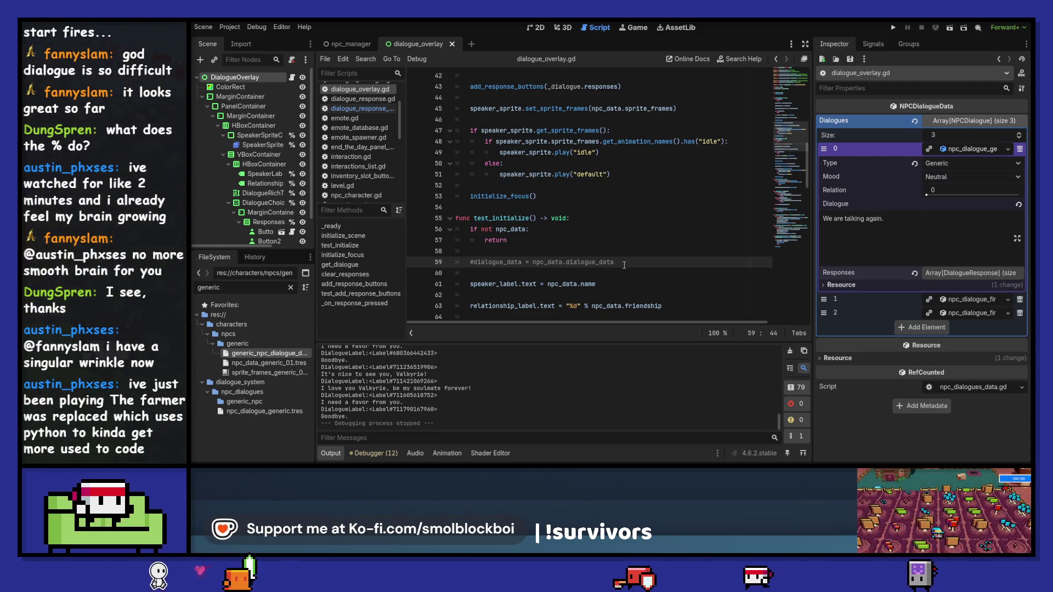
pyautogui.scroll(9, 624, 265)
pyautogui.moveTo(559, 186); pyautogui.dragTo(560, 294)
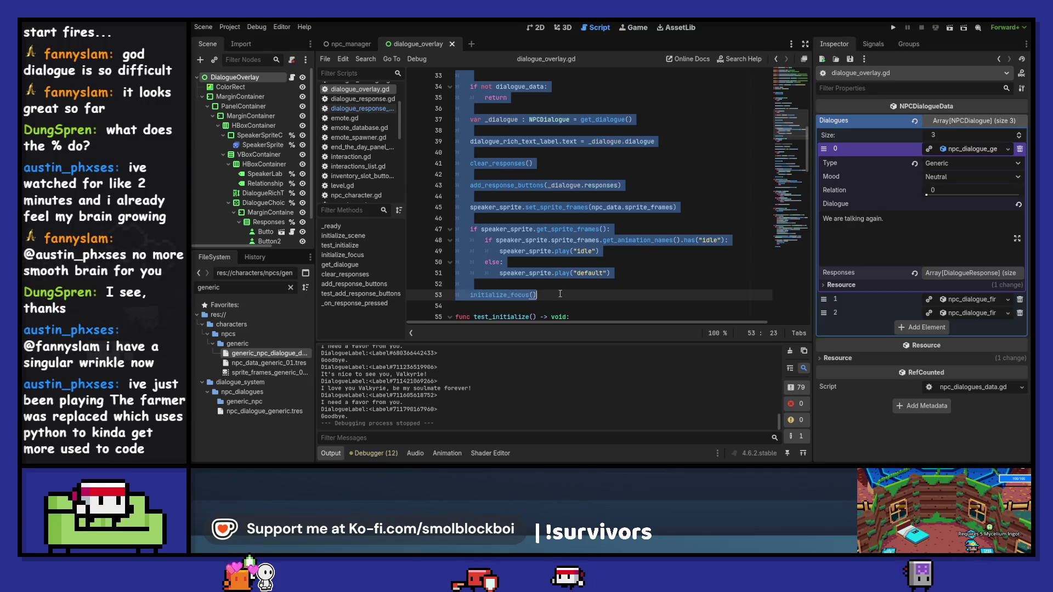
pyautogui.scroll(-6, 560, 293)
pyautogui.scroll(-19, 560, 294)
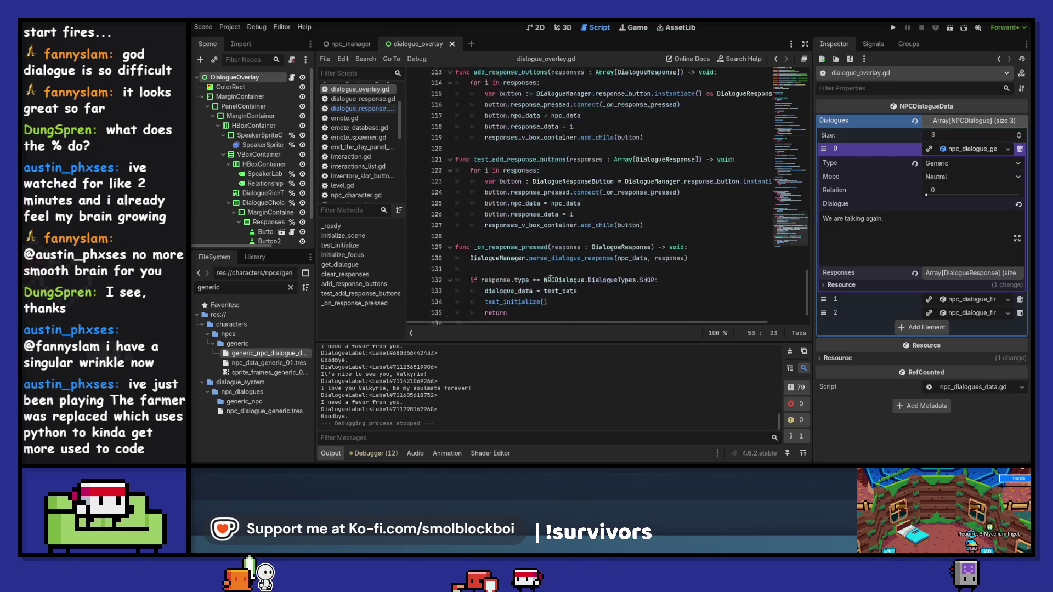